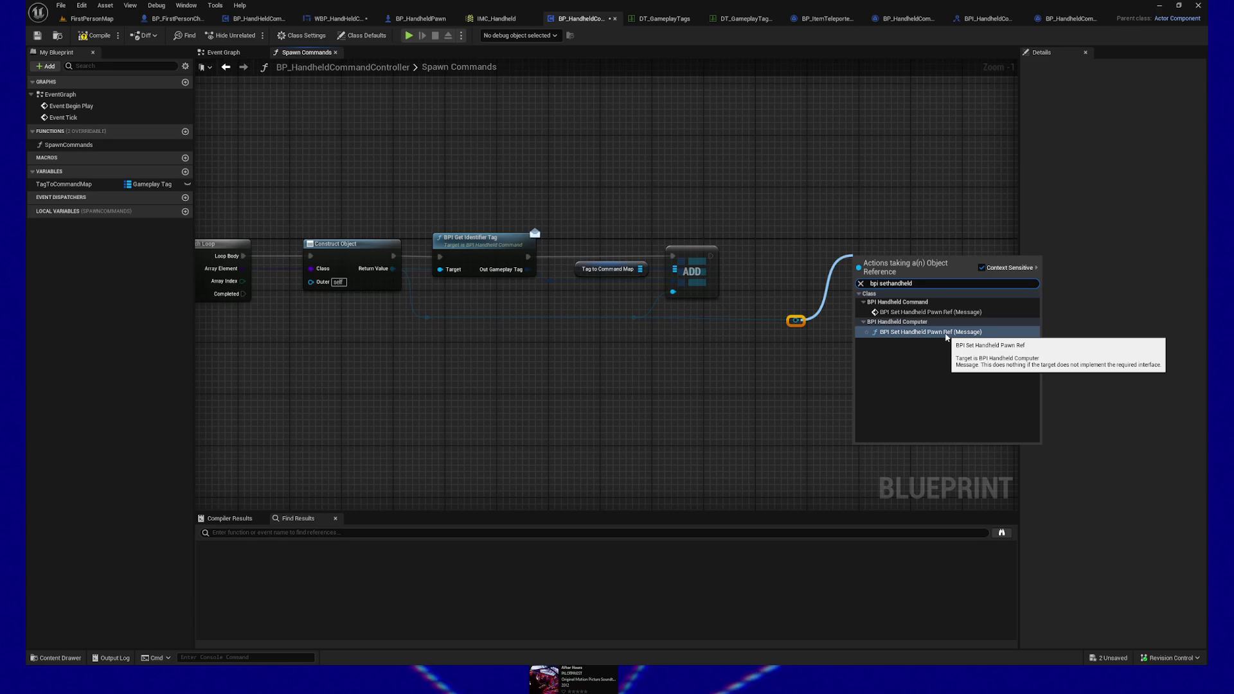
Step: Add BPI Set Handheld Pawn Ref after the ADD node, targeting the constructed command object
{"action": "left_click", "coordinate": [906, 313]}
{"action": "left_click", "coordinate": [906, 313]}
{"action": "left_click_drag", "start_coordinate": [887, 257], "coordinate": [858, 241]}
{"action": "left_click_drag", "start_coordinate": [710, 256], "coordinate": [834, 257]}
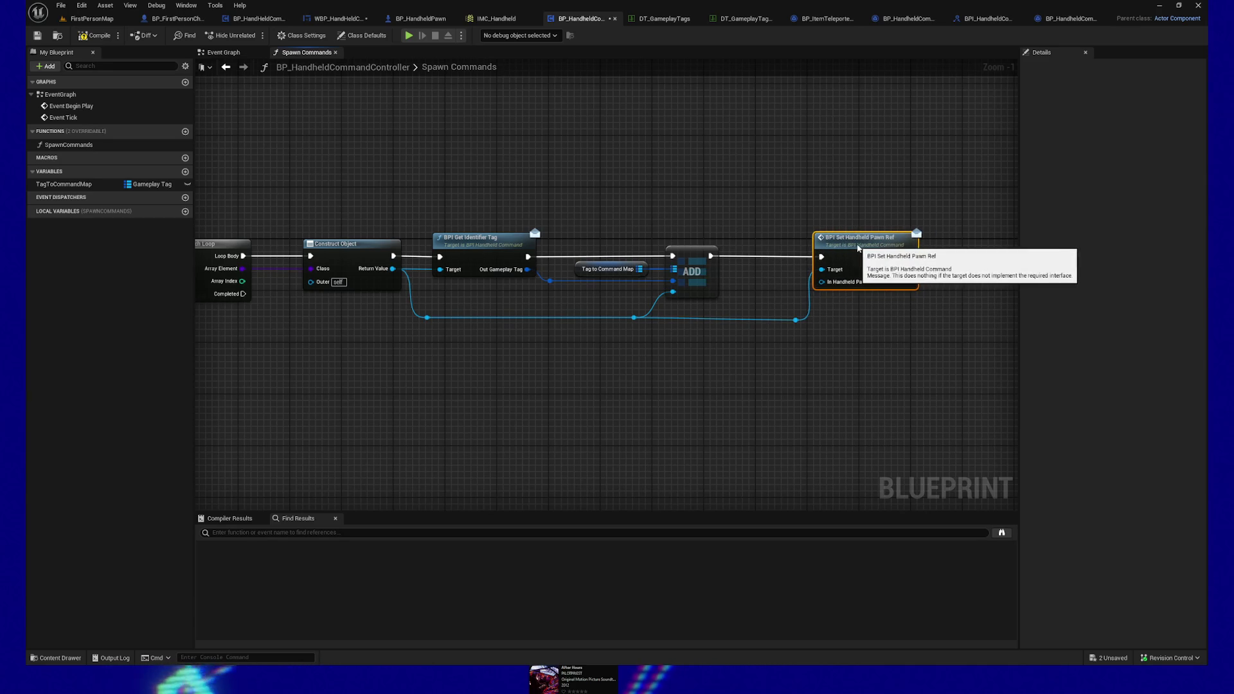
Step: Select the three reroute knots on the object wire and reframe the Spawn Commands graph
{"action": "left_click_drag", "start_coordinate": [814, 346], "coordinate": [411, 302]}
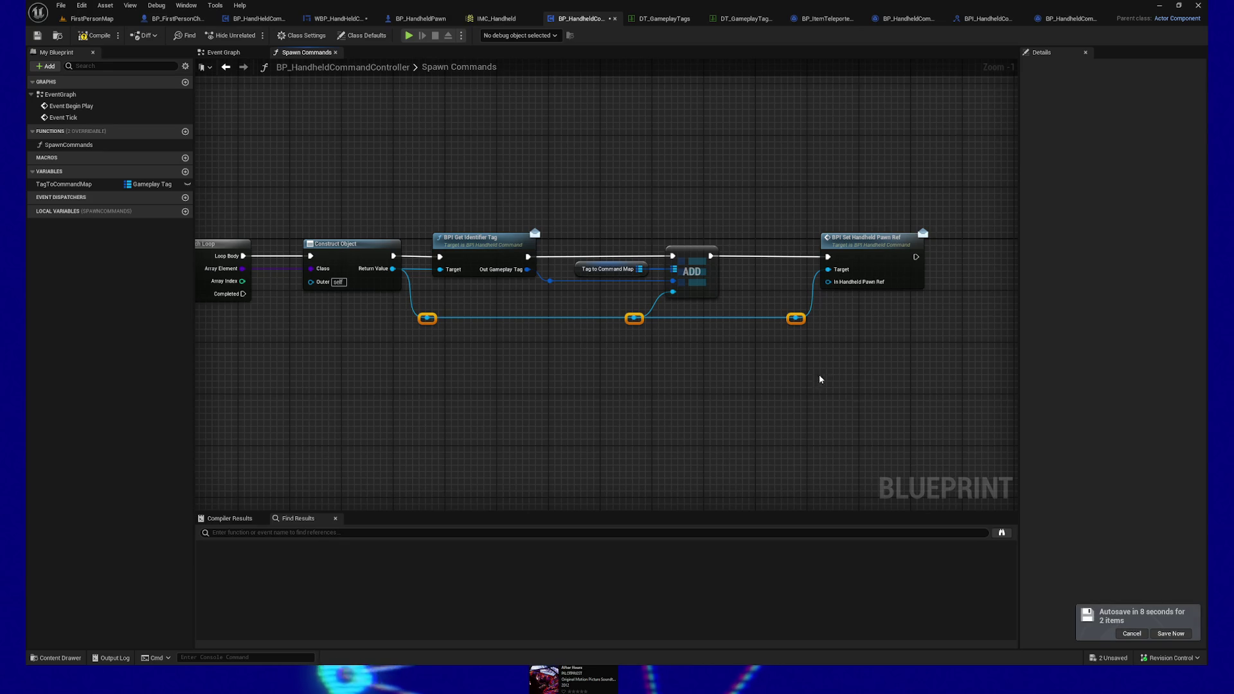
{"action": "mouse_move", "coordinate": [735, 404]}
{"action": "left_mouse_down"}
{"action": "mouse_move", "coordinate": [789, 408]}
{"action": "mouse_move", "coordinate": [667, 400]}
{"action": "mouse_move", "coordinate": [669, 376]}
{"action": "left_mouse_up"}
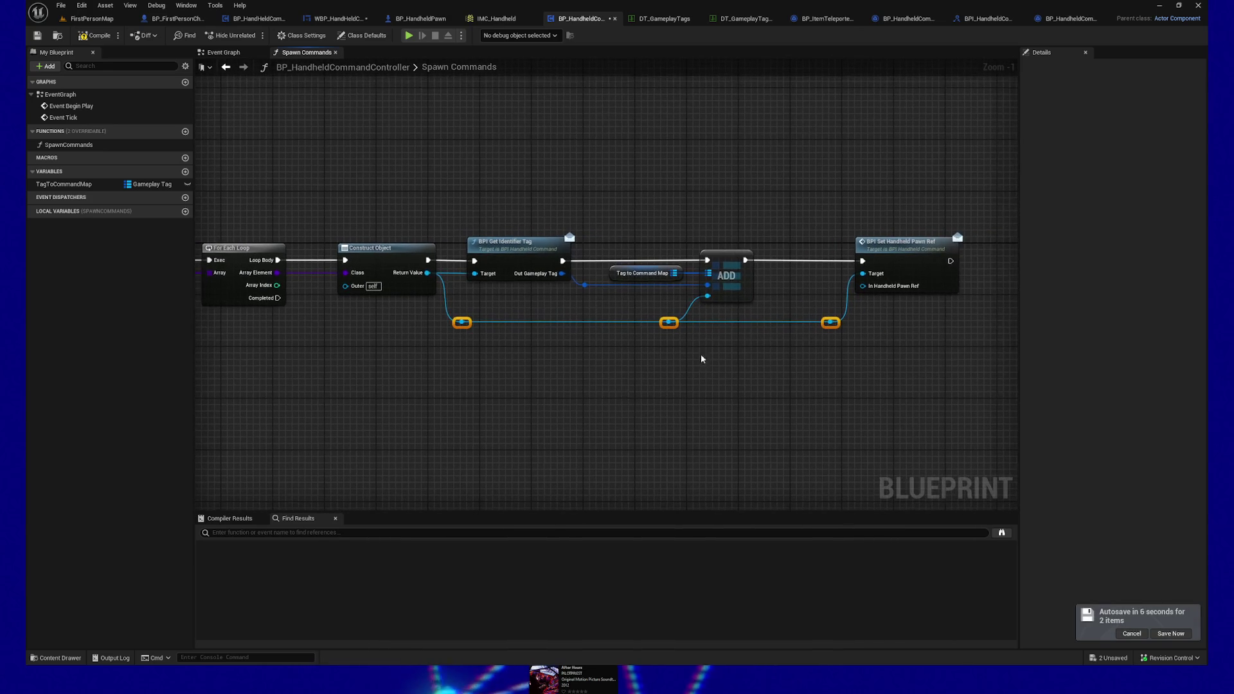
{"action": "left_click_drag", "start_coordinate": [882, 353], "coordinate": [725, 392]}
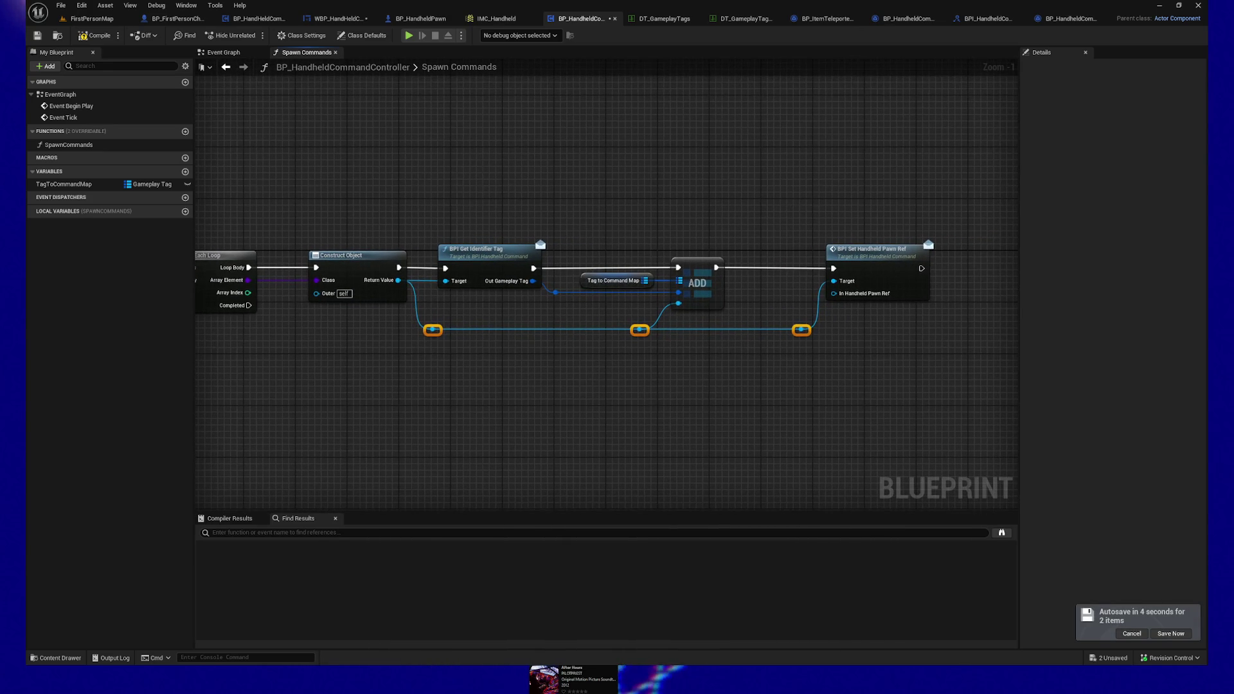
{"action": "left_click_drag", "start_coordinate": [650, 407], "coordinate": [568, 379]}
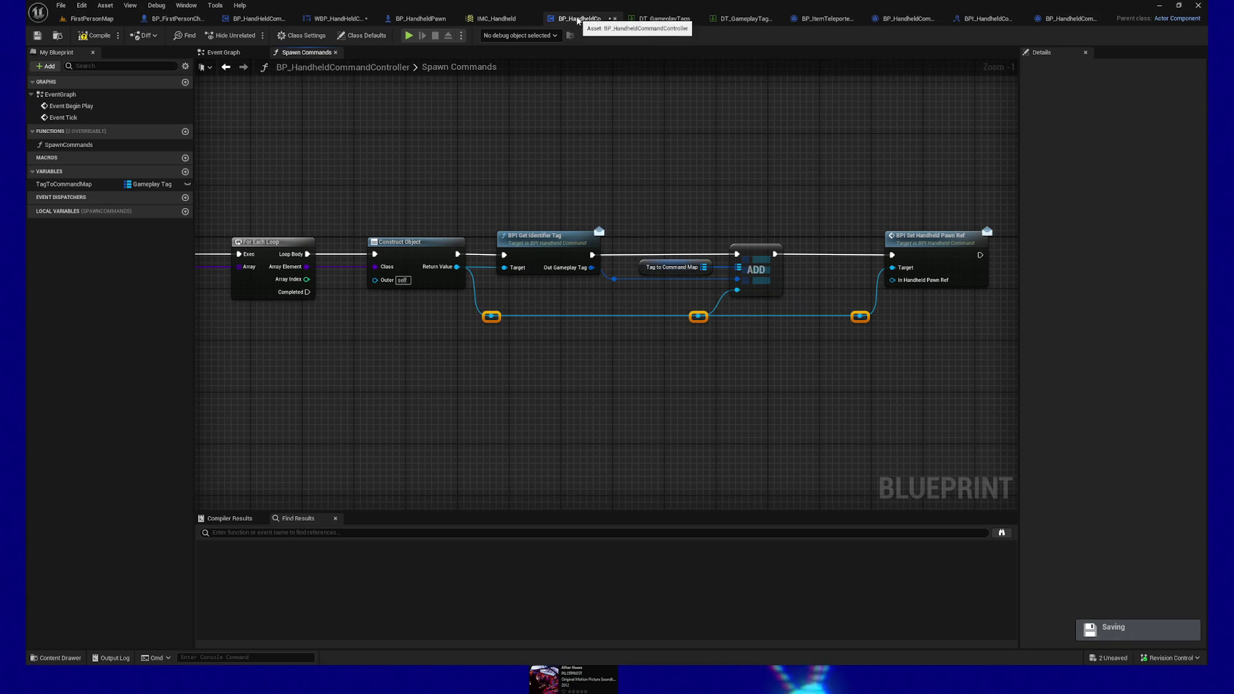
Step: Add a Get Owner node above the Spawn Commands chain
{"action": "right_click", "coordinate": [587, 185]}
{"action": "type", "text": "owner"}
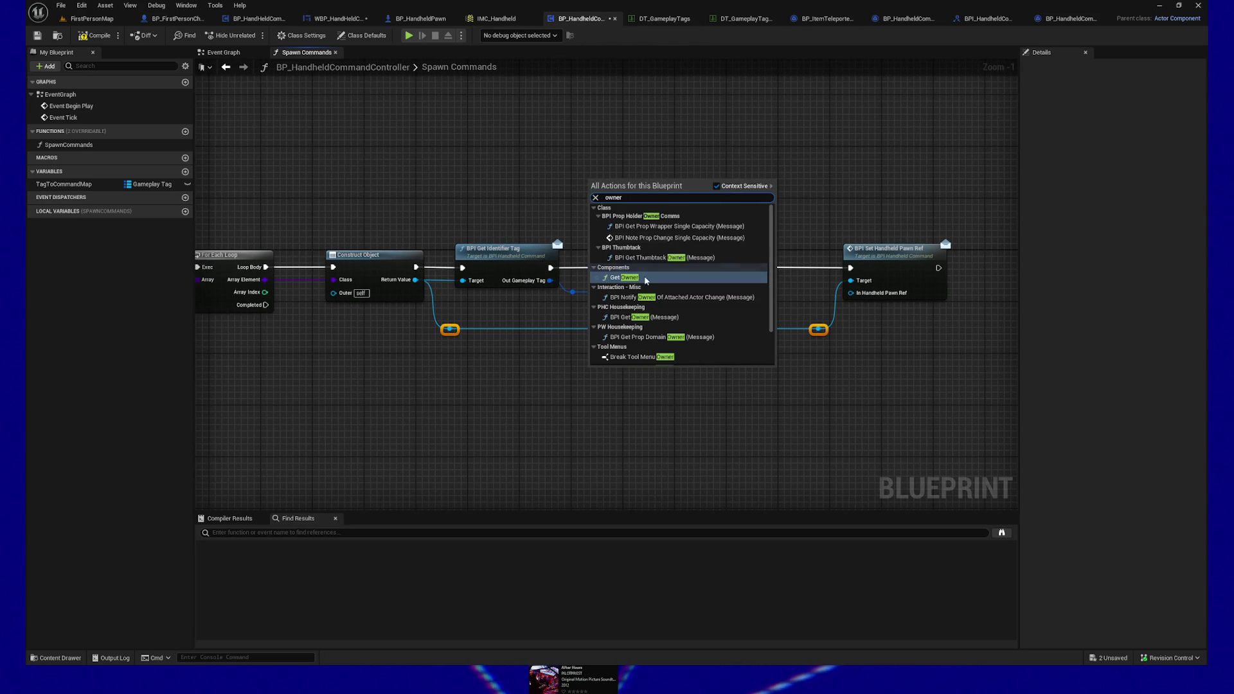
{"action": "left_click", "coordinate": [645, 279]}
{"action": "mouse_move", "coordinate": [611, 181]}
{"action": "left_mouse_down"}
{"action": "mouse_move", "coordinate": [720, 197]}
{"action": "mouse_move", "coordinate": [835, 365]}
{"action": "left_mouse_up"}
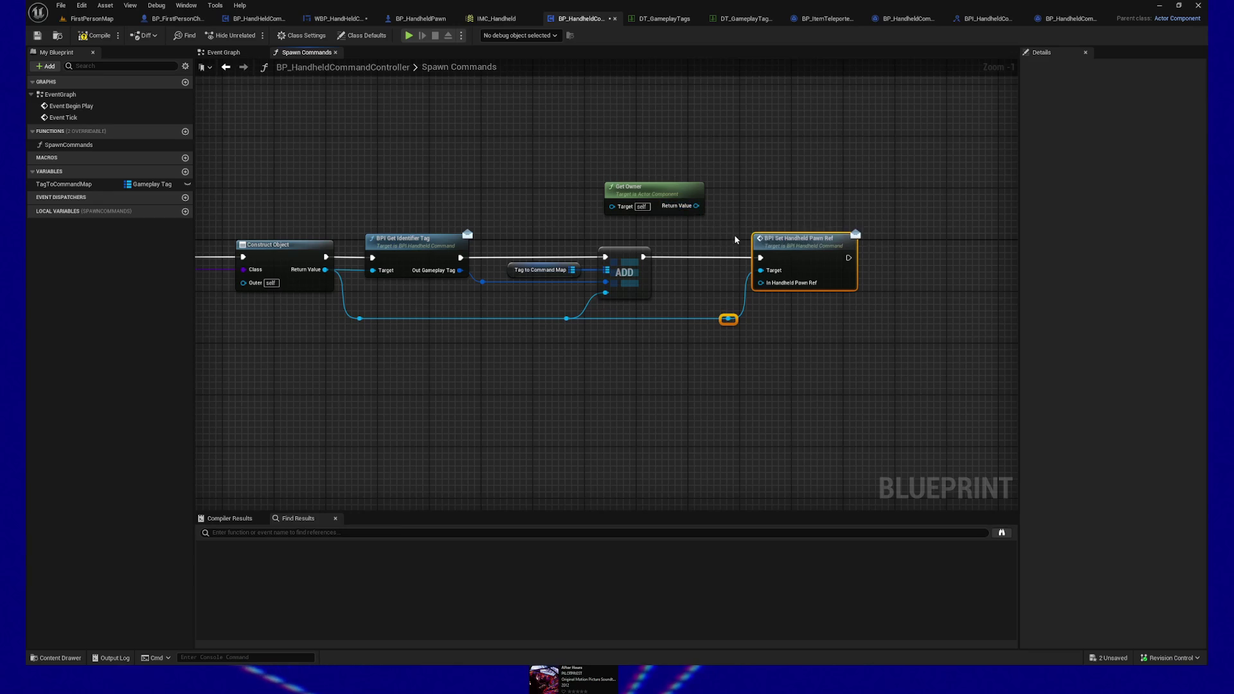
Step: Delete the Get Owner node and the Set Handheld Pawn Ref node with its knot
{"action": "left_click_drag", "start_coordinate": [722, 239], "coordinate": [768, 230]}
{"action": "left_click", "coordinate": [691, 183]}
{"action": "key", "text": "Delete"}
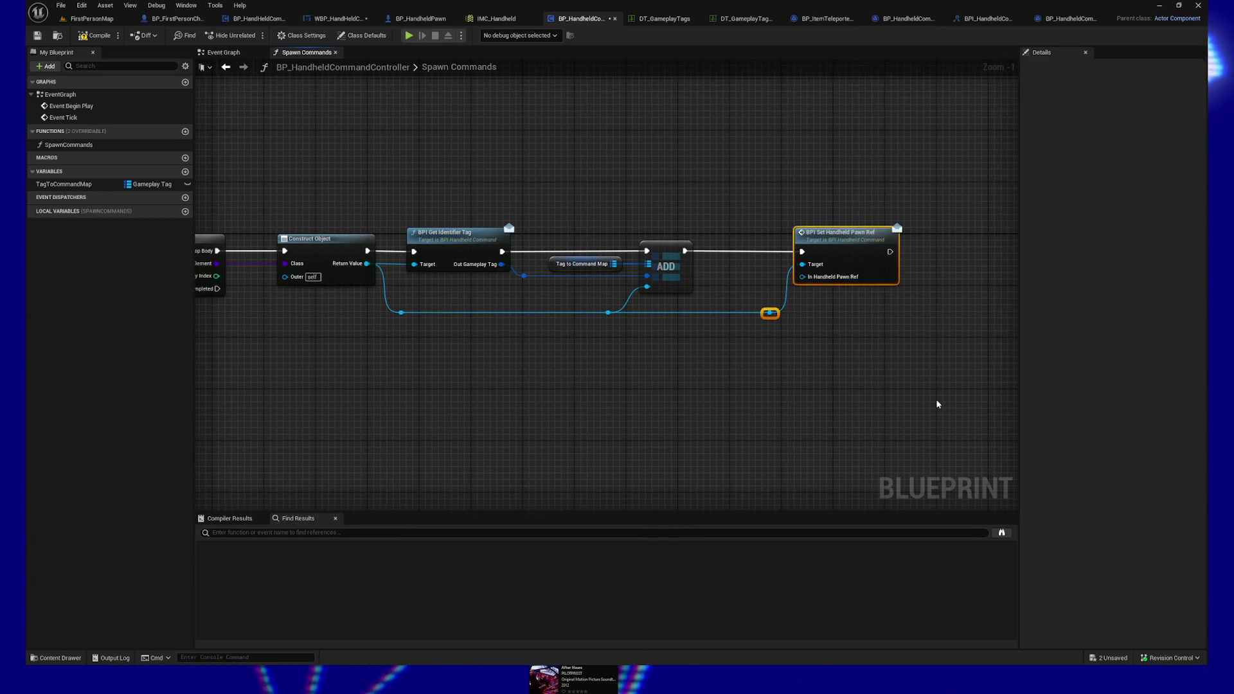
{"action": "key", "text": "Delete"}
Step: Save the controller, delete both Handheld Pawn Ref functions from BPI_HandheldCommand, and compile
{"action": "left_click", "coordinate": [37, 35]}
{"action": "left_click", "coordinate": [989, 18]}
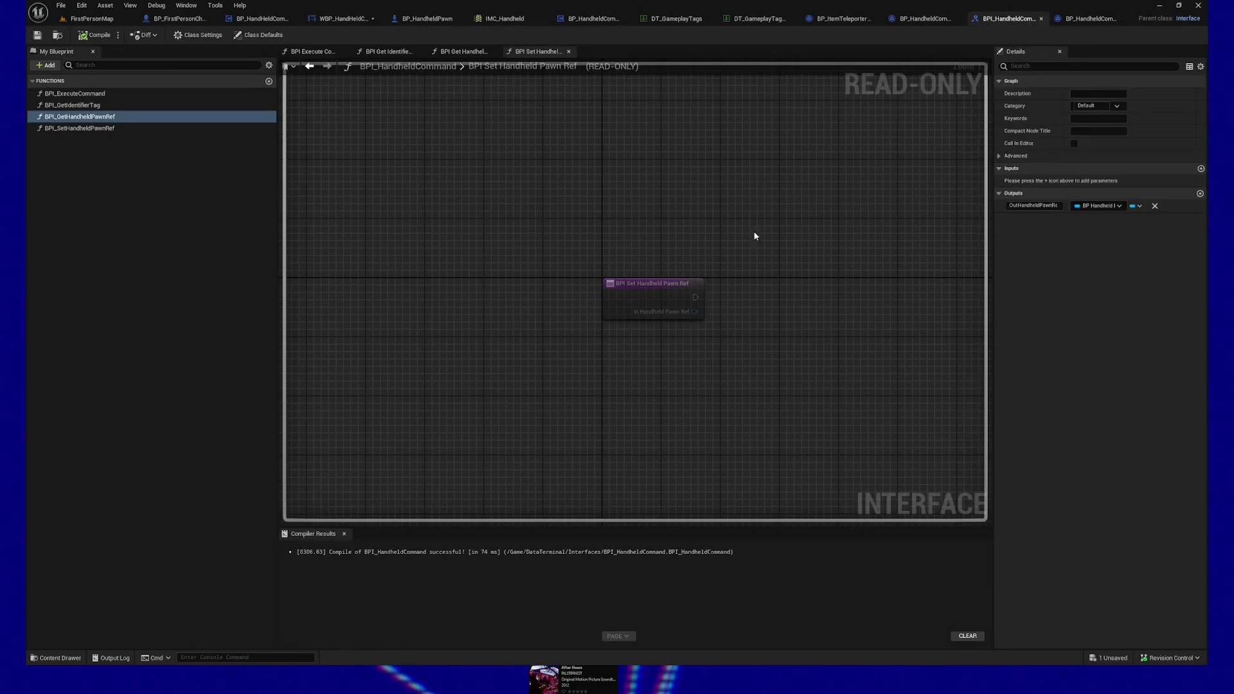
{"action": "right_click", "coordinate": [93, 117]}
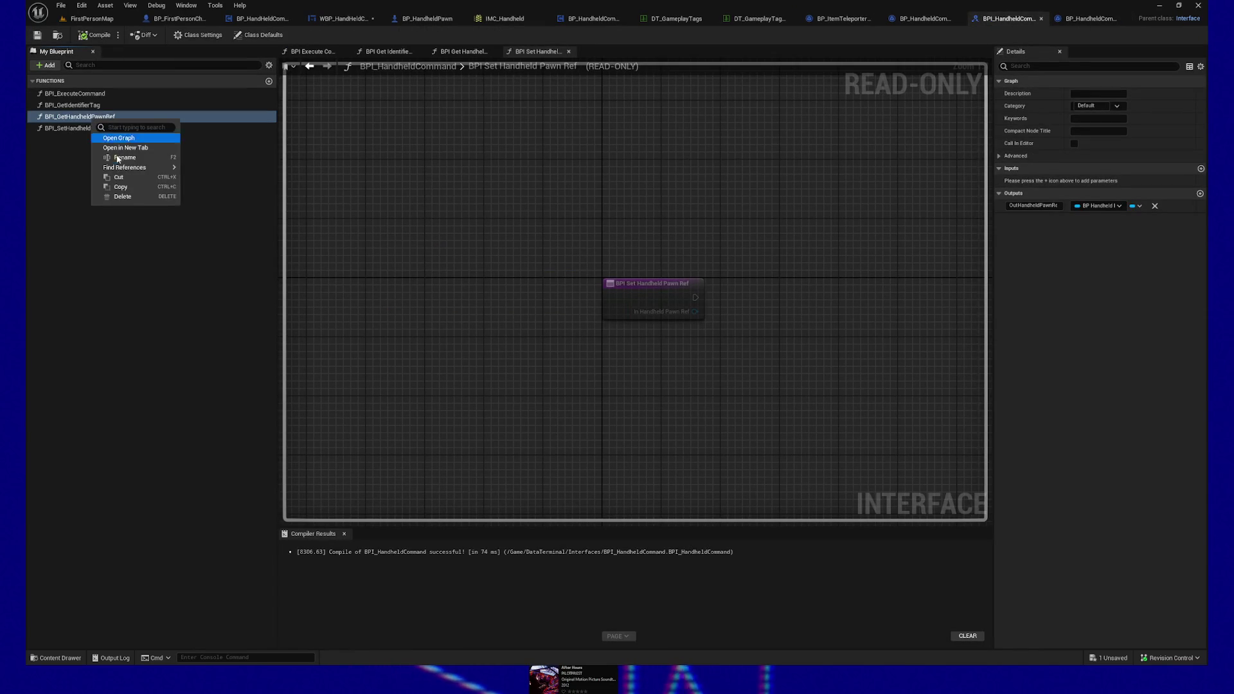
{"action": "left_click", "coordinate": [112, 187]}
{"action": "right_click", "coordinate": [95, 120]}
{"action": "left_click", "coordinate": [112, 189]}
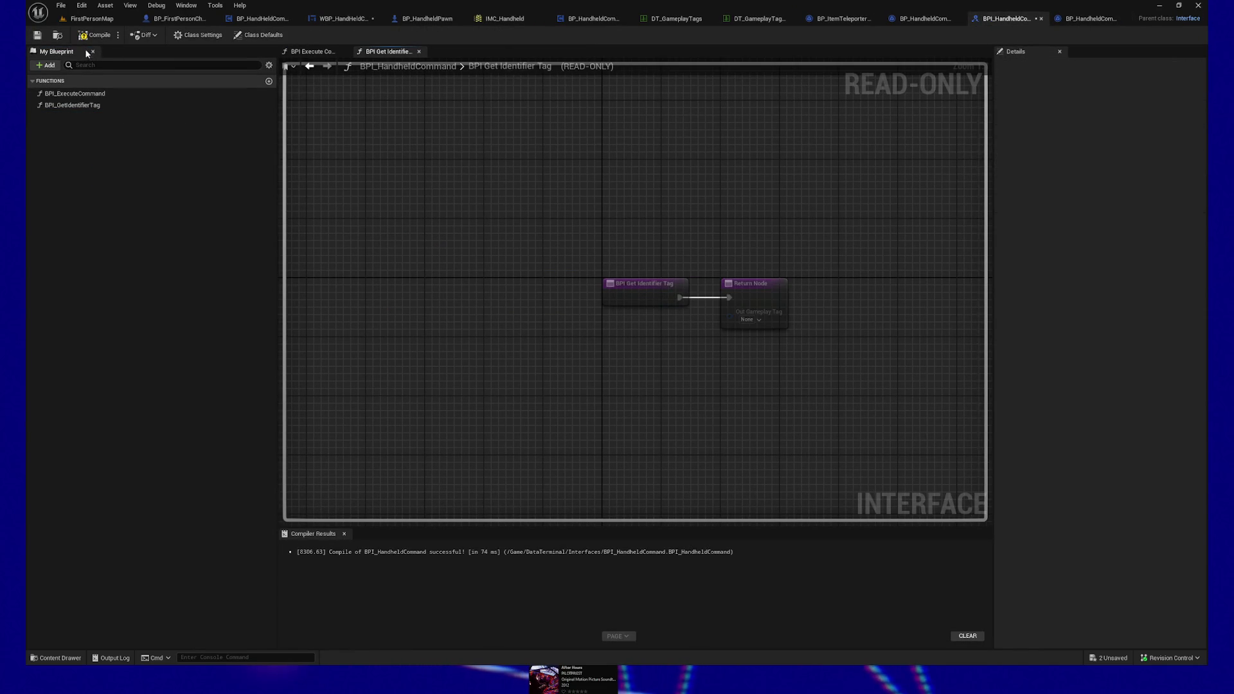
{"action": "left_click", "coordinate": [97, 36]}
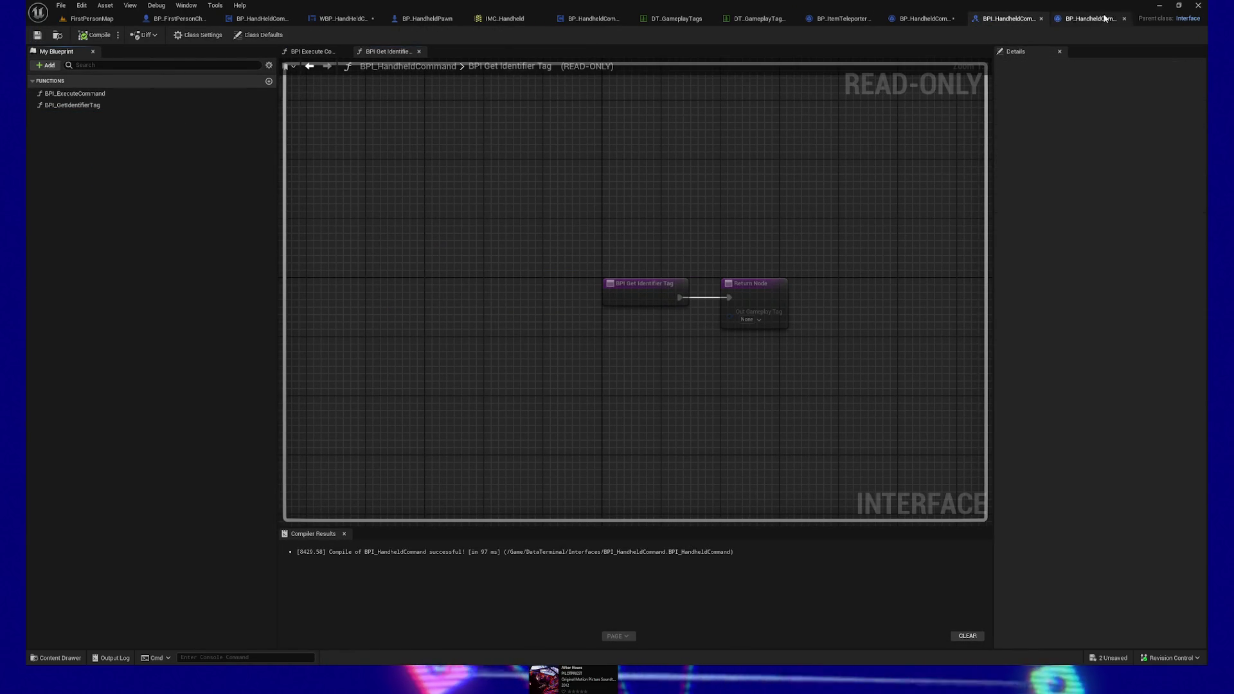
Step: In BP_HandheldCommand_Leave, select the four-node Get Owner chain
{"action": "left_click", "coordinate": [1093, 18]}
{"action": "left_click_drag", "start_coordinate": [579, 209], "coordinate": [808, 157]}
{"action": "scroll", "coordinate": [457, 270], "scroll_direction": "down", "scroll_amount": 2}
{"action": "left_click_drag", "start_coordinate": [502, 248], "coordinate": [917, 357]}
{"action": "left_click_drag", "start_coordinate": [582, 170], "coordinate": [479, 190]}
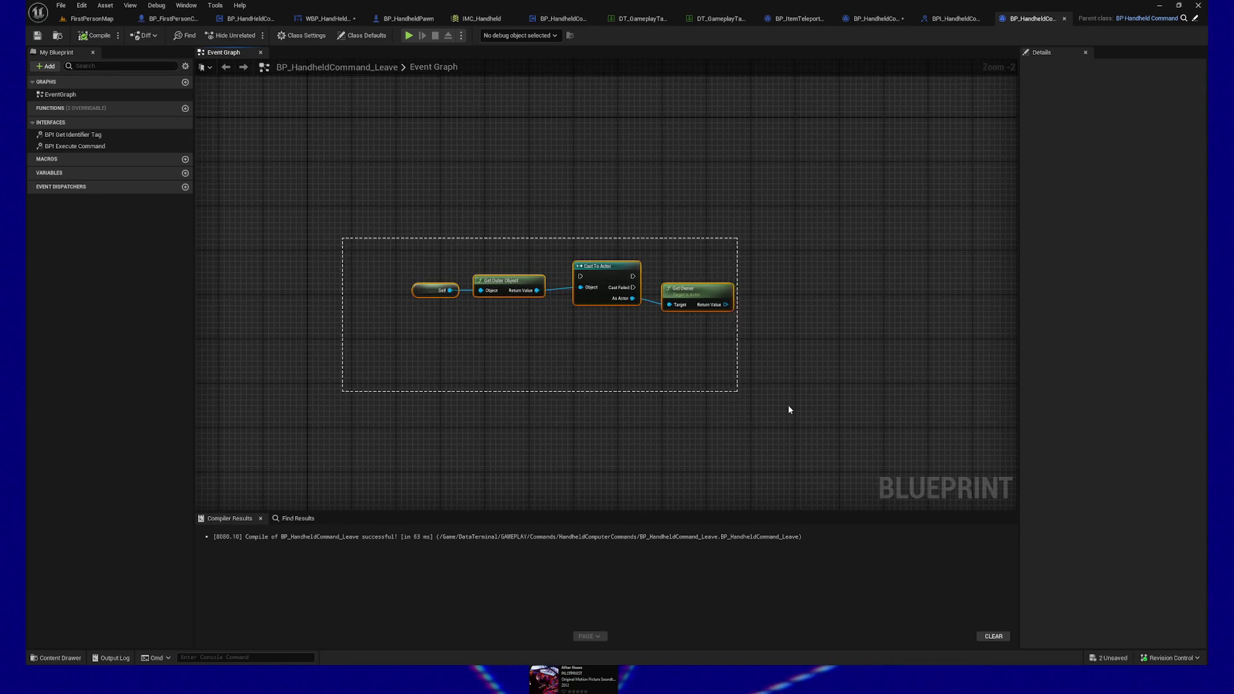
Step: Move the Get Owner chain aside and paste the widget's Leave Handheld View node into the Leave graph
{"action": "left_click_drag", "start_coordinate": [660, 340], "coordinate": [634, 391]}
{"action": "scroll", "coordinate": [576, 360], "scroll_direction": "up", "scroll_amount": 3}
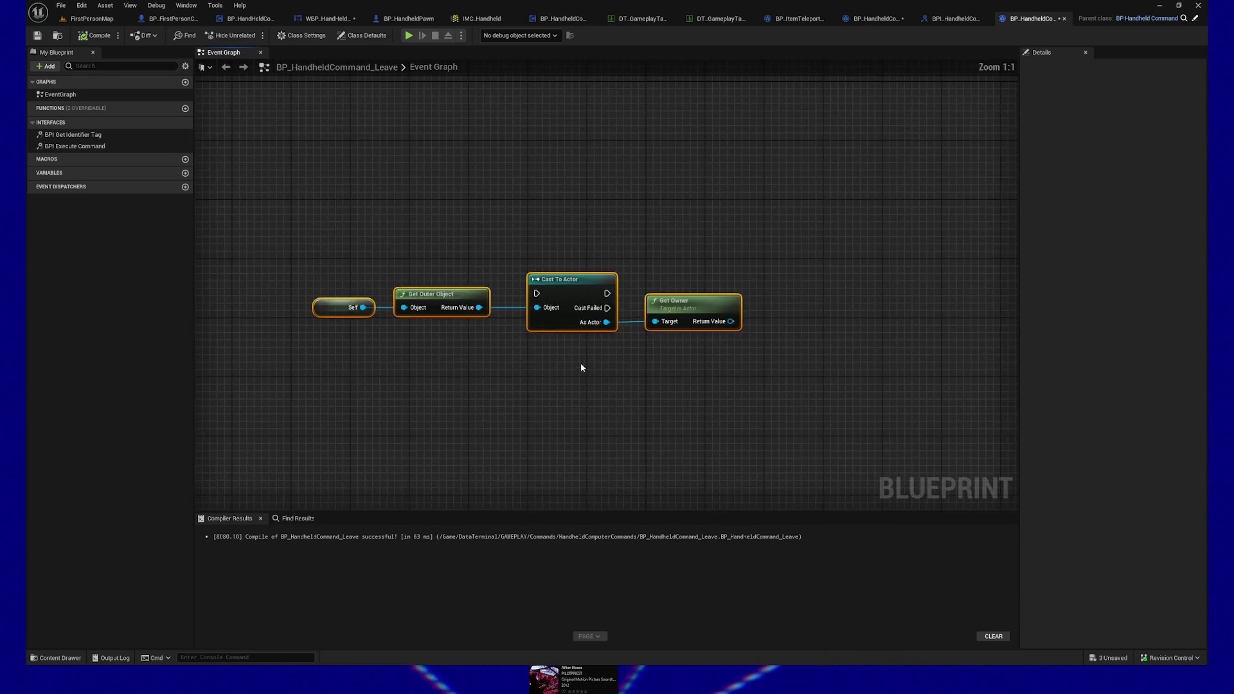
{"action": "left_click", "coordinate": [251, 18]}
{"action": "left_click", "coordinate": [339, 18]}
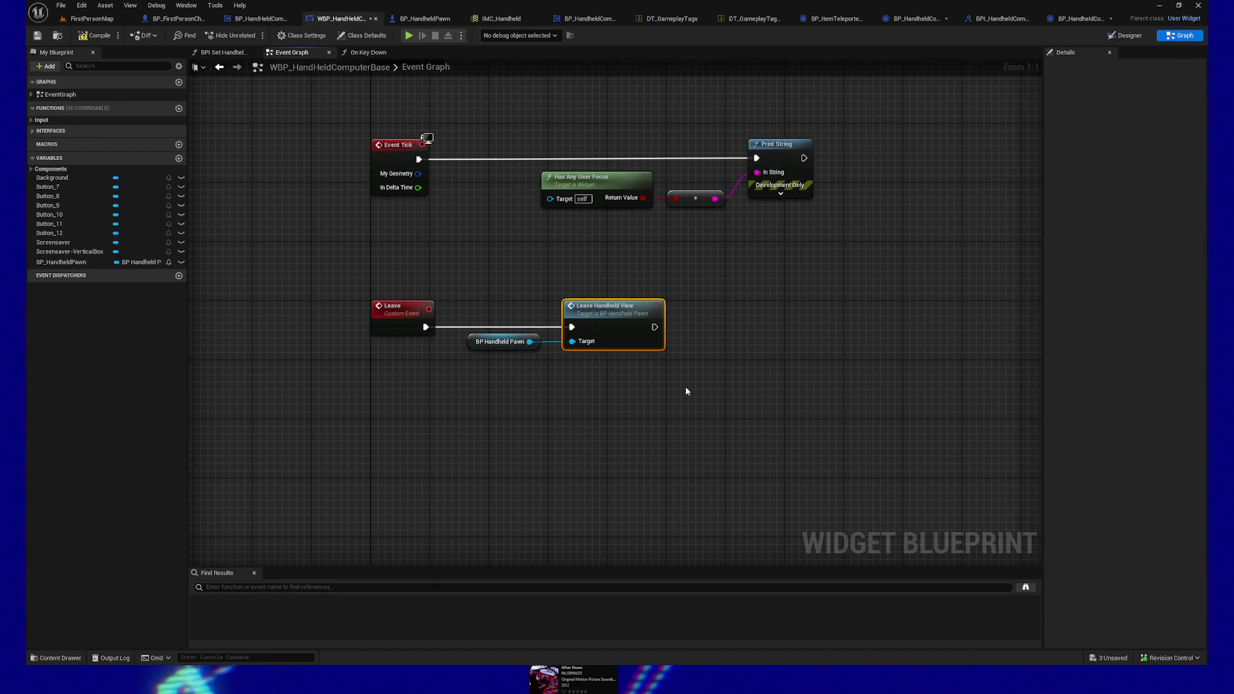
{"action": "left_click", "coordinate": [1080, 18]}
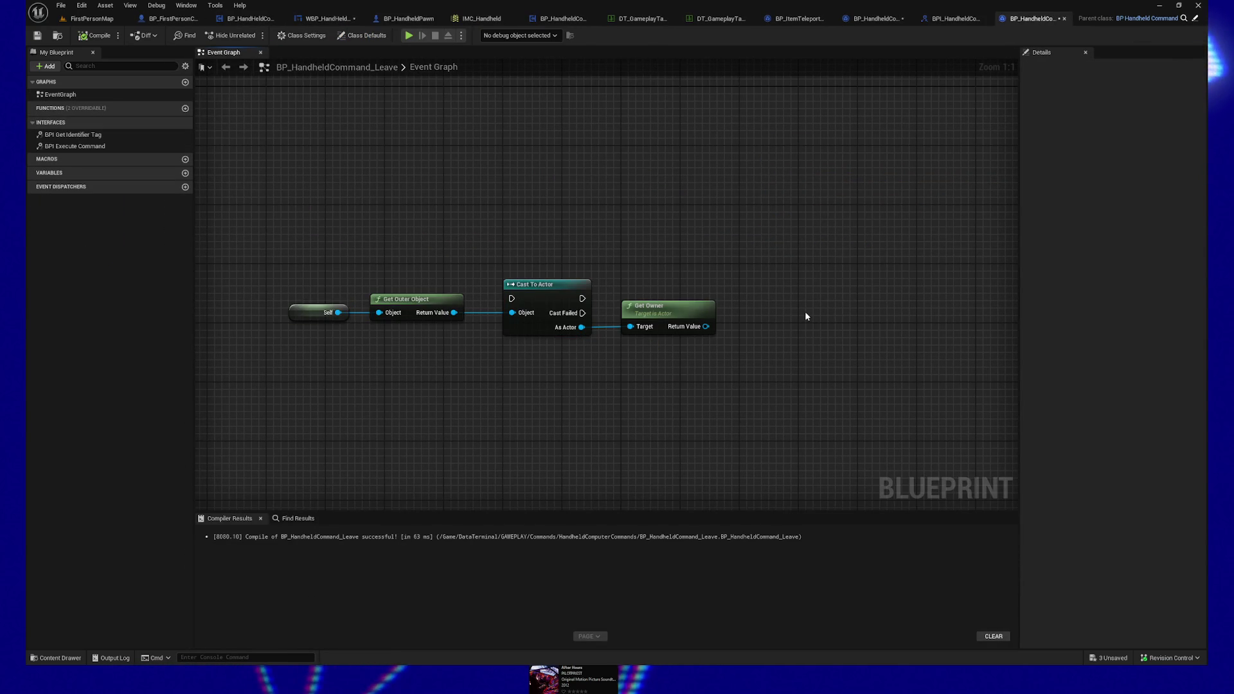
{"action": "key", "text": "ctrl+v"}
Step: Try wiring Get Owner into Leave Handheld View's Target, abandon it, and arrange both nodes
{"action": "left_click_drag", "start_coordinate": [706, 327], "coordinate": [814, 356]}
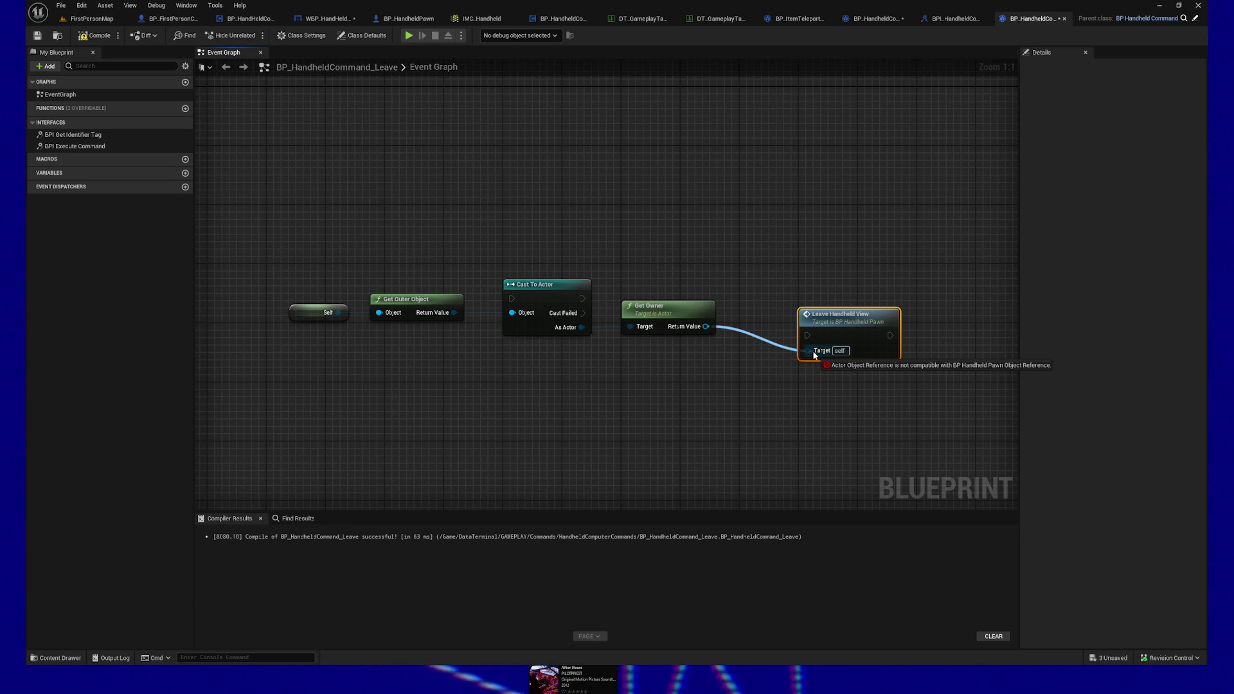
{"action": "mouse_move", "coordinate": [814, 355]}
{"action": "left_mouse_down"}
{"action": "mouse_move", "coordinate": [771, 379]}
{"action": "mouse_move", "coordinate": [810, 357]}
{"action": "left_mouse_up"}
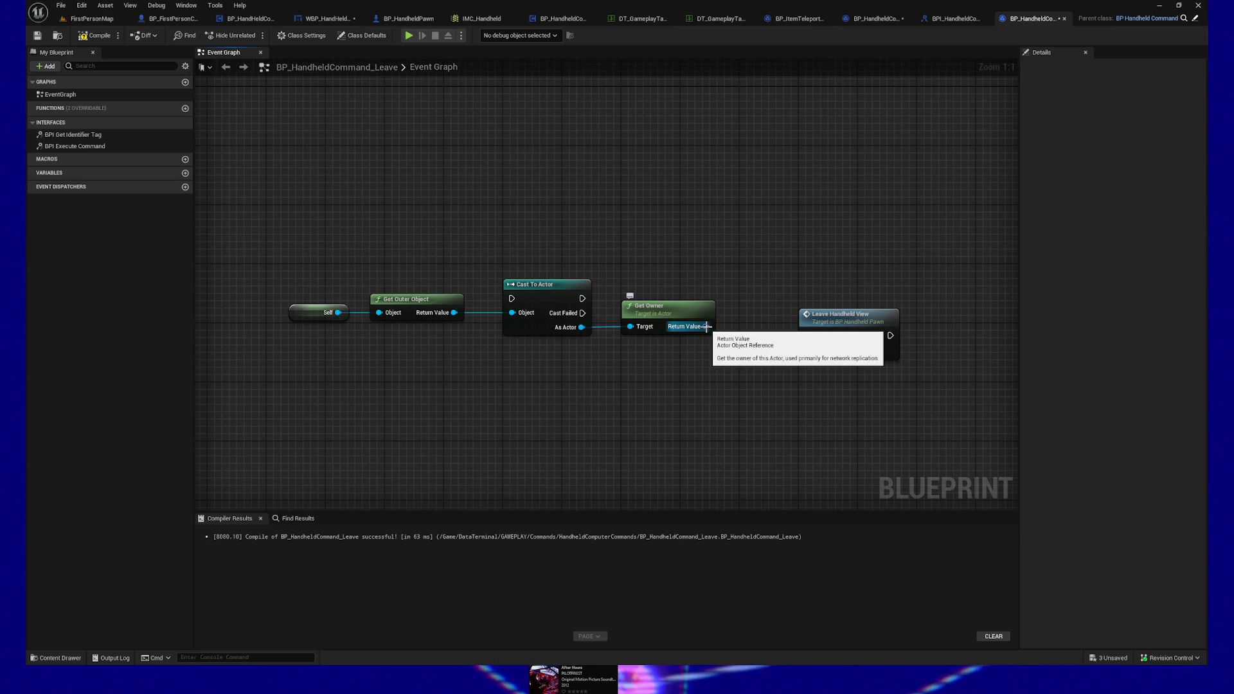
{"action": "left_click_drag", "start_coordinate": [808, 320], "coordinate": [805, 275]}
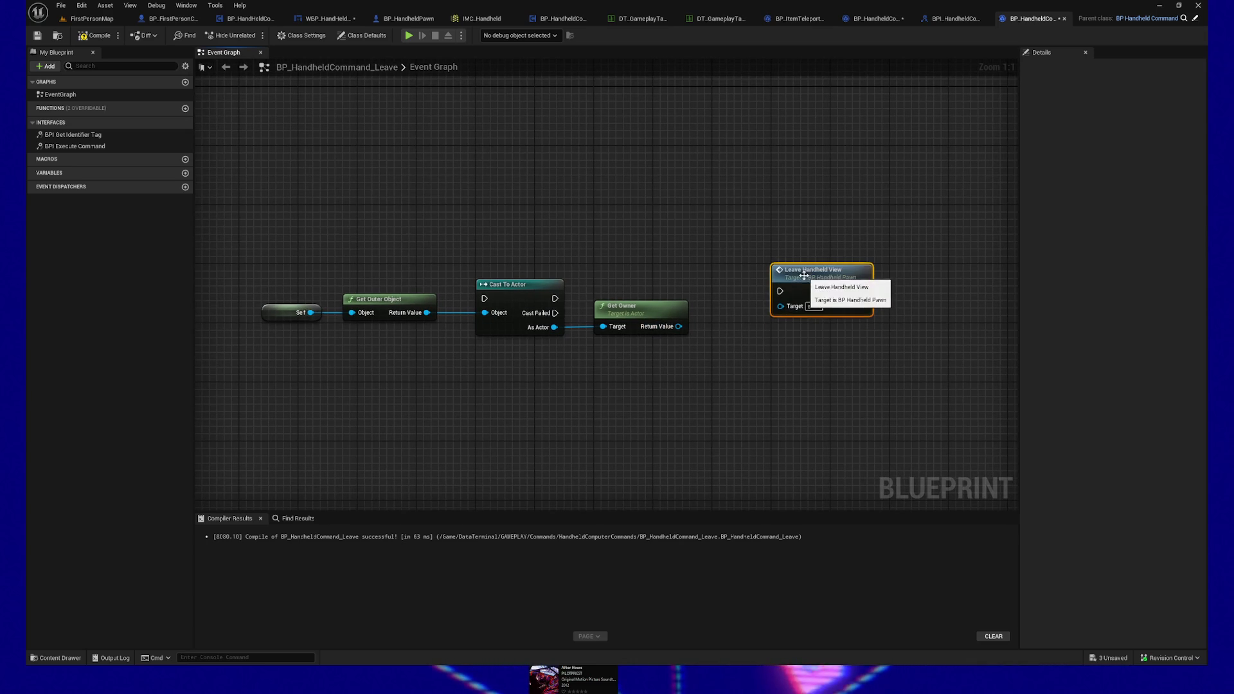
{"action": "mouse_move", "coordinate": [643, 318]}
{"action": "left_mouse_down"}
{"action": "mouse_move", "coordinate": [655, 394]}
{"action": "mouse_move", "coordinate": [642, 405]}
{"action": "left_mouse_up"}
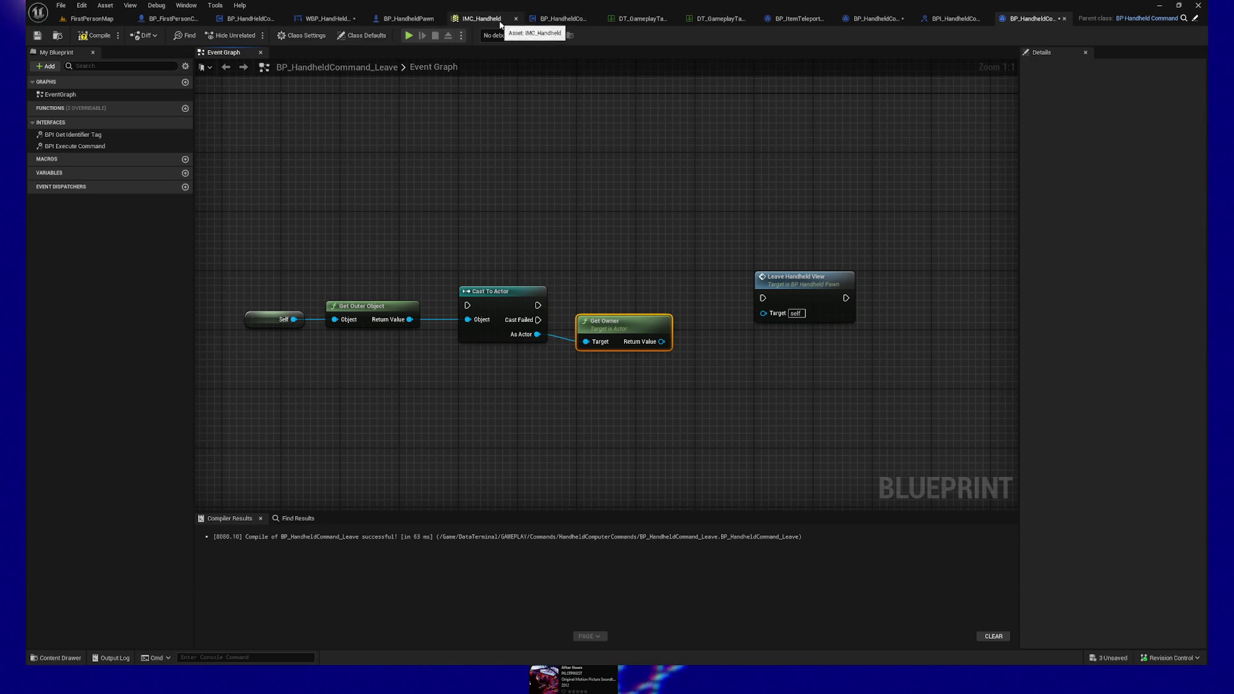
{"action": "left_click_drag", "start_coordinate": [531, 131], "coordinate": [600, 147]}
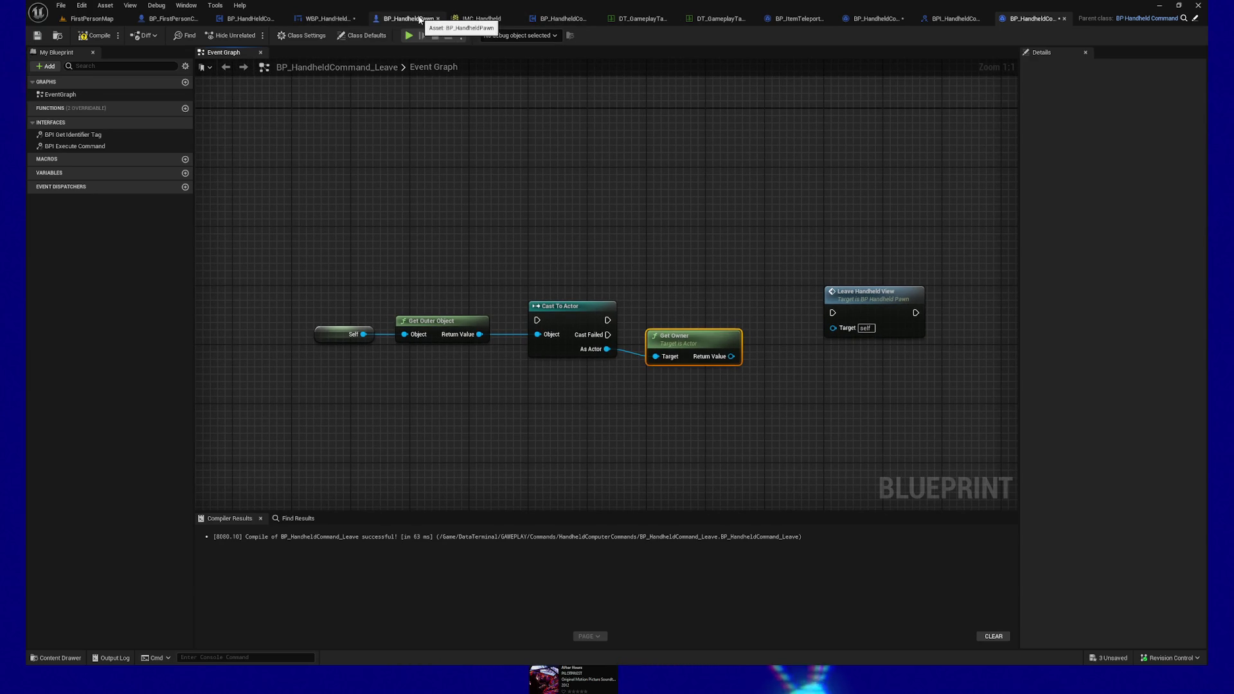
Step: Inspect BP_HandheldPawn's construction script and the controller's Spawn Commands For Each Loop
{"action": "left_click", "coordinate": [416, 18]}
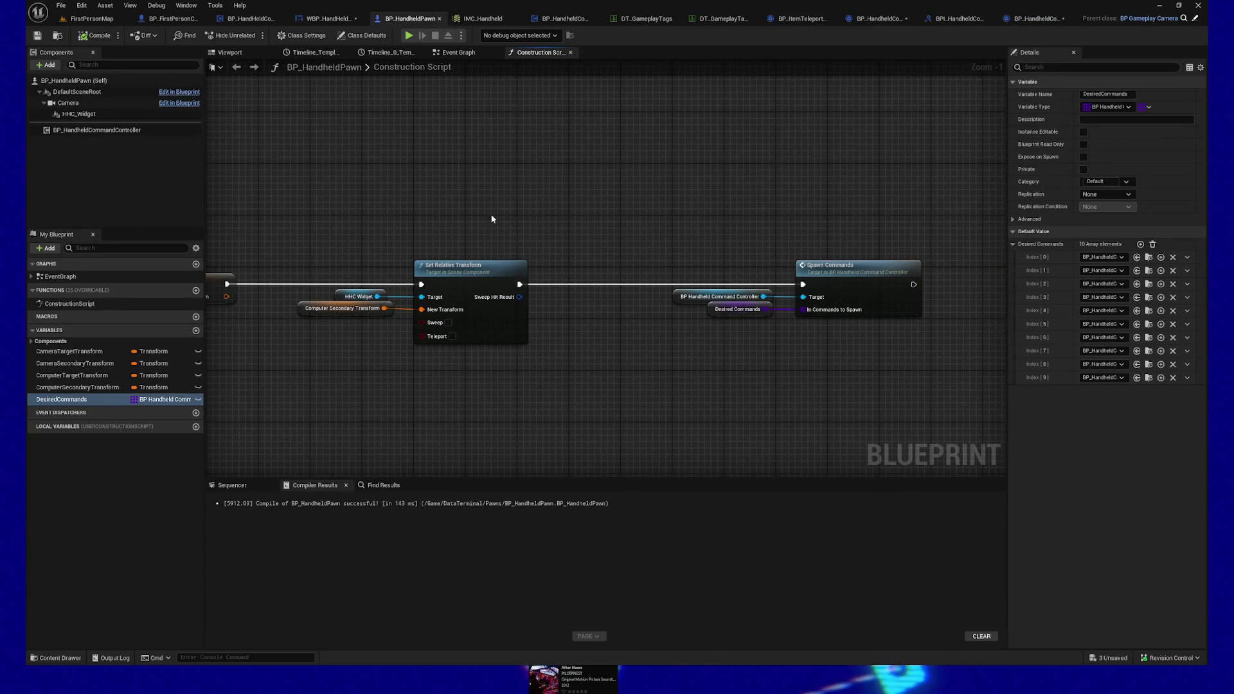
{"action": "left_click_drag", "start_coordinate": [386, 431], "coordinate": [522, 427]}
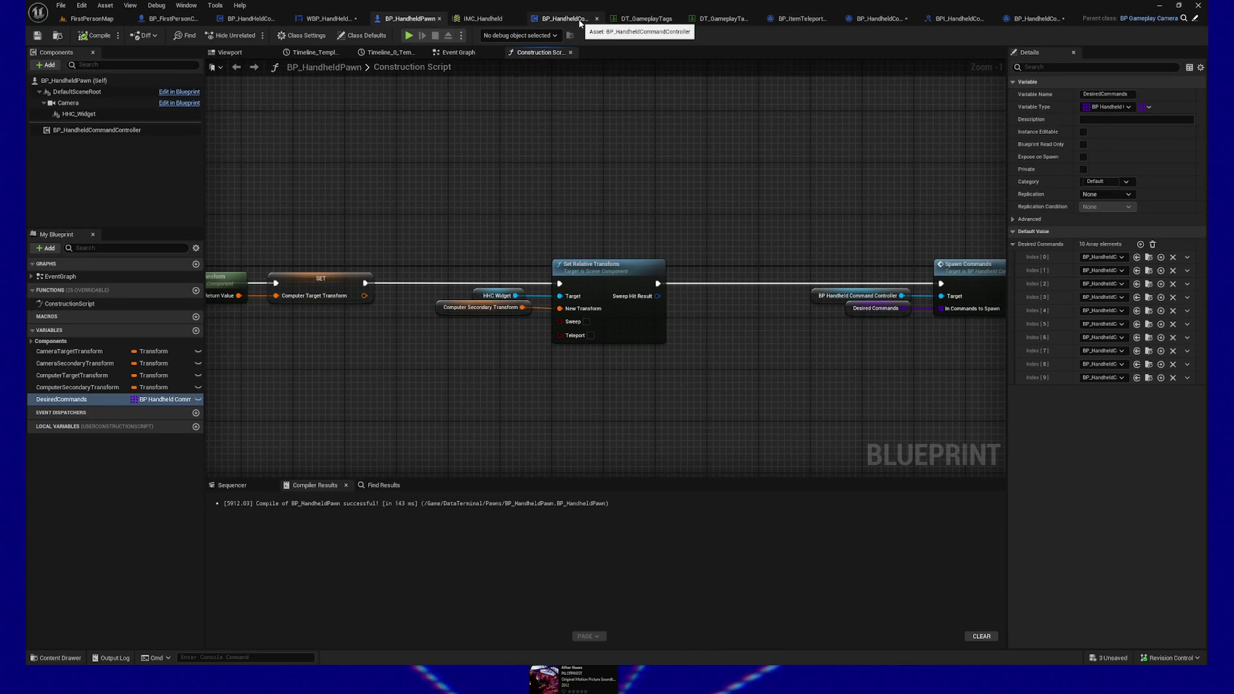
{"action": "left_click", "coordinate": [579, 20]}
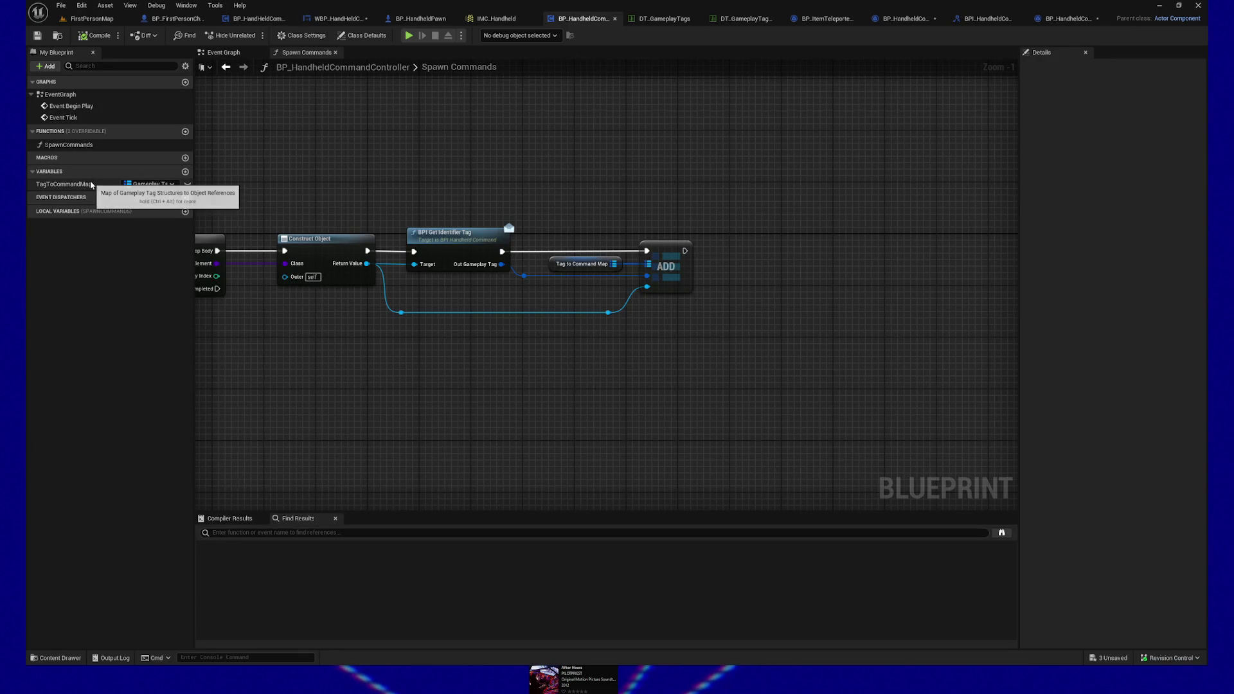
{"action": "left_click_drag", "start_coordinate": [333, 373], "coordinate": [528, 397]}
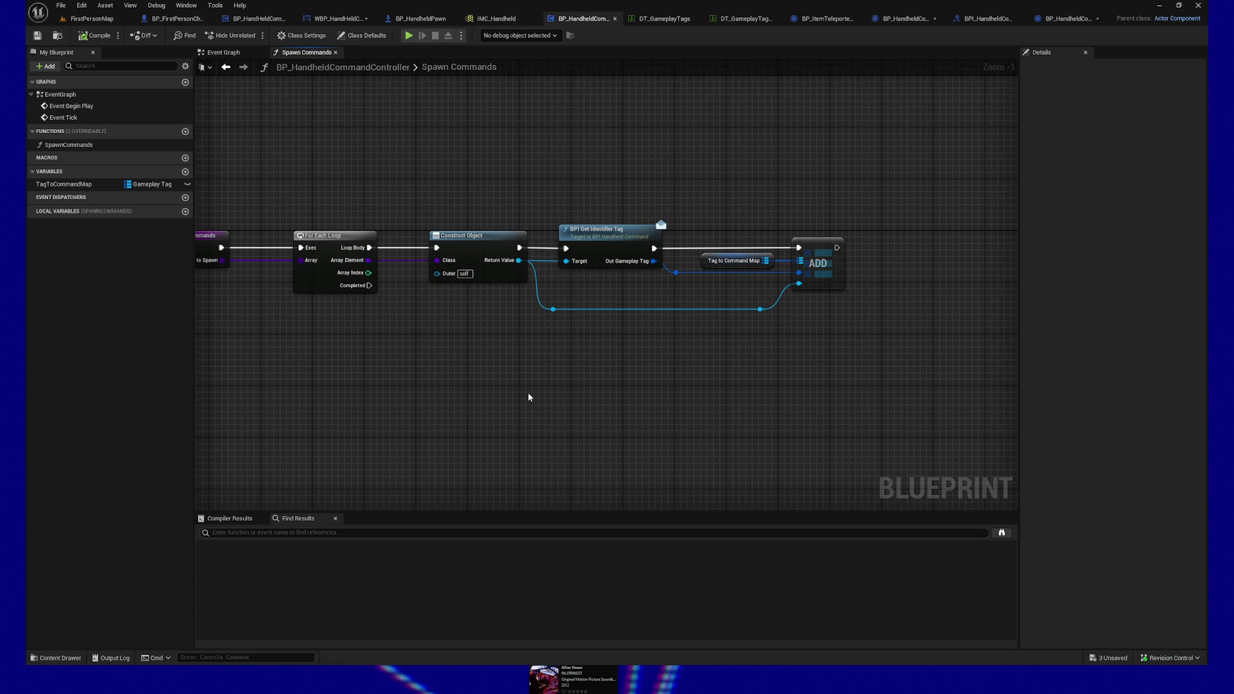
{"action": "left_click", "coordinate": [985, 26]}
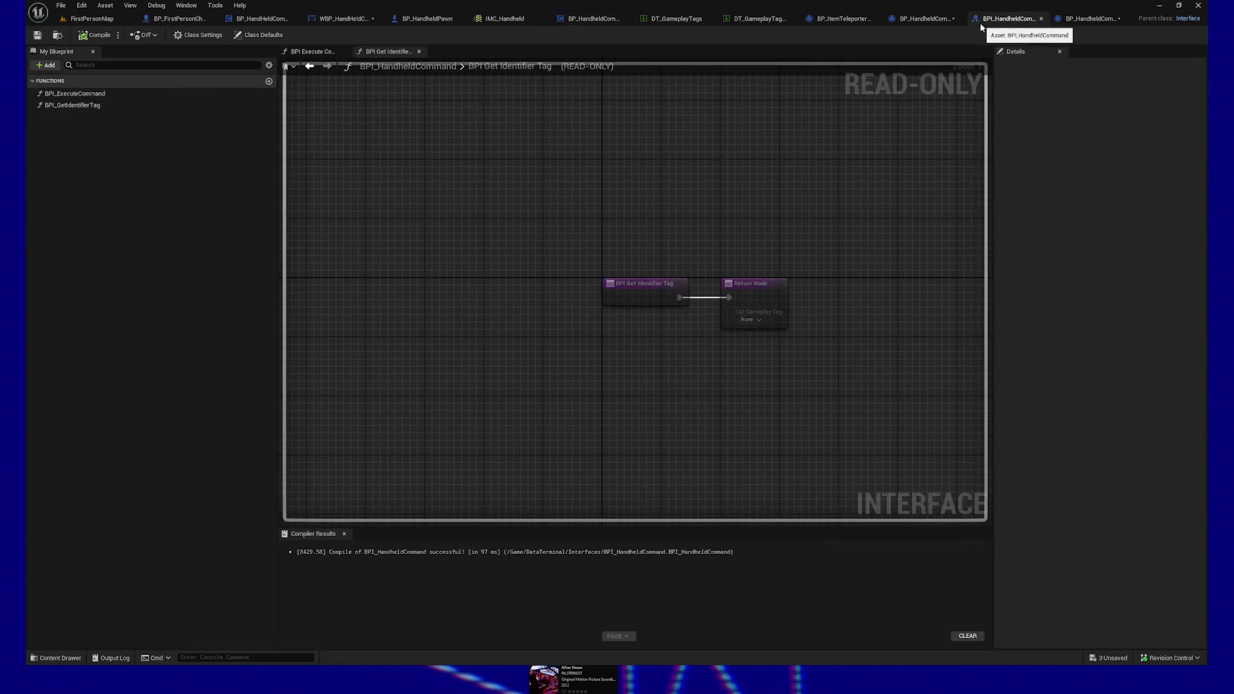
Step: Add interface function BPI_SetHandheldPawnRef with an input named InHandheldPawnRef
{"action": "left_click", "coordinate": [269, 82]}
{"action": "type", "text": "BPI_SetHandheldPawn"}
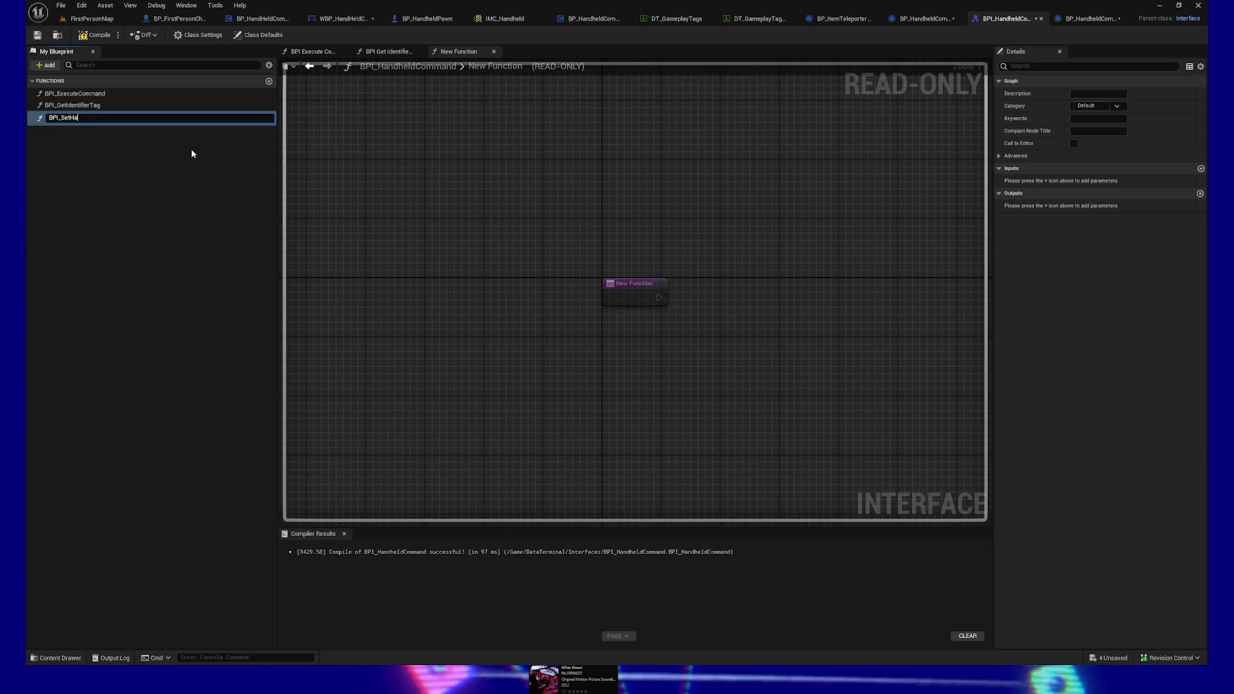
{"action": "type", "text": "Ref"}
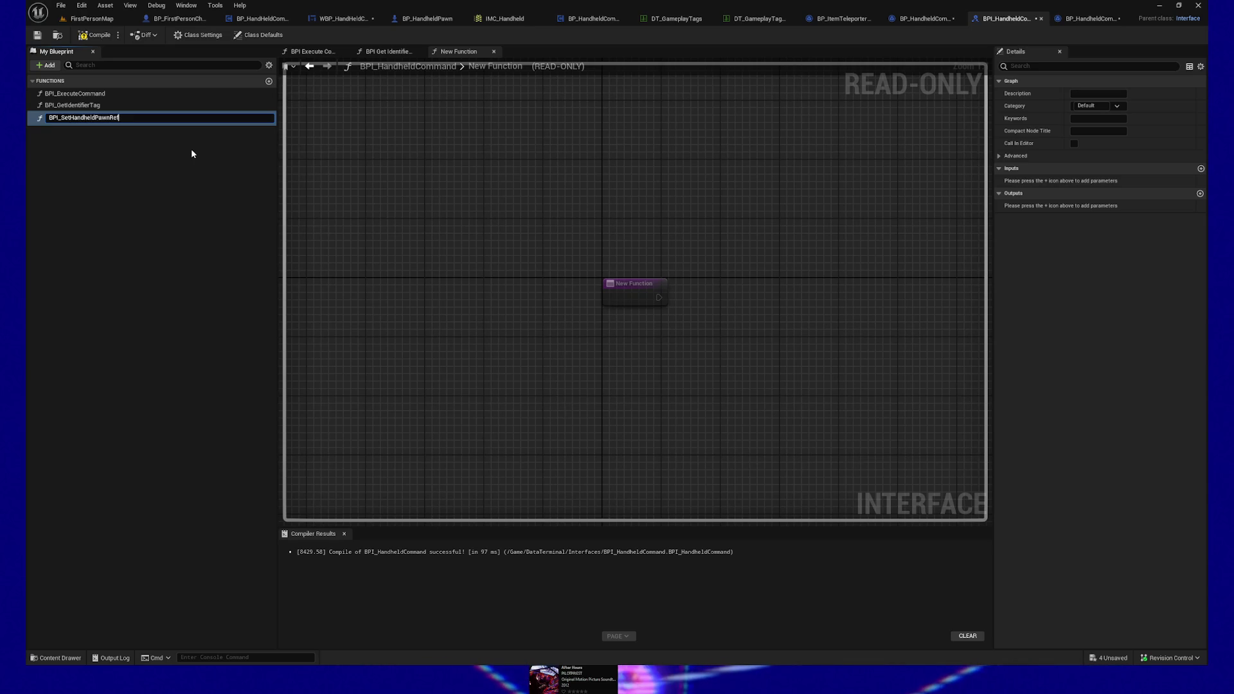
{"action": "key", "text": "Return"}
{"action": "left_click", "coordinate": [1200, 168]}
{"action": "left_click", "coordinate": [1052, 181]}
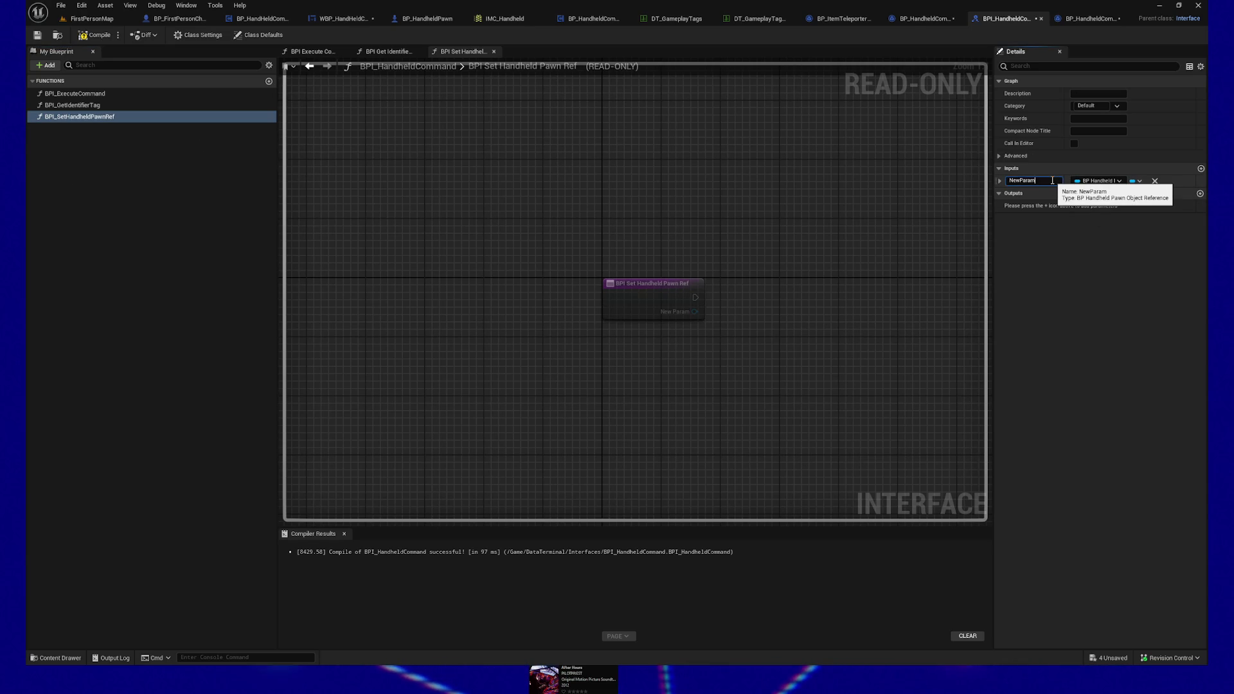
{"action": "type", "text": "InHandheldPawnRef"}
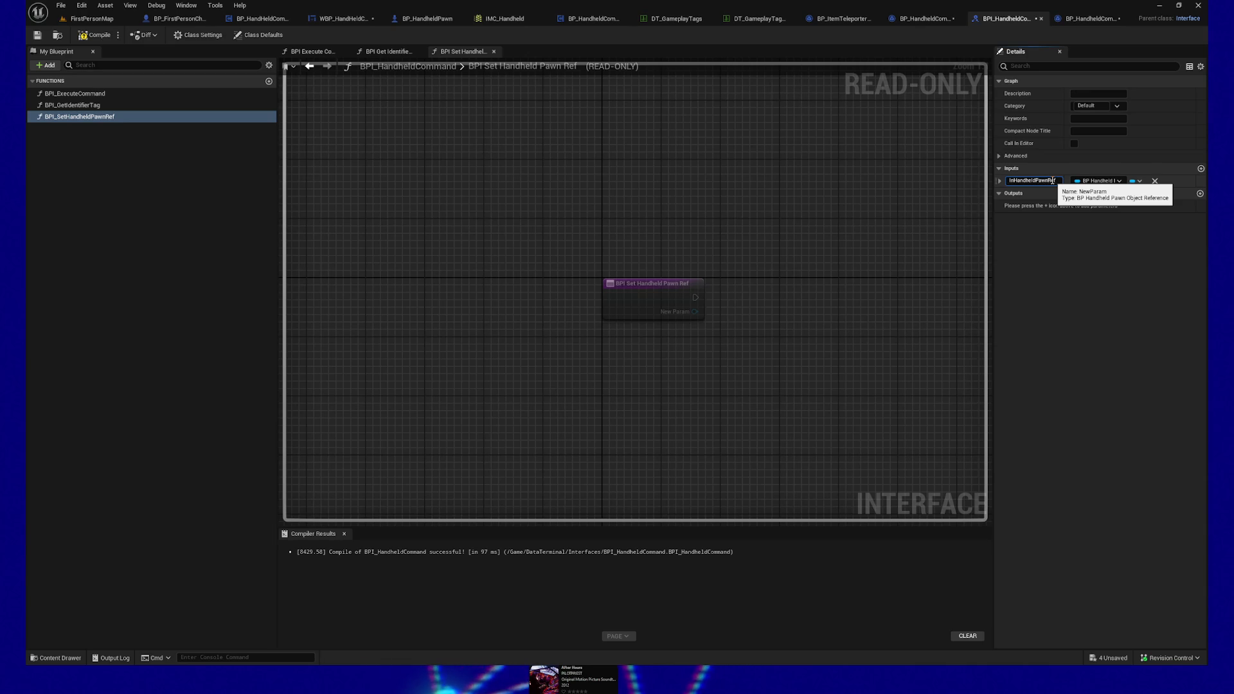
{"action": "left_click", "coordinate": [673, 194]}
Step: Compile and save BPI_HandheldCommand, then go to the Leave command blueprint
{"action": "left_click", "coordinate": [107, 32]}
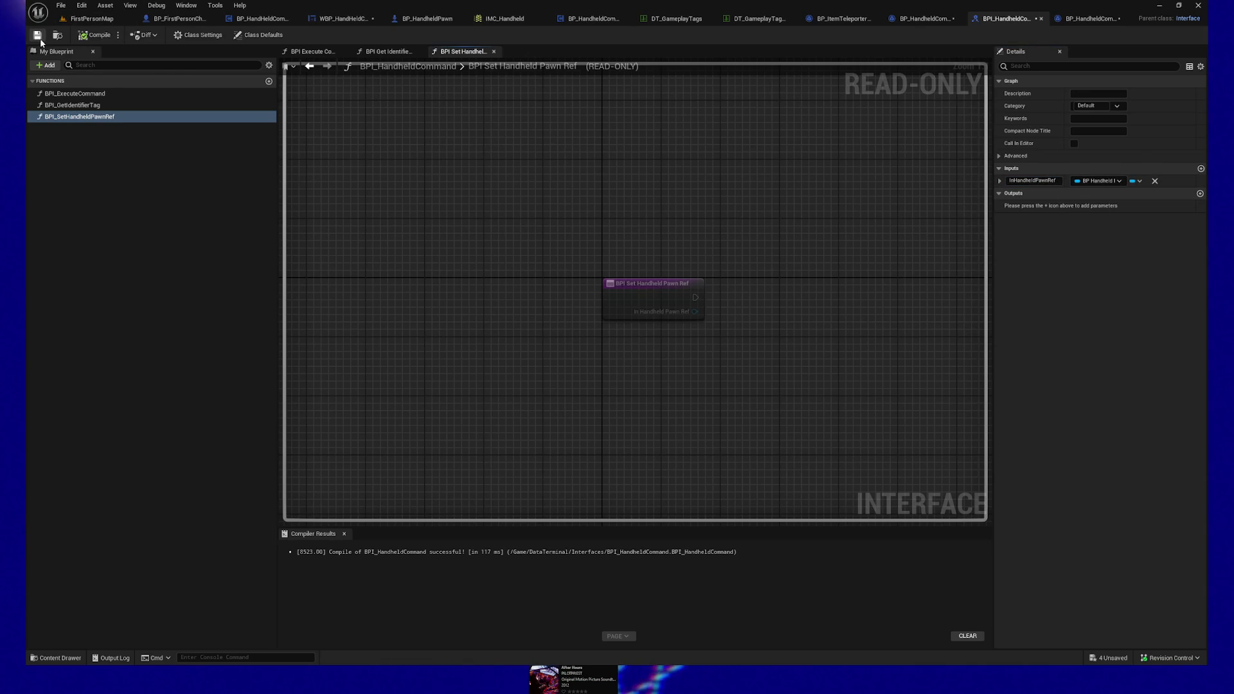
{"action": "left_click", "coordinate": [38, 37]}
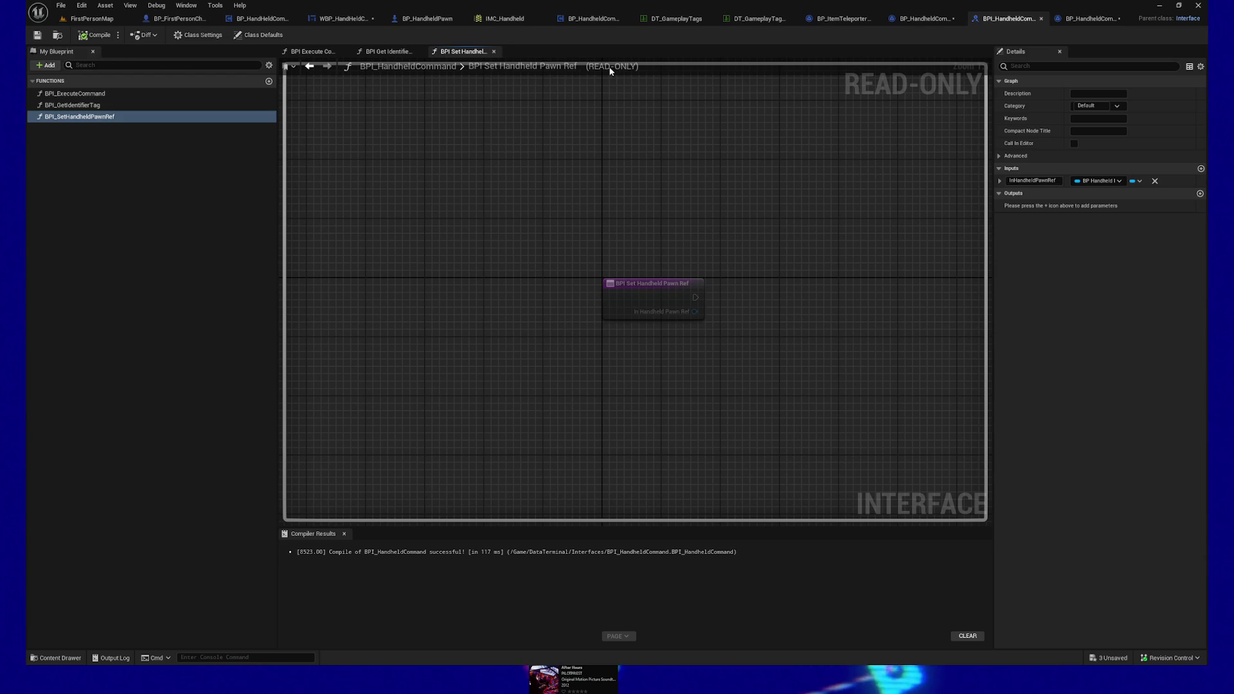
{"action": "left_click", "coordinate": [1091, 18]}
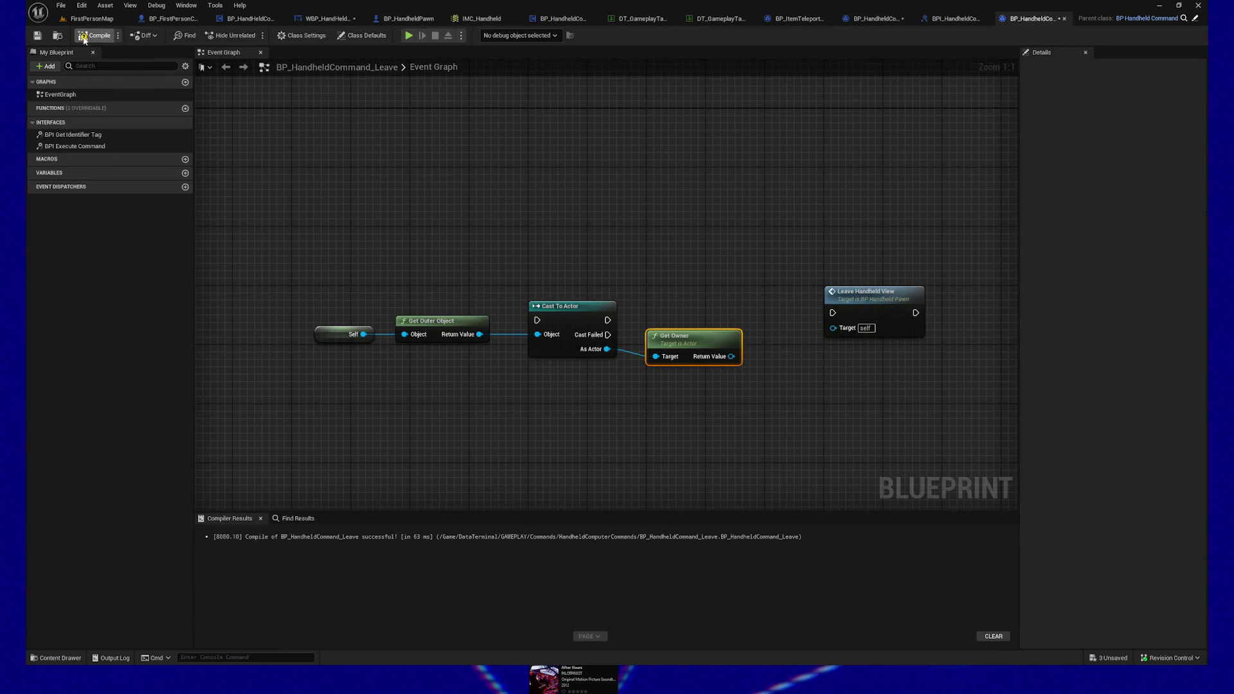
Step: Recompile the Leave blueprint and give BPI_SetHandheldPawnRef a Boolean output, compiling and saving the interface
{"action": "left_click", "coordinate": [96, 35]}
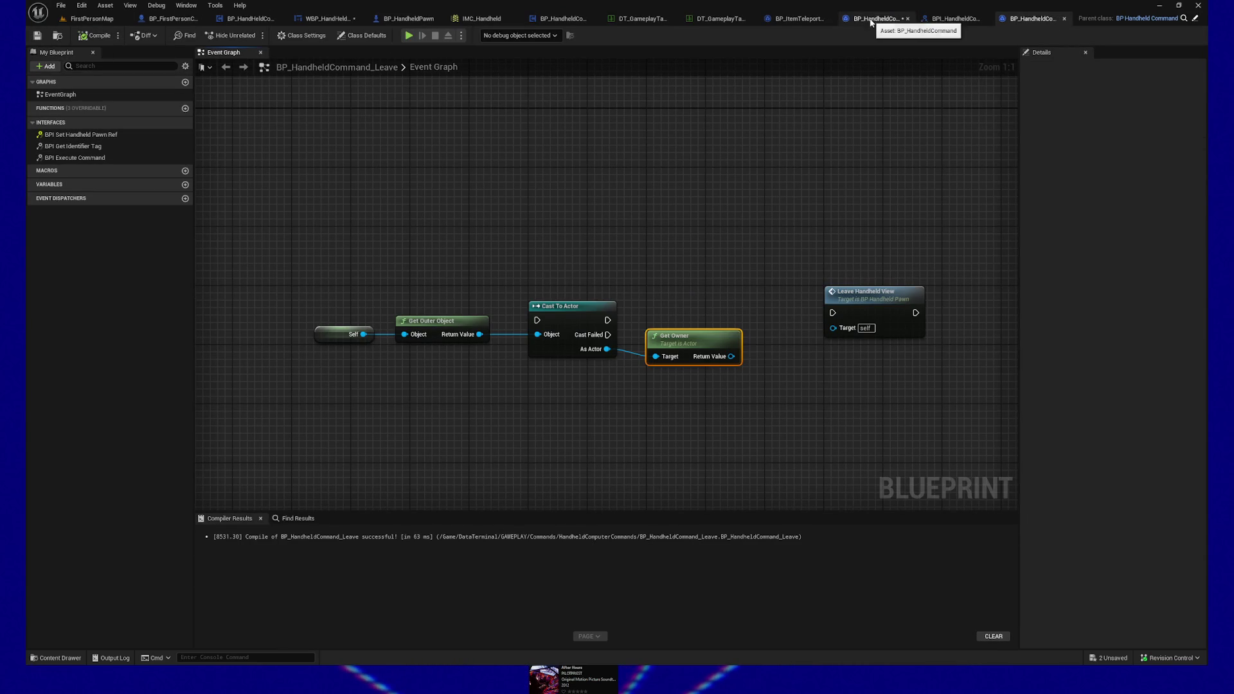
{"action": "left_click", "coordinate": [942, 18]}
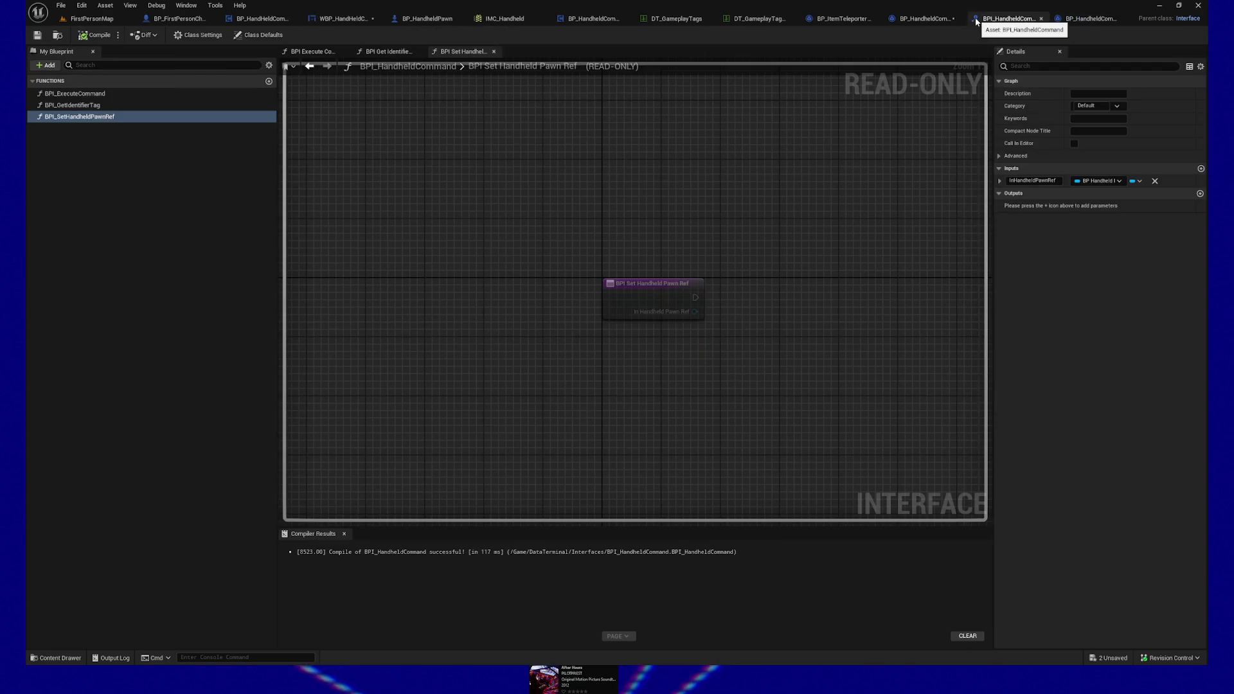
{"action": "left_click", "coordinate": [1199, 193]}
{"action": "left_click", "coordinate": [1098, 206]}
{"action": "left_click", "coordinate": [1094, 232]}
{"action": "left_click", "coordinate": [95, 35]}
{"action": "left_click", "coordinate": [37, 35]}
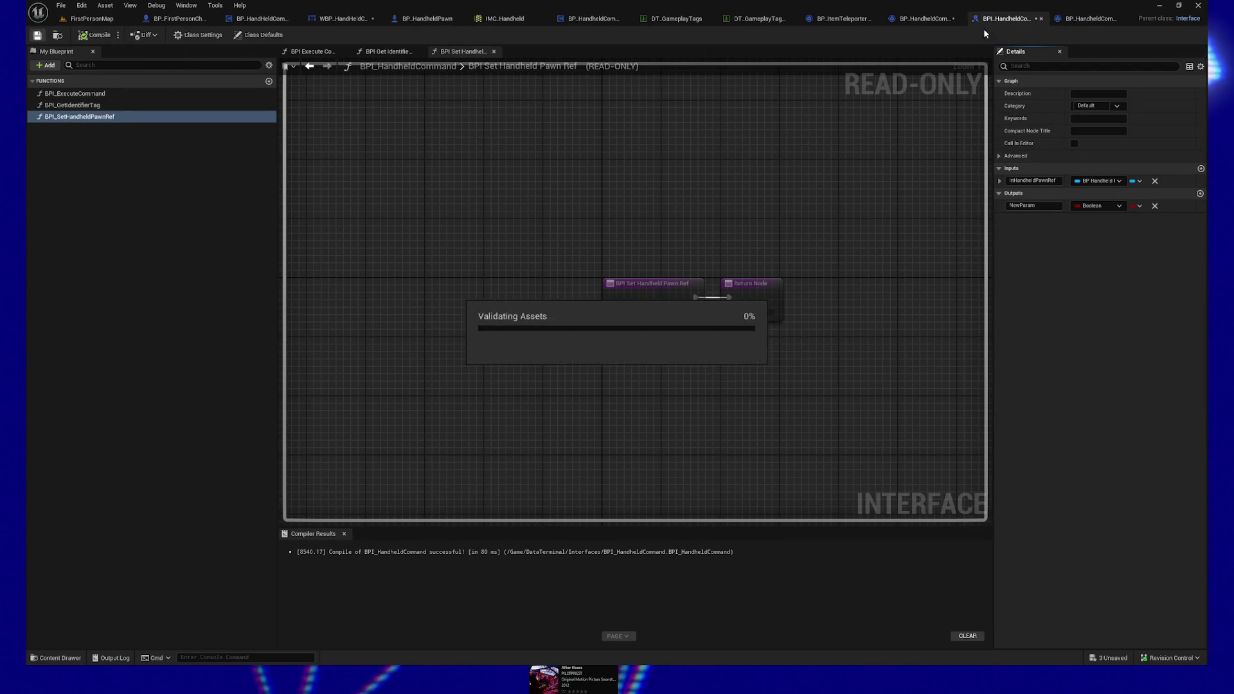
{"action": "left_click", "coordinate": [1091, 18]}
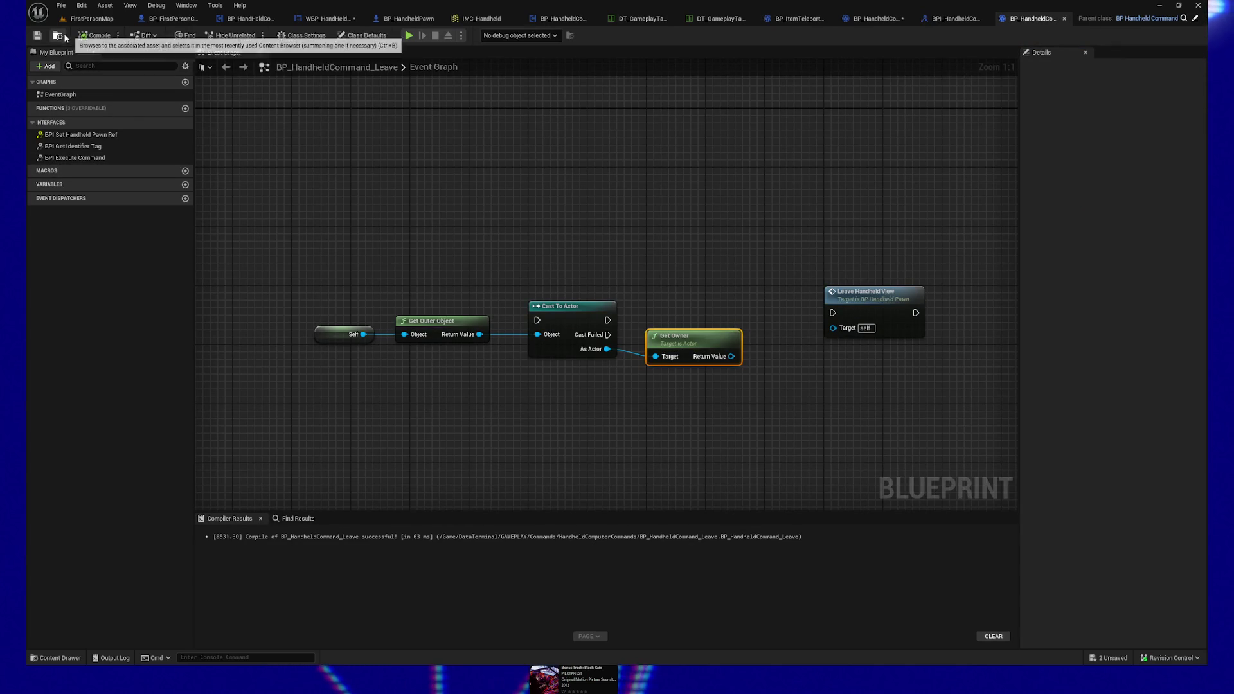
Step: Implement BPI Set Handheld Pawn Ref in the Leave blueprint and compare it with the parent's graph
{"action": "double_click", "coordinate": [72, 135]}
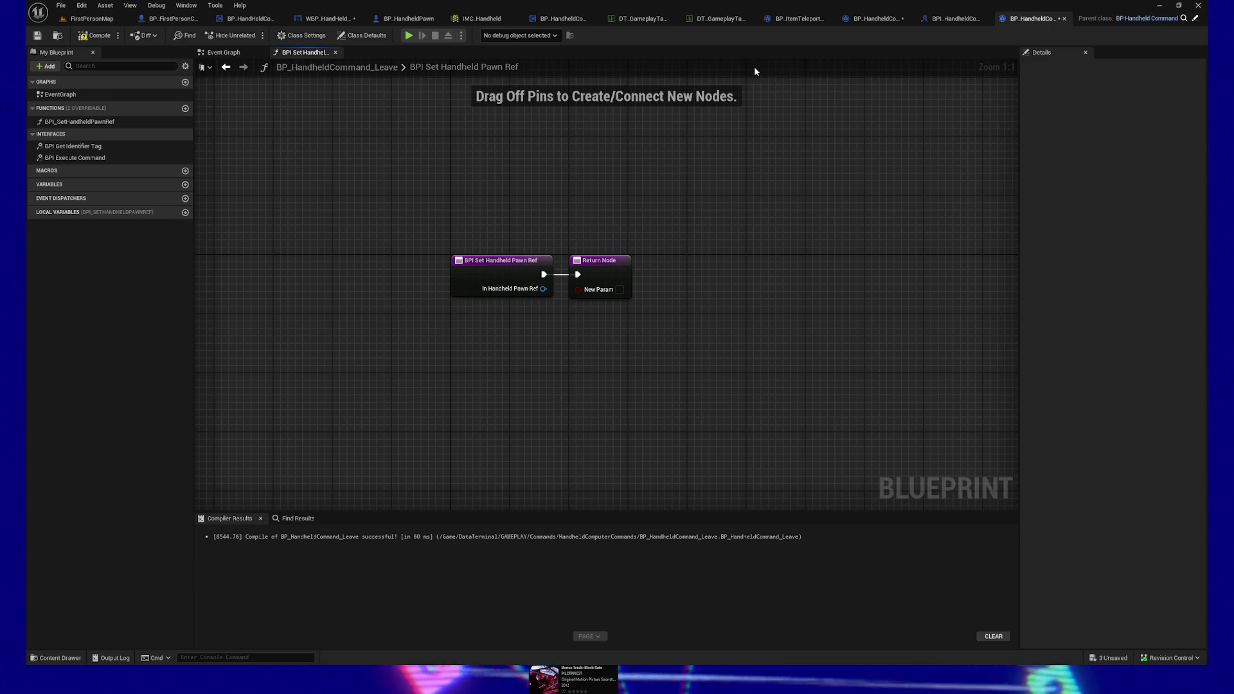
{"action": "left_click", "coordinate": [871, 19]}
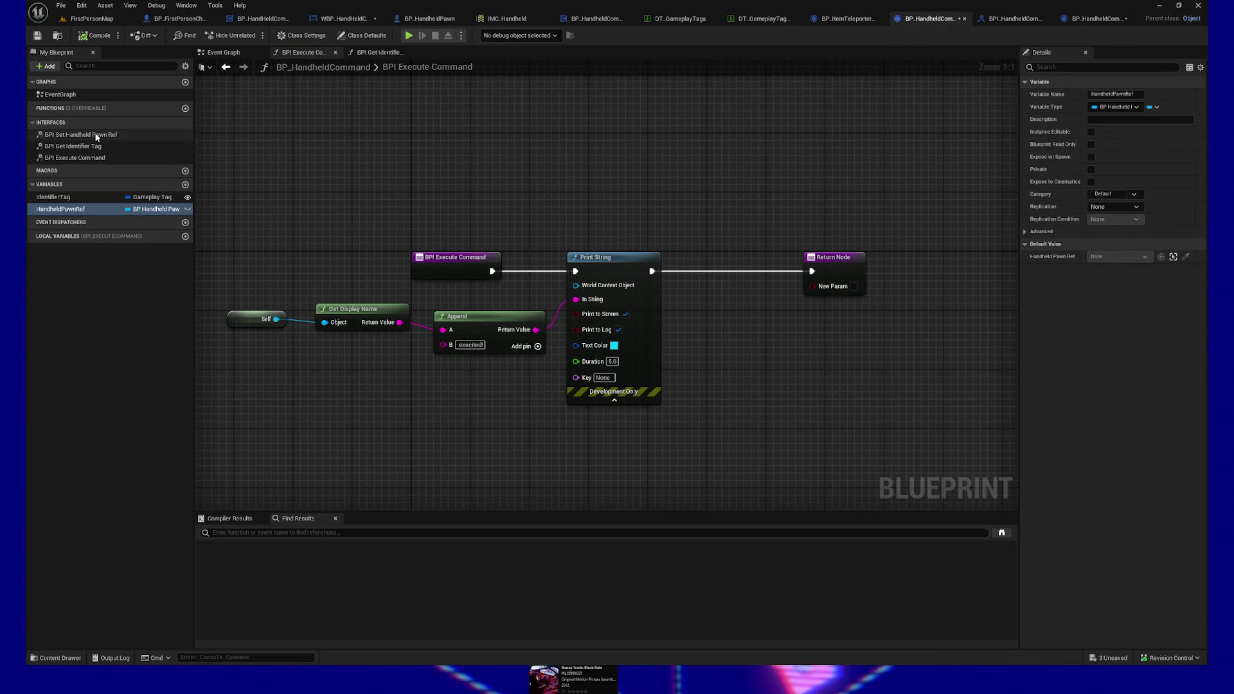
{"action": "double_click", "coordinate": [83, 135]}
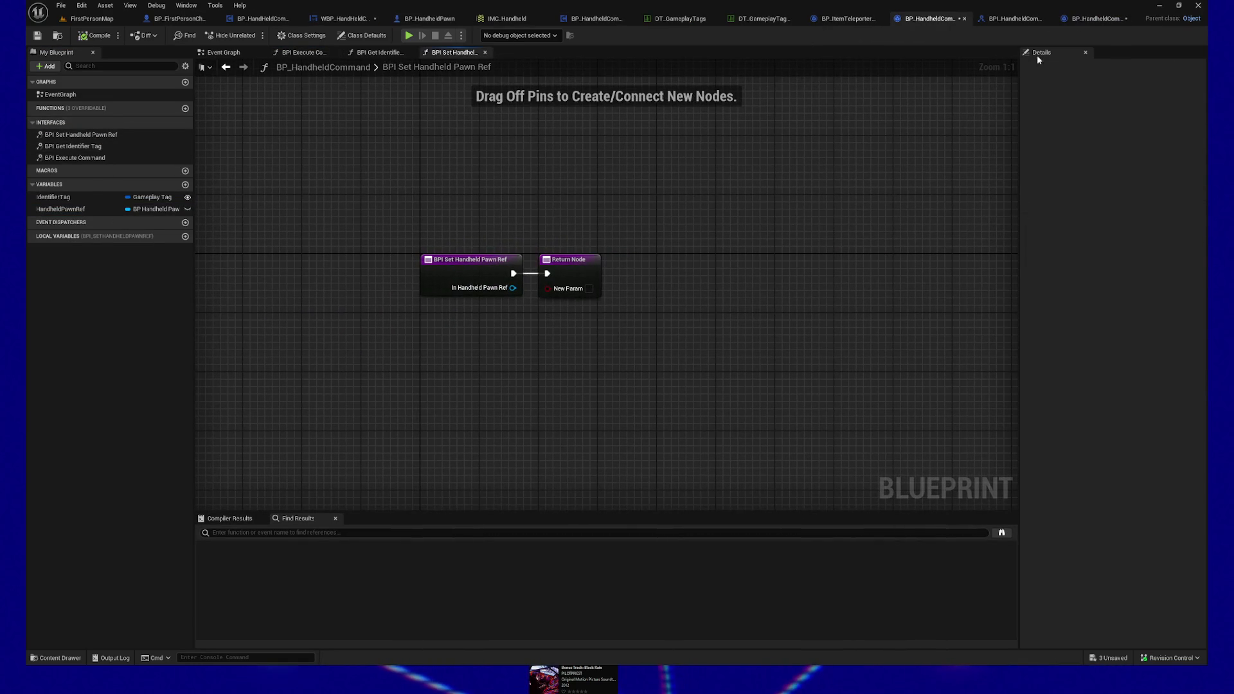
{"action": "left_click", "coordinate": [1091, 19]}
{"action": "left_click_drag", "start_coordinate": [495, 238], "coordinate": [653, 337]}
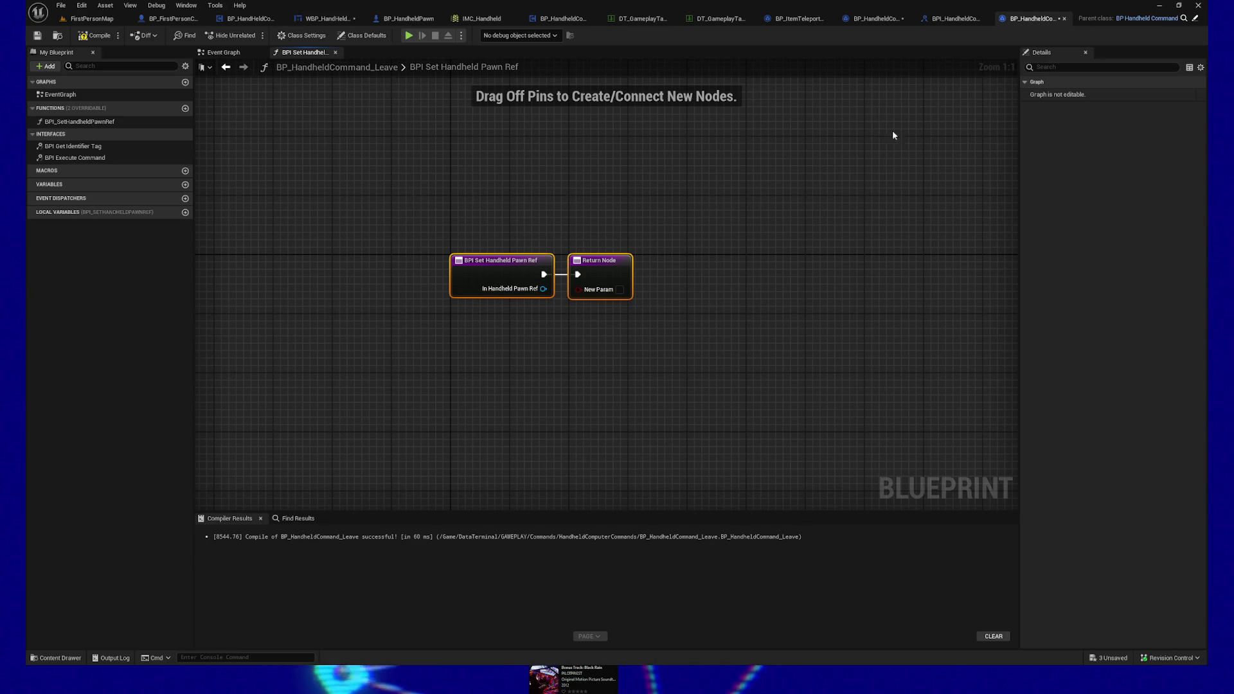
{"action": "left_click", "coordinate": [335, 53]}
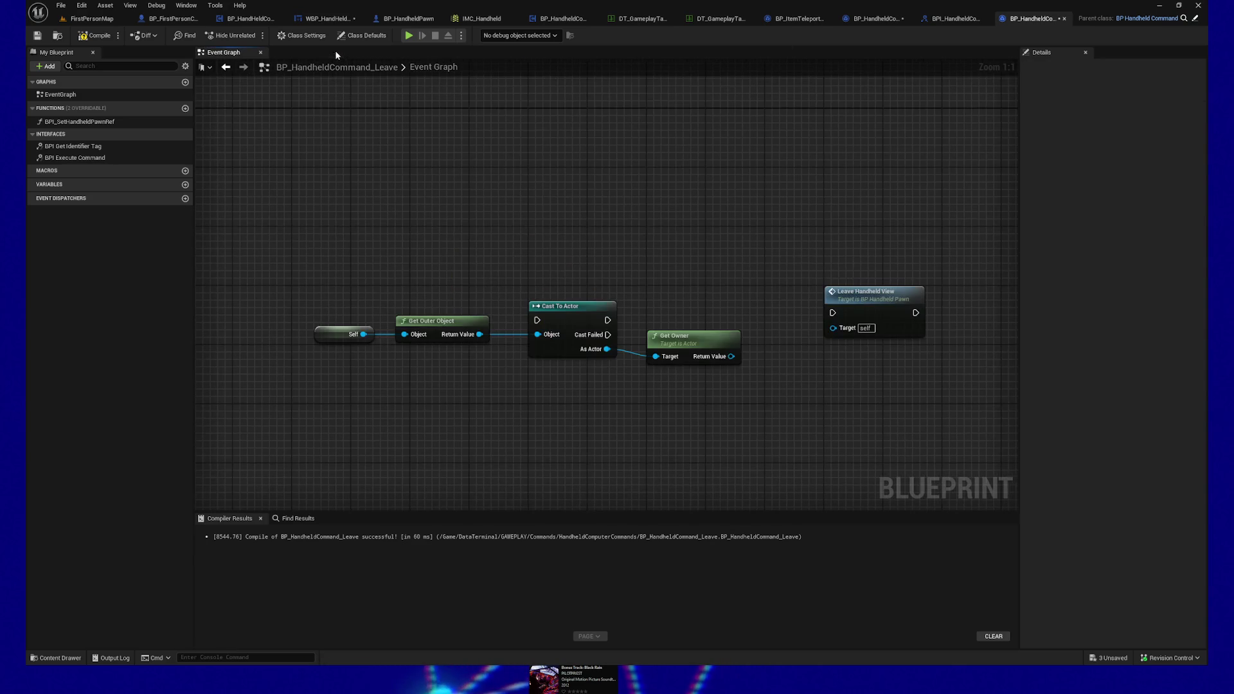
Step: Delete the BPI_SetHandheldPawnRef override from the Leave blueprint, save, and switch to BP_ItemTeleporterCommand
{"action": "right_click", "coordinate": [115, 126]}
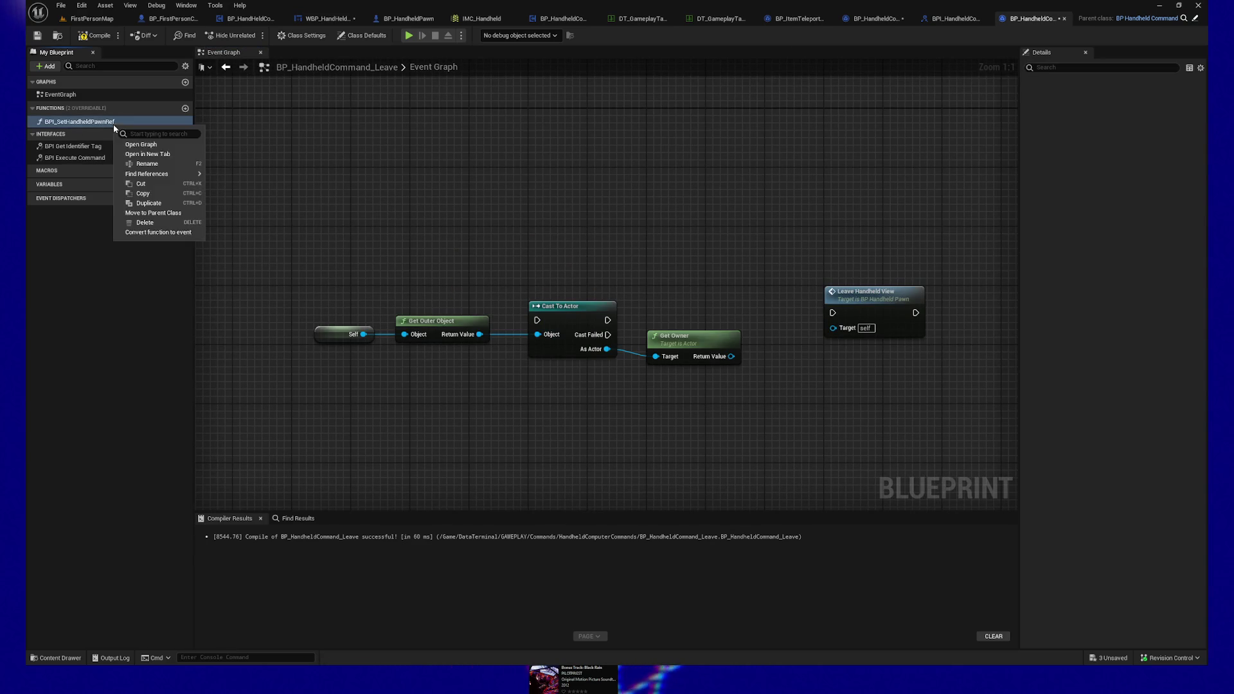
{"action": "left_click", "coordinate": [153, 221]}
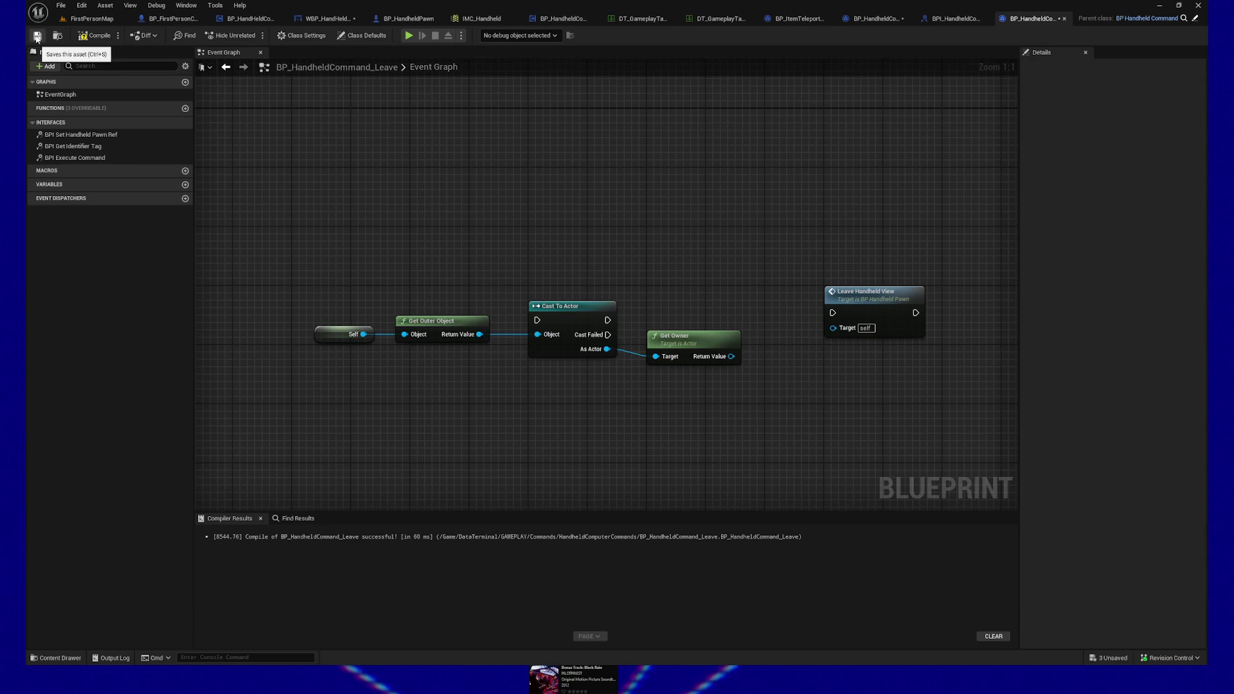
{"action": "left_click", "coordinate": [38, 36]}
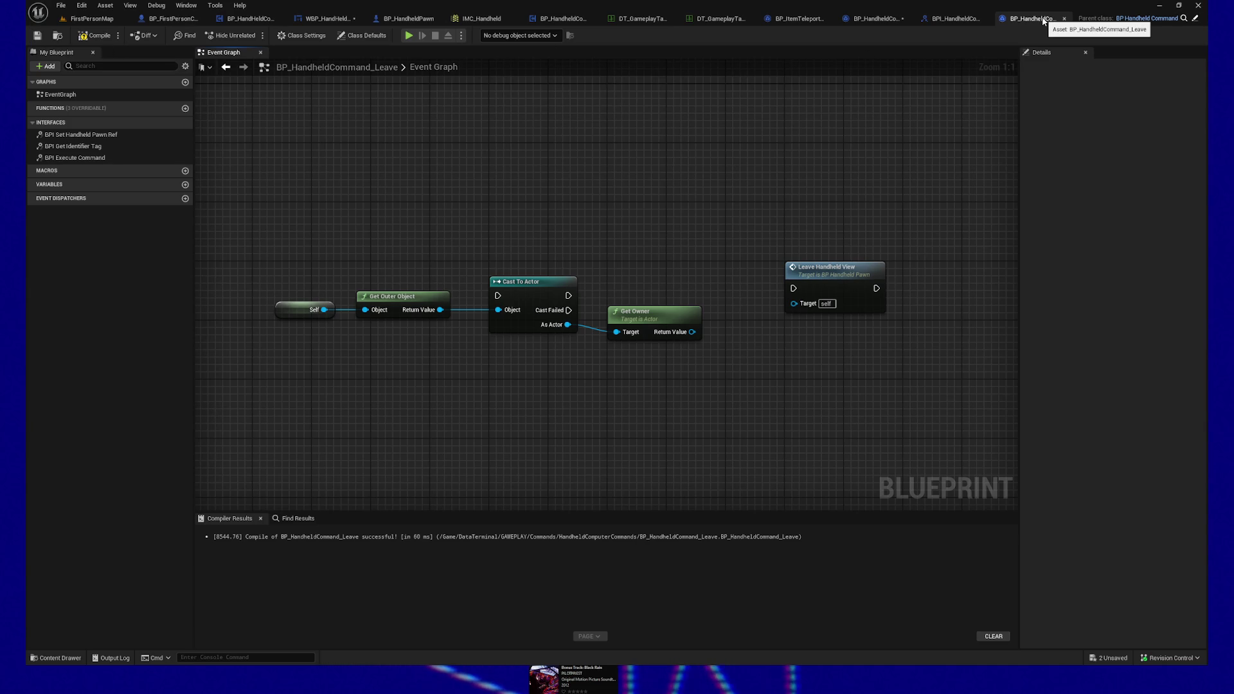
{"action": "left_click", "coordinate": [874, 18]}
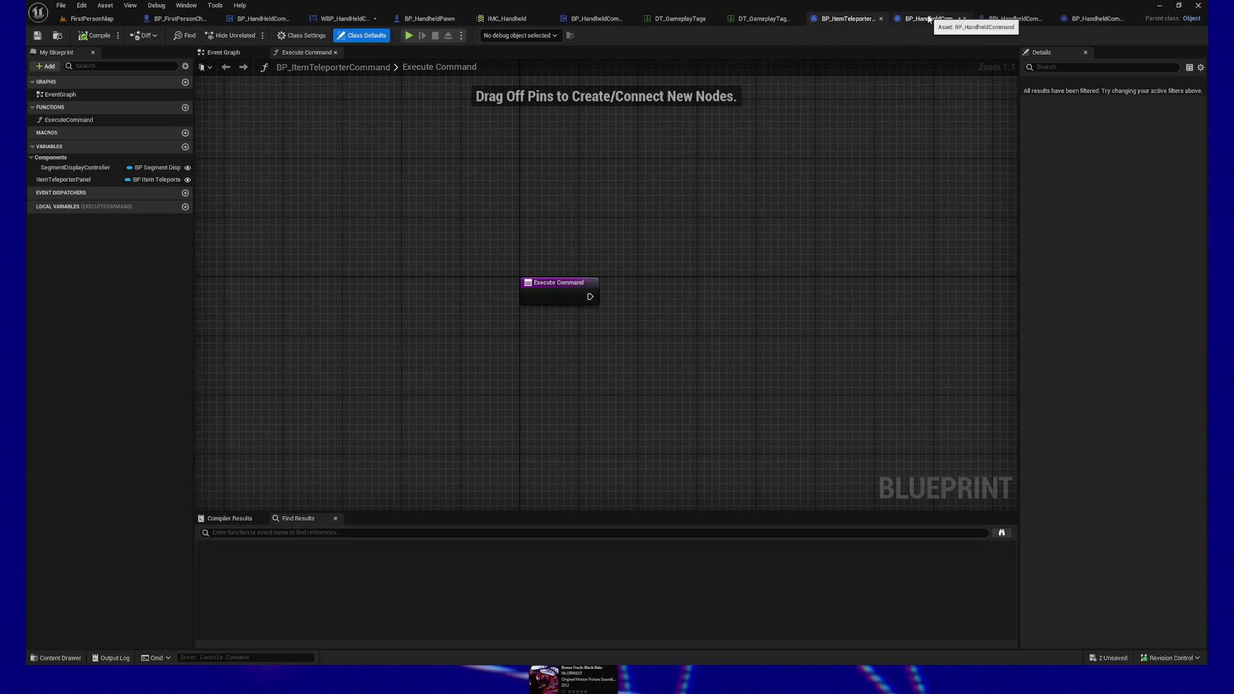
Step: In Set Handheld Pawn Ref, add a HandheldPawnRef setter fed by the input pawn, wired entry → SET → Return
{"action": "left_click", "coordinate": [455, 52]}
{"action": "mouse_move", "coordinate": [60, 209]}
{"action": "left_mouse_down"}
{"action": "mouse_move", "coordinate": [595, 357]}
{"action": "mouse_move", "coordinate": [555, 339]}
{"action": "left_mouse_up"}
{"action": "key", "text": "ctrl+z"}
{"action": "mouse_move", "coordinate": [60, 209]}
{"action": "left_mouse_down"}
{"action": "mouse_move", "coordinate": [91, 199]}
{"action": "mouse_move", "coordinate": [288, 259]}
{"action": "mouse_move", "coordinate": [510, 375]}
{"action": "left_mouse_up"}
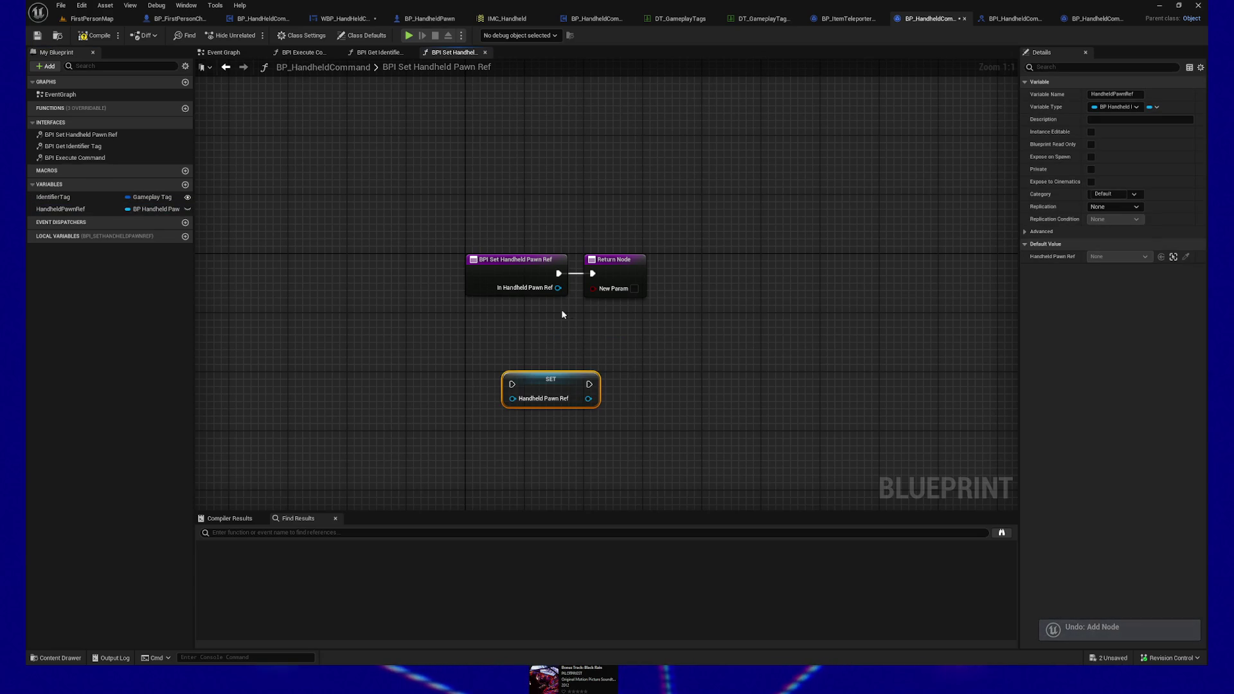
{"action": "mouse_move", "coordinate": [558, 288]}
{"action": "left_mouse_down"}
{"action": "mouse_move", "coordinate": [496, 375]}
{"action": "mouse_move", "coordinate": [507, 376]}
{"action": "left_mouse_up"}
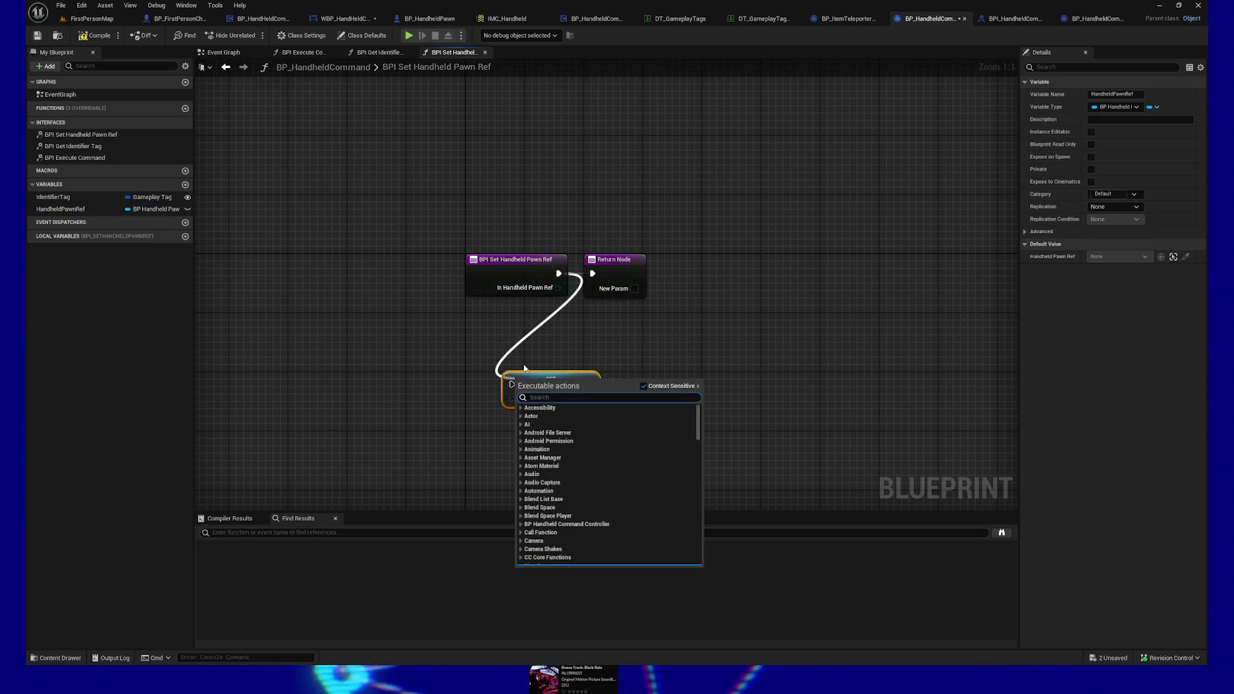
{"action": "left_click", "coordinate": [575, 294]}
{"action": "mouse_move", "coordinate": [556, 275]}
{"action": "left_mouse_down"}
{"action": "mouse_move", "coordinate": [505, 382]}
{"action": "mouse_move", "coordinate": [525, 361]}
{"action": "left_mouse_up"}
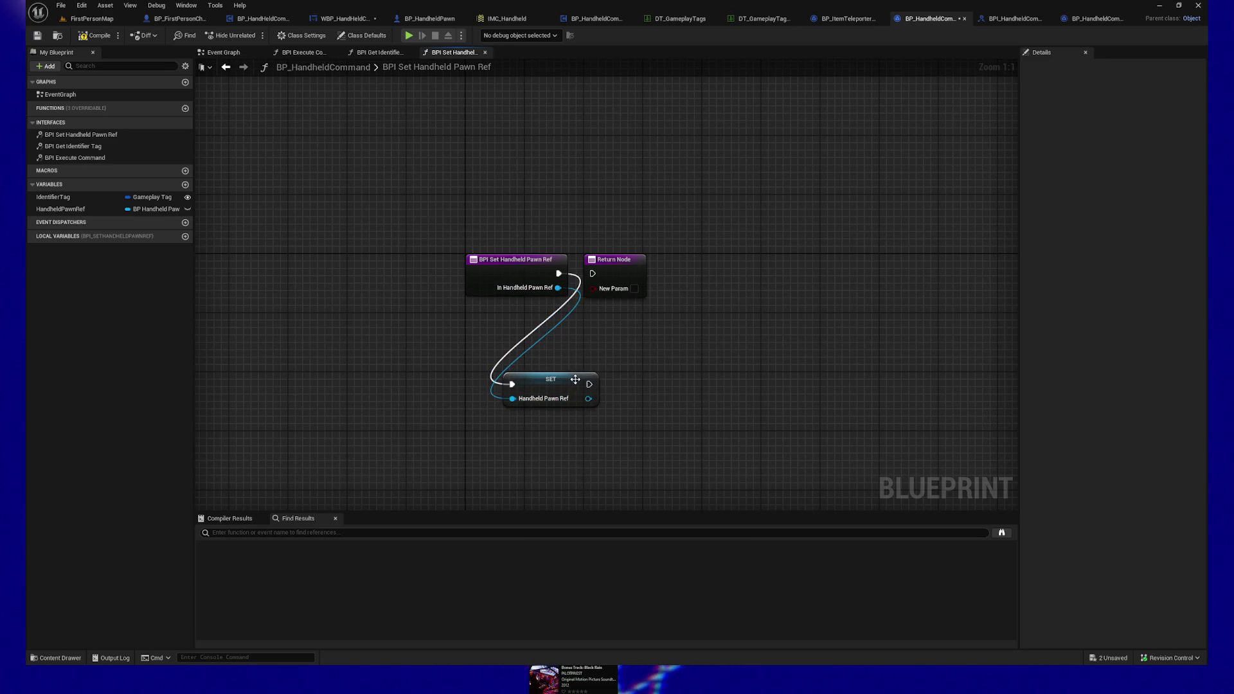
{"action": "left_click_drag", "start_coordinate": [591, 384], "coordinate": [592, 274]}
Step: Straighten the entry, SET and Return nodes into a row and save BP_HandheldCommand
{"action": "left_click_drag", "start_coordinate": [418, 216], "coordinate": [709, 430]}
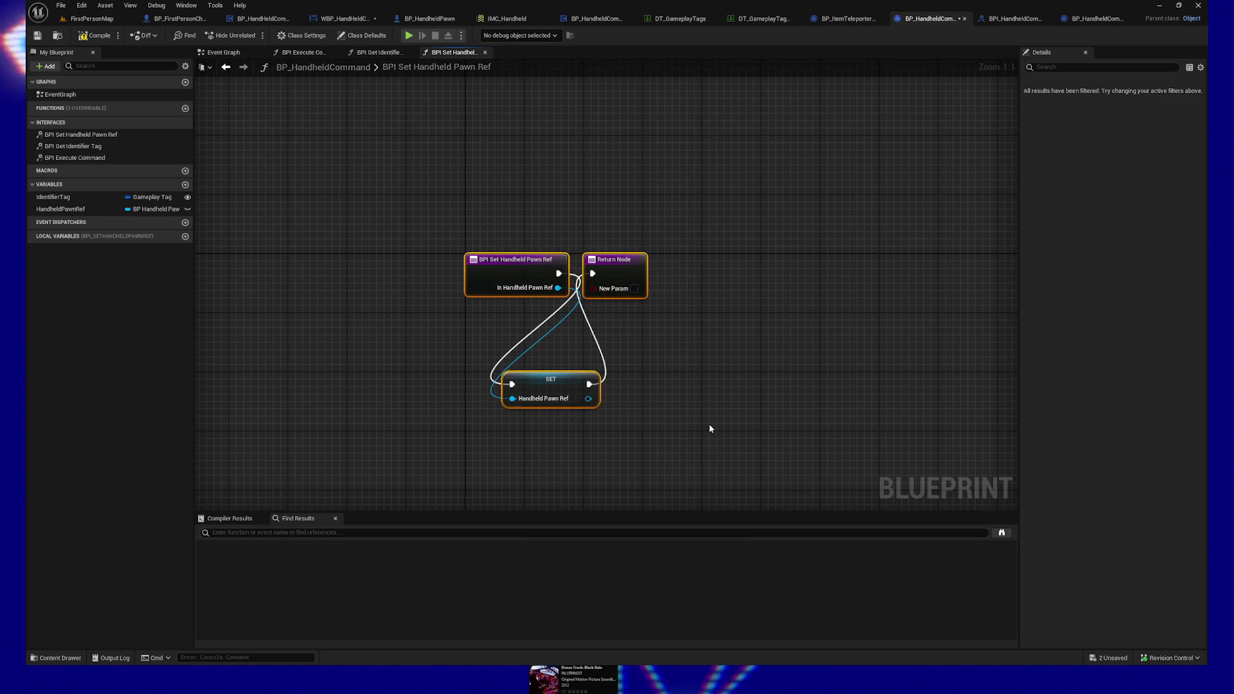
{"action": "key", "text": "q"}
{"action": "left_click", "coordinate": [626, 294]}
{"action": "key", "text": "f"}
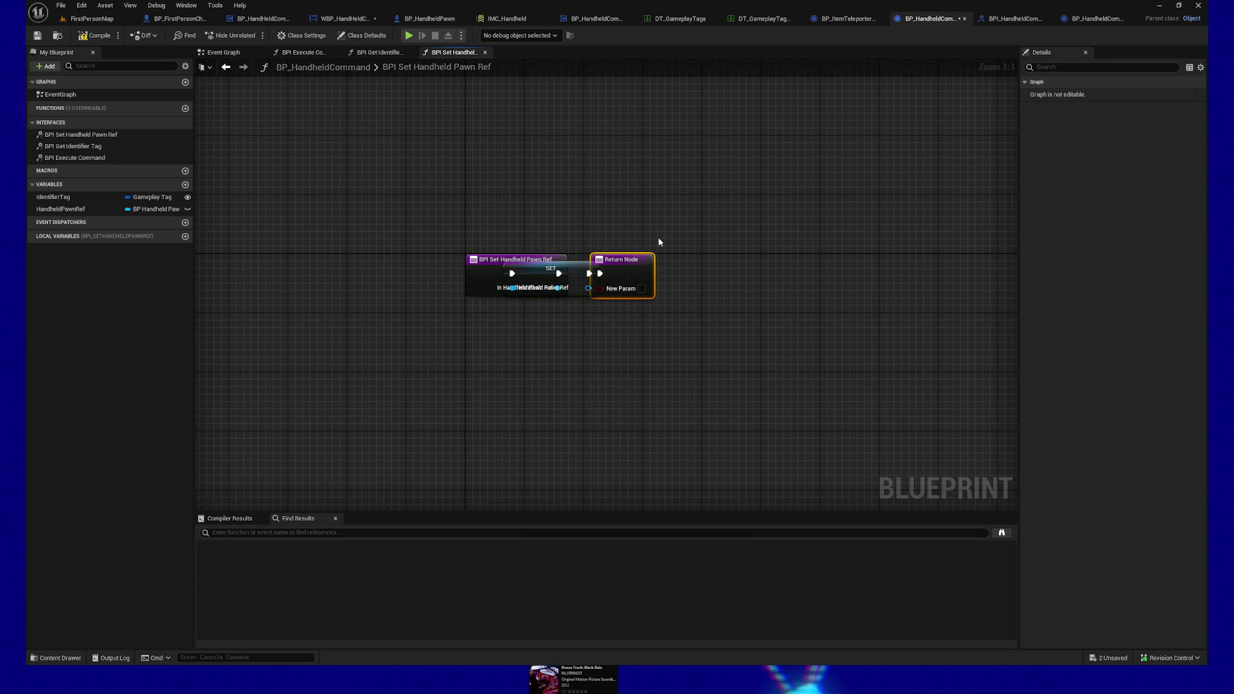
{"action": "left_click_drag", "start_coordinate": [599, 241], "coordinate": [617, 339]}
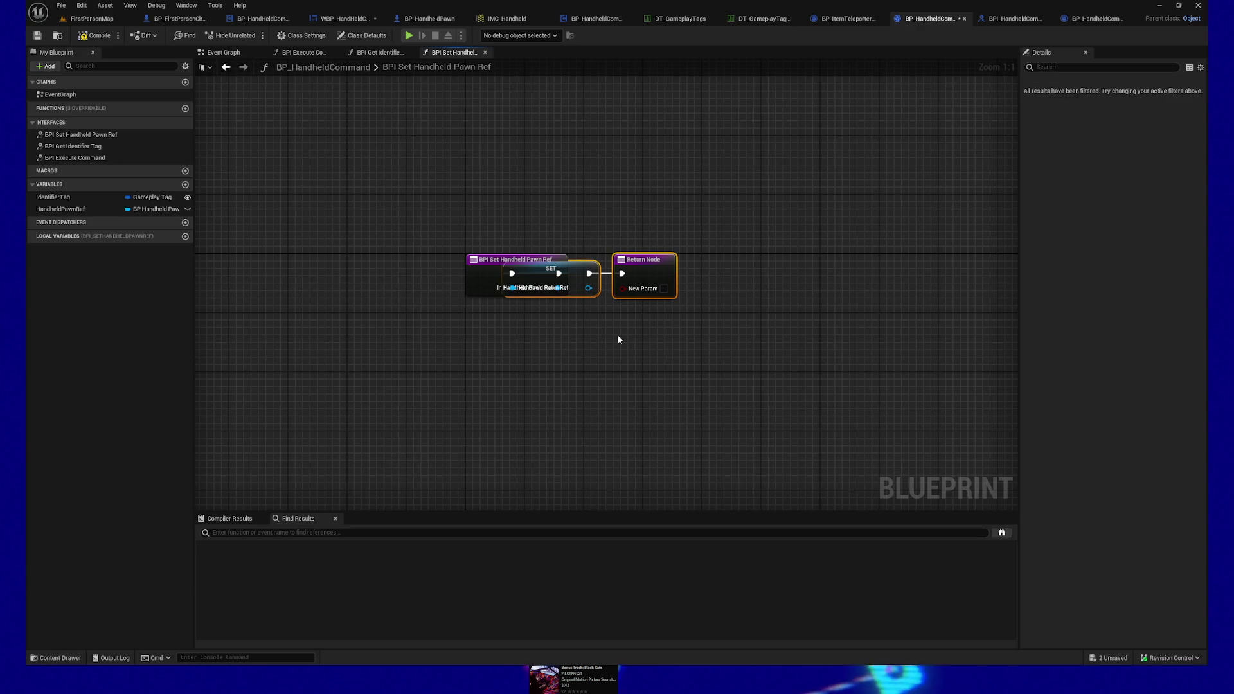
{"action": "key", "text": "f"}
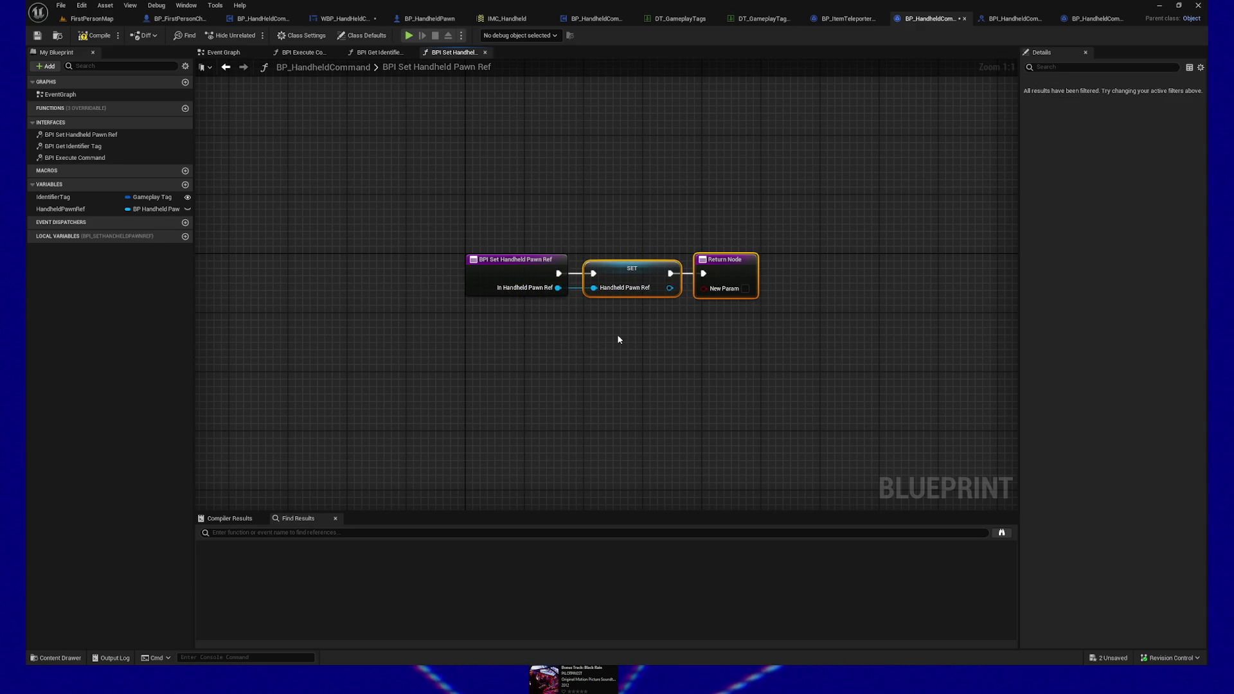
{"action": "left_click", "coordinate": [346, 219]}
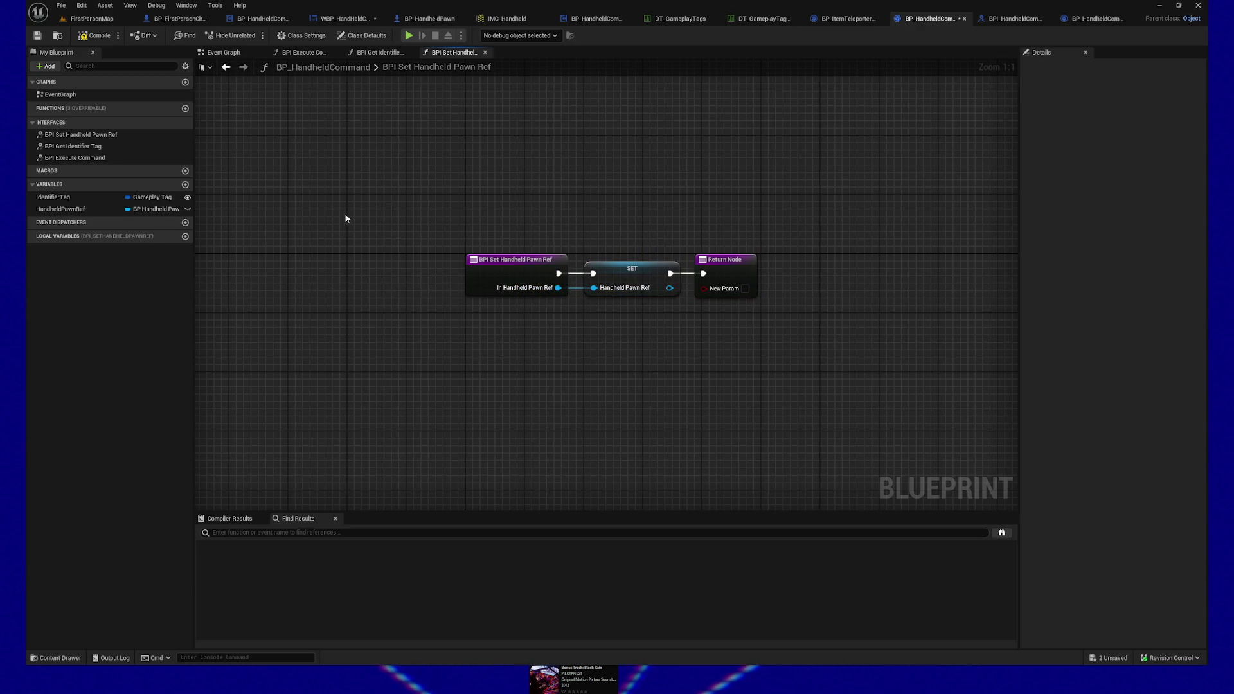
{"action": "left_click", "coordinate": [40, 37]}
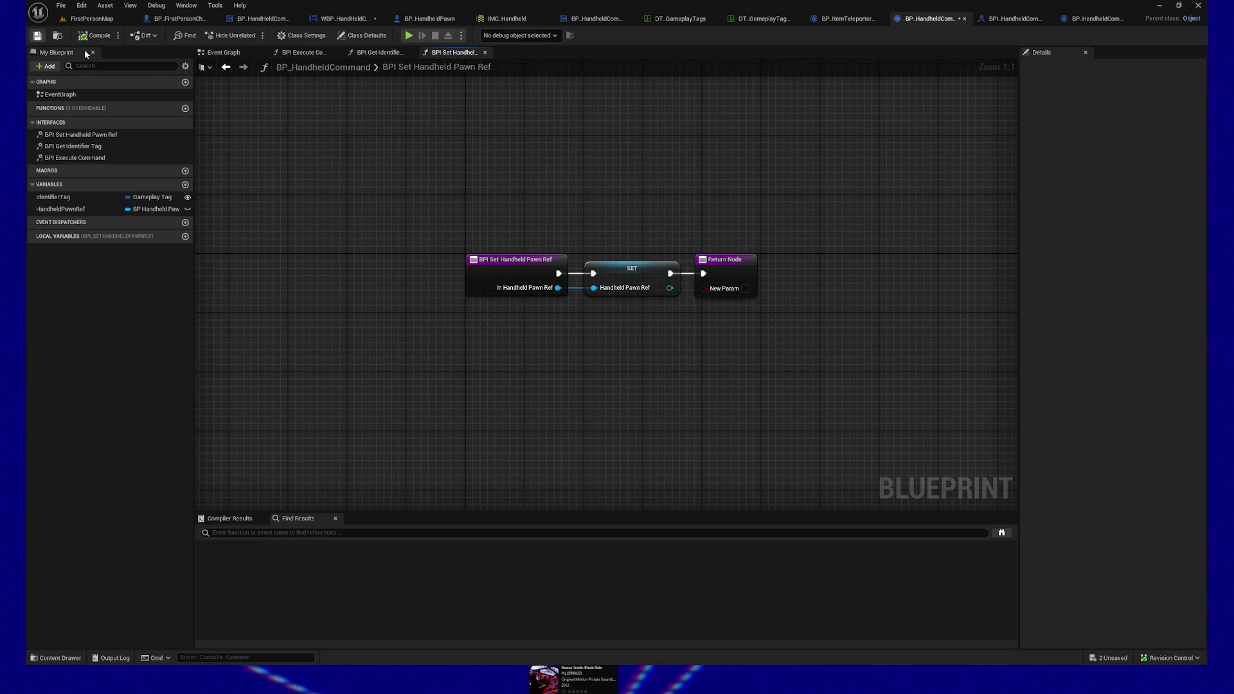
{"action": "left_click_drag", "start_coordinate": [788, 192], "coordinate": [651, 195]}
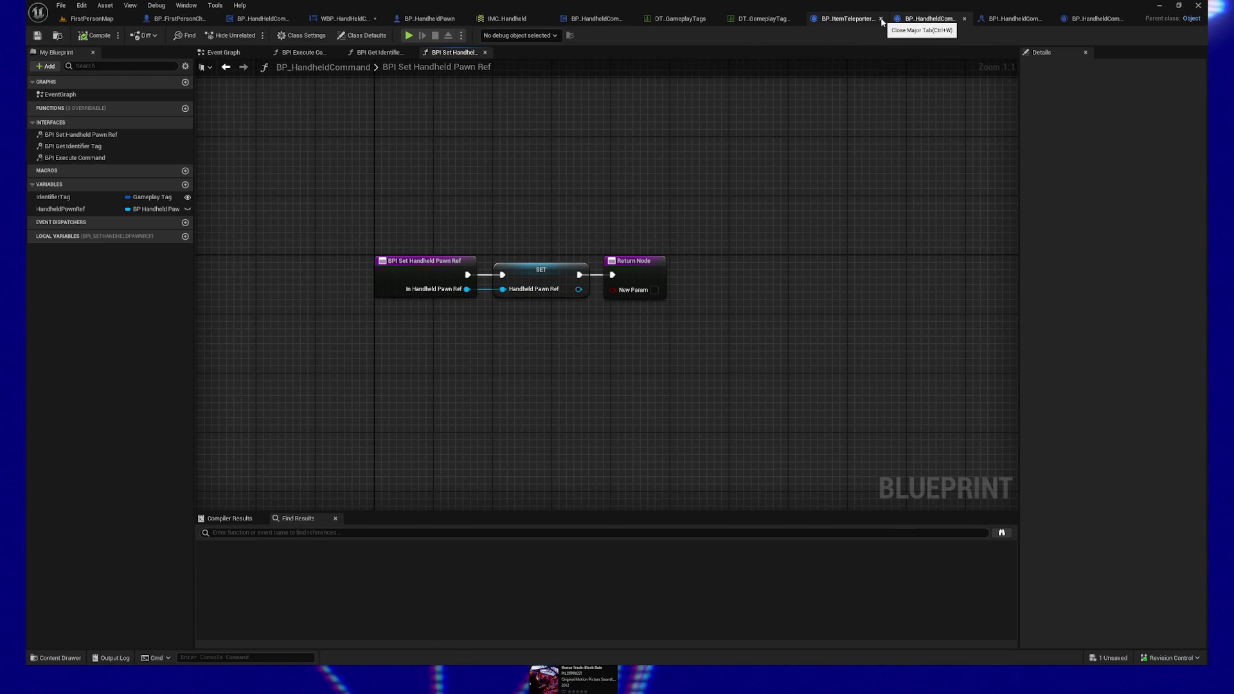
Step: Close the item teleporter command and return to BP_HandheldCommandController's Spawn Commands graph
{"action": "left_click", "coordinate": [882, 19]}
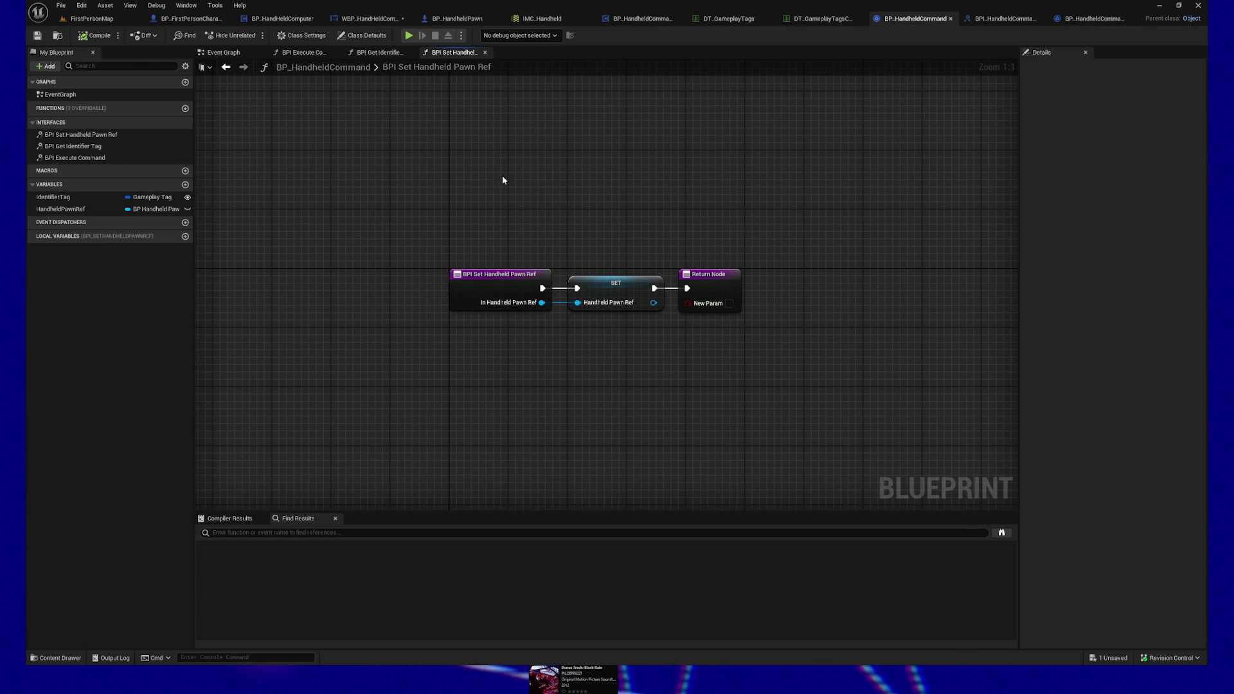
{"action": "left_click", "coordinate": [367, 18]}
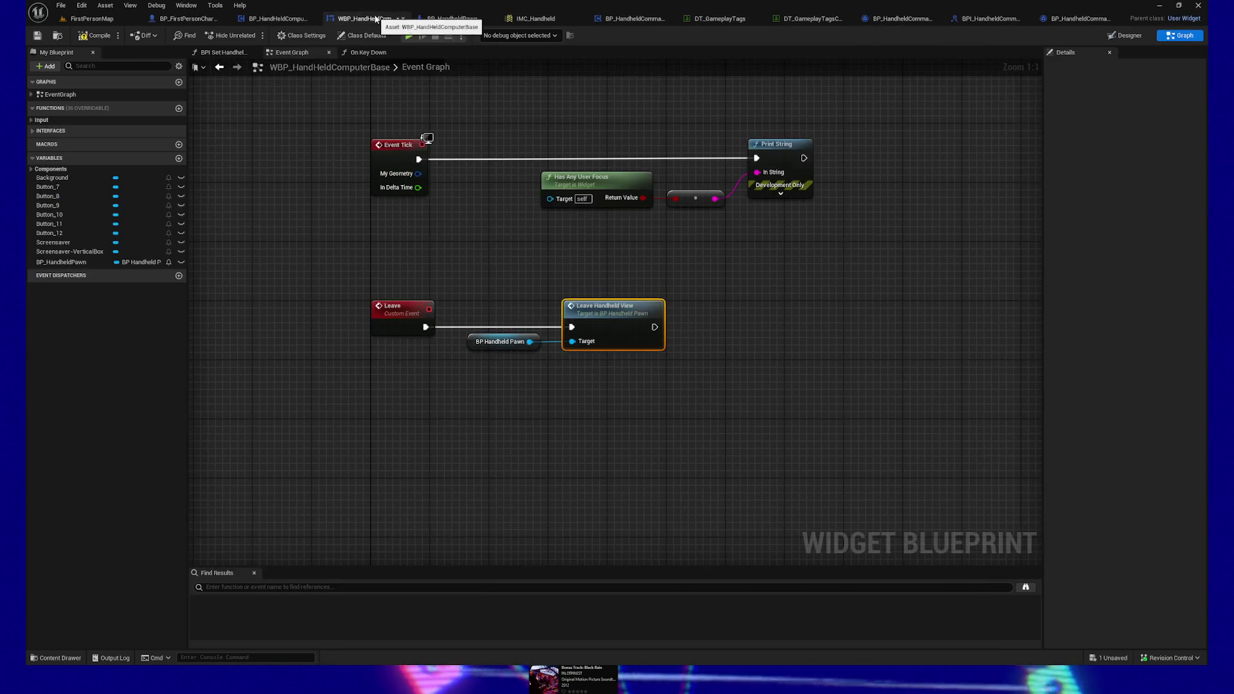
{"action": "left_click", "coordinate": [275, 18]}
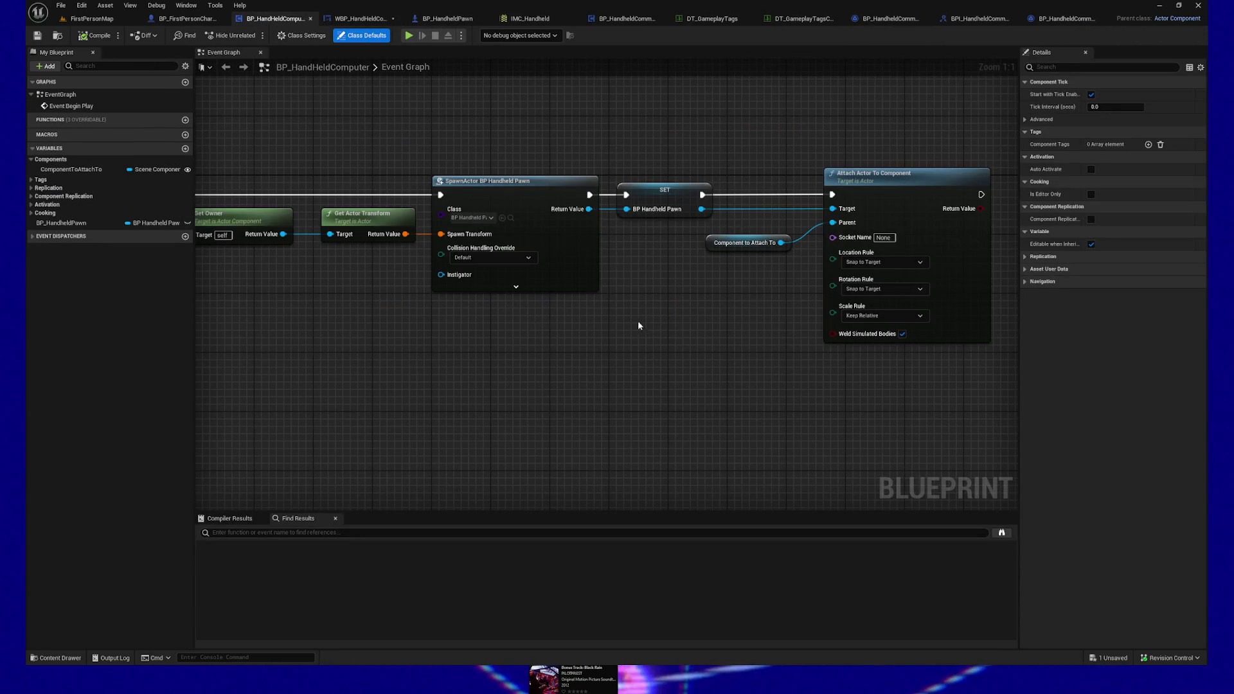
{"action": "left_click", "coordinate": [627, 18]}
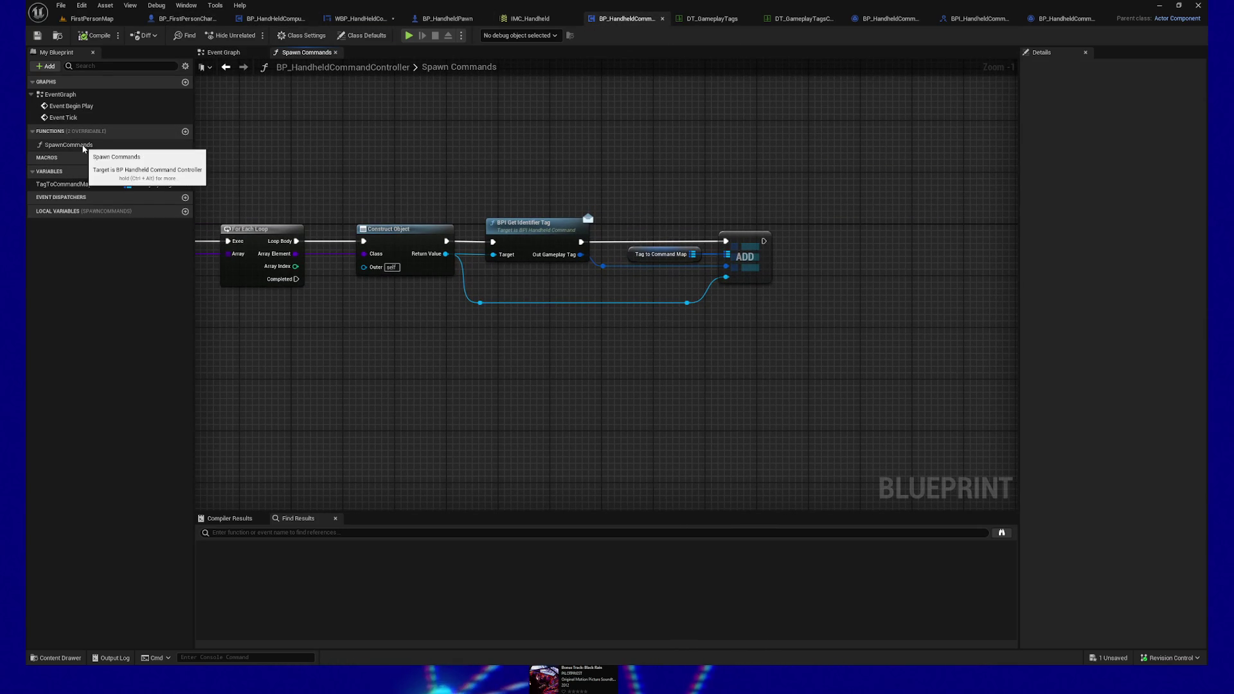
Step: Add a BPI Set Handheld Pawn Ref call after ADD, targeting the constructed command
{"action": "left_click_drag", "start_coordinate": [763, 241], "coordinate": [887, 241]}
{"action": "type", "text": "bpi set handheld pawn"}
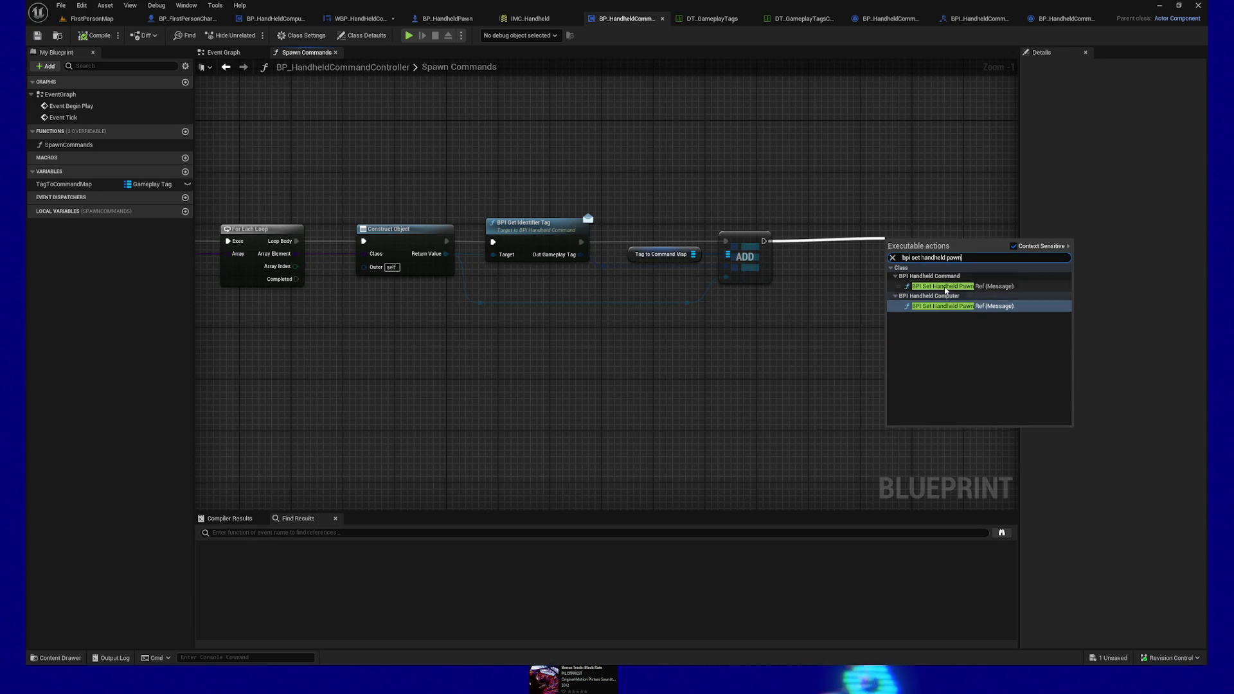
{"action": "left_click", "coordinate": [962, 286]}
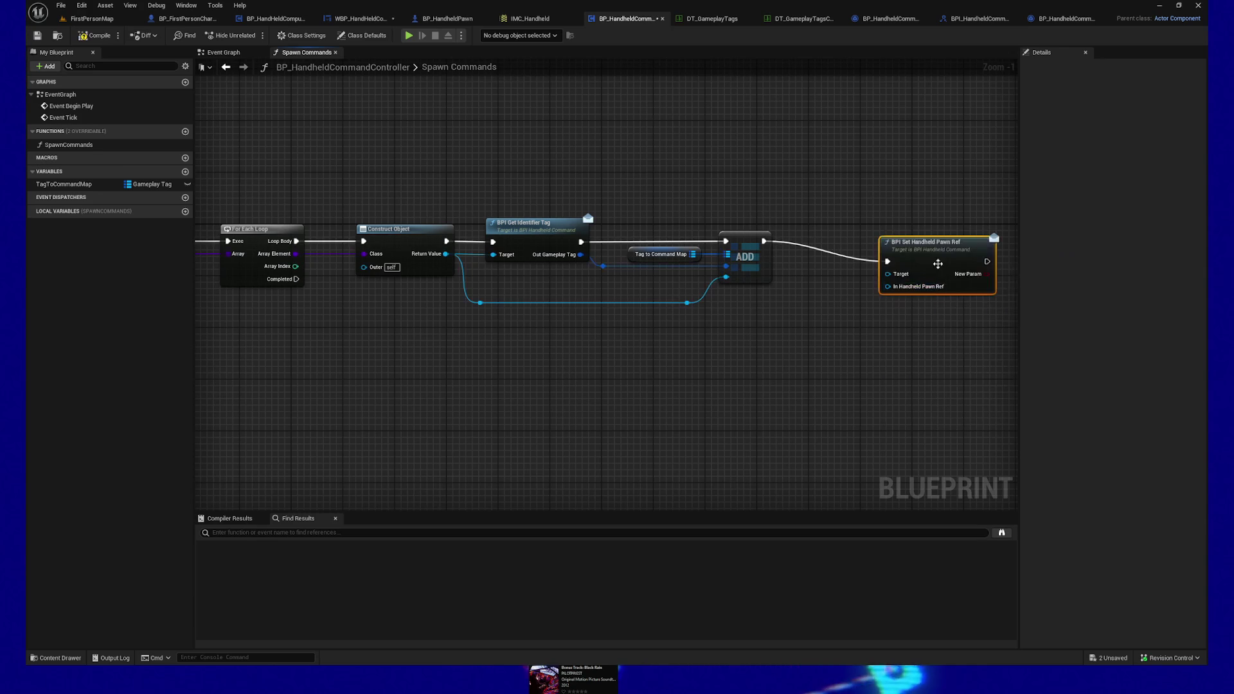
{"action": "mouse_move", "coordinate": [687, 302]}
{"action": "left_mouse_down"}
{"action": "mouse_move", "coordinate": [826, 310]}
{"action": "mouse_move", "coordinate": [887, 286]}
{"action": "mouse_move", "coordinate": [925, 236]}
{"action": "left_mouse_up"}
Step: Remove the stray Get Owner node and save the controller blueprint
{"action": "left_click_drag", "start_coordinate": [889, 344], "coordinate": [462, 292]}
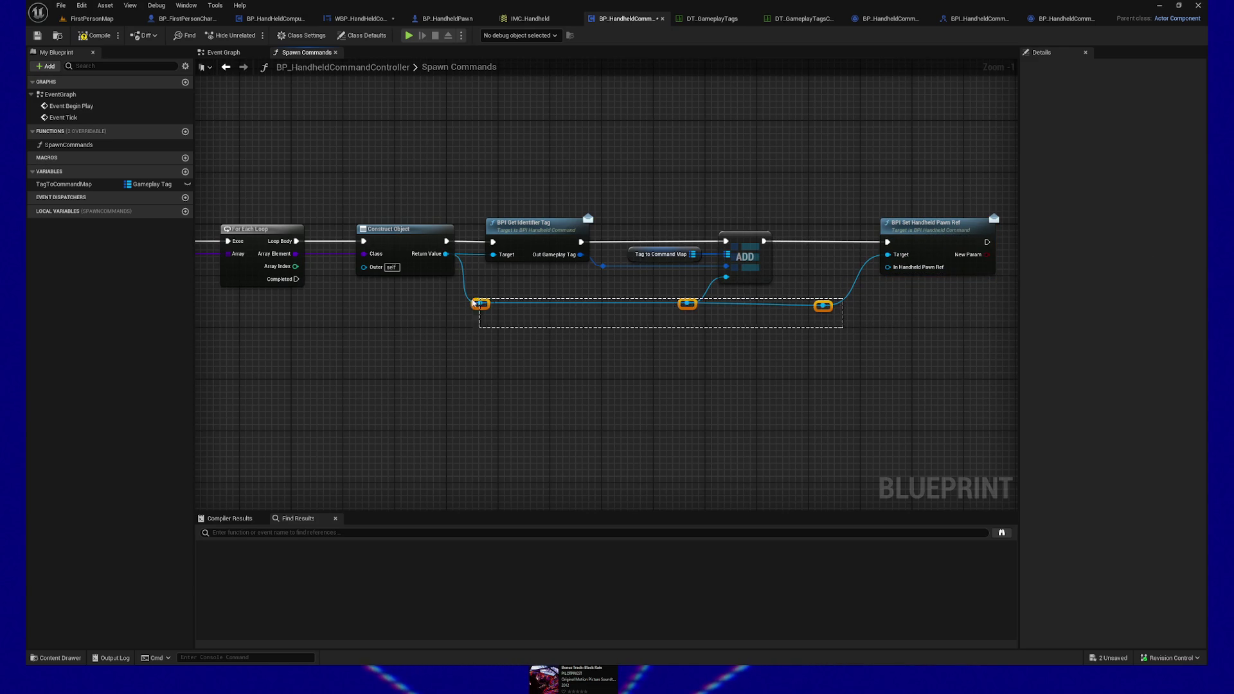
{"action": "right_click", "coordinate": [624, 381]}
{"action": "type", "text": "get ref"}
{"action": "key", "text": "BackSpace"}
{"action": "key", "text": "BackSpace"}
{"action": "key", "text": "BackSpace"}
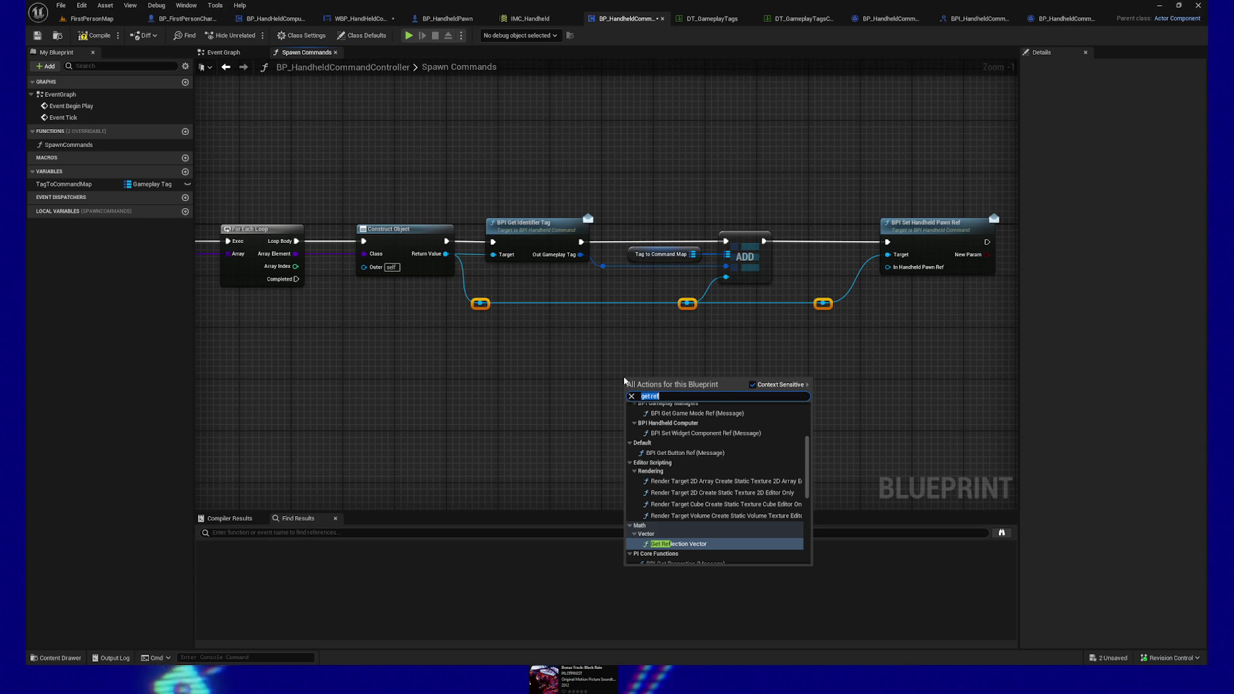
{"action": "type", "text": "owne"}
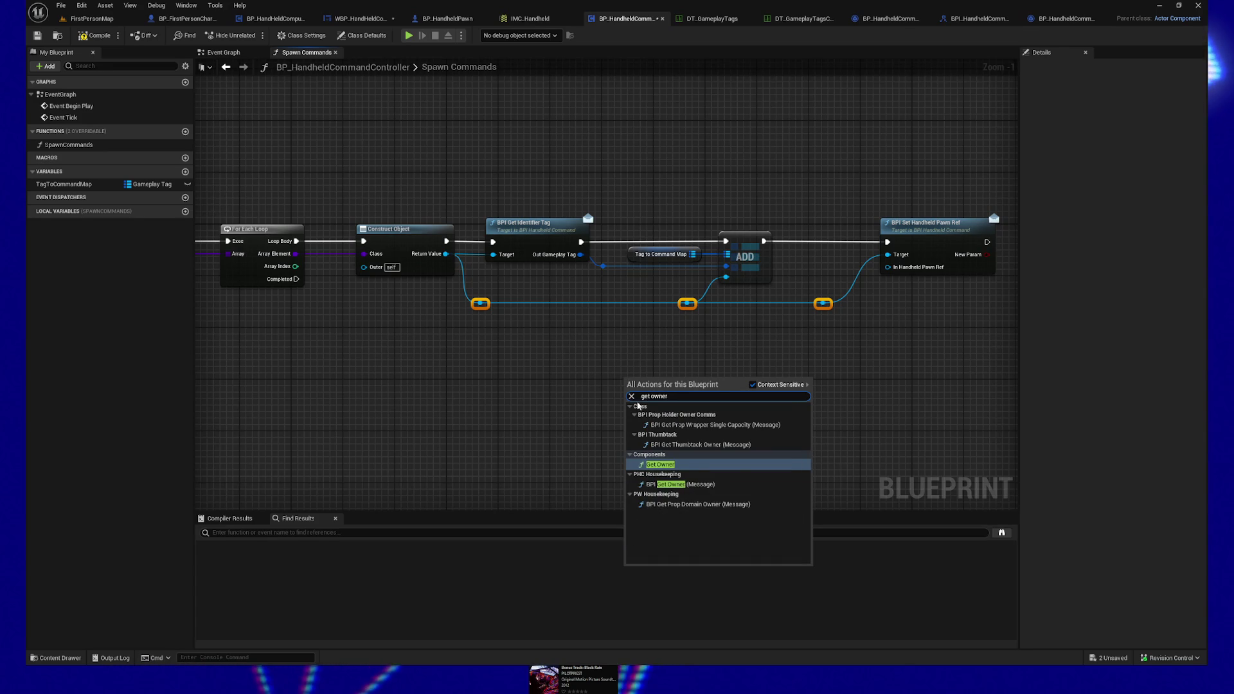
{"action": "left_click", "coordinate": [660, 464]}
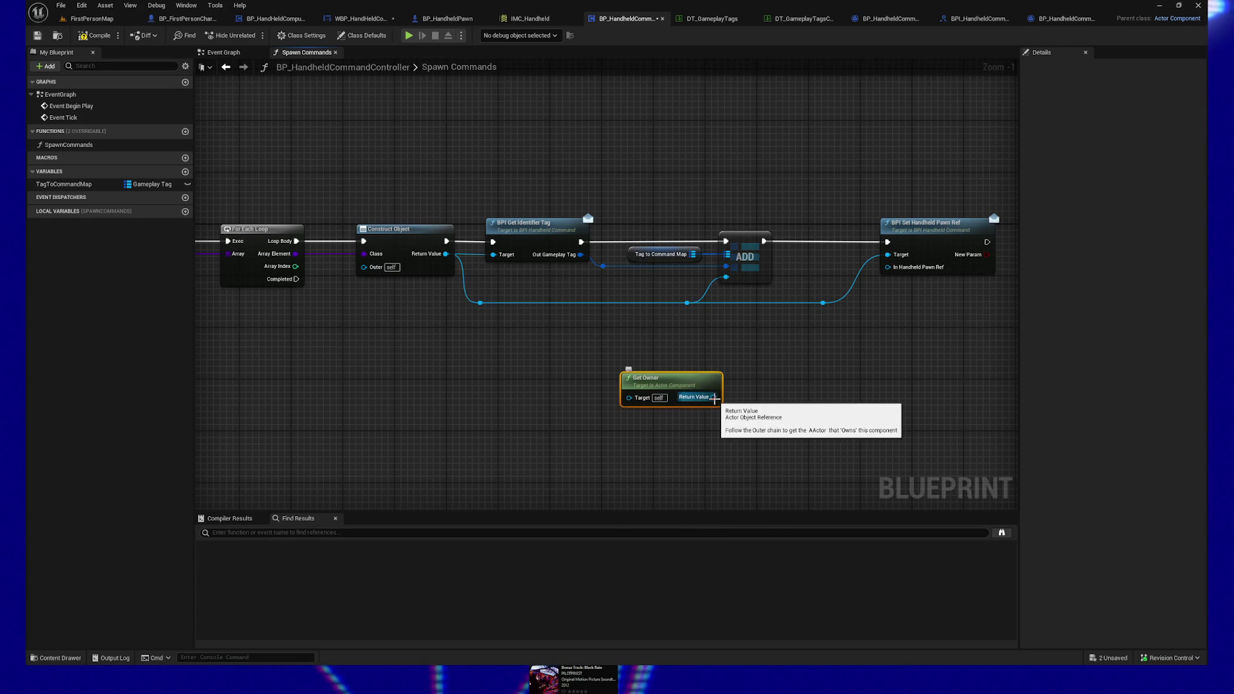
{"action": "key", "text": "Delete"}
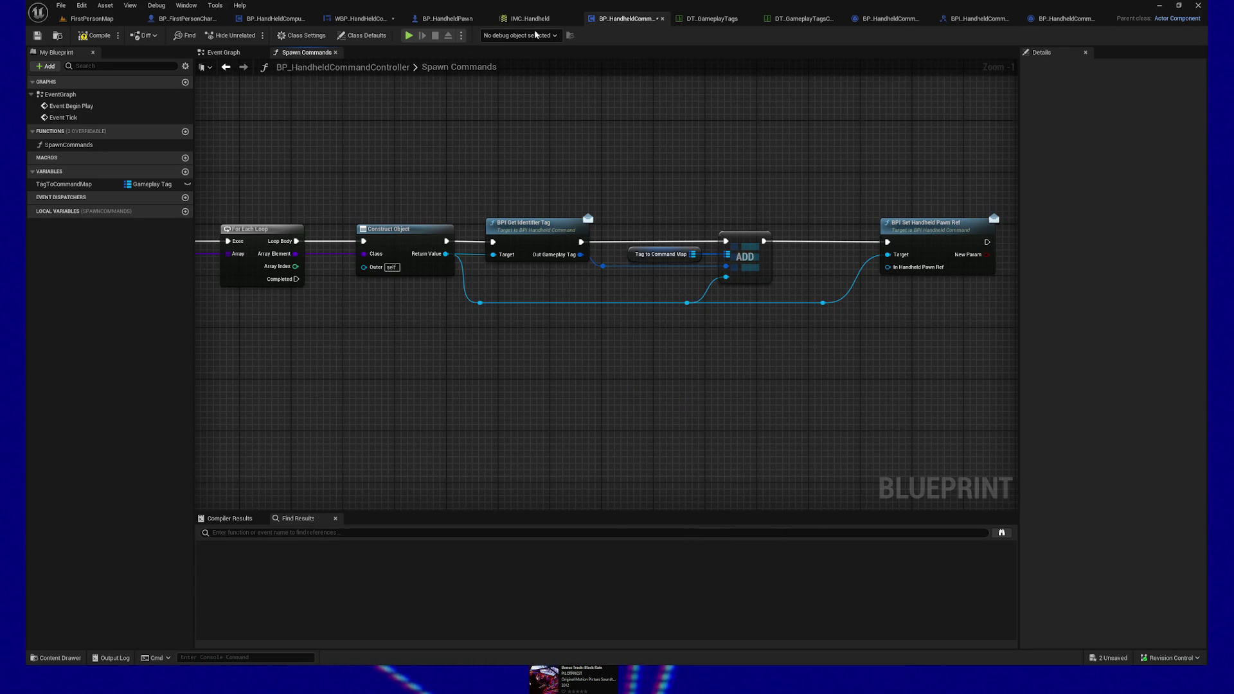
{"action": "key", "text": "ctrl+s"}
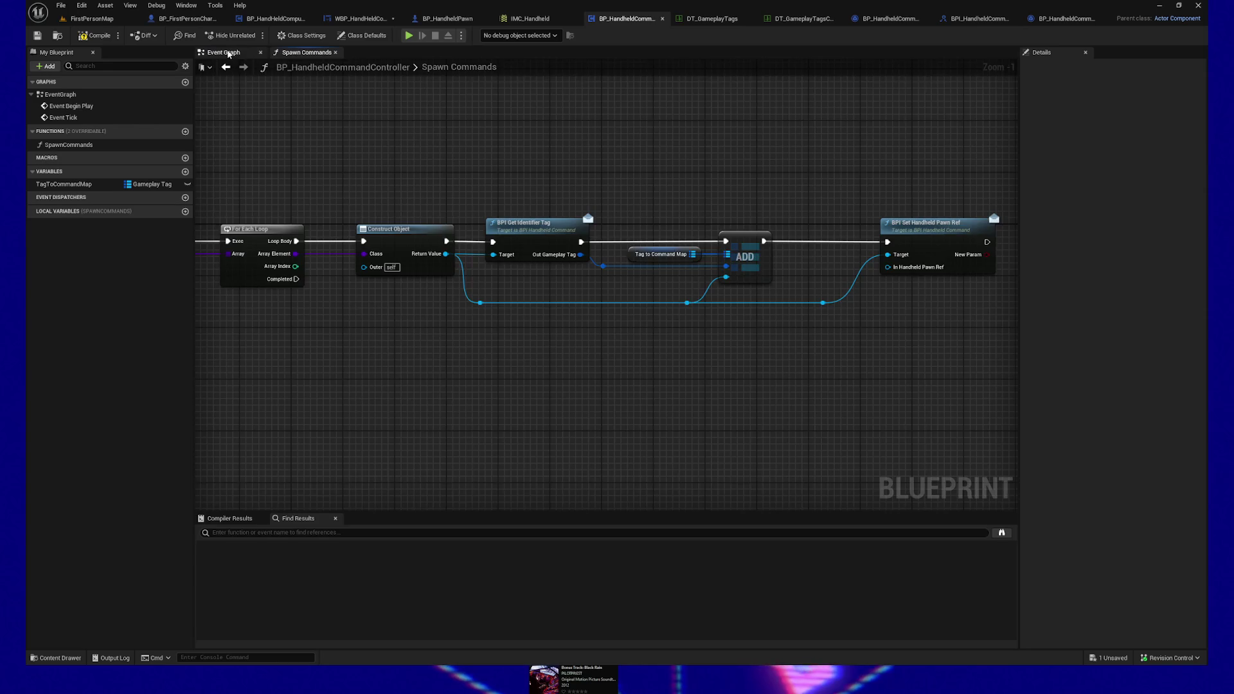
Step: Select the Spawn Commands function's entry node
{"action": "left_click", "coordinate": [228, 54]}
{"action": "left_click", "coordinate": [292, 53]}
{"action": "mouse_move", "coordinate": [307, 93]}
{"action": "left_mouse_down"}
{"action": "mouse_move", "coordinate": [773, 143]}
{"action": "mouse_move", "coordinate": [582, 157]}
{"action": "left_mouse_up"}
{"action": "left_click", "coordinate": [231, 57]}
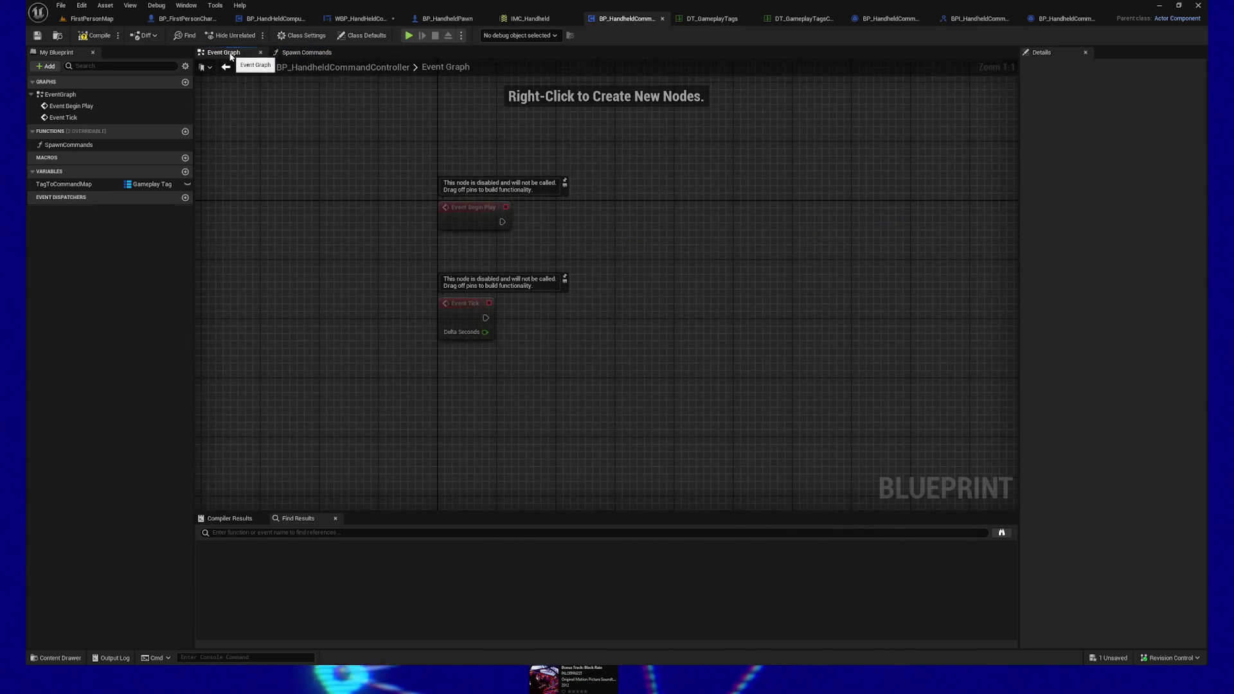
{"action": "left_click", "coordinate": [302, 53]}
{"action": "left_click_drag", "start_coordinate": [379, 153], "coordinate": [527, 287]}
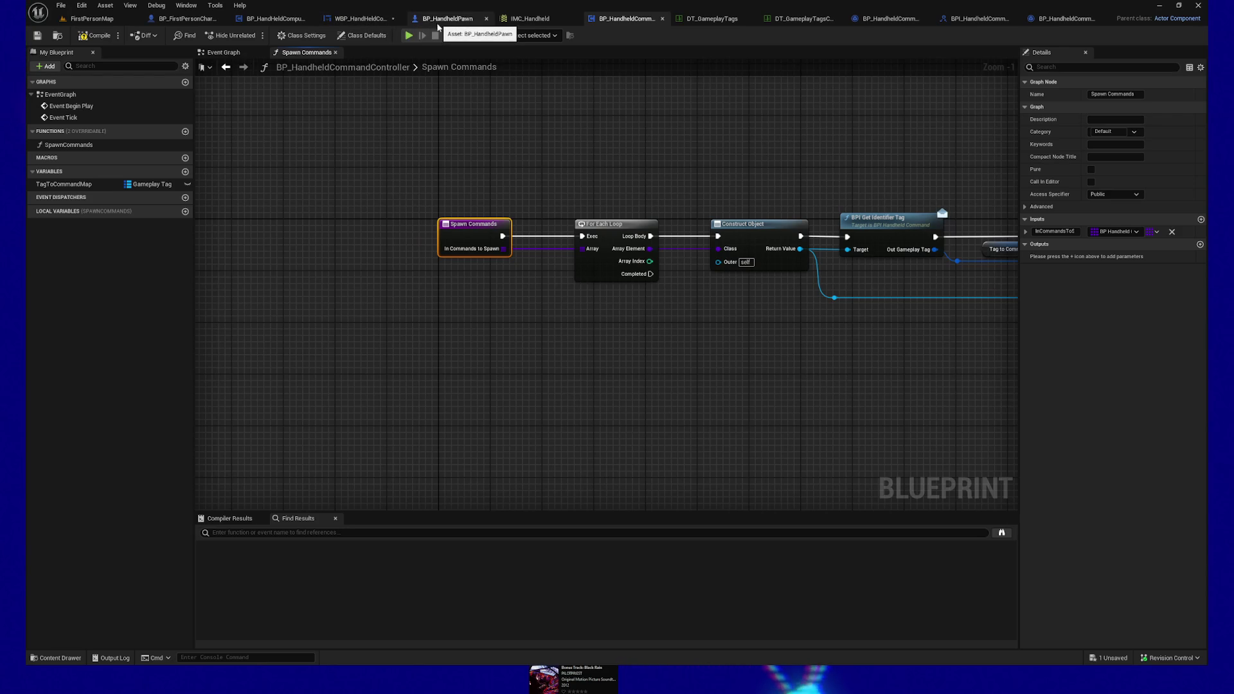
{"action": "mouse_move", "coordinate": [540, 353]}
{"action": "left_mouse_down"}
{"action": "mouse_move", "coordinate": [257, 338]}
{"action": "mouse_move", "coordinate": [390, 348]}
{"action": "left_mouse_up"}
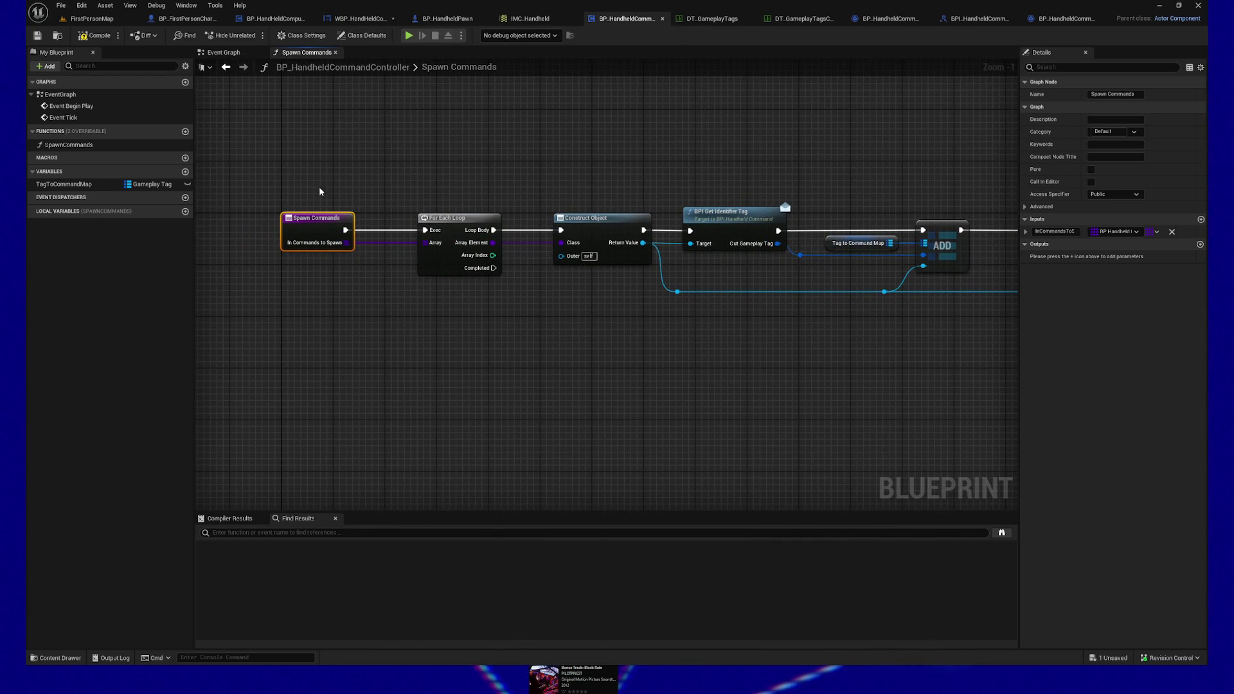
Step: Add a single-value BP Handheld Pawn object input named InHandheldPawnRef and save
{"action": "left_click", "coordinate": [1201, 219]}
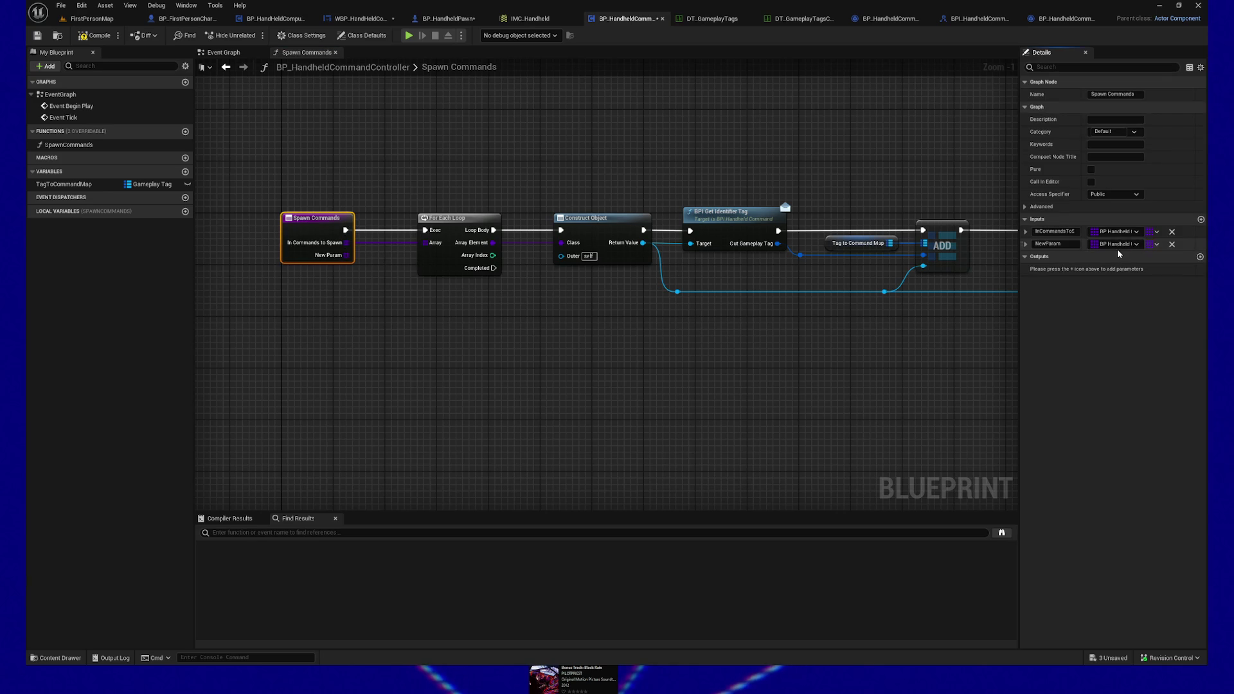
{"action": "left_click", "coordinate": [1115, 244]}
{"action": "left_click", "coordinate": [1149, 244]}
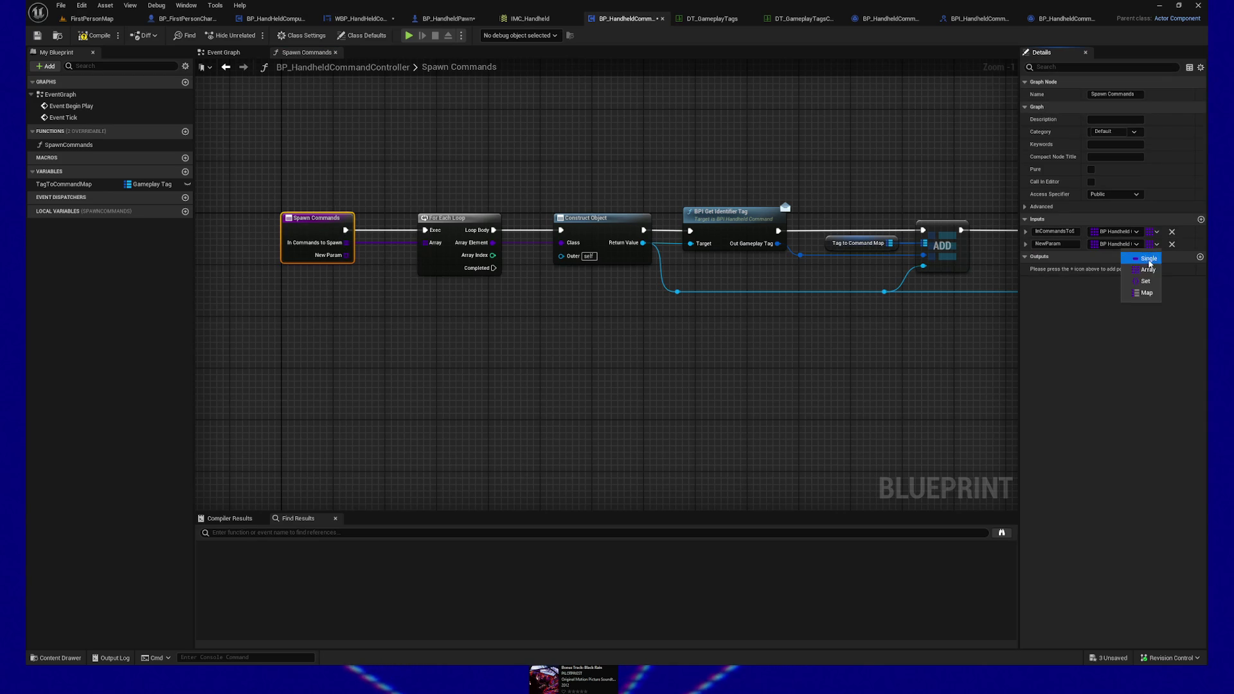
{"action": "left_click", "coordinate": [1150, 259]}
{"action": "left_click", "coordinate": [1108, 245]}
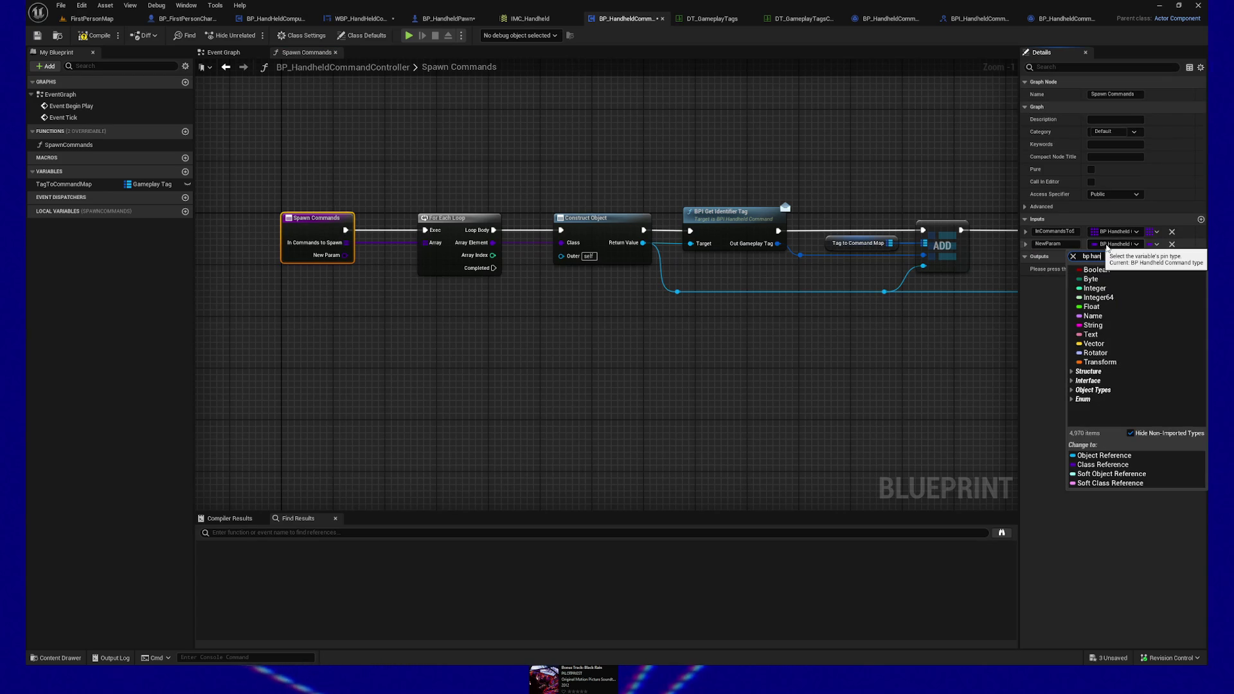
{"action": "type", "text": "dheld pawn"}
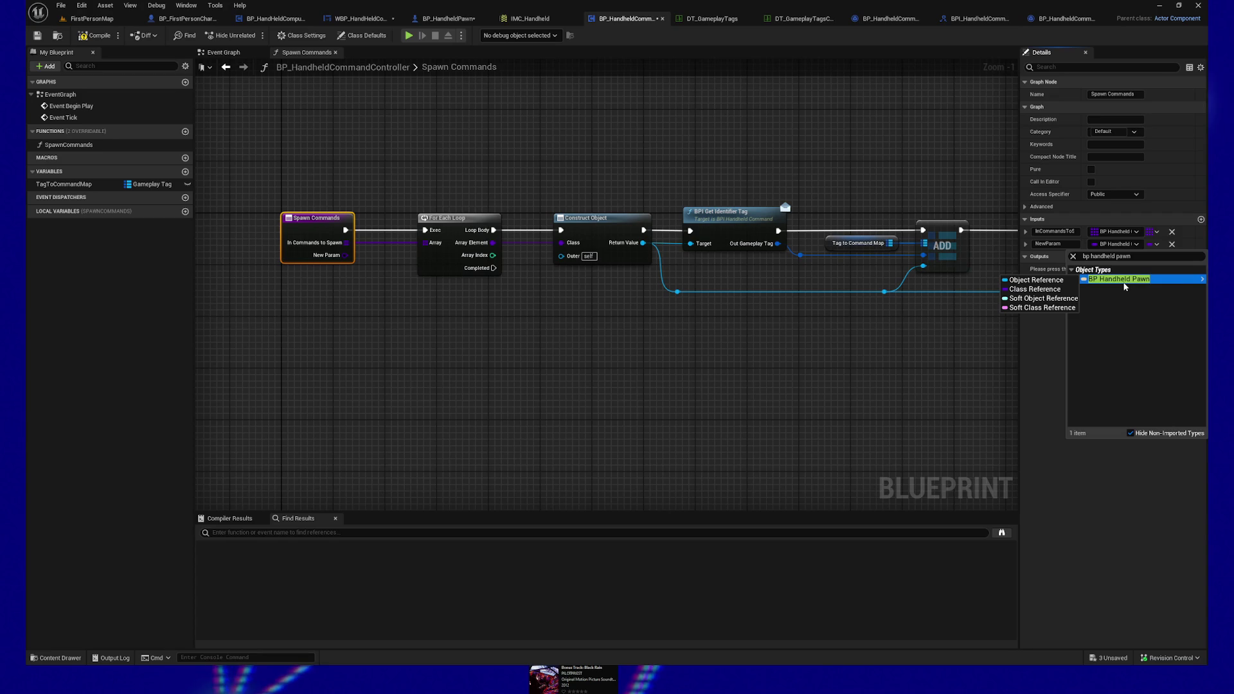
{"action": "left_click", "coordinate": [1151, 281]}
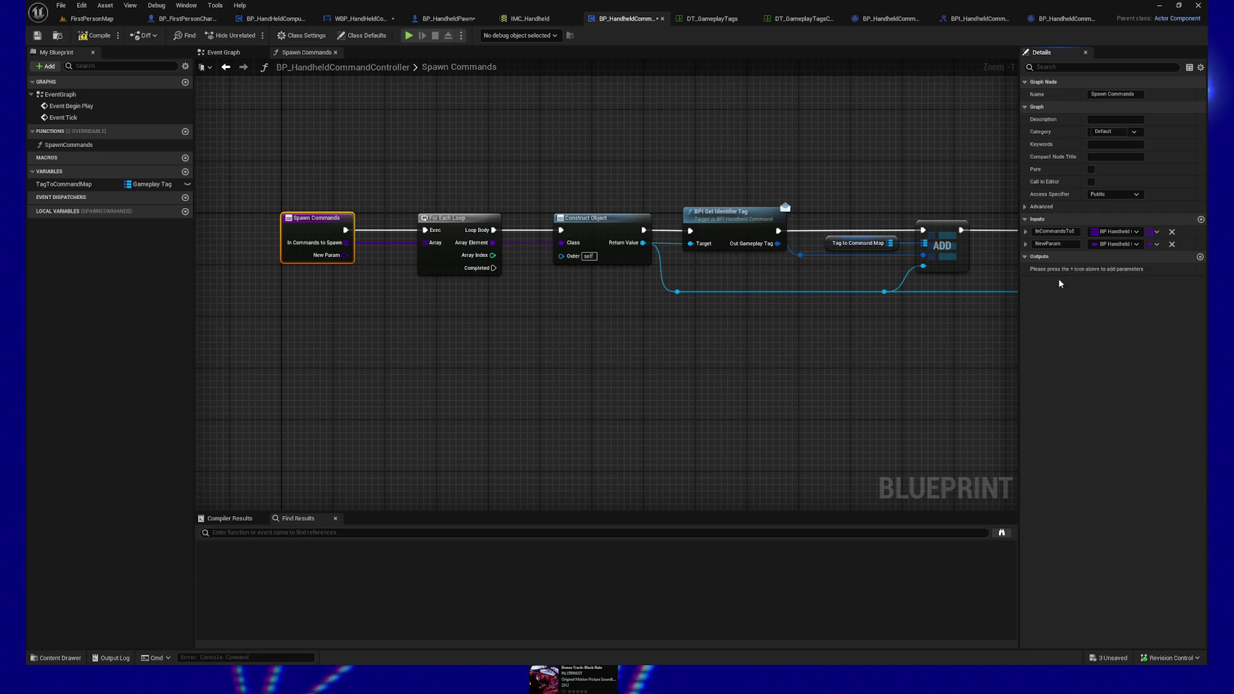
{"action": "left_click", "coordinate": [1047, 243]}
{"action": "type", "text": "InHandheldPawn"}
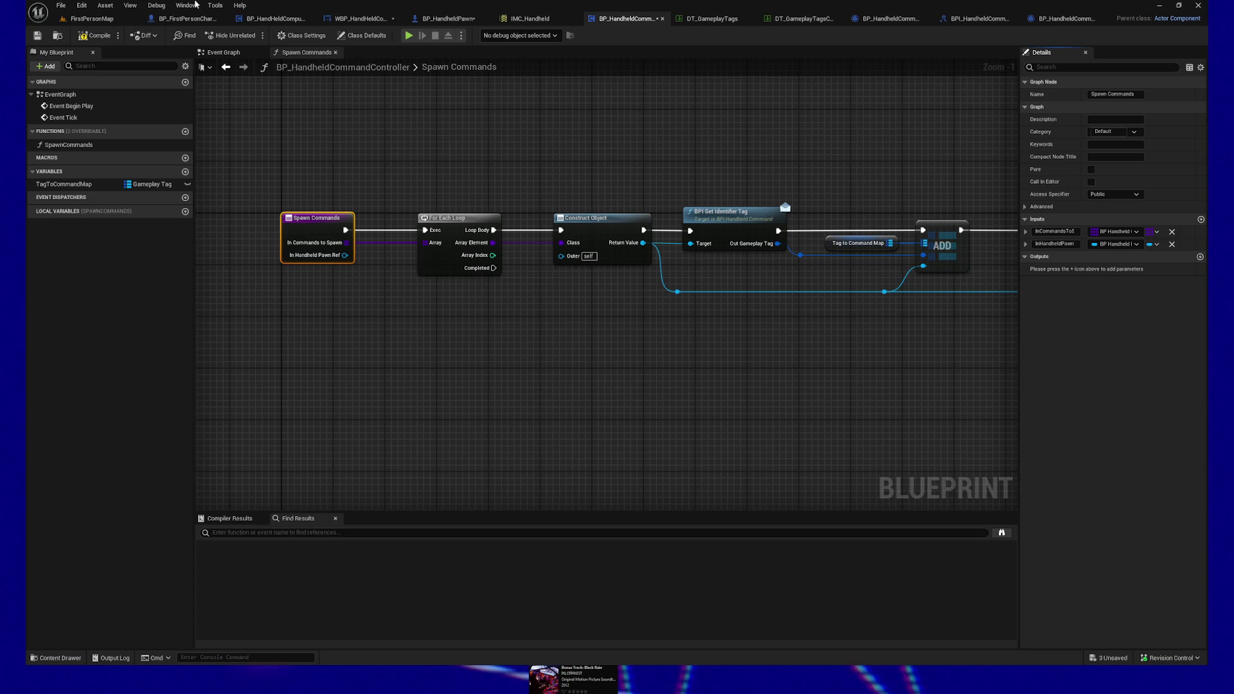
{"action": "left_click", "coordinate": [39, 35]}
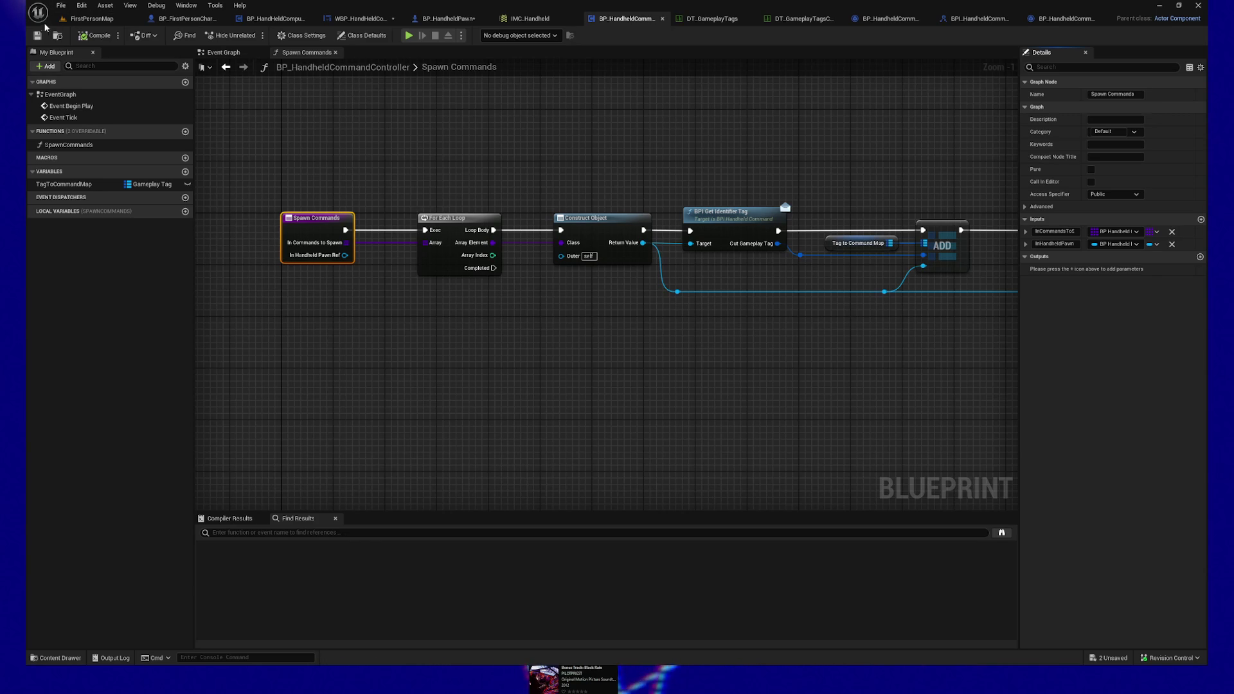
{"action": "mouse_move", "coordinate": [677, 124]}
{"action": "left_mouse_down"}
{"action": "mouse_move", "coordinate": [662, 135]}
{"action": "mouse_move", "coordinate": [607, 122]}
{"action": "mouse_move", "coordinate": [747, 197]}
{"action": "mouse_move", "coordinate": [619, 152]}
{"action": "mouse_move", "coordinate": [545, 415]}
{"action": "mouse_move", "coordinate": [327, 407]}
{"action": "left_mouse_up"}
Step: Wire a Get In Handheld Pawn Ref node into Set Handheld Pawn Ref and align them
{"action": "right_click", "coordinate": [546, 342]}
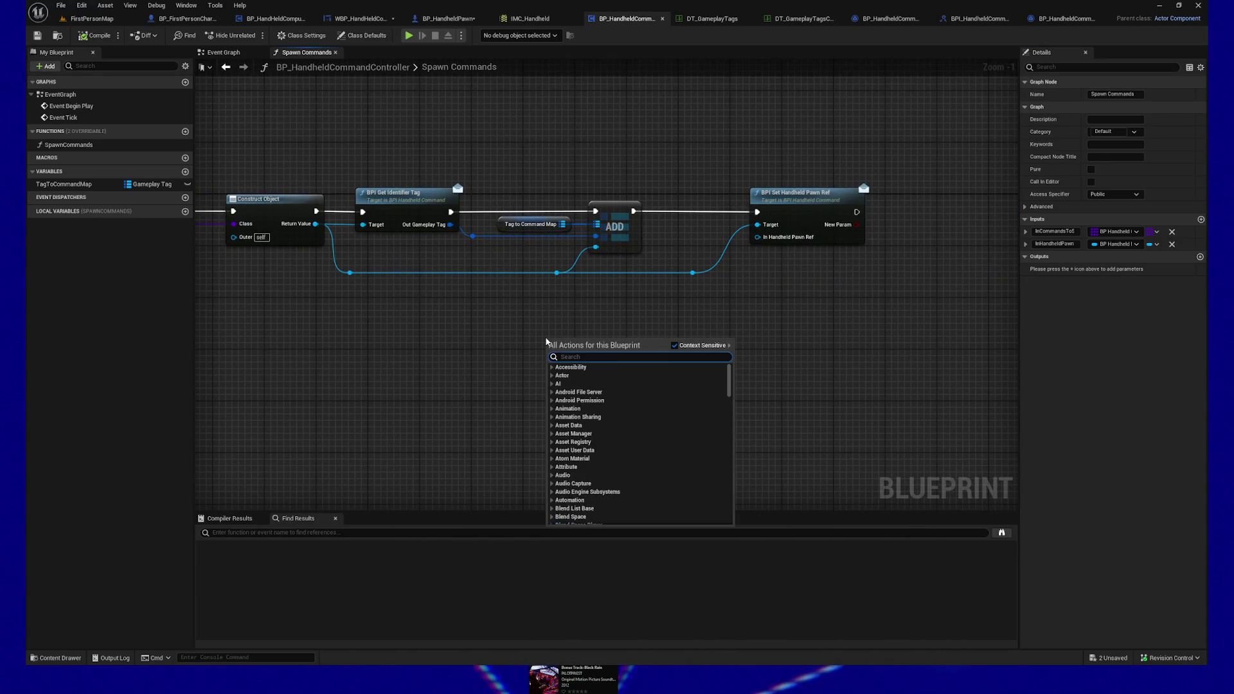
{"action": "type", "text": "get in handheld"}
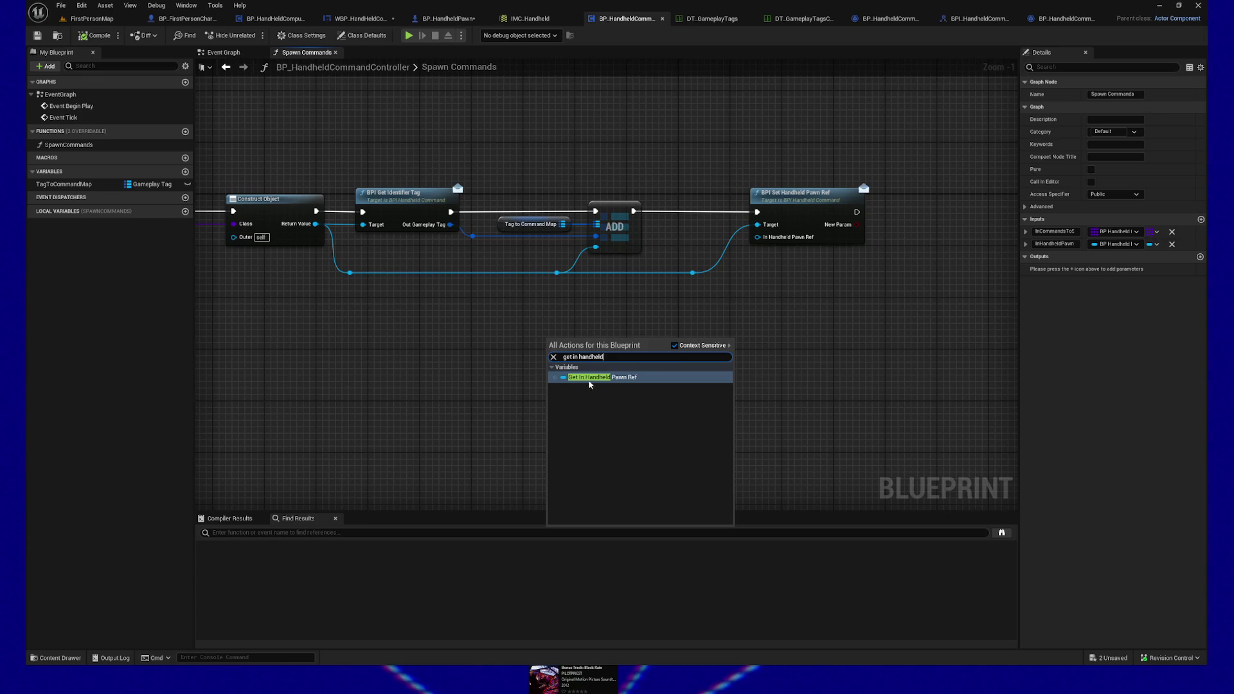
{"action": "left_click", "coordinate": [589, 377]}
{"action": "left_click_drag", "start_coordinate": [605, 344], "coordinate": [764, 243]}
{"action": "left_click_drag", "start_coordinate": [563, 347], "coordinate": [680, 243]}
{"action": "left_click", "coordinate": [775, 198], "text": "shift"}
{"action": "key", "text": "q"}
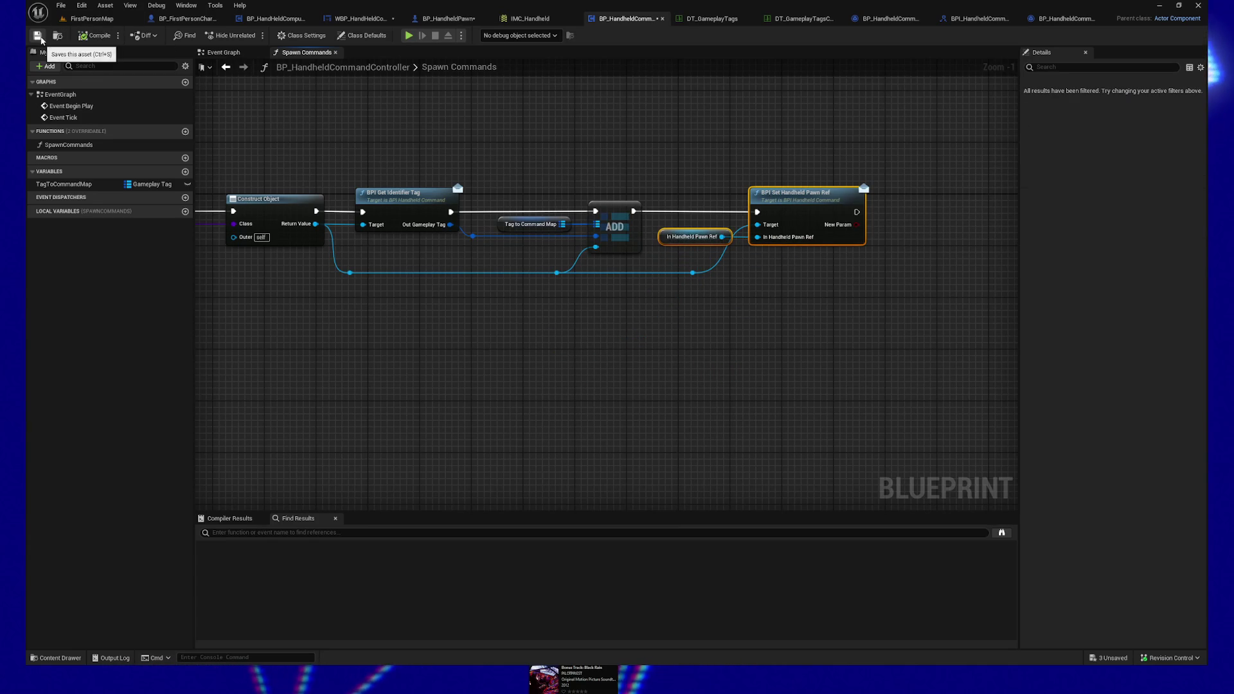
Step: Switch to BP_HandheldPawn's Construction Script with the Spawn Commands call centred
{"action": "left_click_drag", "start_coordinate": [515, 371], "coordinate": [773, 368]}
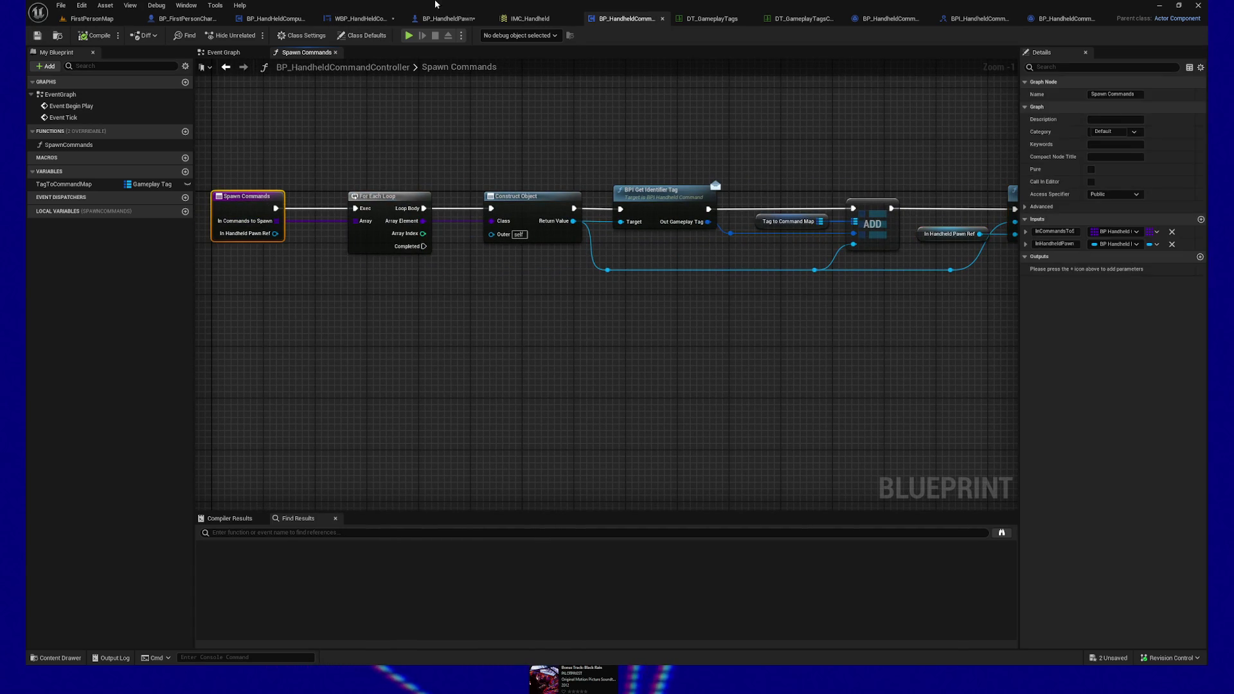
{"action": "left_click", "coordinate": [443, 18]}
{"action": "left_click_drag", "start_coordinate": [912, 298], "coordinate": [705, 302]}
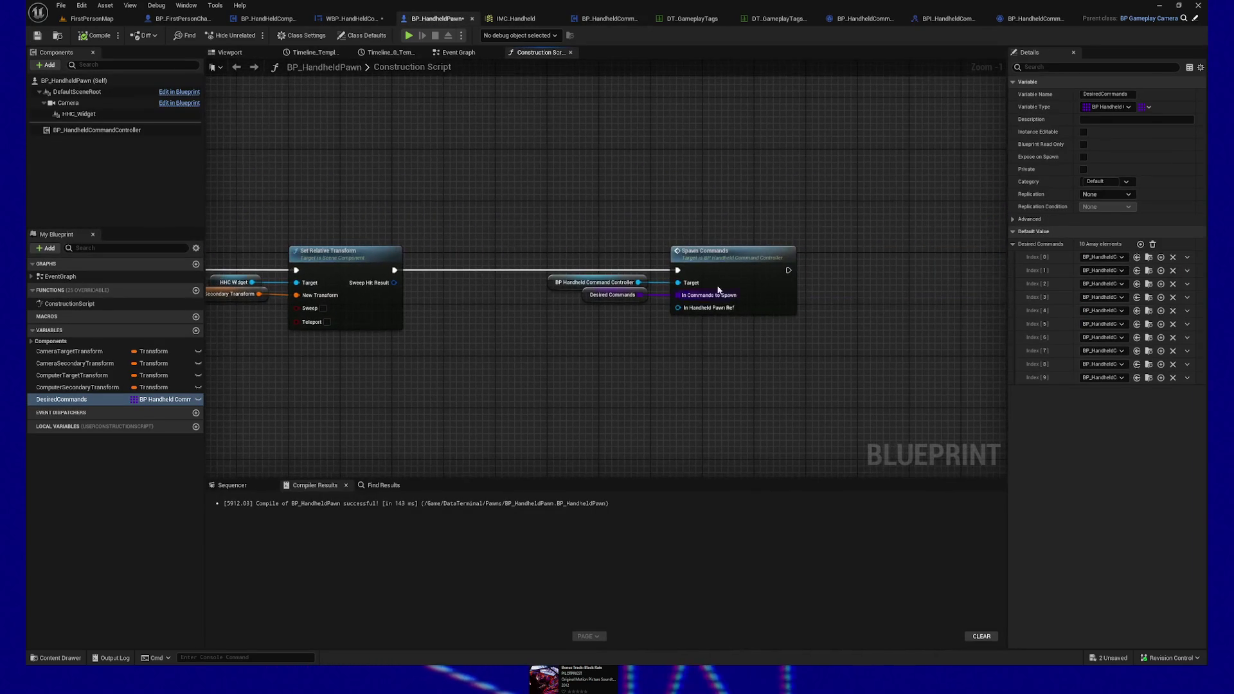
Step: Add a Self node and wire it into Spawn Commands' In Handheld Pawn Ref input
{"action": "right_click", "coordinate": [534, 348]}
{"action": "type", "text": "self"}
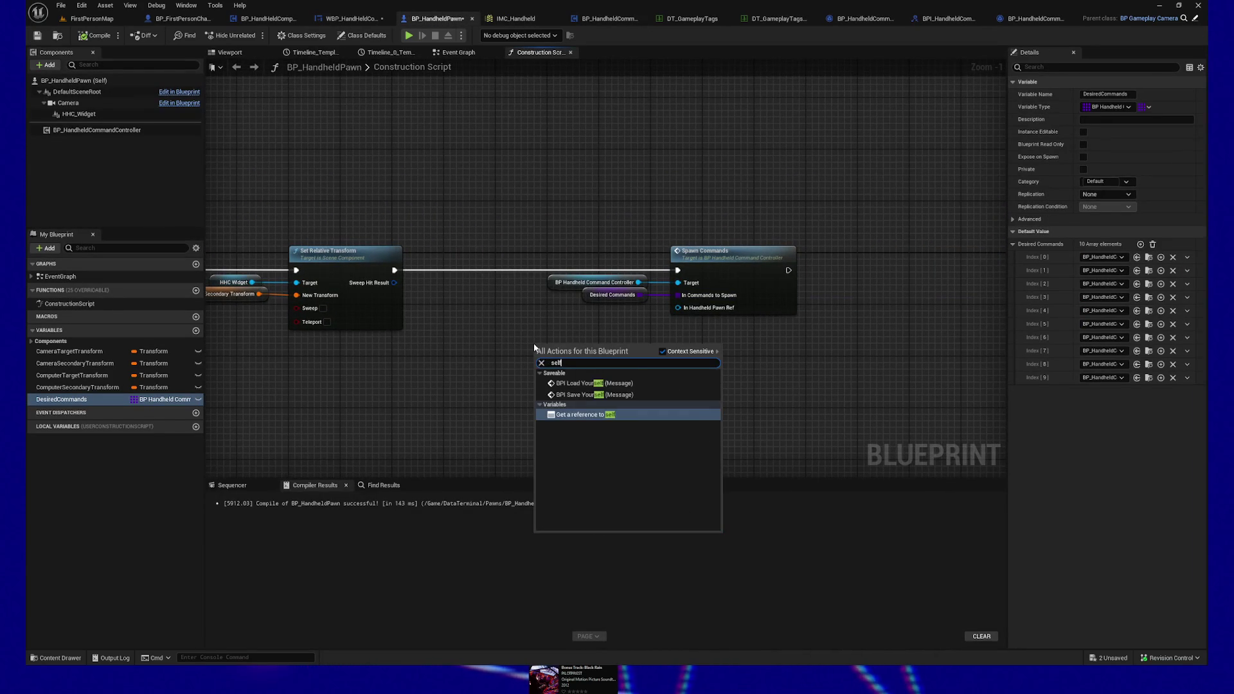
{"action": "left_click", "coordinate": [570, 397]}
{"action": "left_click_drag", "start_coordinate": [571, 351], "coordinate": [685, 313]}
{"action": "mouse_move", "coordinate": [552, 355]}
{"action": "left_mouse_down"}
{"action": "mouse_move", "coordinate": [617, 316]}
{"action": "mouse_move", "coordinate": [784, 378]}
{"action": "left_mouse_up"}
{"action": "left_click", "coordinate": [678, 321]}
{"action": "mouse_move", "coordinate": [563, 386]}
{"action": "left_mouse_down"}
{"action": "mouse_move", "coordinate": [592, 344]}
{"action": "mouse_move", "coordinate": [655, 302]}
{"action": "left_mouse_up"}
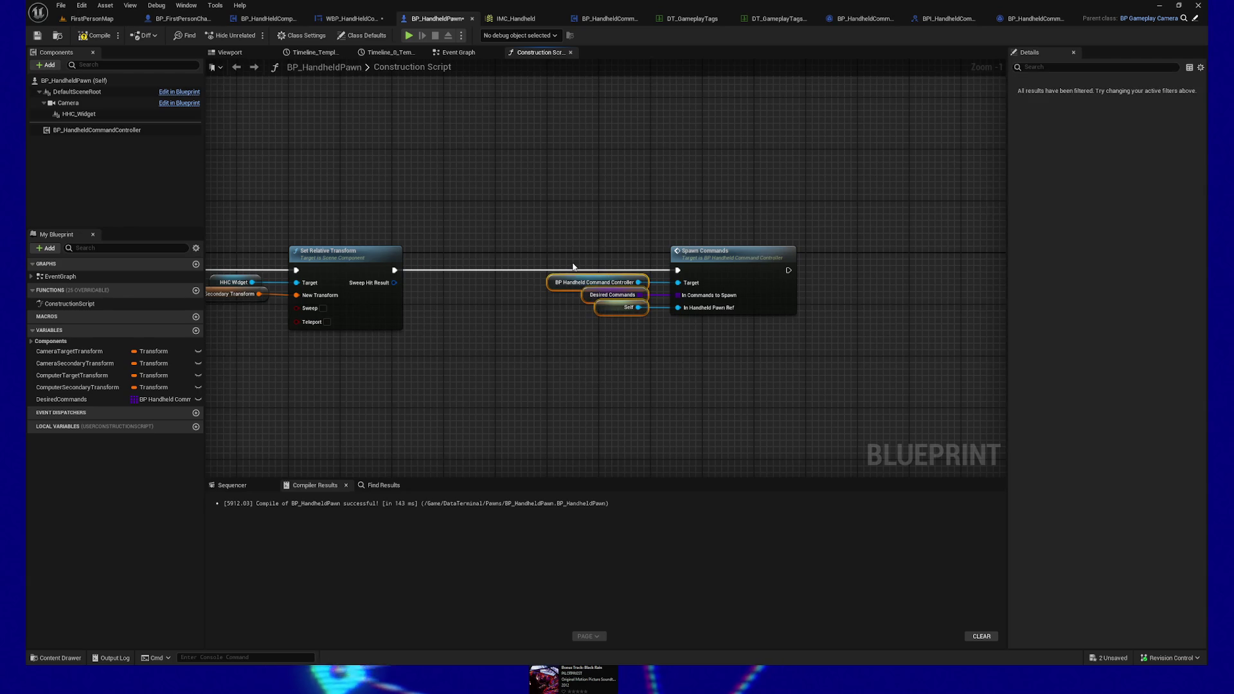
{"action": "left_click", "coordinate": [615, 402]}
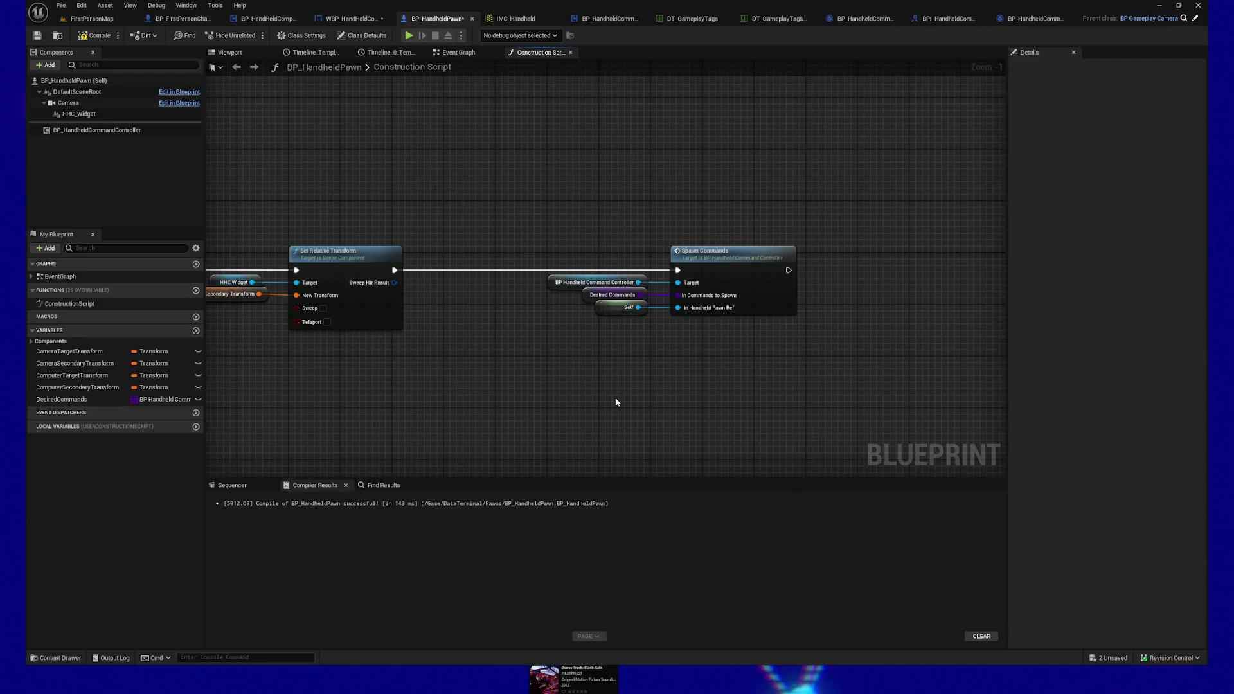
Step: Compile and save BP_HandheldPawn
{"action": "left_click", "coordinate": [91, 35]}
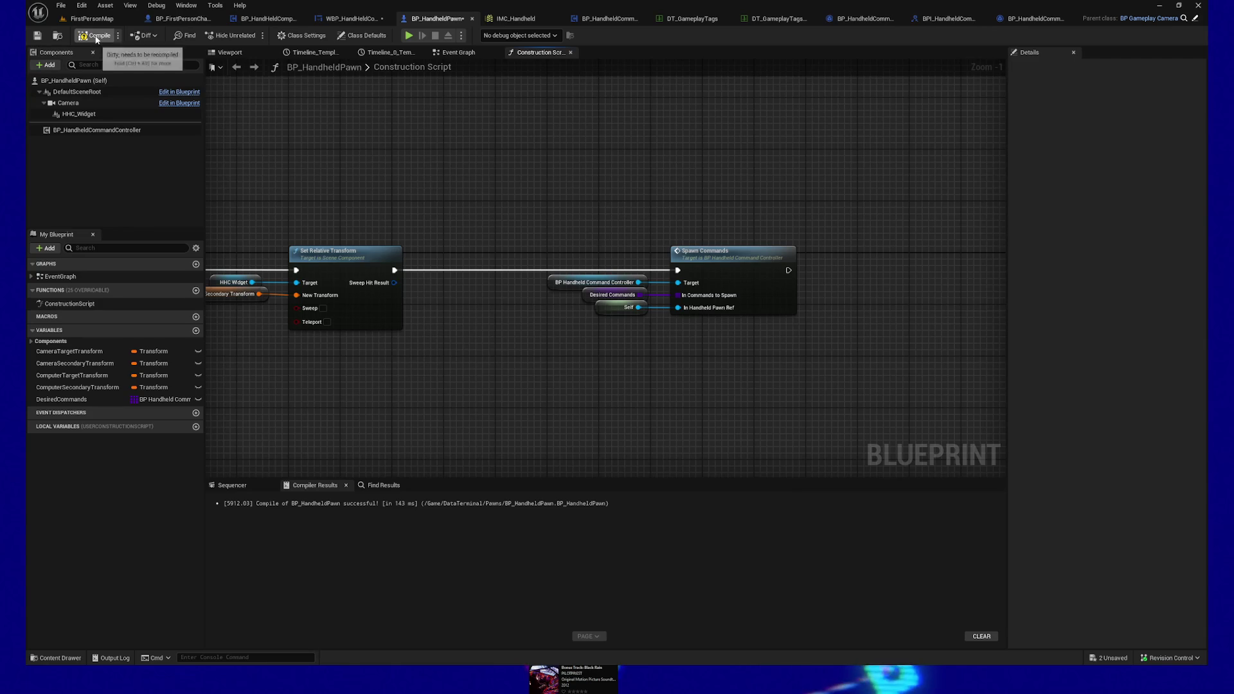
{"action": "left_click", "coordinate": [37, 35]}
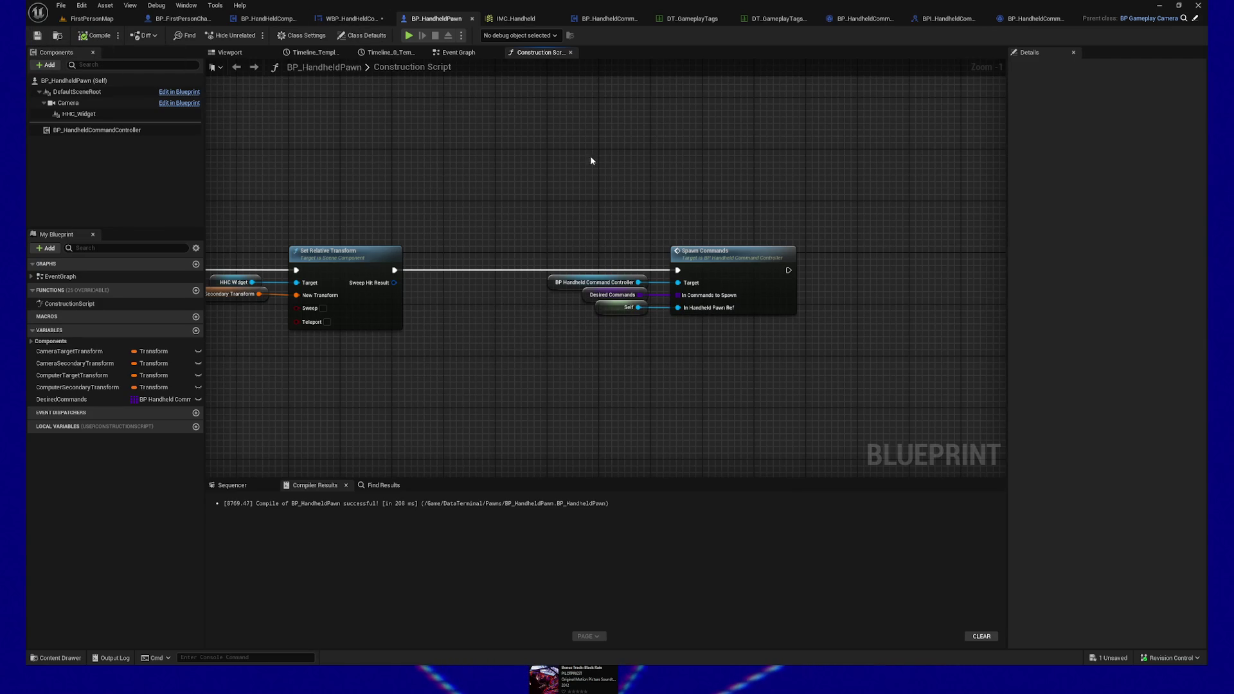
{"action": "left_click_drag", "start_coordinate": [621, 153], "coordinate": [534, 167]}
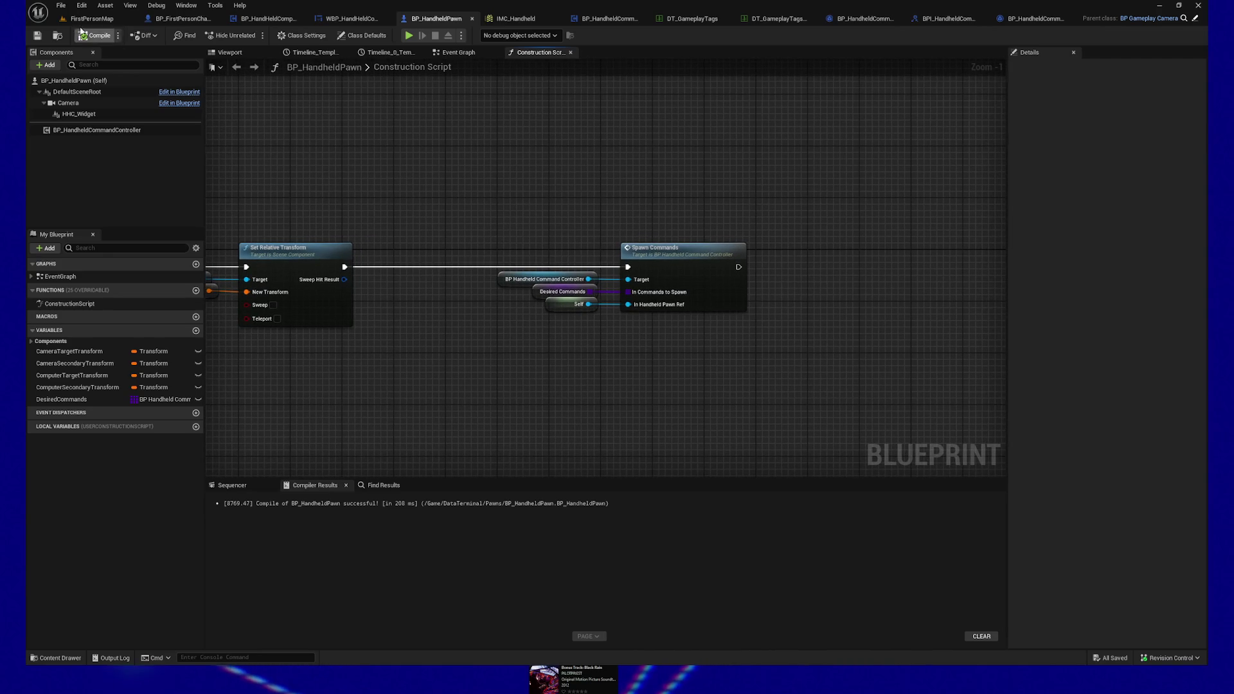
Step: In BP_HandheldCommand_Leave, delete the Self, Get Outer Object, Cast To Actor and Get Owner nodes
{"action": "left_click", "coordinate": [1048, 20]}
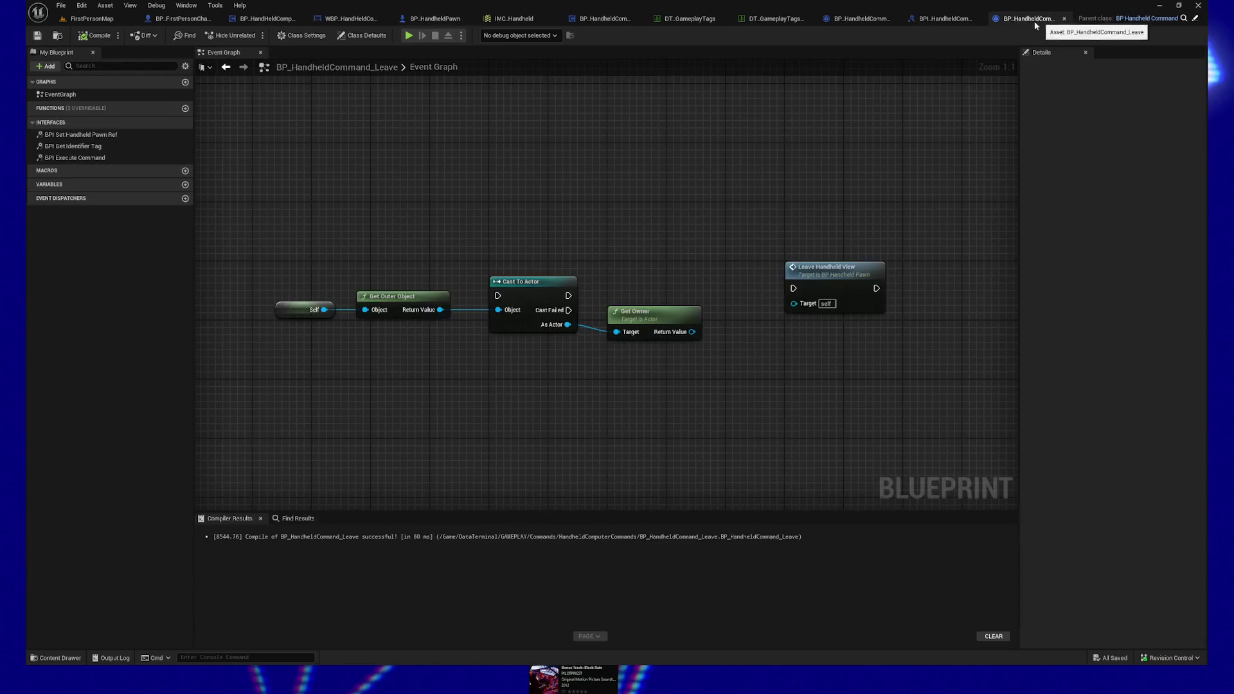
{"action": "mouse_move", "coordinate": [795, 190]}
{"action": "left_mouse_down"}
{"action": "mouse_move", "coordinate": [600, 234]}
{"action": "mouse_move", "coordinate": [688, 230]}
{"action": "left_mouse_up"}
{"action": "left_click_drag", "start_coordinate": [257, 226], "coordinate": [710, 386]}
{"action": "key", "text": "Delete"}
Step: Add a Handheld Pawn Ref getter as Leave Handheld View's target, align them, and cut both nodes
{"action": "right_click", "coordinate": [403, 256]}
{"action": "type", "text": "get handheld"}
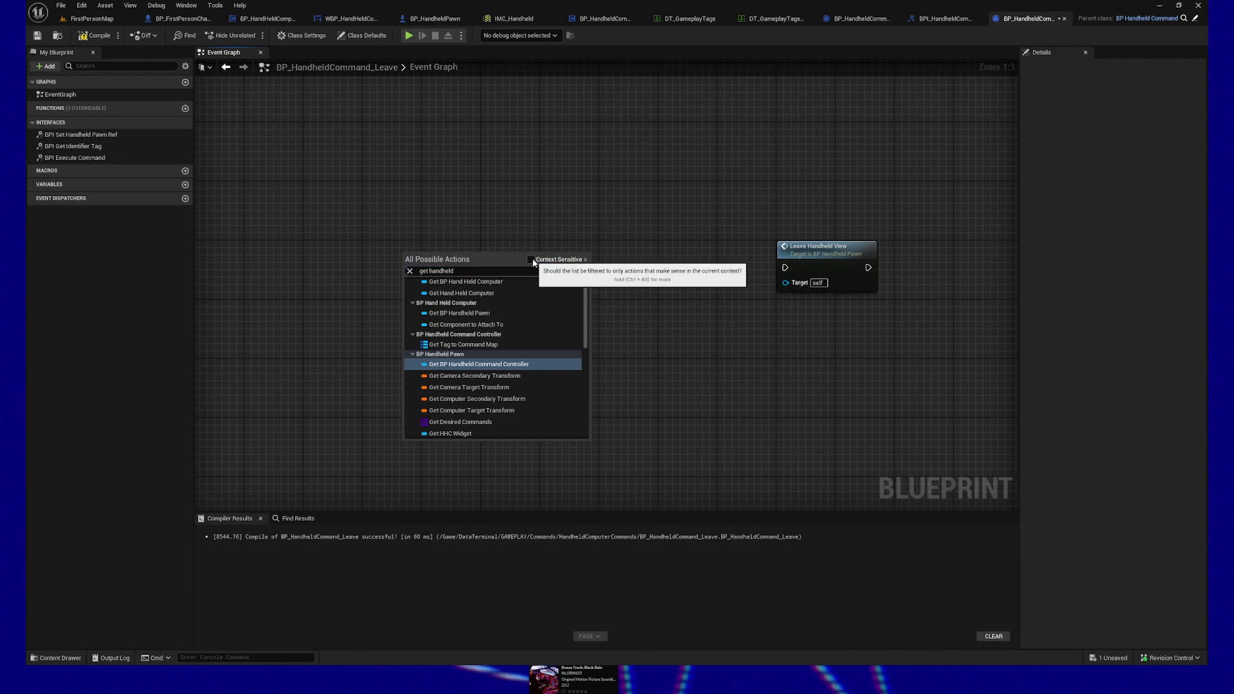
{"action": "left_click", "coordinate": [530, 259]}
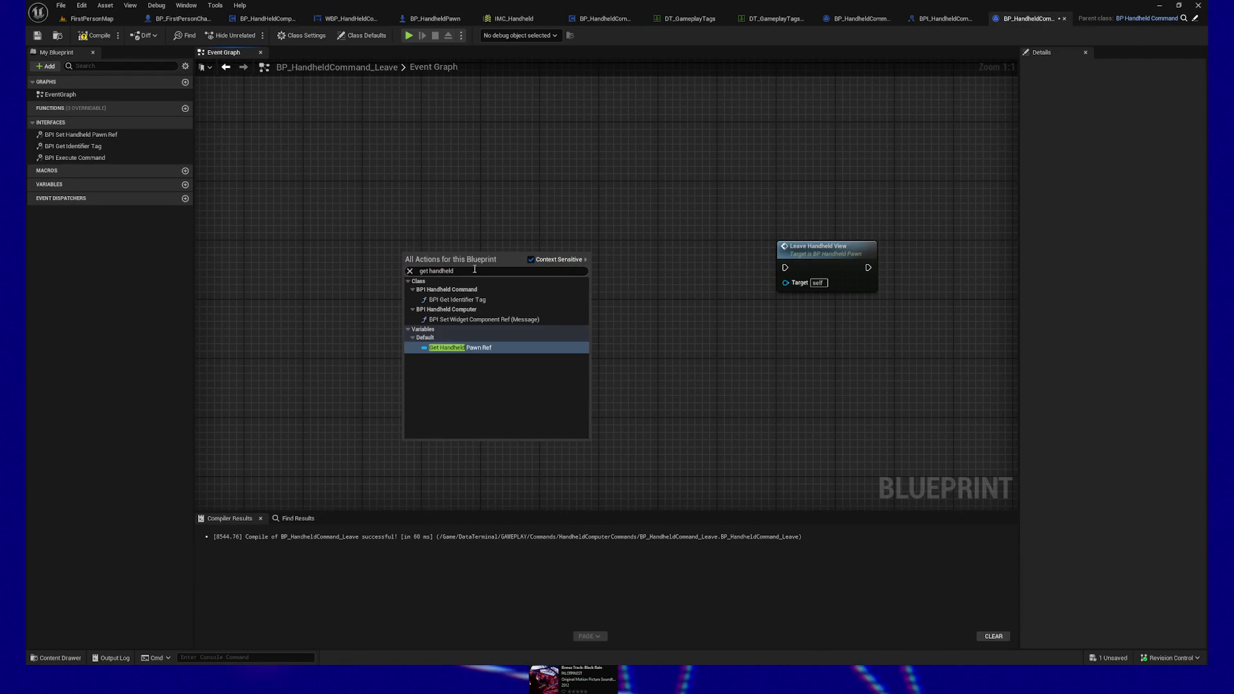
{"action": "left_click", "coordinate": [482, 348]}
{"action": "mouse_move", "coordinate": [421, 262]}
{"action": "left_mouse_down"}
{"action": "mouse_move", "coordinate": [681, 306]}
{"action": "mouse_move", "coordinate": [786, 289]}
{"action": "left_mouse_up"}
{"action": "left_click_drag", "start_coordinate": [642, 229], "coordinate": [968, 355]}
{"action": "key", "text": "q"}
{"action": "mouse_move", "coordinate": [818, 281]}
{"action": "left_mouse_down"}
{"action": "mouse_move", "coordinate": [516, 234]}
{"action": "mouse_move", "coordinate": [589, 266]}
{"action": "left_mouse_up"}
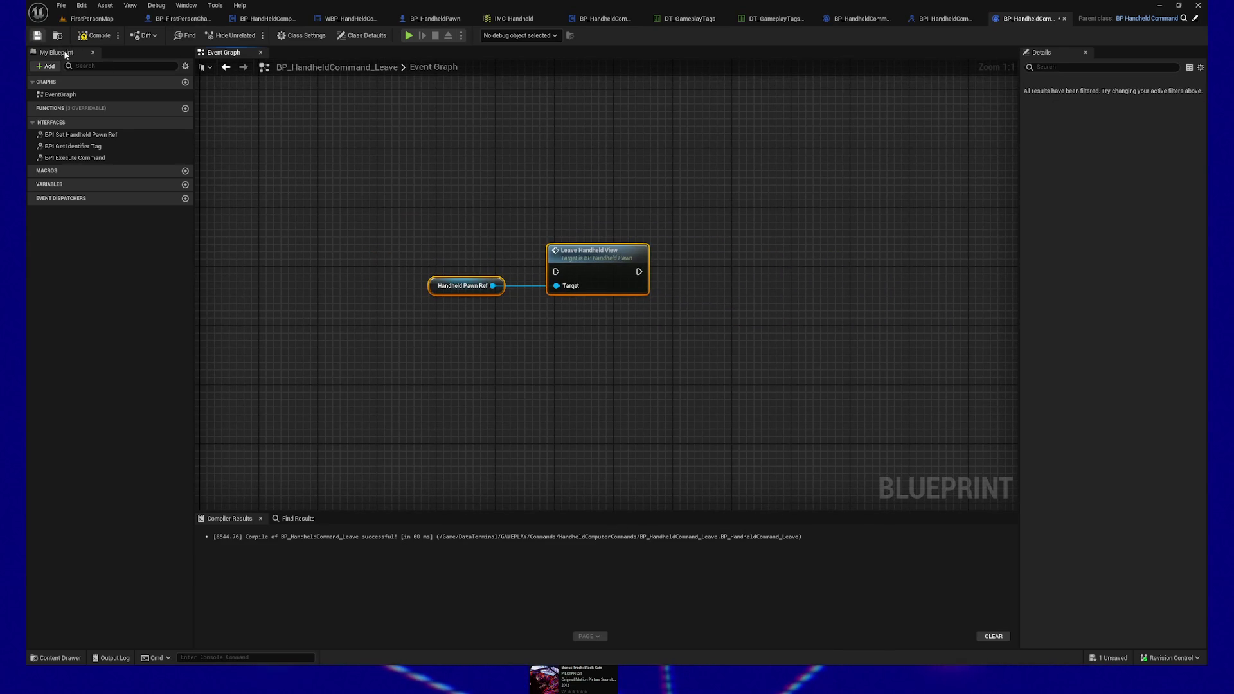
{"action": "key", "text": "Delete"}
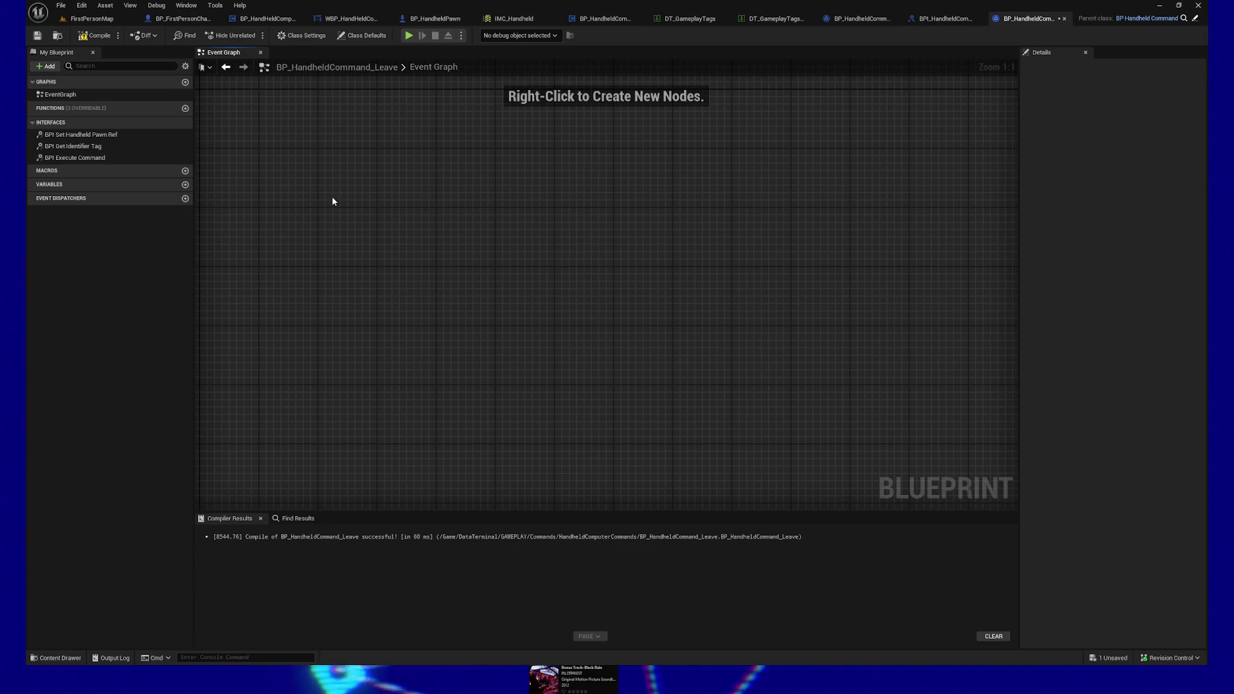
Step: Override BPI Execute Command and paste Leave Handheld View, wired between entry and Return
{"action": "left_click", "coordinate": [172, 109]}
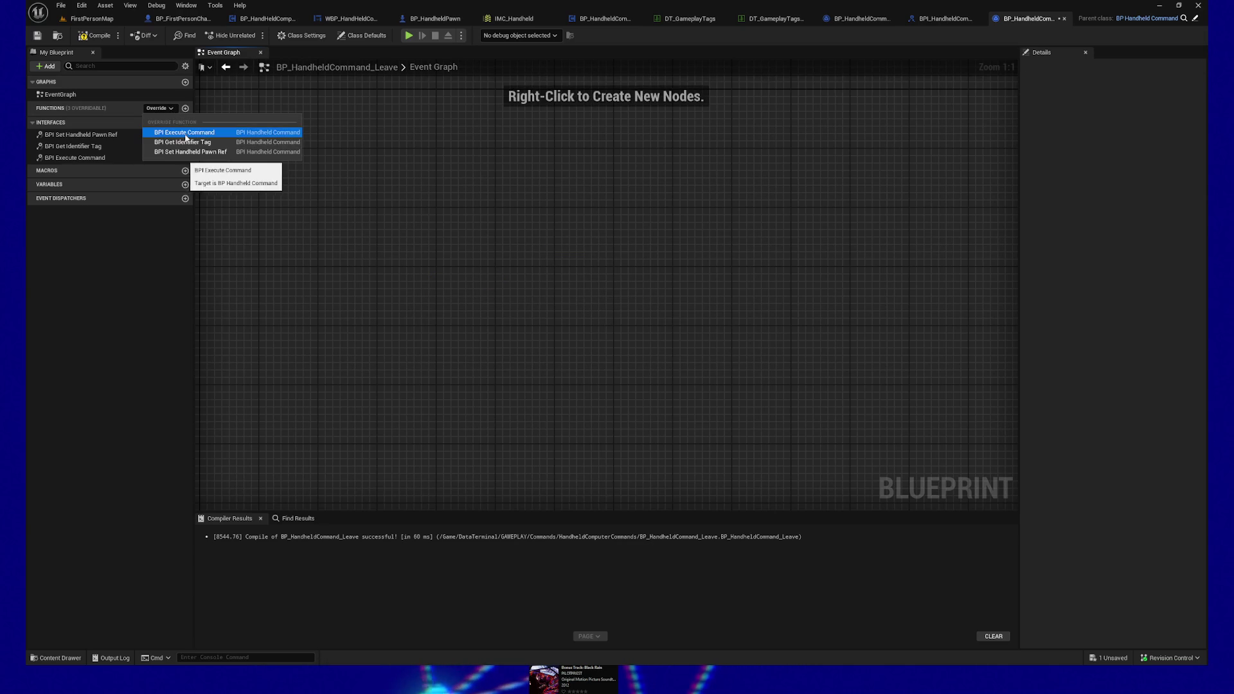
{"action": "left_click", "coordinate": [191, 137]}
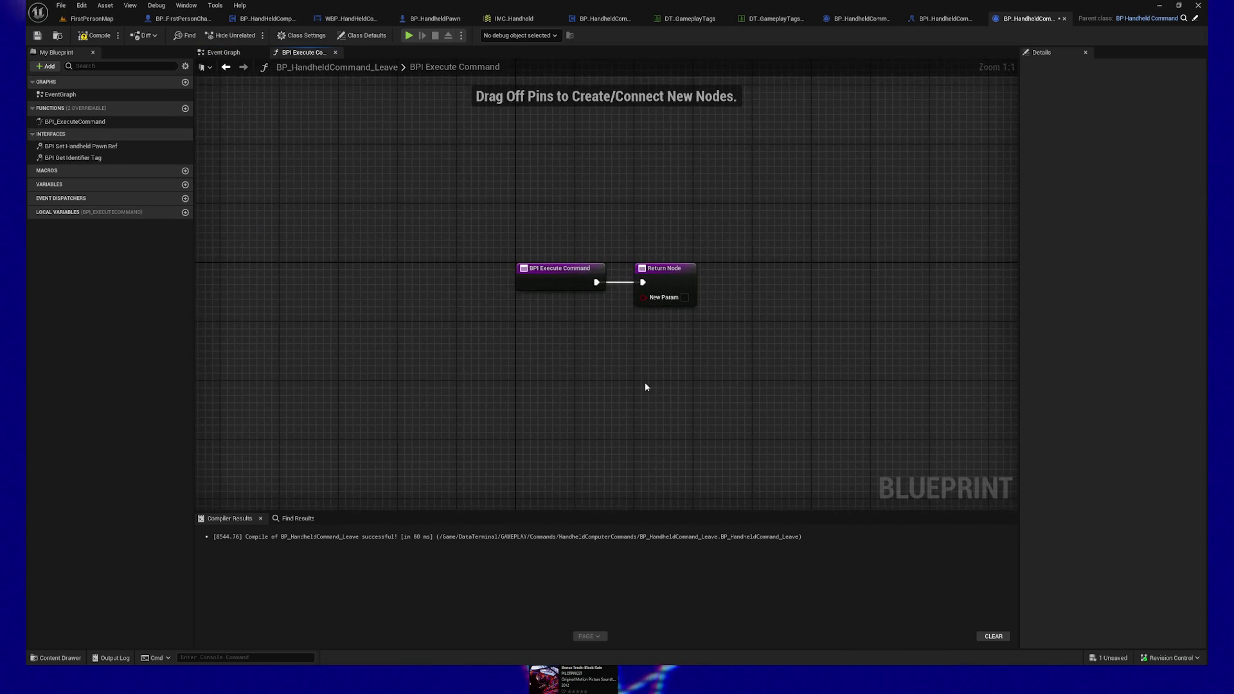
{"action": "key", "text": "ctrl+v"}
{"action": "left_click_drag", "start_coordinate": [595, 289], "coordinate": [709, 392]}
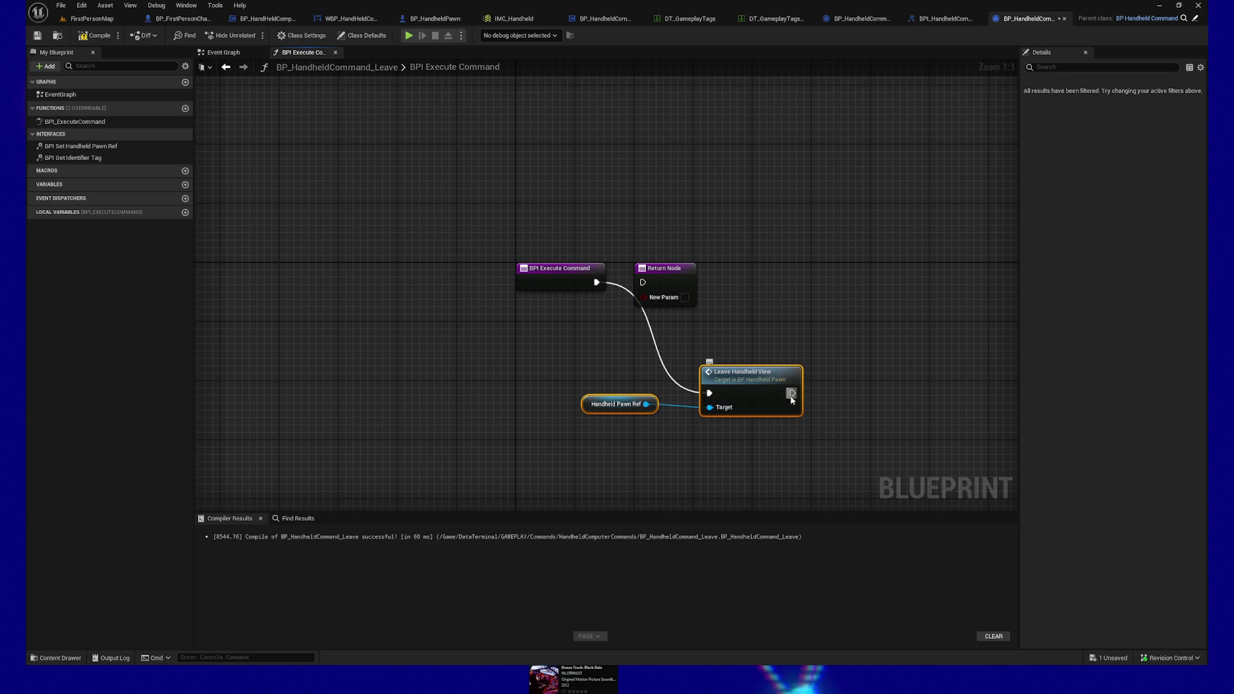
{"action": "mouse_move", "coordinate": [790, 398]}
{"action": "left_mouse_down"}
{"action": "mouse_move", "coordinate": [813, 411]}
{"action": "mouse_move", "coordinate": [643, 282]}
{"action": "mouse_move", "coordinate": [913, 281]}
{"action": "left_mouse_up"}
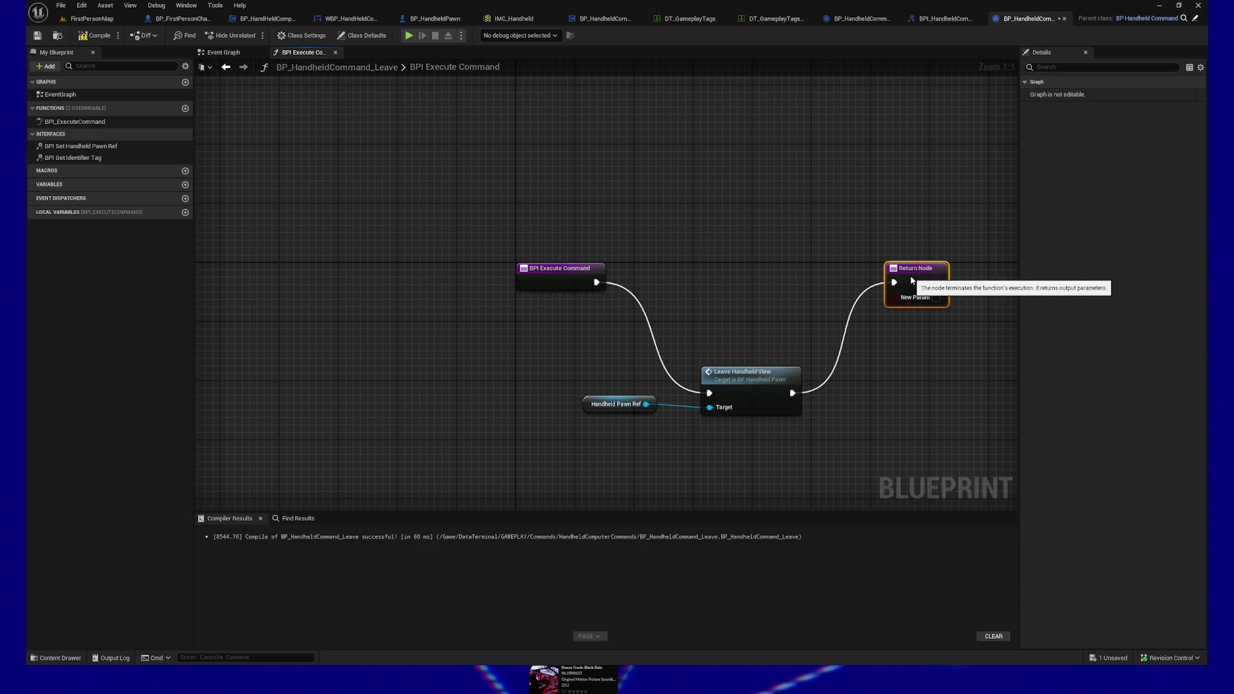
Step: Align the four override nodes in a straight row, then switch to BP_HandHeldComputer
{"action": "left_click_drag", "start_coordinate": [419, 243], "coordinate": [994, 502]}
{"action": "key", "text": "q"}
{"action": "left_click_drag", "start_coordinate": [469, 295], "coordinate": [548, 363]}
{"action": "key", "text": "Left"}
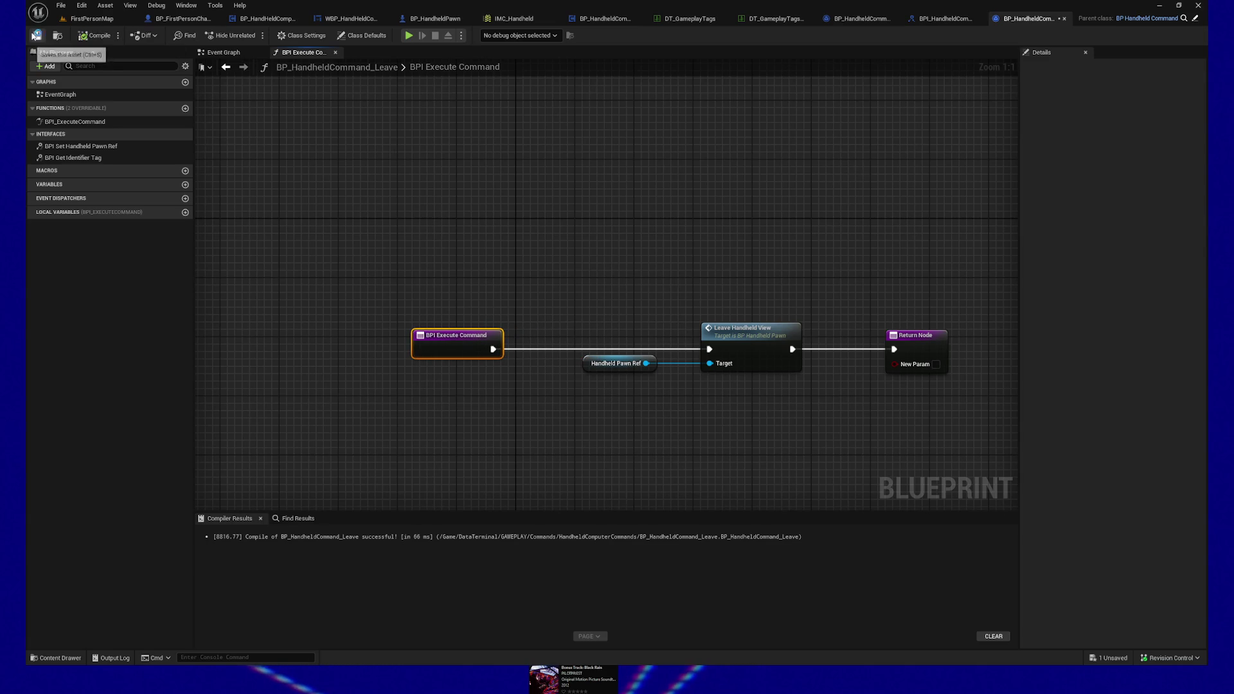
{"action": "left_click_drag", "start_coordinate": [770, 258], "coordinate": [702, 239]}
{"action": "left_click_drag", "start_coordinate": [377, 234], "coordinate": [931, 407]}
{"action": "left_click", "coordinate": [278, 19]}
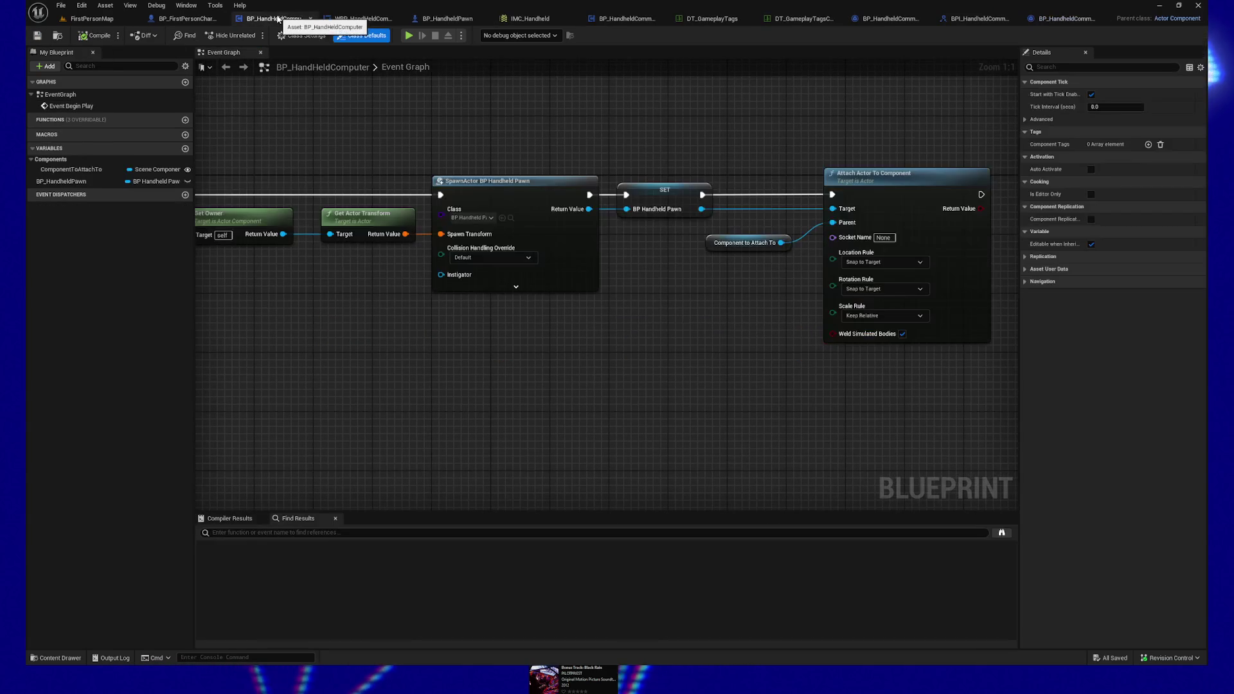
Step: In WBP_HandHeldComputerBase's On Key Down graph, disconnect the Leave node and move it aside
{"action": "left_click", "coordinate": [363, 18]}
{"action": "mouse_move", "coordinate": [467, 261]}
{"action": "left_mouse_down"}
{"action": "mouse_move", "coordinate": [757, 432]}
{"action": "mouse_move", "coordinate": [550, 350]}
{"action": "left_mouse_up"}
{"action": "left_click", "coordinate": [516, 329], "text": "alt"}
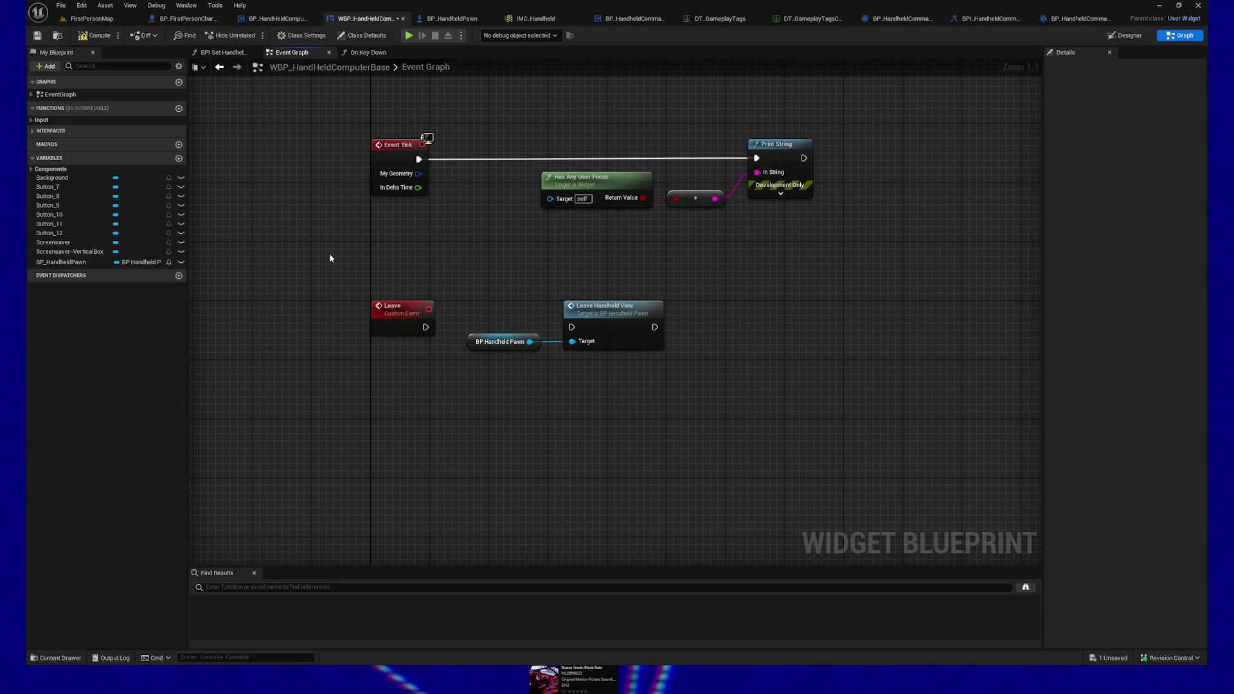
{"action": "left_click", "coordinate": [206, 54]}
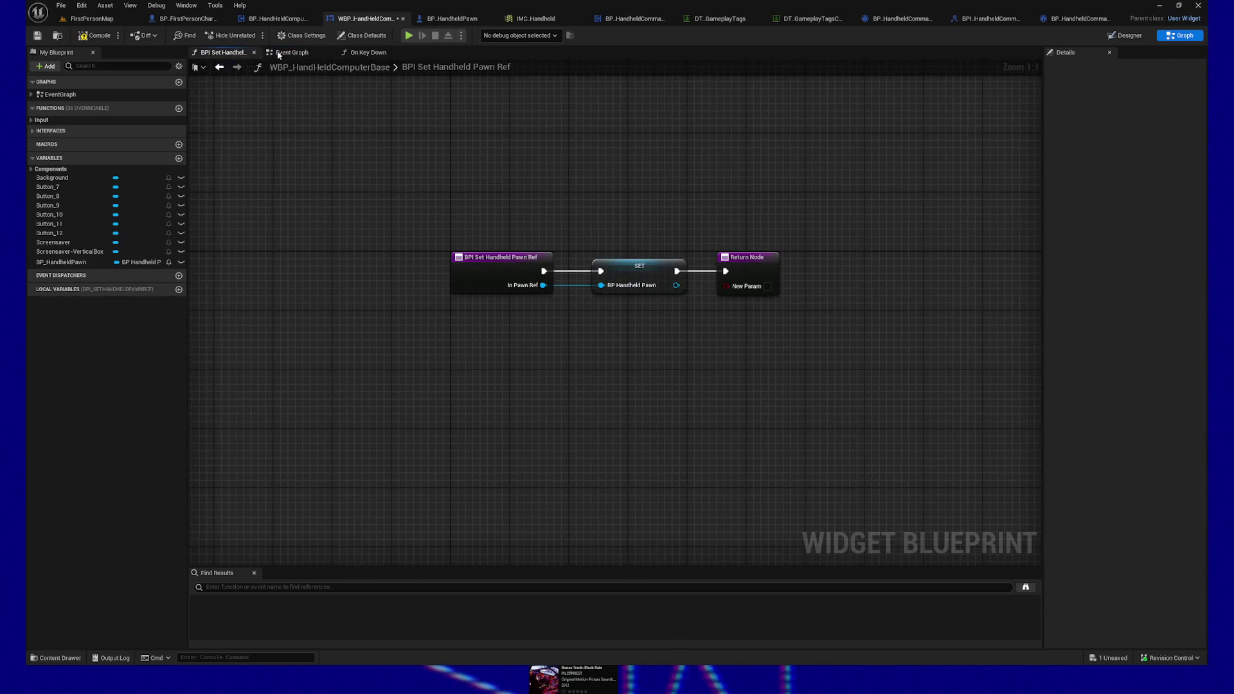
{"action": "left_click", "coordinate": [365, 54]}
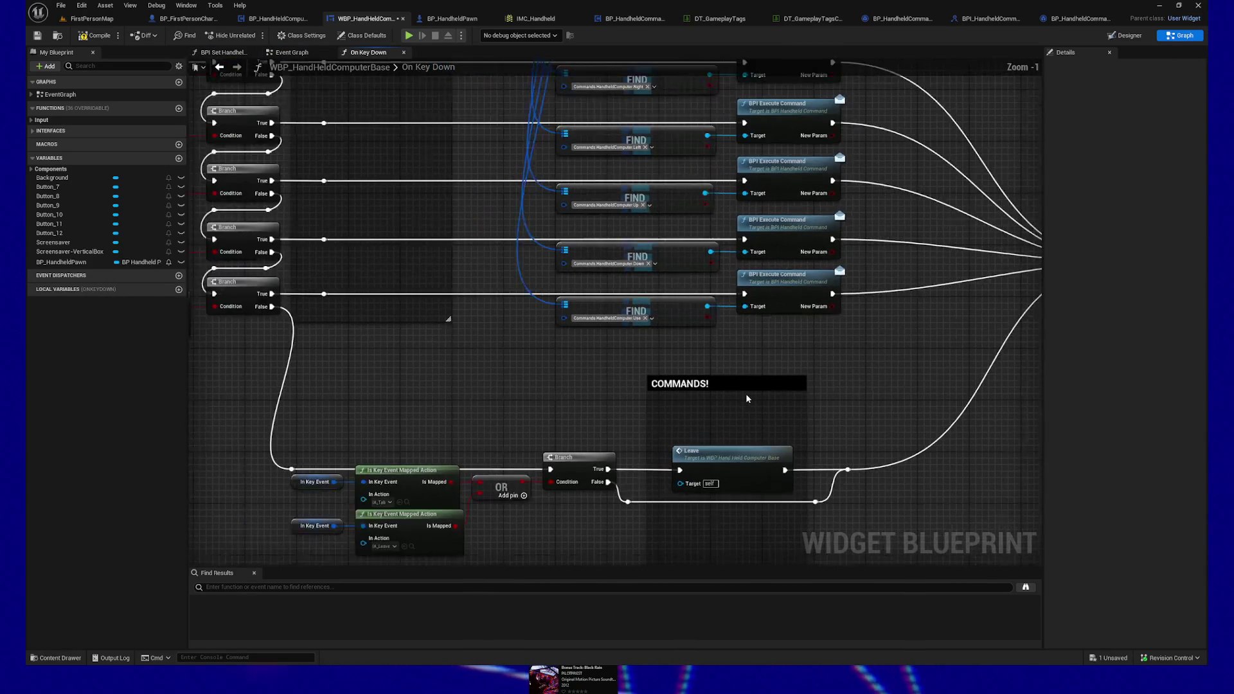
{"action": "mouse_move", "coordinate": [740, 394]}
{"action": "left_mouse_down"}
{"action": "mouse_move", "coordinate": [722, 373]}
{"action": "mouse_move", "coordinate": [774, 333]}
{"action": "mouse_move", "coordinate": [724, 371]}
{"action": "mouse_move", "coordinate": [646, 378]}
{"action": "left_mouse_up"}
{"action": "left_click", "coordinate": [702, 426]}
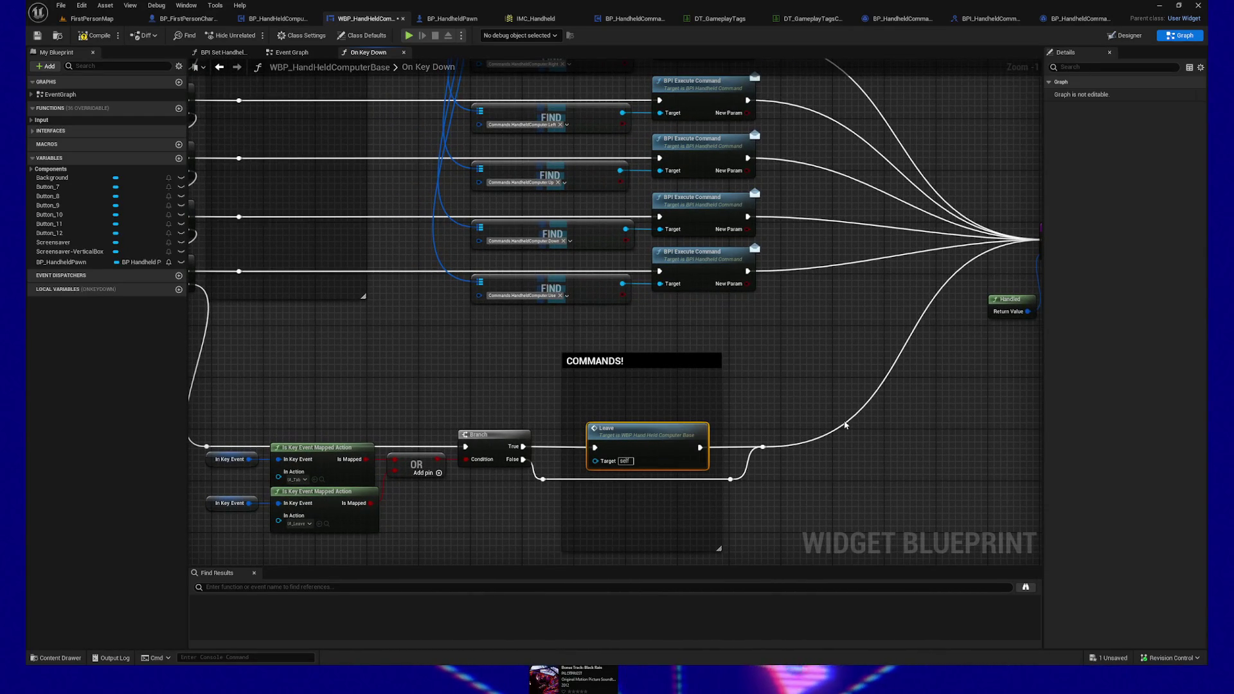
{"action": "left_click", "coordinate": [595, 448], "text": "alt"}
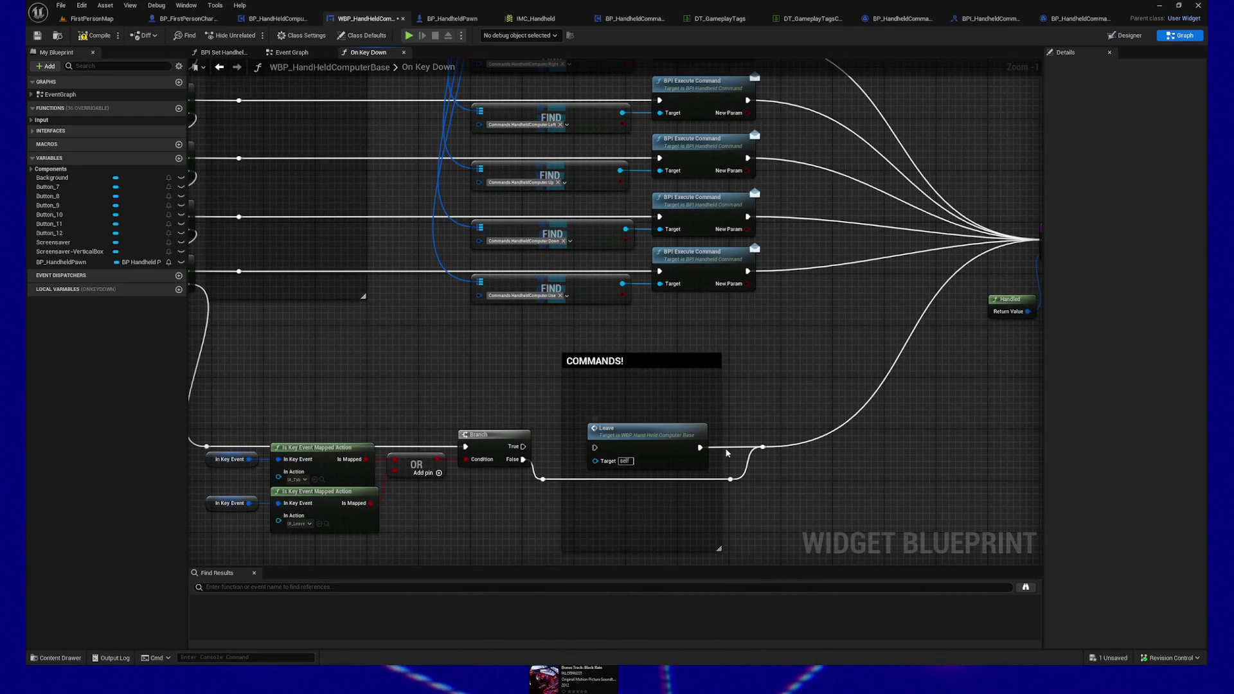
{"action": "mouse_move", "coordinate": [676, 438]}
{"action": "left_mouse_down"}
{"action": "mouse_move", "coordinate": [676, 339]}
{"action": "mouse_move", "coordinate": [660, 486]}
{"action": "left_mouse_up"}
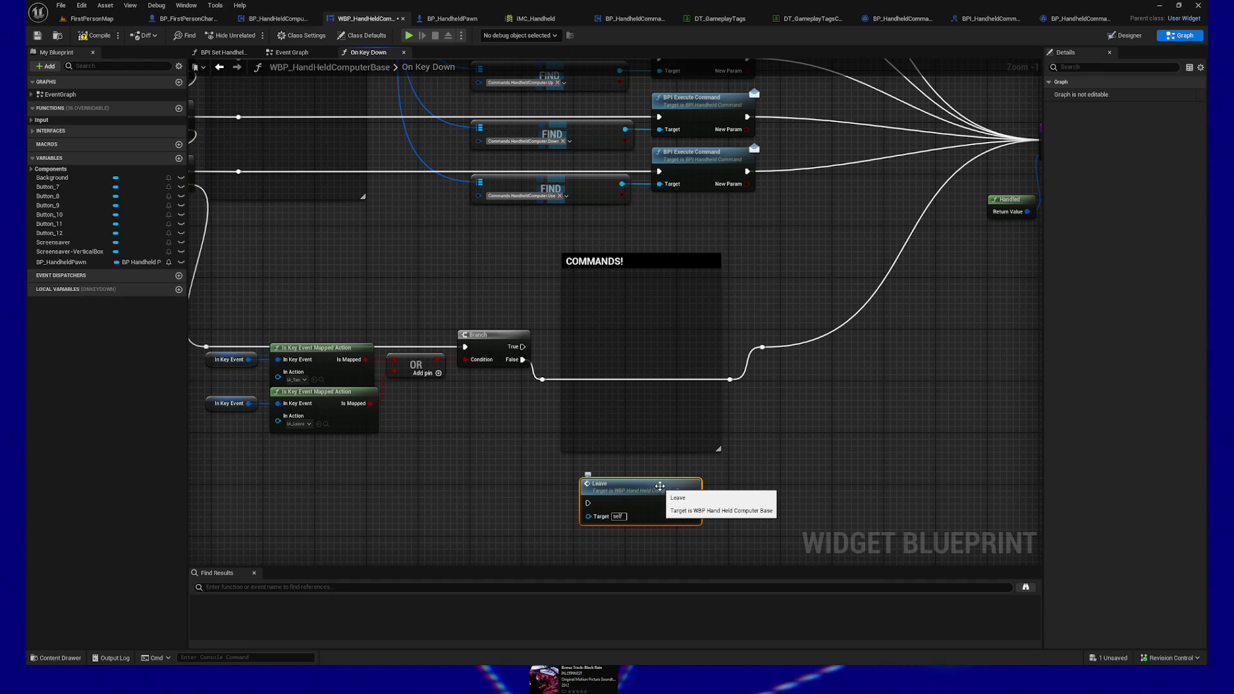
Step: Paste a copy of BPI Execute Command inside the COMMANDS! comment, wired toward the return
{"action": "mouse_move", "coordinate": [479, 263]}
{"action": "left_mouse_down"}
{"action": "mouse_move", "coordinate": [527, 358]}
{"action": "mouse_move", "coordinate": [479, 403]}
{"action": "left_mouse_up"}
{"action": "left_click", "coordinate": [725, 295]}
{"action": "key", "text": "ctrl+c"}
{"action": "key", "text": "ctrl+v"}
{"action": "mouse_move", "coordinate": [753, 419]}
{"action": "left_mouse_down"}
{"action": "mouse_move", "coordinate": [657, 463]}
{"action": "mouse_move", "coordinate": [711, 485]}
{"action": "mouse_move", "coordinate": [772, 487]}
{"action": "mouse_move", "coordinate": [718, 500]}
{"action": "mouse_move", "coordinate": [731, 500]}
{"action": "left_mouse_up"}
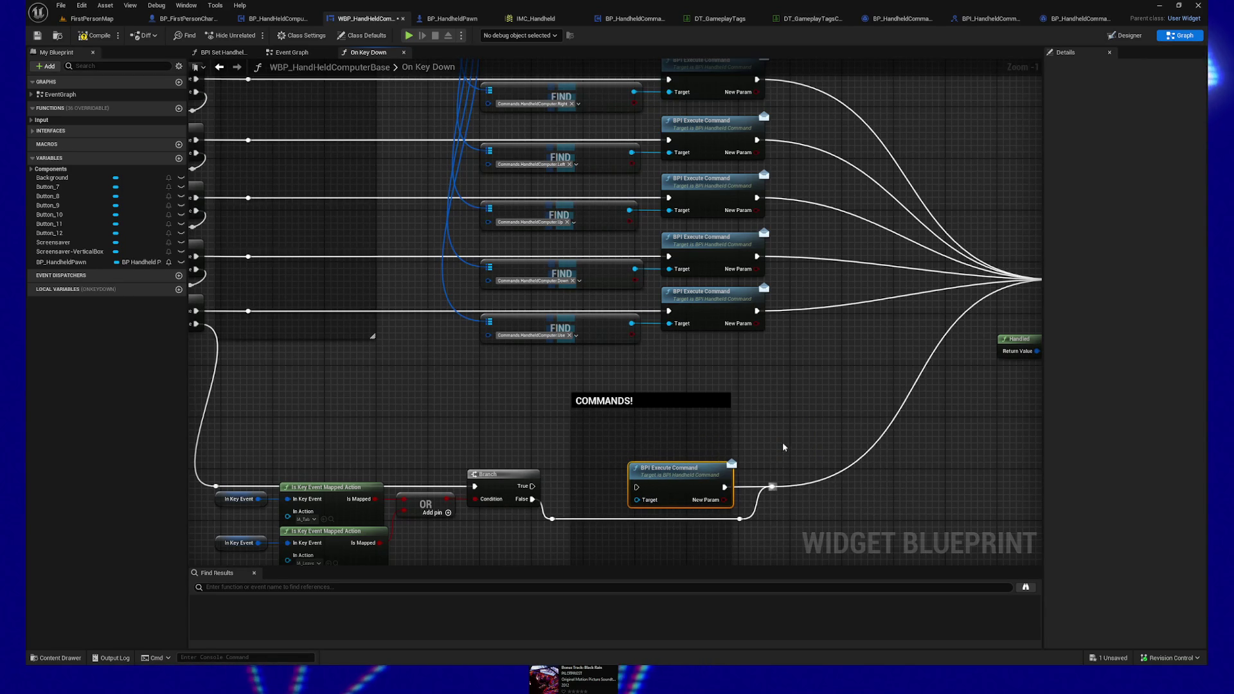
{"action": "left_click_drag", "start_coordinate": [731, 443], "coordinate": [750, 441]}
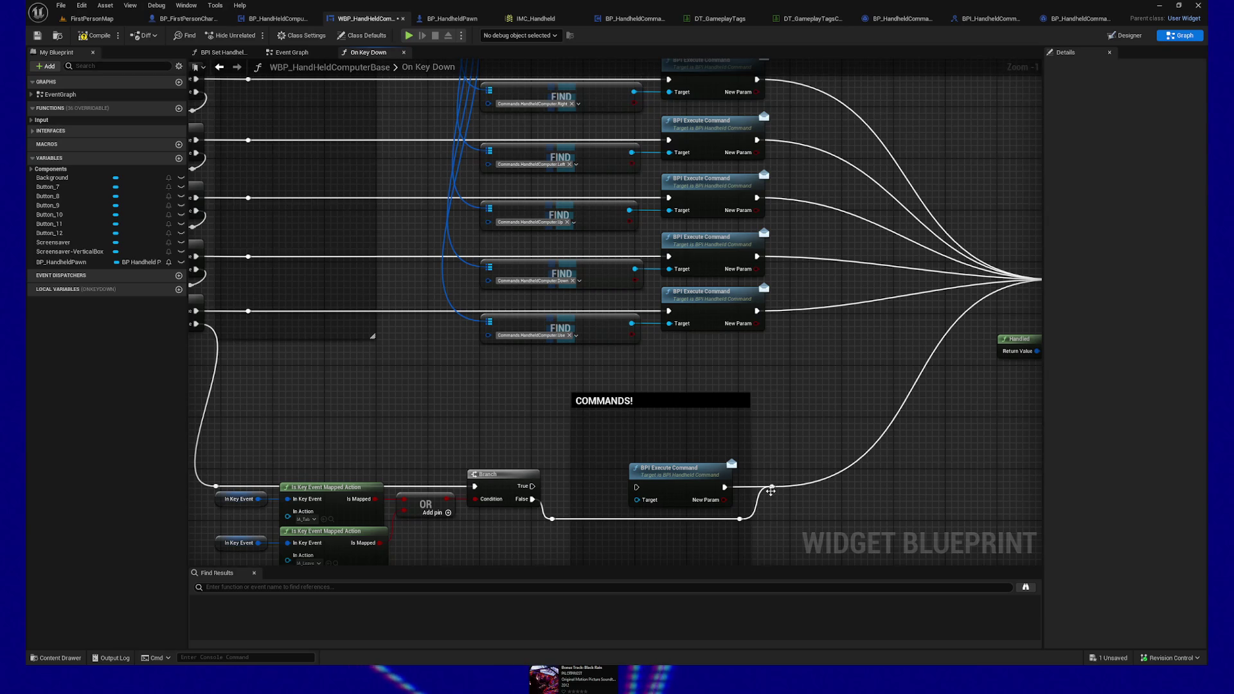
{"action": "left_click_drag", "start_coordinate": [787, 419], "coordinate": [783, 416]}
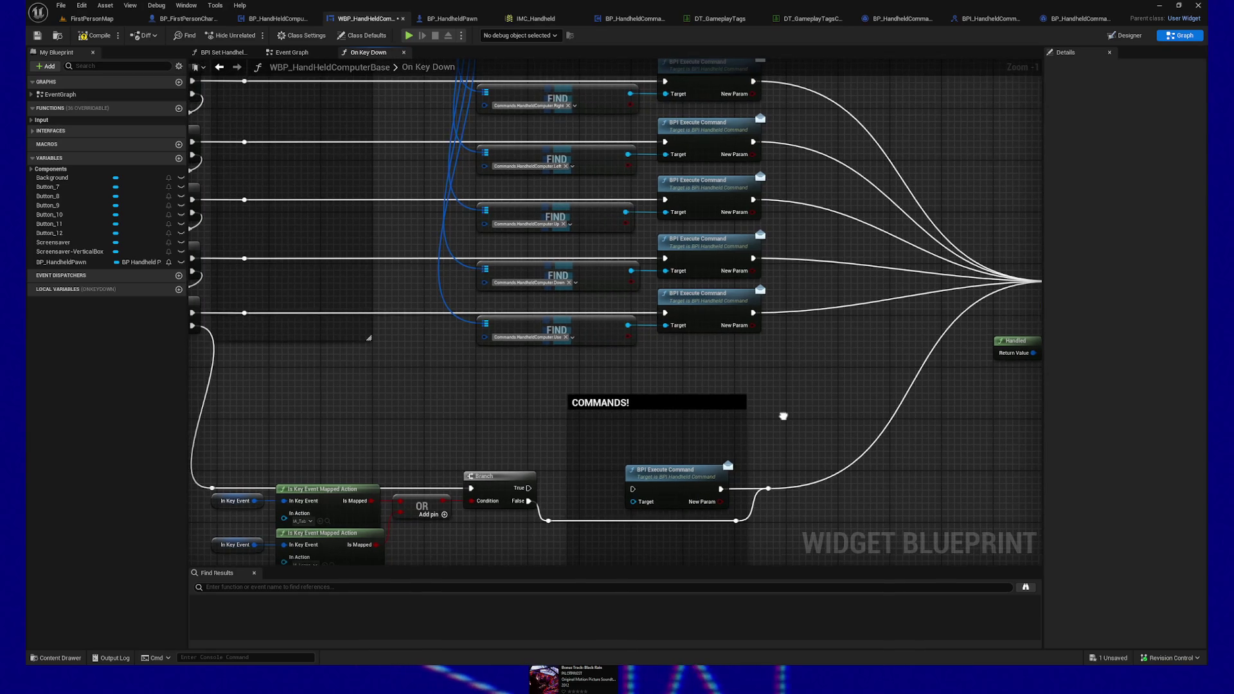
Step: Paste a copy of the FIND node and feed Tag to Command Map into it
{"action": "left_click", "coordinate": [785, 499]}
{"action": "left_click", "coordinate": [522, 320]}
{"action": "key", "text": "ctrl+c"}
{"action": "key", "text": "ctrl+v"}
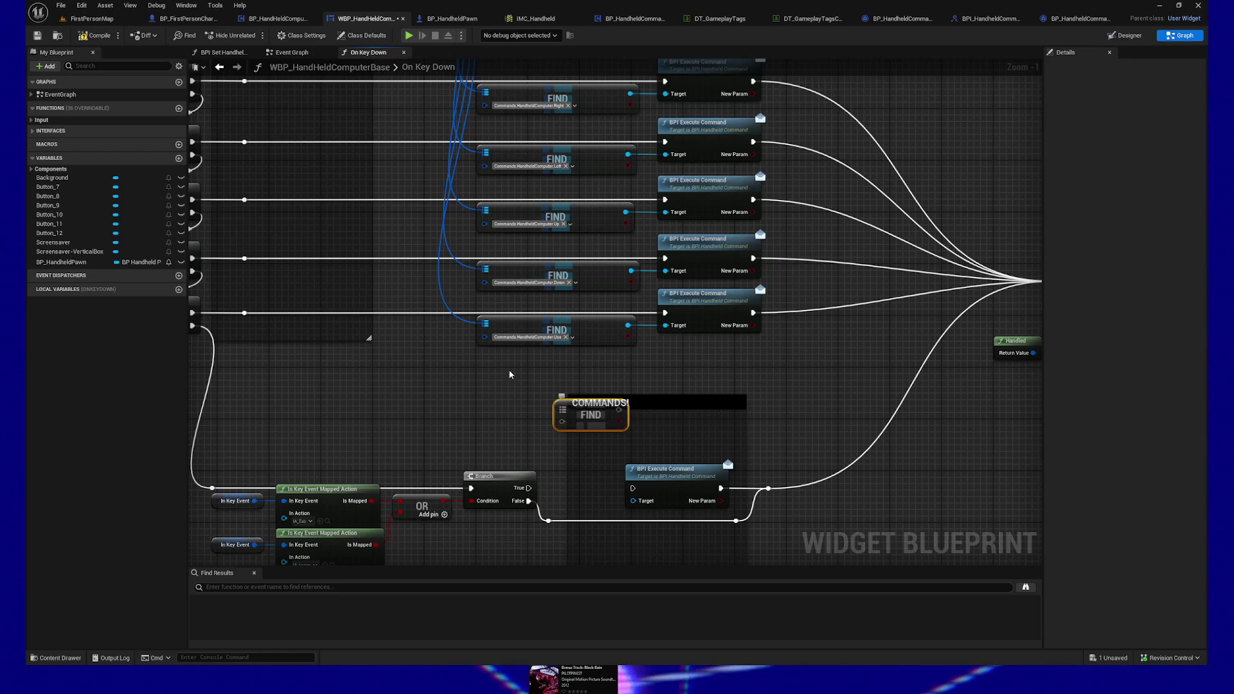
{"action": "left_click_drag", "start_coordinate": [534, 389], "coordinate": [590, 528]}
{"action": "mouse_move", "coordinate": [590, 463]}
{"action": "left_mouse_down"}
{"action": "mouse_move", "coordinate": [614, 546]}
{"action": "mouse_move", "coordinate": [656, 376]}
{"action": "mouse_move", "coordinate": [562, 363]}
{"action": "left_mouse_up"}
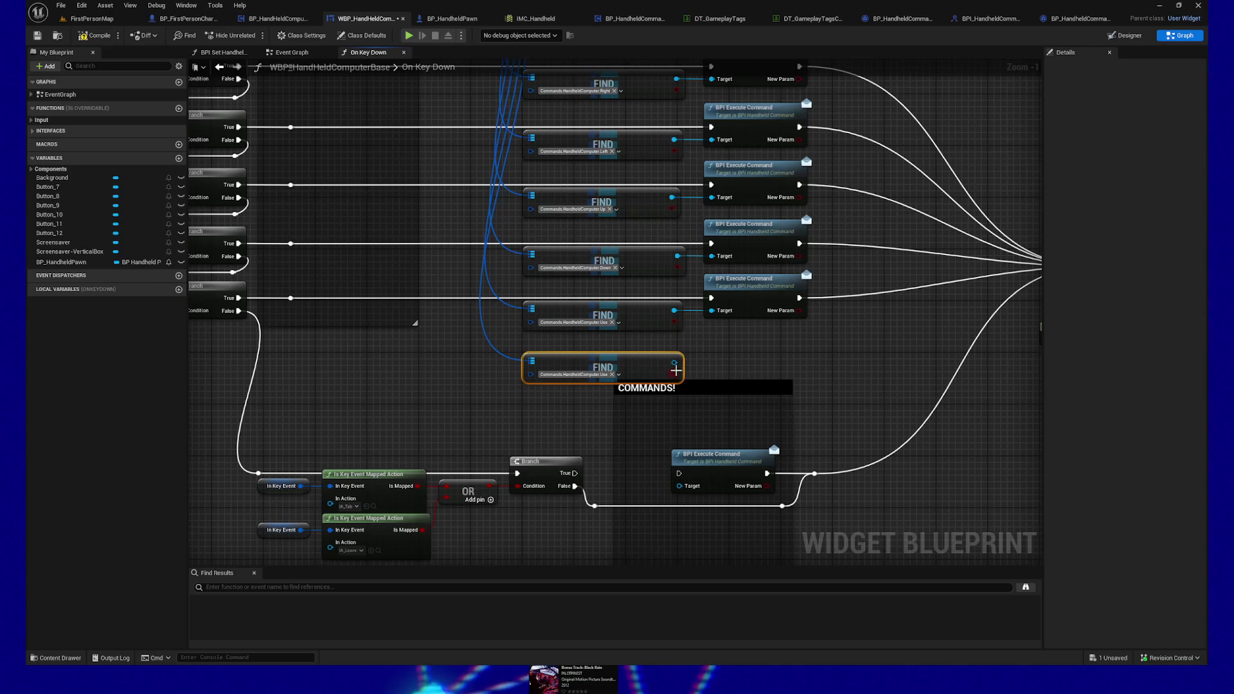
Step: Set the FIND tag to HandheldComputer.Leave, target Execute Command with it, and fire it on Branch True
{"action": "left_click", "coordinate": [620, 376]}
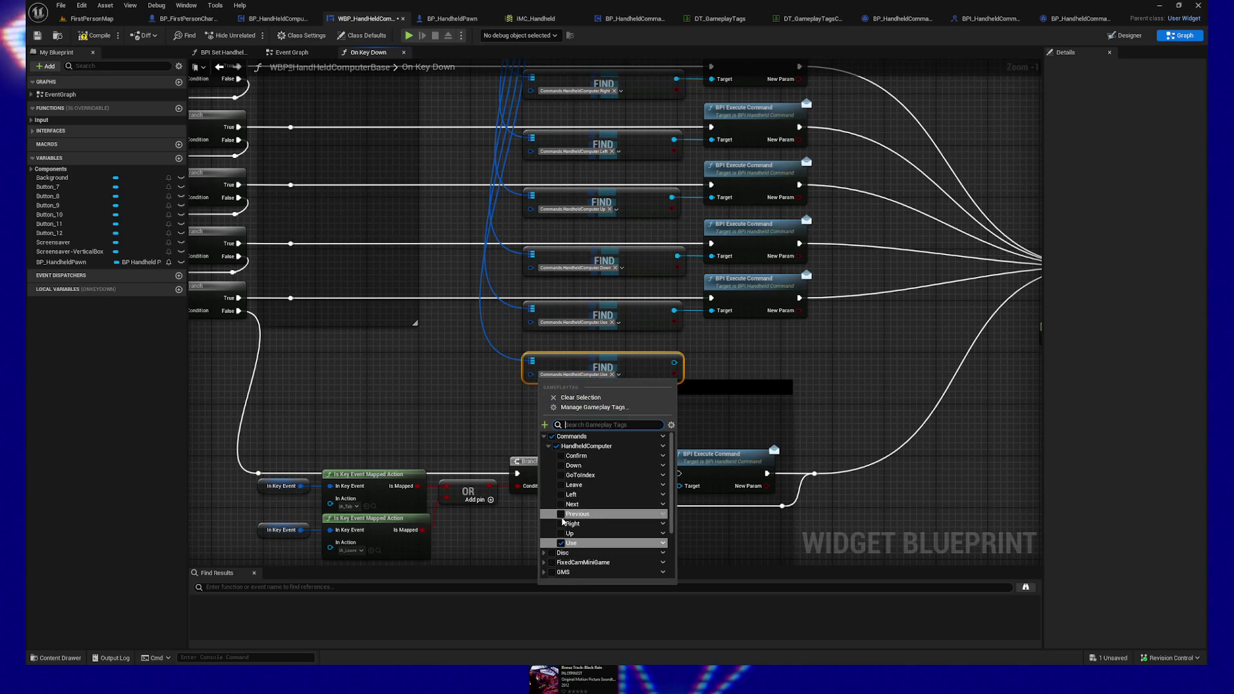
{"action": "left_click", "coordinate": [572, 485]}
{"action": "left_click", "coordinate": [690, 372]}
{"action": "mouse_move", "coordinate": [678, 363]}
{"action": "left_mouse_down"}
{"action": "mouse_move", "coordinate": [707, 507]}
{"action": "mouse_move", "coordinate": [680, 487]}
{"action": "left_mouse_up"}
{"action": "mouse_move", "coordinate": [574, 473]}
{"action": "left_mouse_down"}
{"action": "mouse_move", "coordinate": [598, 486]}
{"action": "mouse_move", "coordinate": [679, 473]}
{"action": "left_mouse_up"}
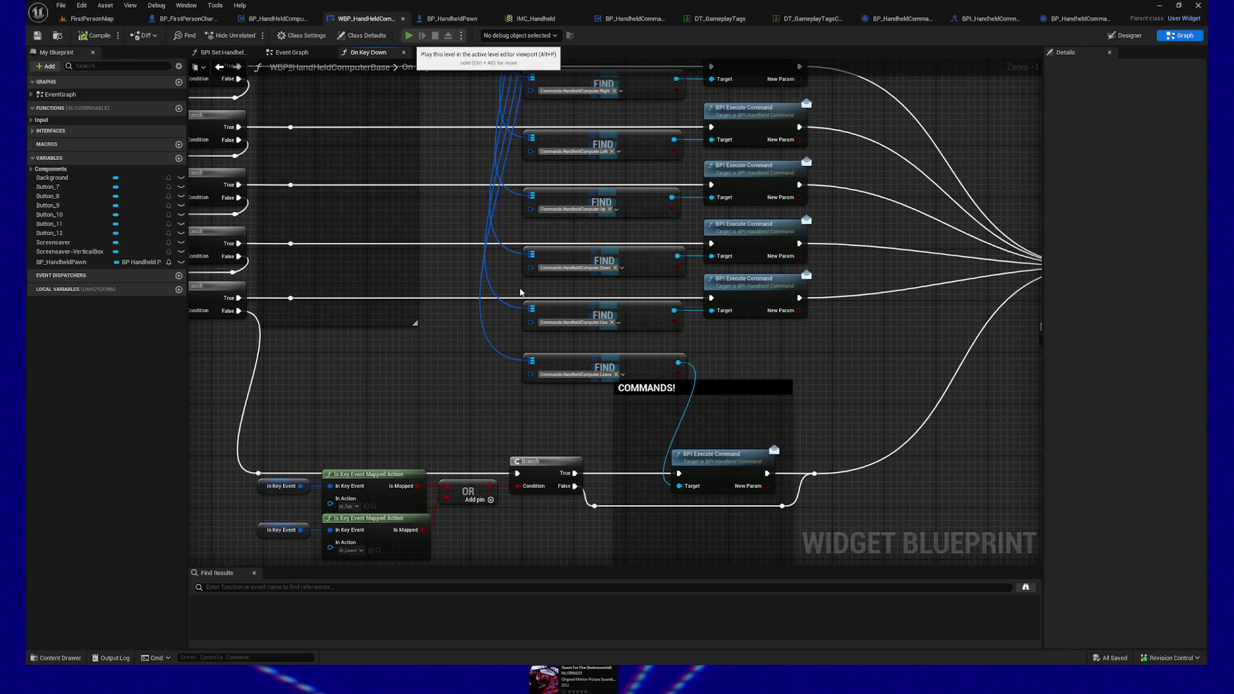
{"action": "key", "text": "alt+p"}
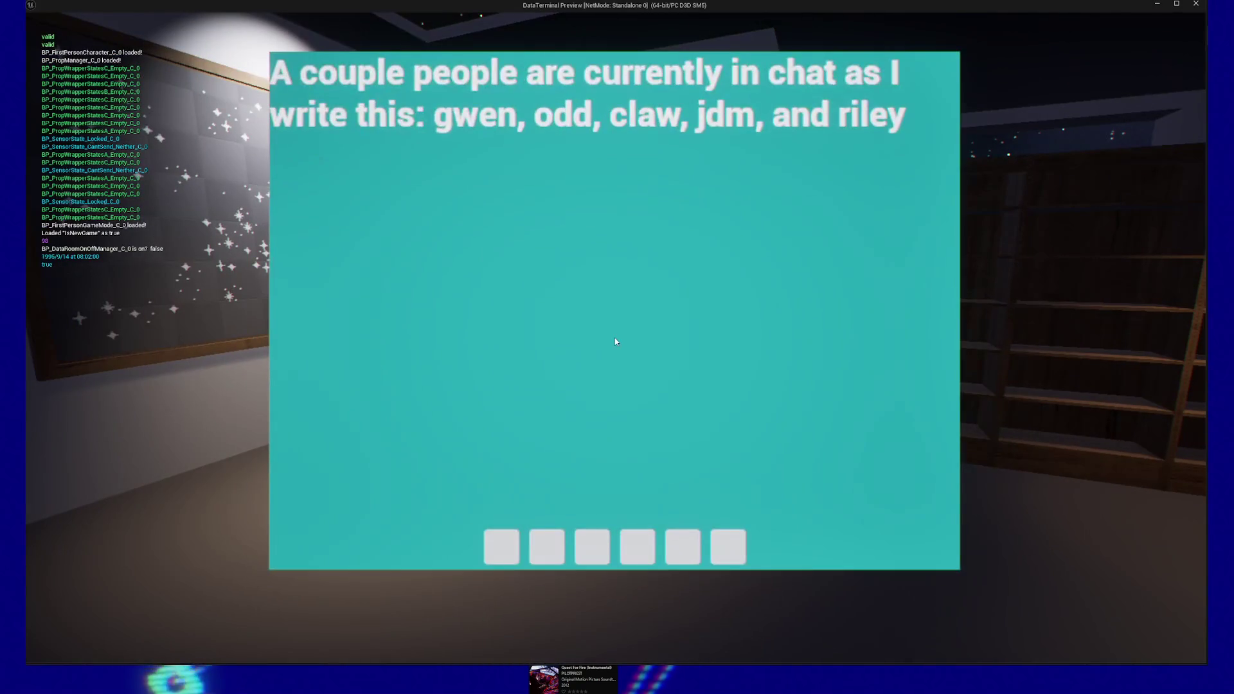
{"action": "left_click", "coordinate": [615, 341]}
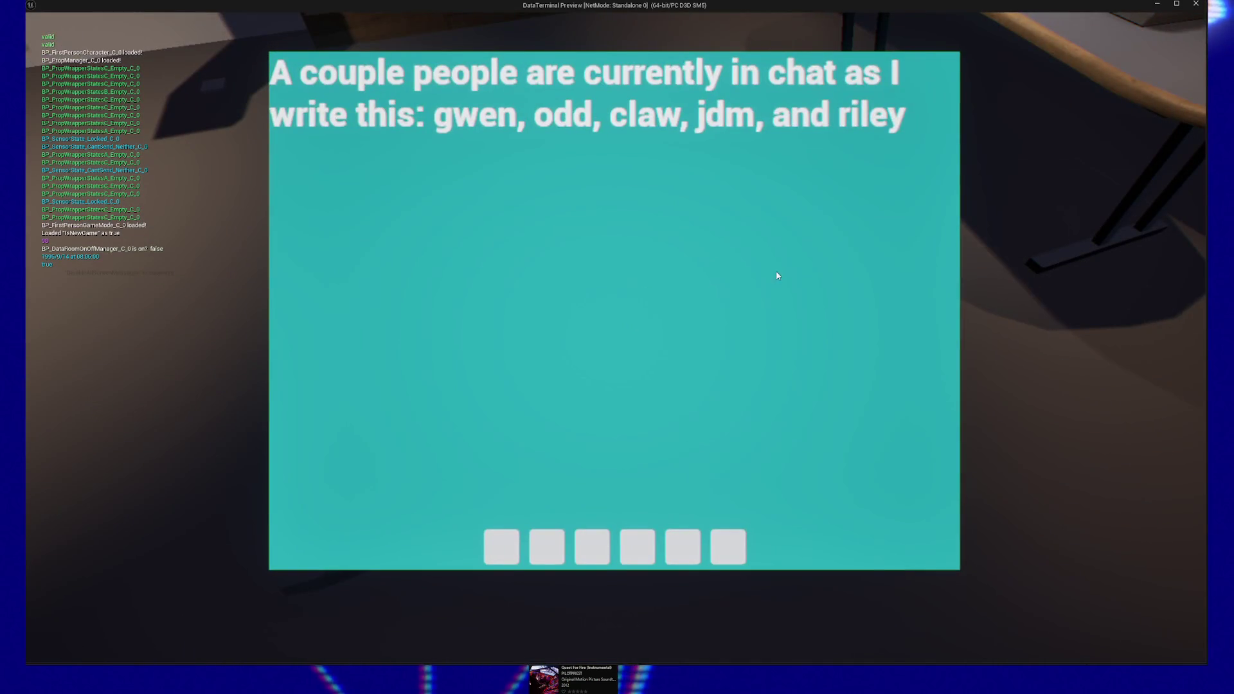
{"action": "key", "text": "Escape"}
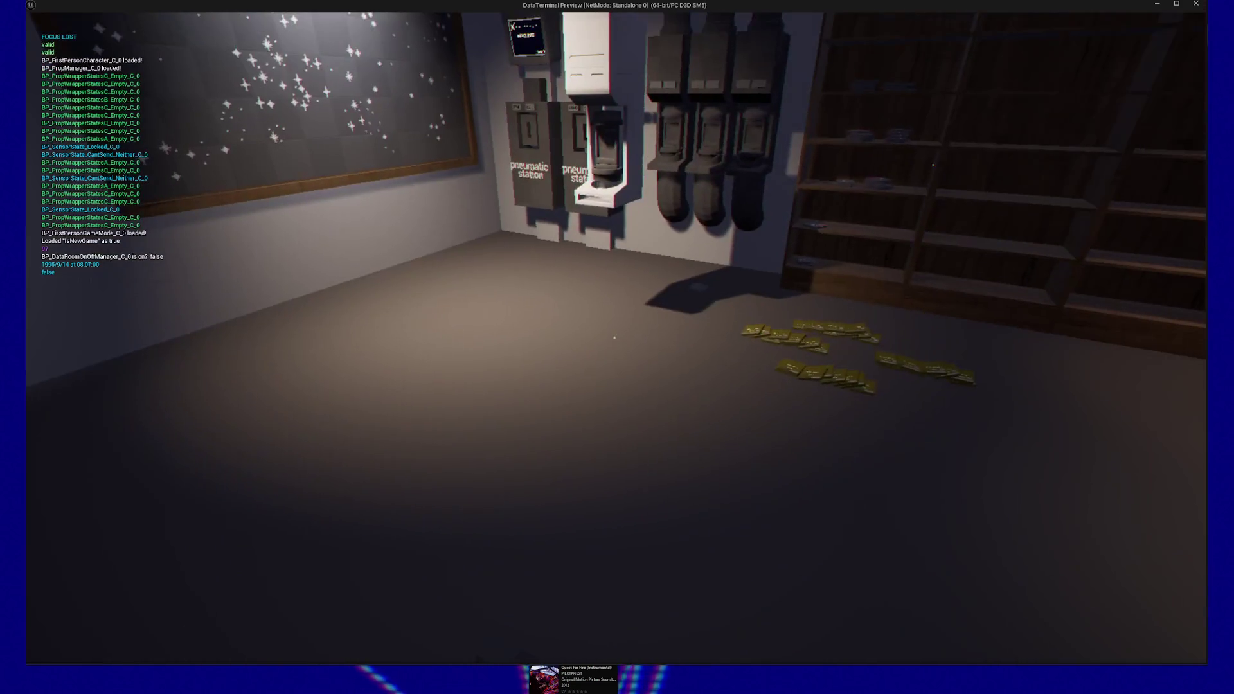
{"action": "left_click", "coordinate": [614, 337]}
{"action": "key", "text": "Escape"}
{"action": "key", "text": "Escape"}
{"action": "left_click", "coordinate": [646, 540]}
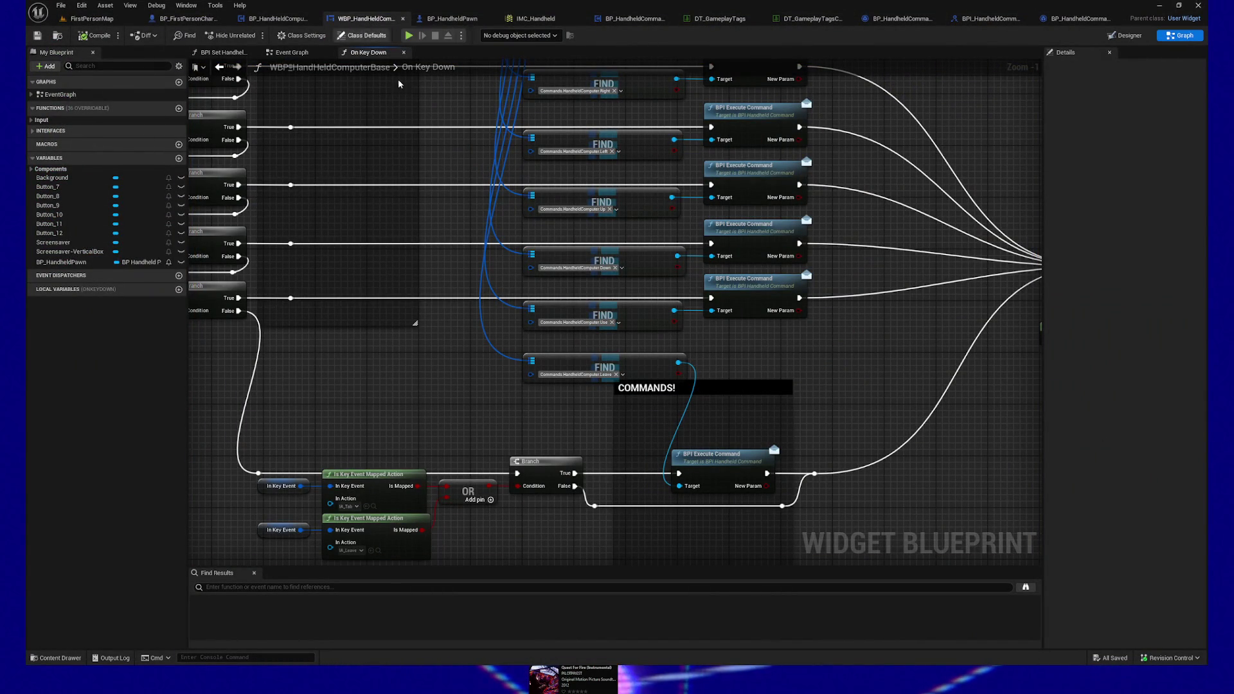
{"action": "mouse_move", "coordinate": [635, 365]}
{"action": "left_mouse_down"}
{"action": "mouse_move", "coordinate": [537, 376]}
{"action": "mouse_move", "coordinate": [545, 411]}
{"action": "mouse_move", "coordinate": [597, 429]}
{"action": "left_mouse_up"}
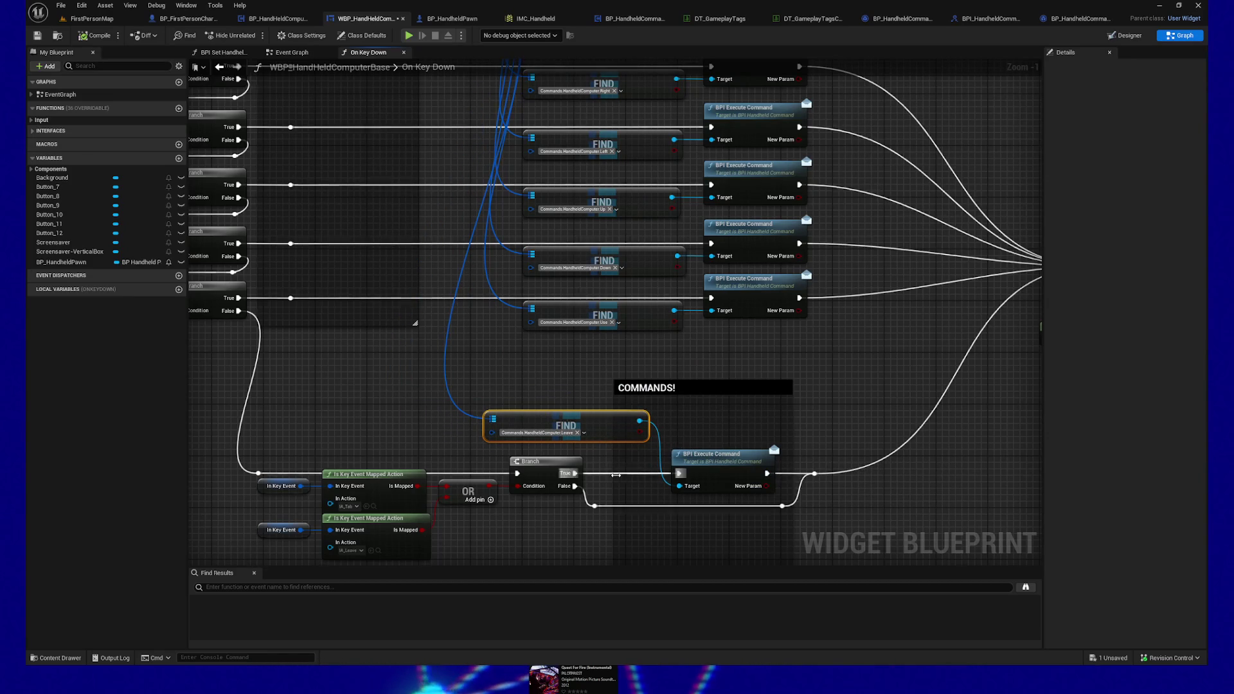
Step: Add reroute knots on the Branch True and Execute Command wires, then raise Execute Command and the Leave Find node
{"action": "double_click", "coordinate": [595, 467]}
{"action": "left_click_drag", "start_coordinate": [766, 473], "coordinate": [811, 474]}
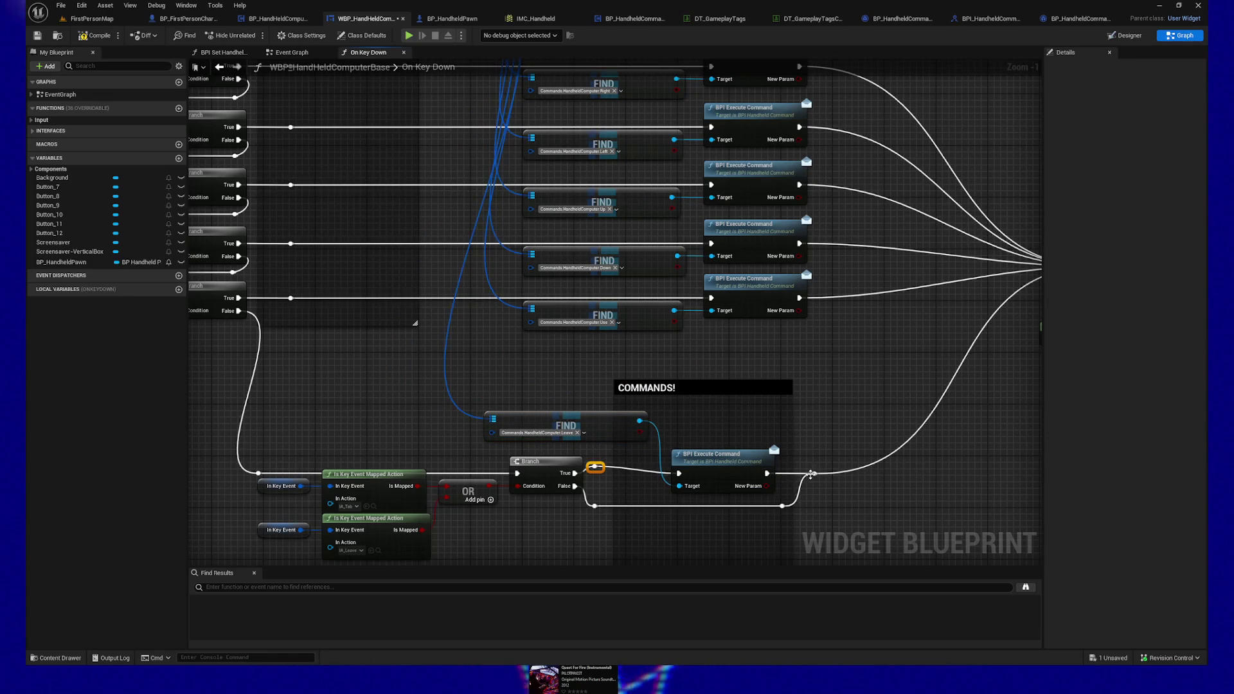
{"action": "double_click", "coordinate": [789, 467]}
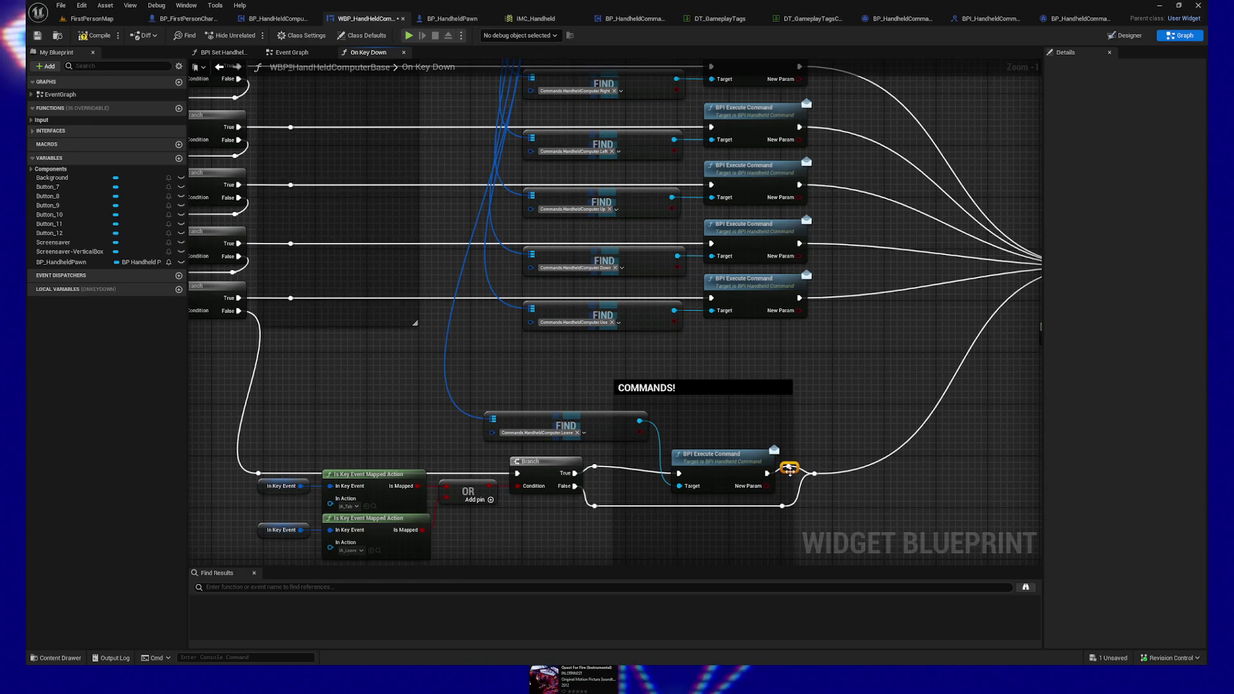
{"action": "left_click", "coordinate": [694, 468], "text": "shift"}
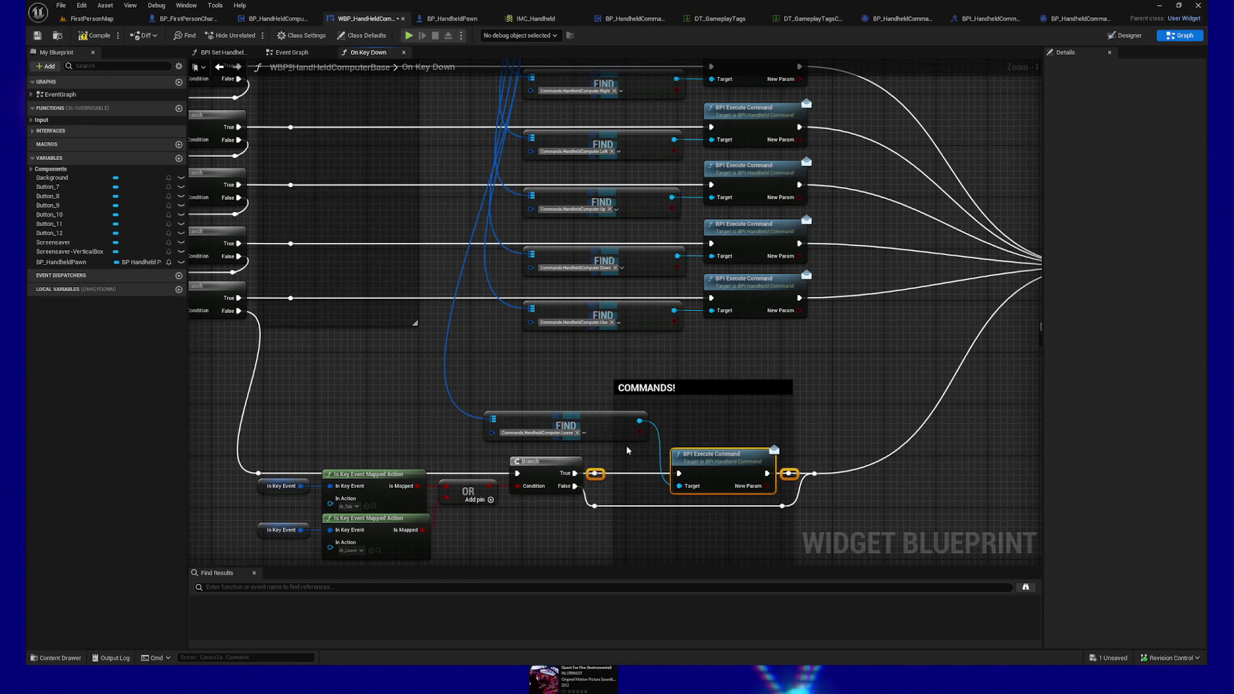
{"action": "left_click_drag", "start_coordinate": [724, 461], "coordinate": [724, 398]}
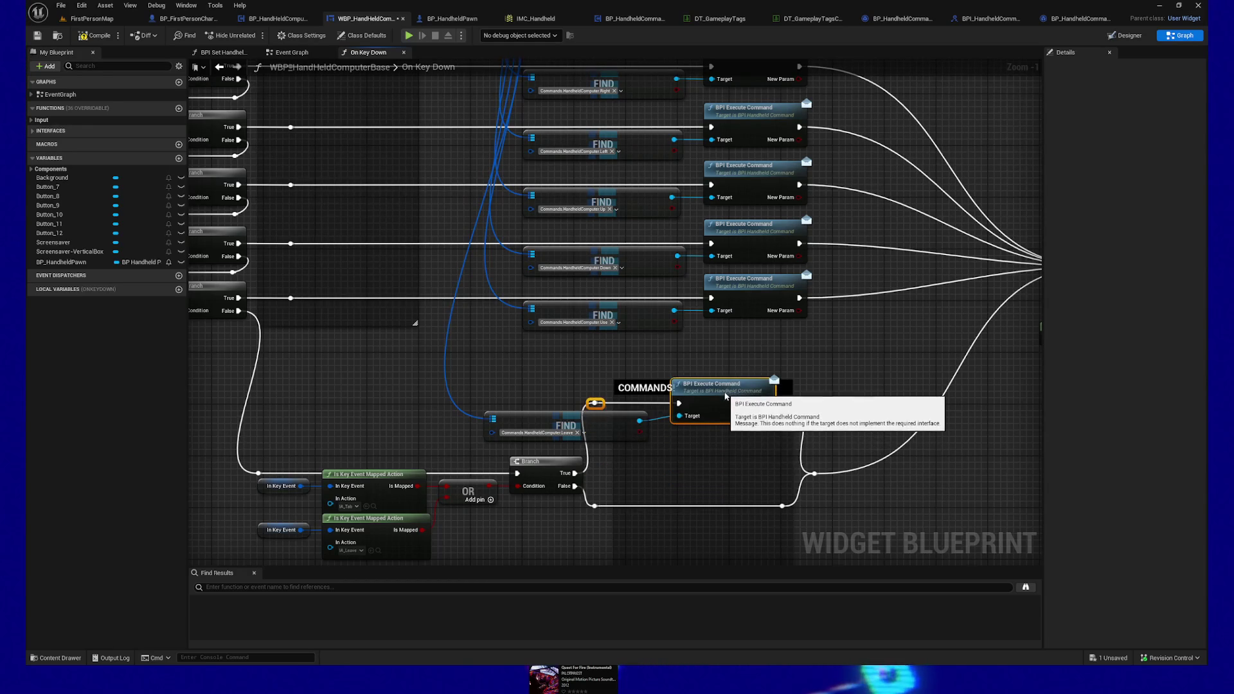
{"action": "left_click", "coordinate": [606, 423], "text": "shift"}
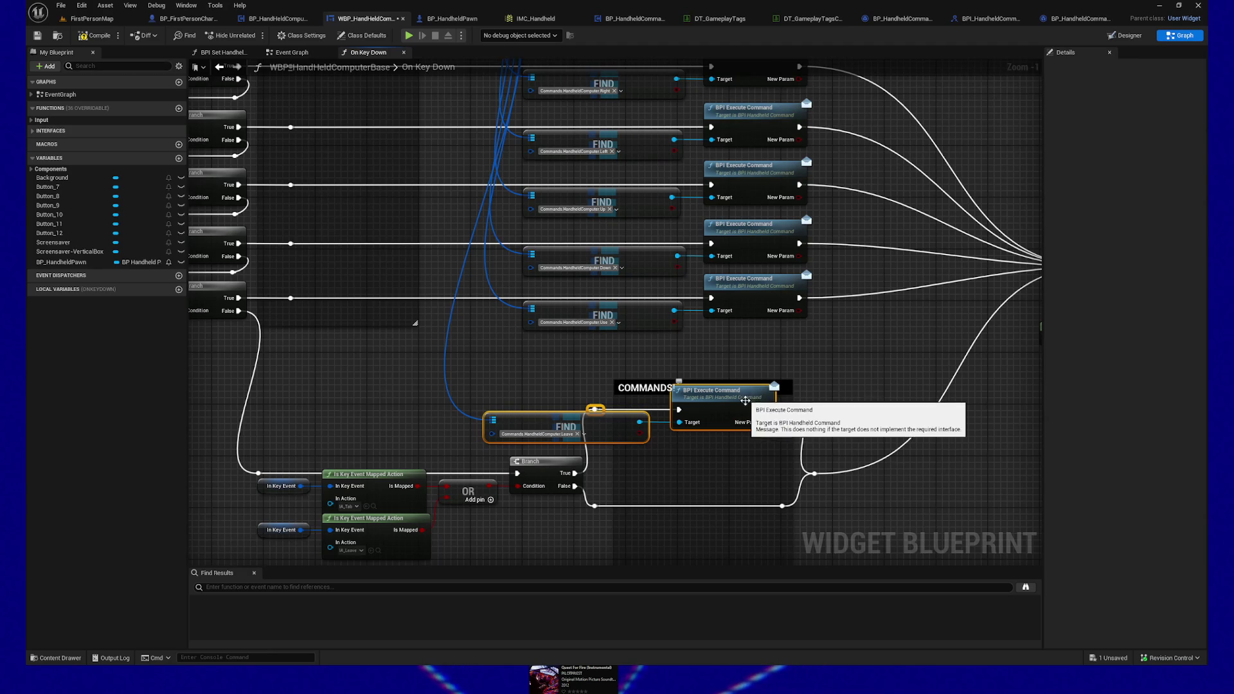
Step: Route Branch False to the reroute knot, shift the Leave command group right, and extend COMMANDS! upward
{"action": "mouse_move", "coordinate": [575, 486]}
{"action": "left_mouse_down"}
{"action": "mouse_move", "coordinate": [821, 482]}
{"action": "mouse_move", "coordinate": [698, 511]}
{"action": "left_mouse_up"}
{"action": "left_click", "coordinate": [543, 475], "text": "shift"}
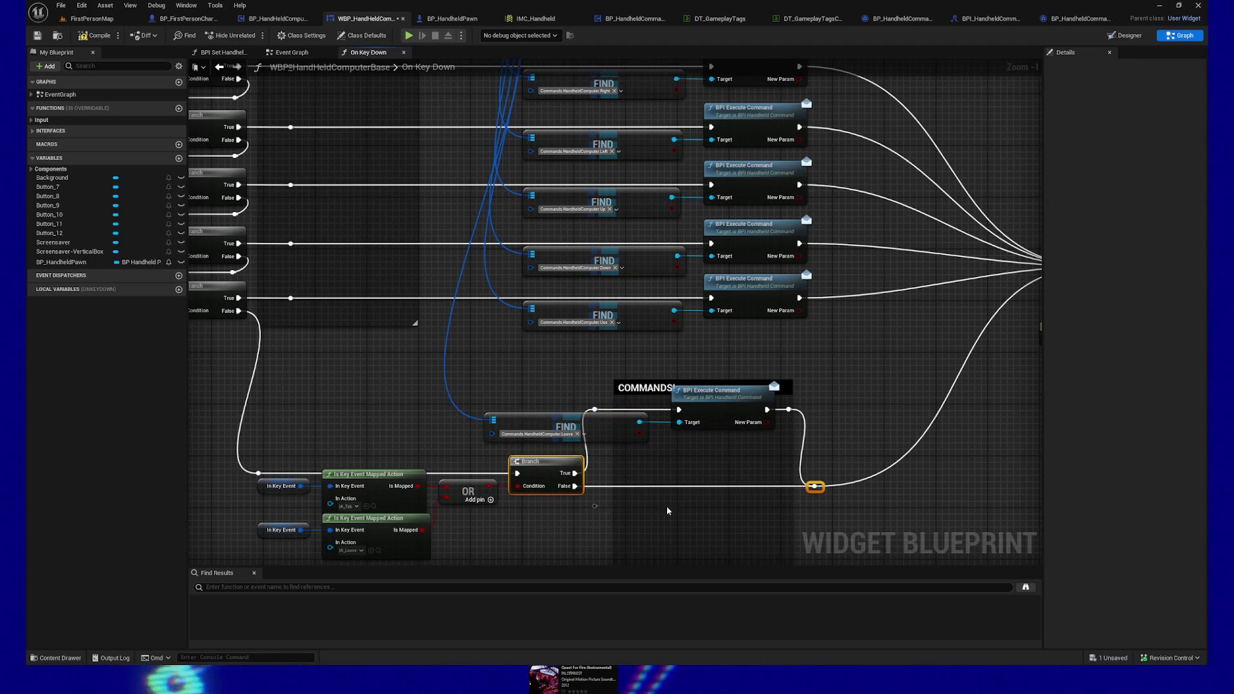
{"action": "left_click_drag", "start_coordinate": [599, 512], "coordinate": [576, 492]}
{"action": "mouse_move", "coordinate": [605, 346]}
{"action": "left_mouse_down"}
{"action": "mouse_move", "coordinate": [788, 545]}
{"action": "mouse_move", "coordinate": [761, 550]}
{"action": "mouse_move", "coordinate": [875, 549]}
{"action": "left_mouse_up"}
{"action": "left_click_drag", "start_coordinate": [797, 549], "coordinate": [803, 550]}
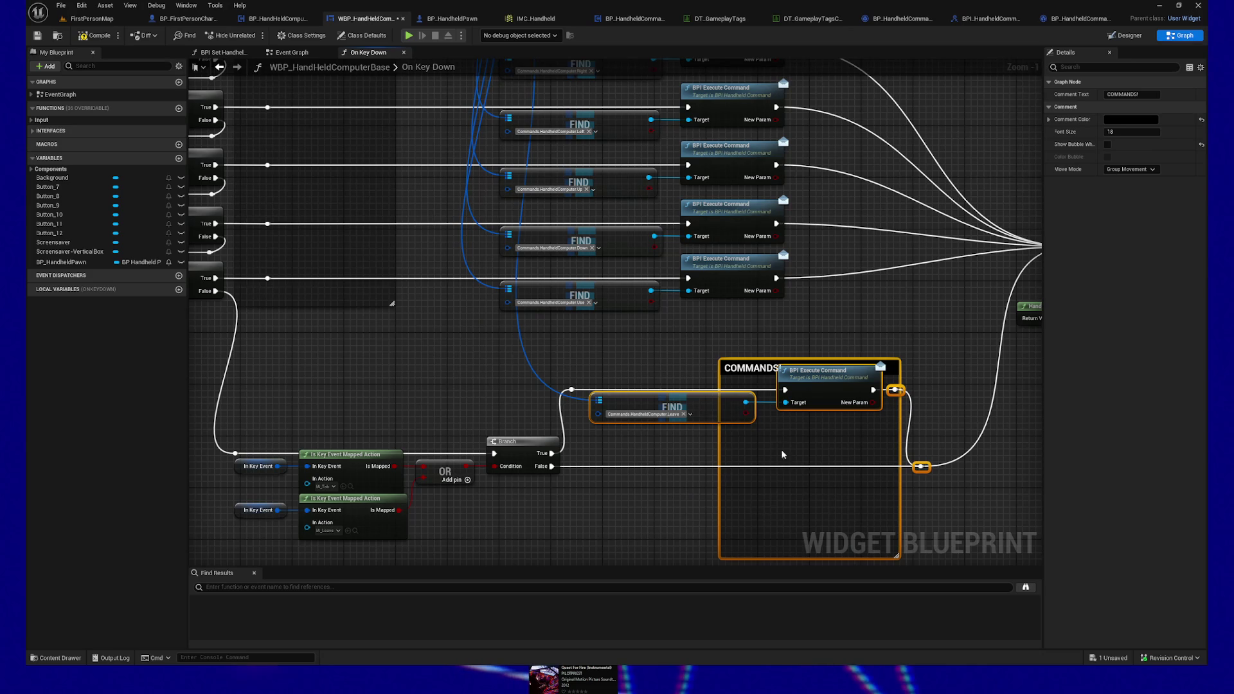
{"action": "left_click_drag", "start_coordinate": [772, 369], "coordinate": [772, 343]}
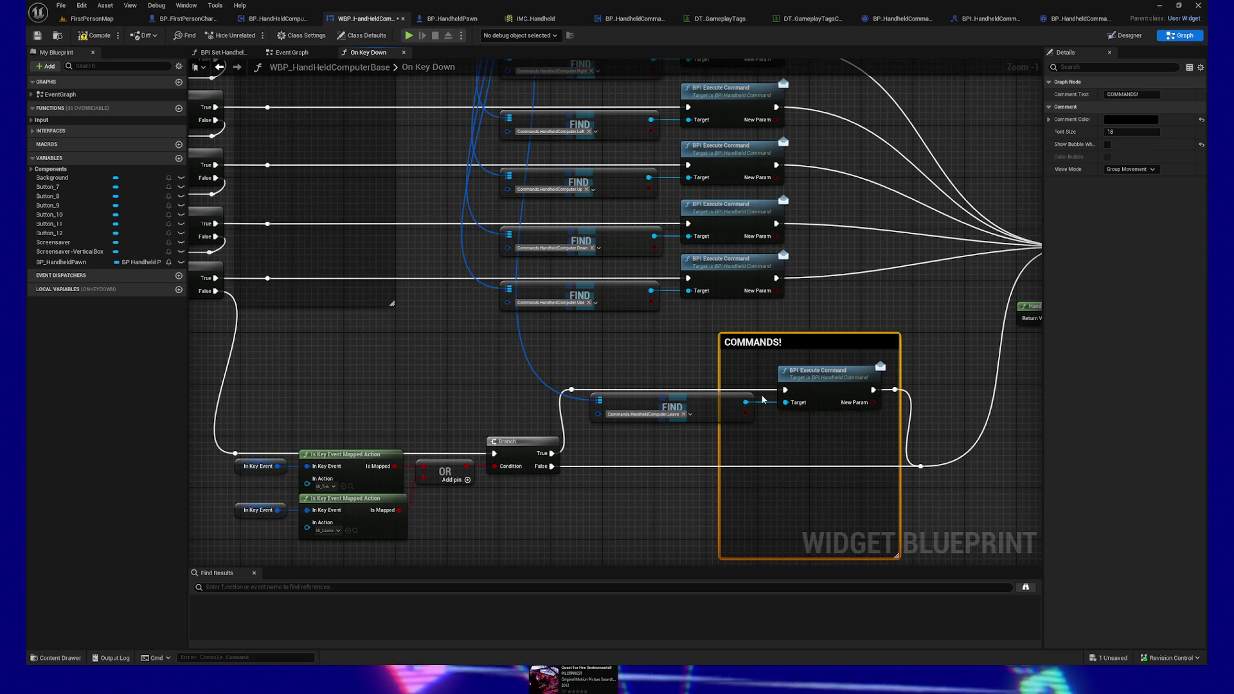
{"action": "left_click", "coordinate": [599, 530]}
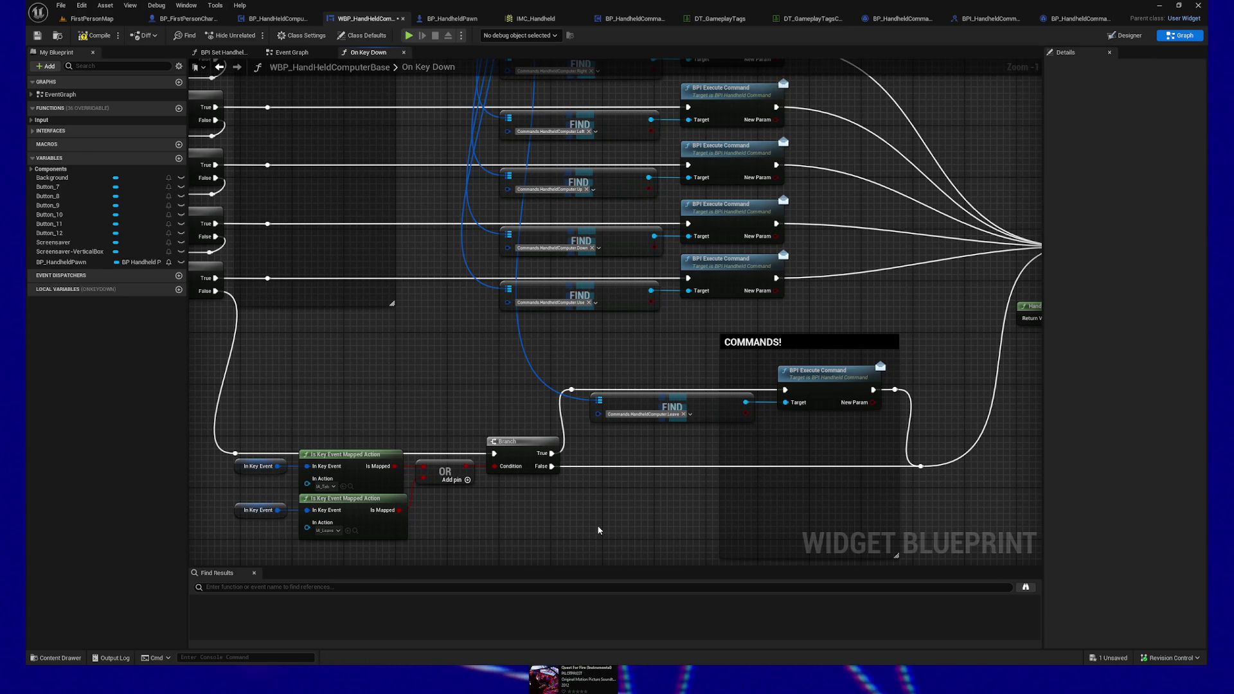
Step: Shrink and widen the COMMANDS! comment around the Find and map nodes, then place the Leave node beside it
{"action": "mouse_move", "coordinate": [910, 458]}
{"action": "left_mouse_down"}
{"action": "mouse_move", "coordinate": [778, 404]}
{"action": "mouse_move", "coordinate": [807, 426]}
{"action": "left_mouse_up"}
{"action": "left_click_drag", "start_coordinate": [700, 526], "coordinate": [710, 398]}
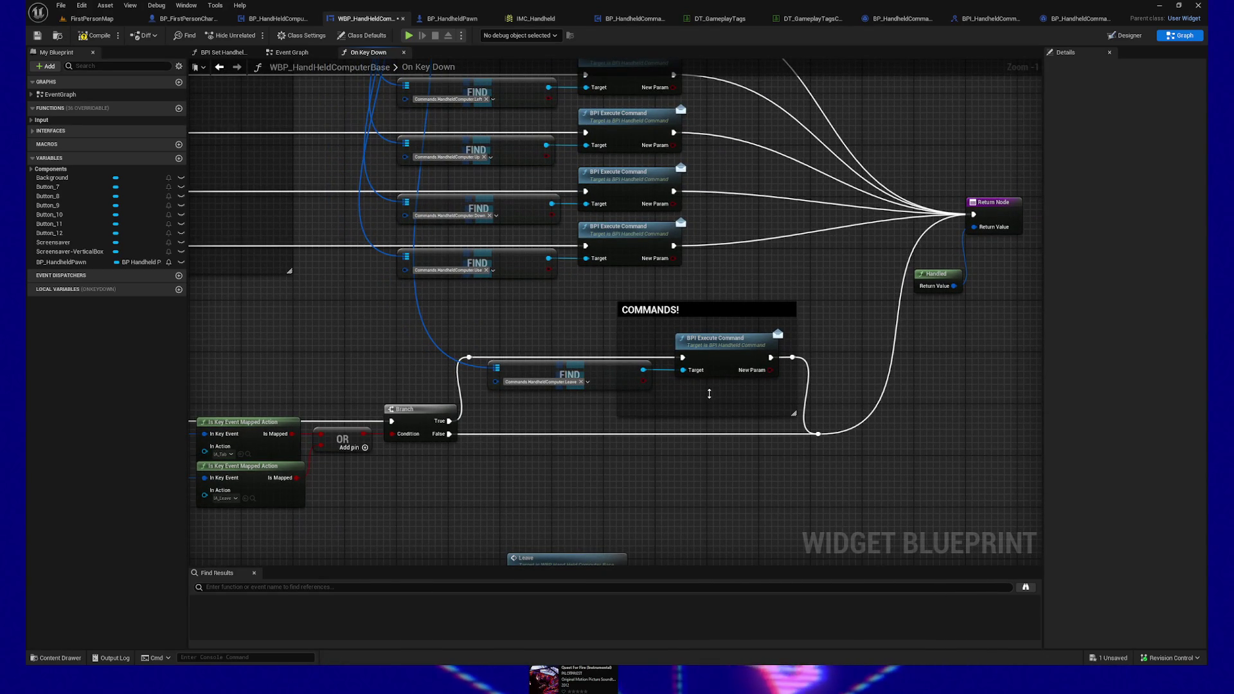
{"action": "left_click_drag", "start_coordinate": [600, 329], "coordinate": [468, 329]}
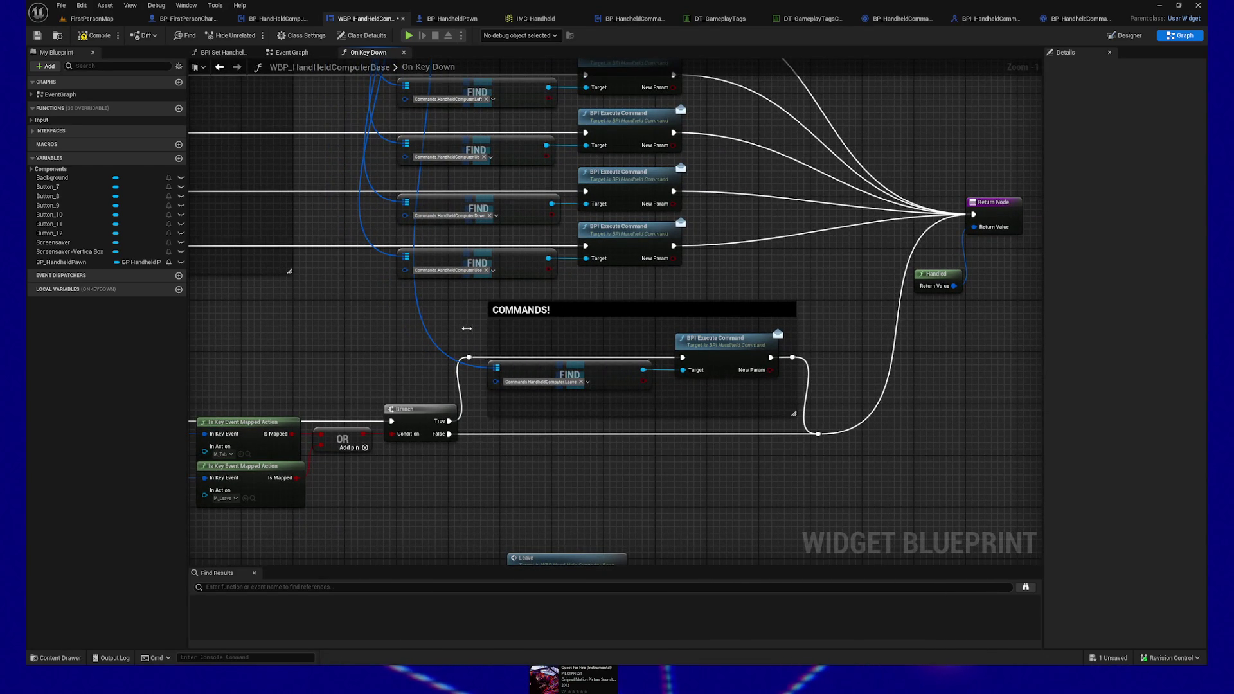
{"action": "left_click", "coordinate": [476, 374]}
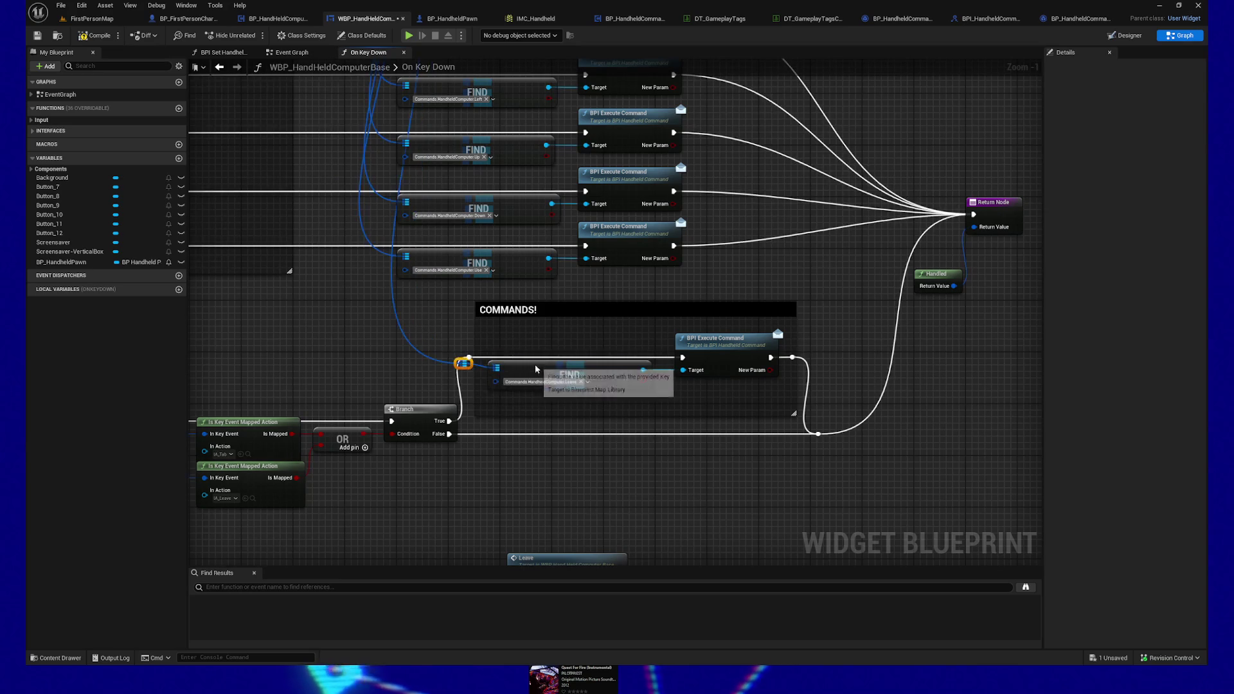
{"action": "left_click_drag", "start_coordinate": [458, 350], "coordinate": [474, 383]}
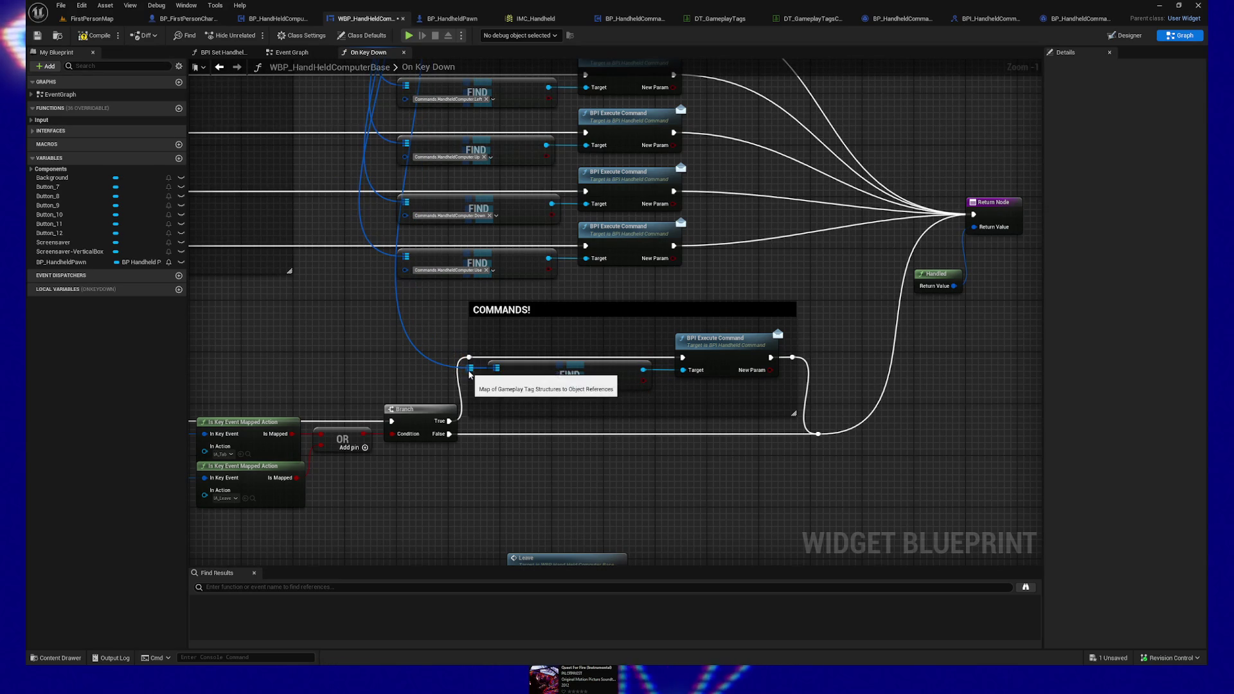
{"action": "key", "text": "ctrl+z"}
{"action": "mouse_move", "coordinate": [473, 373]}
{"action": "left_mouse_down"}
{"action": "mouse_move", "coordinate": [495, 270]}
{"action": "mouse_move", "coordinate": [409, 374]}
{"action": "left_mouse_up"}
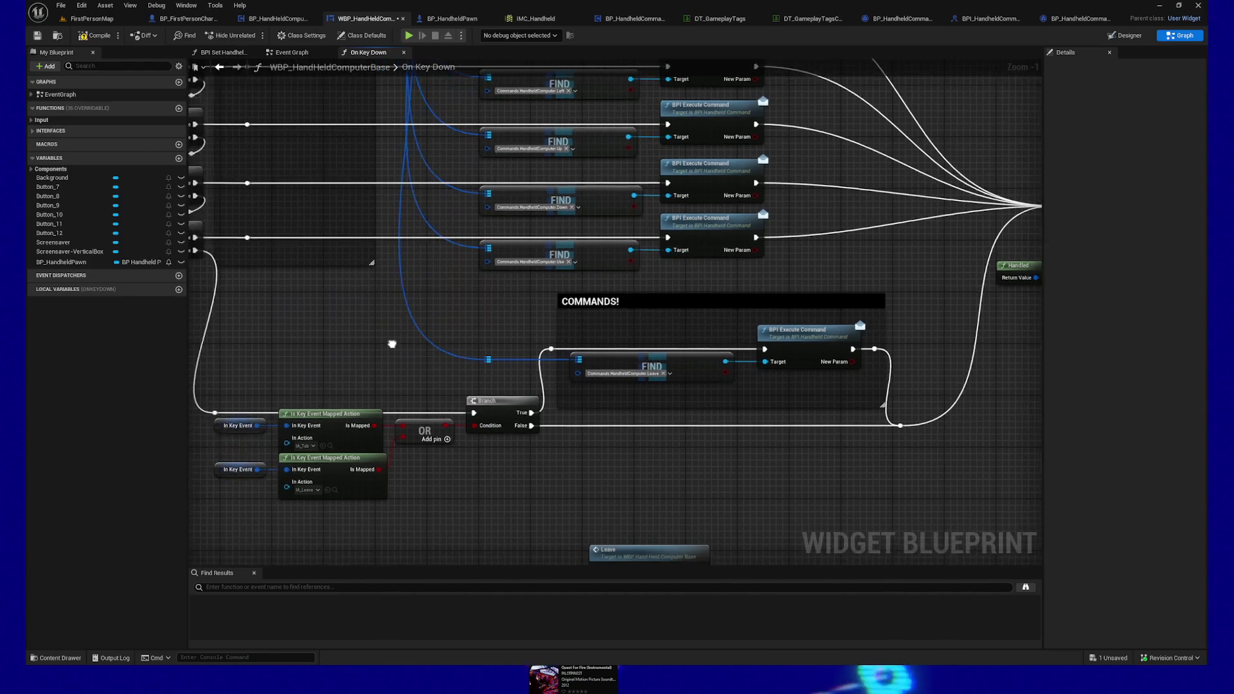
{"action": "mouse_move", "coordinate": [608, 468]}
{"action": "left_mouse_down"}
{"action": "mouse_move", "coordinate": [705, 381]}
{"action": "mouse_move", "coordinate": [680, 368]}
{"action": "left_mouse_up"}
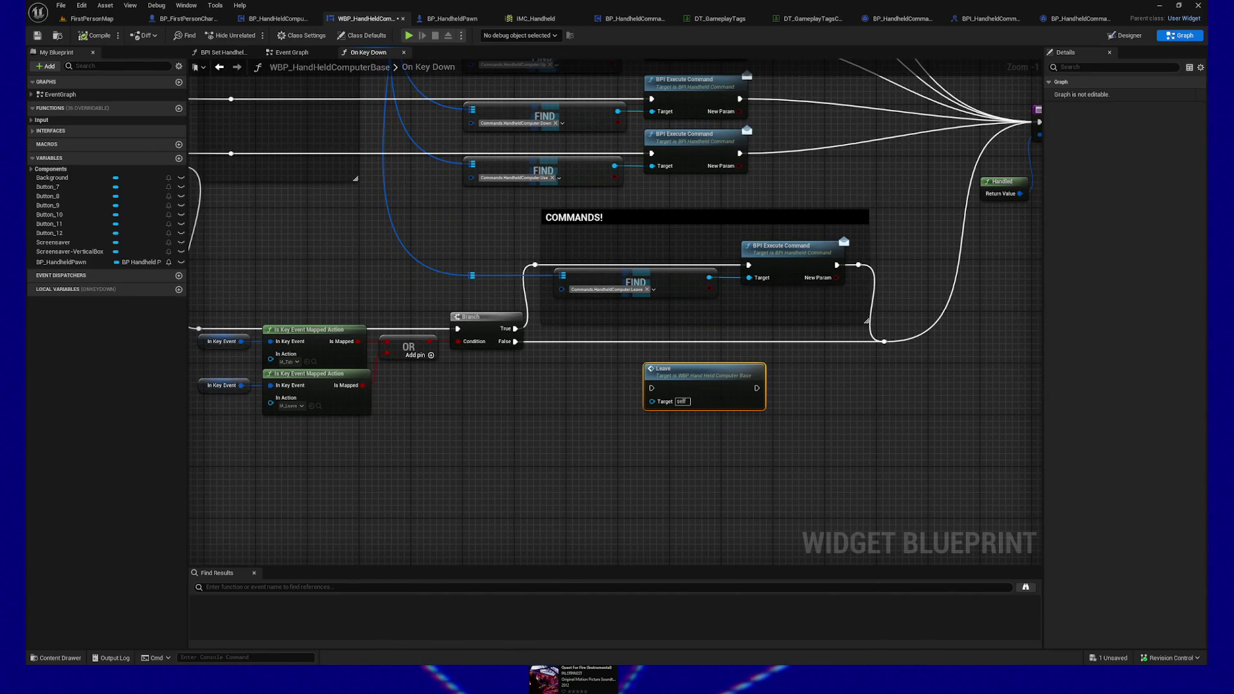
Step: Open BP_HandheldPawn and zoom out over its Construction Script
{"action": "left_click_drag", "start_coordinate": [334, 245], "coordinate": [280, 58]}
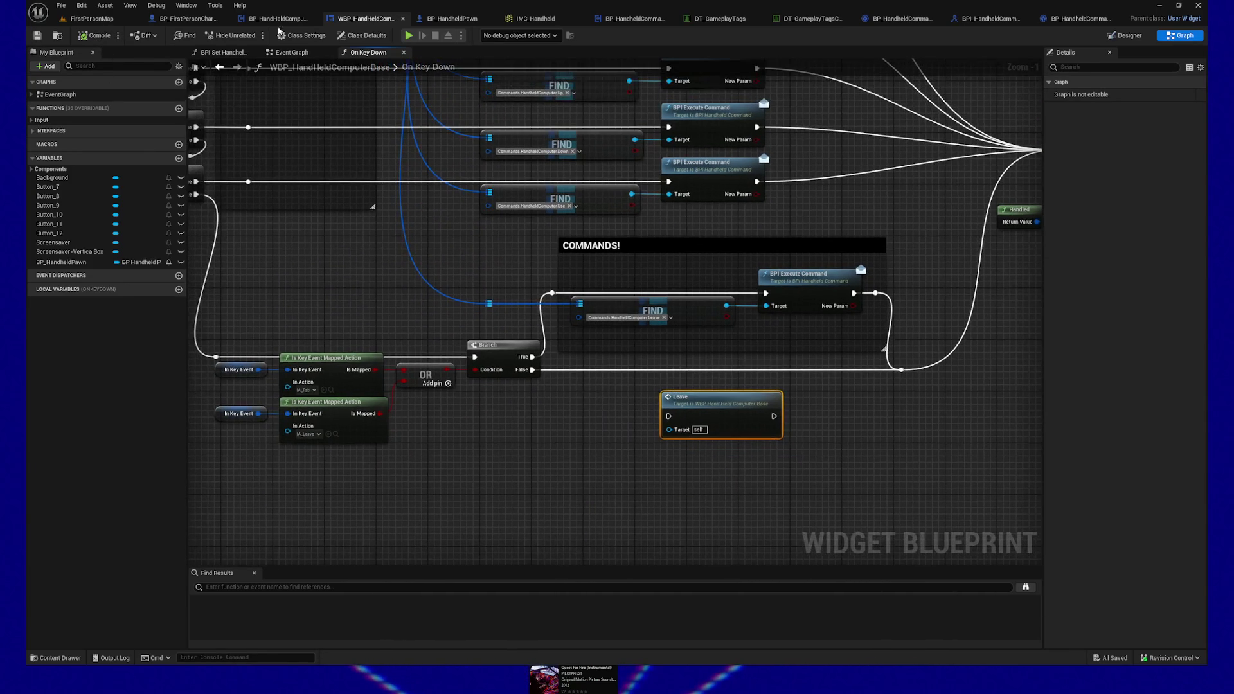
{"action": "left_click", "coordinate": [472, 21]}
{"action": "left_click_drag", "start_coordinate": [370, 212], "coordinate": [666, 193]}
Step: Move to the pawn's Event Graph and locate the Leave group's IA_Leave and IA_Tab events
{"action": "scroll", "coordinate": [386, 270], "scroll_direction": "down", "scroll_amount": 1}
{"action": "scroll", "coordinate": [386, 270], "scroll_direction": "down", "scroll_amount": 1}
{"action": "left_click_drag", "start_coordinate": [385, 270], "coordinate": [675, 278]}
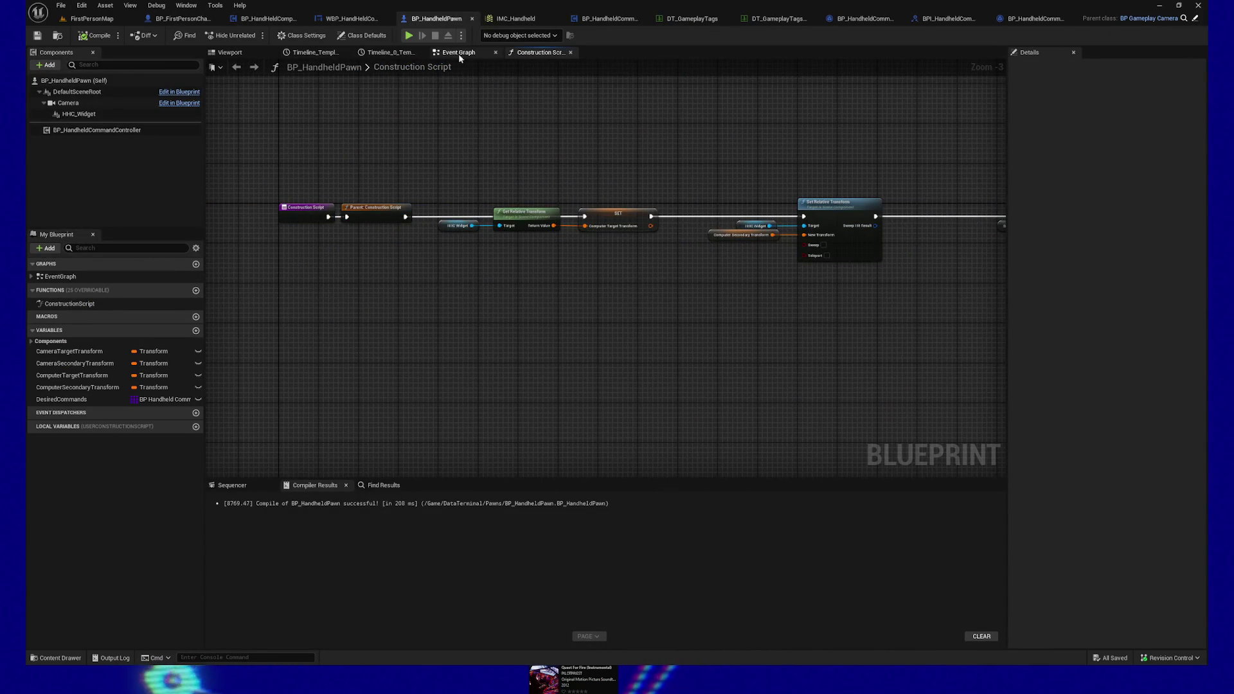
{"action": "left_click", "coordinate": [453, 54]}
{"action": "mouse_move", "coordinate": [410, 306]}
{"action": "left_mouse_down"}
{"action": "mouse_move", "coordinate": [441, 223]}
{"action": "mouse_move", "coordinate": [433, 167]}
{"action": "left_mouse_up"}
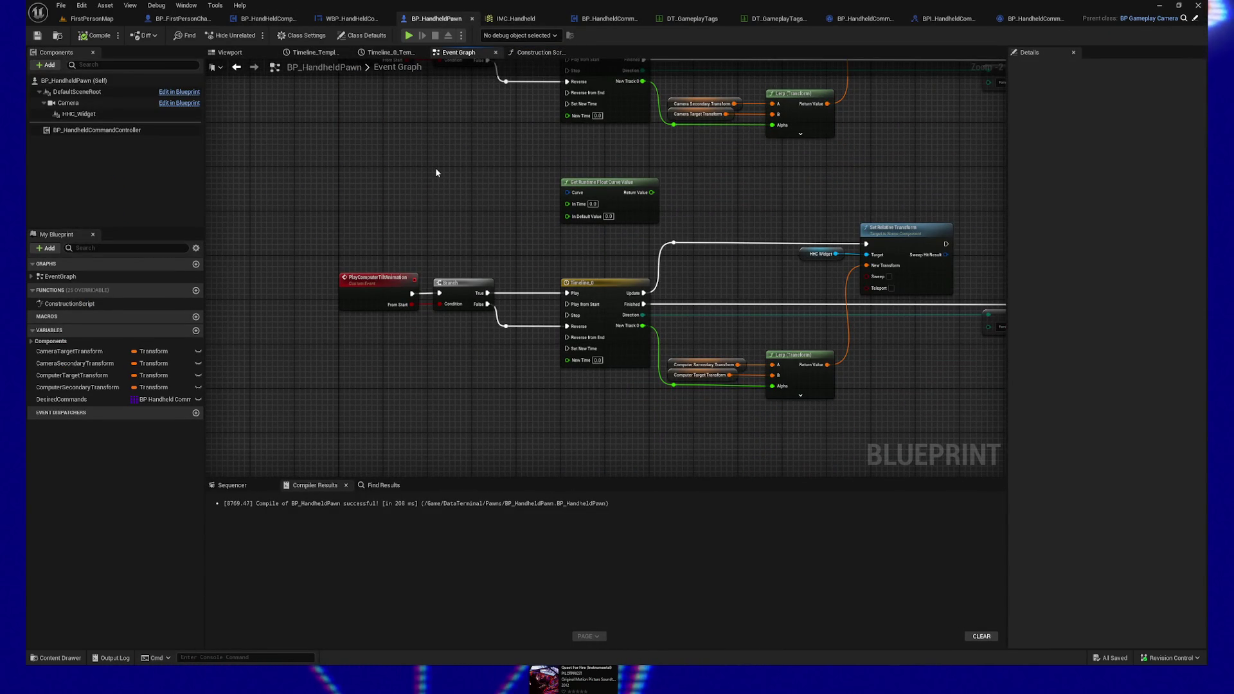
{"action": "mouse_move", "coordinate": [435, 172]}
{"action": "left_mouse_down"}
{"action": "mouse_move", "coordinate": [358, 297]}
{"action": "mouse_move", "coordinate": [513, 143]}
{"action": "mouse_move", "coordinate": [333, 190]}
{"action": "left_mouse_up"}
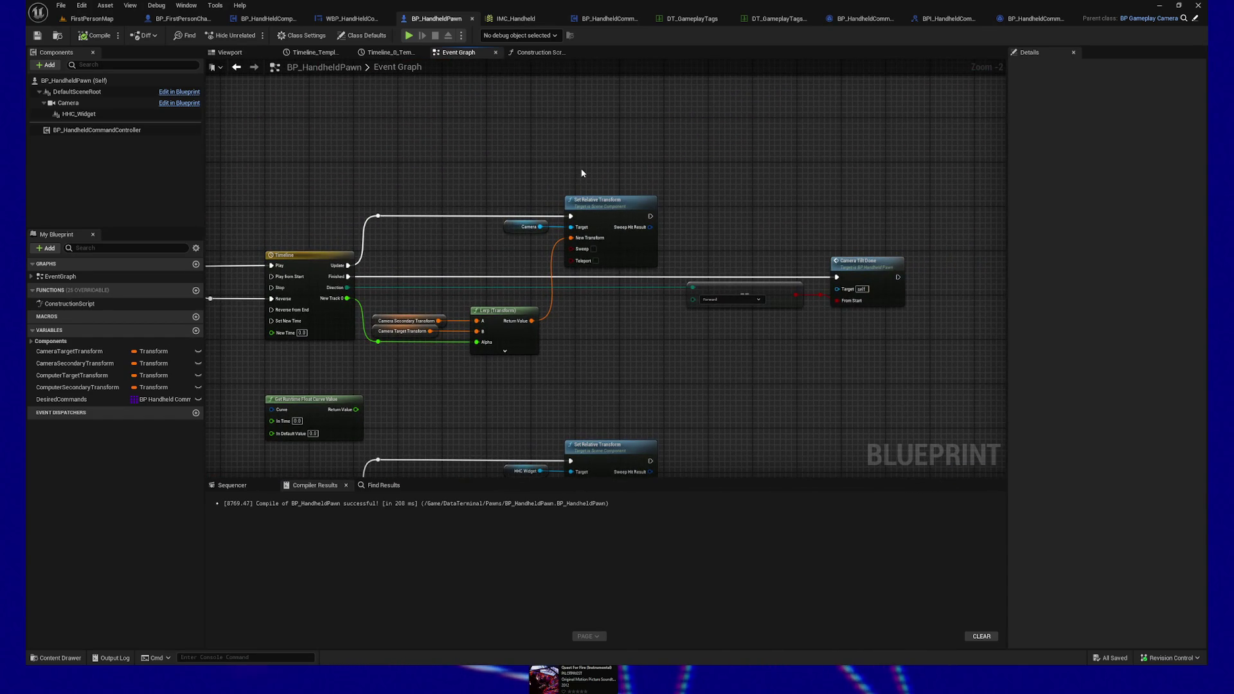
{"action": "mouse_move", "coordinate": [583, 175]}
{"action": "left_mouse_down"}
{"action": "mouse_move", "coordinate": [547, 194]}
{"action": "mouse_move", "coordinate": [665, 288]}
{"action": "left_mouse_up"}
{"action": "mouse_move", "coordinate": [554, 250]}
{"action": "left_mouse_down"}
{"action": "mouse_move", "coordinate": [559, 385]}
{"action": "mouse_move", "coordinate": [418, 316]}
{"action": "mouse_move", "coordinate": [641, 322]}
{"action": "mouse_move", "coordinate": [440, 339]}
{"action": "mouse_move", "coordinate": [597, 364]}
{"action": "left_mouse_up"}
{"action": "scroll", "coordinate": [597, 364], "scroll_direction": "up", "scroll_amount": 2}
{"action": "left_click_drag", "start_coordinate": [578, 306], "coordinate": [458, 414]}
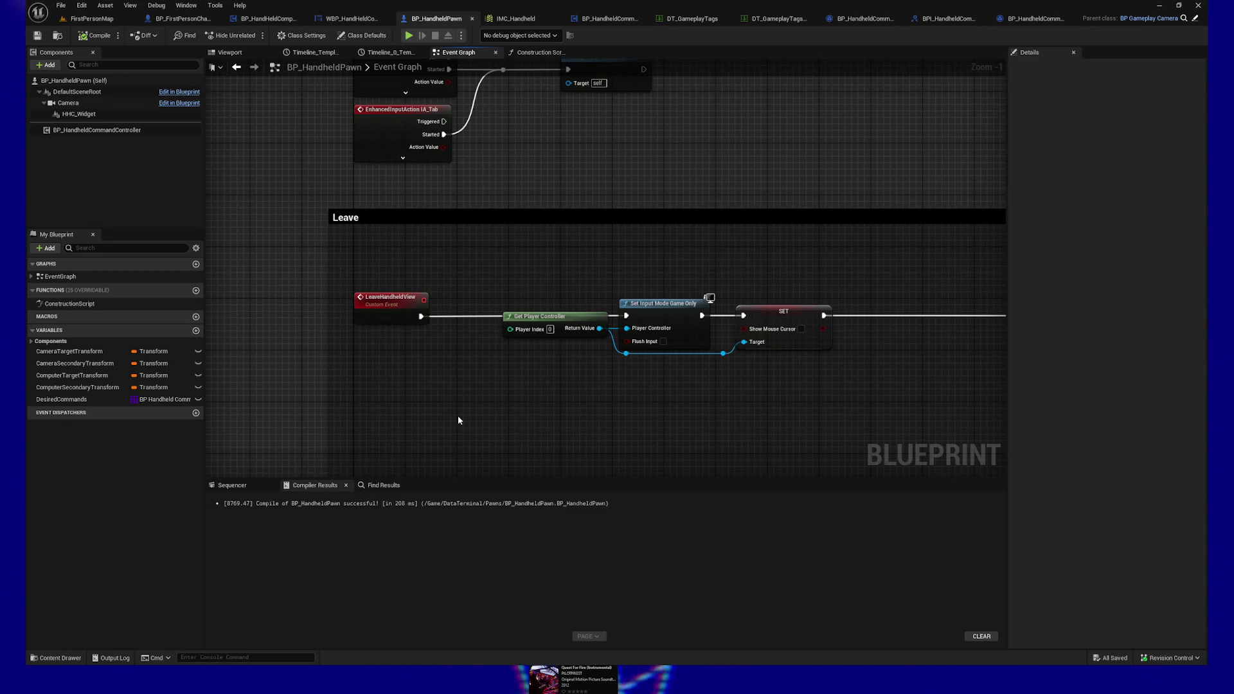
{"action": "left_click_drag", "start_coordinate": [565, 270], "coordinate": [534, 357]}
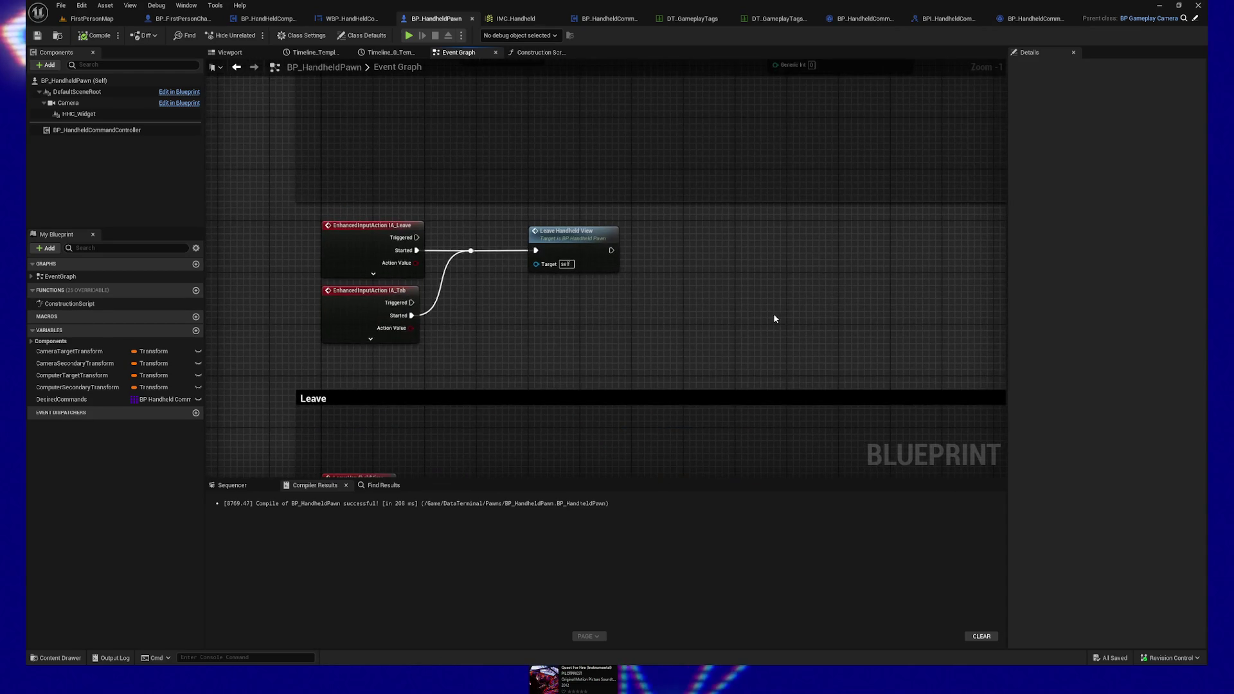
{"action": "left_click_drag", "start_coordinate": [762, 318], "coordinate": [750, 408]}
{"action": "left_click_drag", "start_coordinate": [627, 393], "coordinate": [564, 314]}
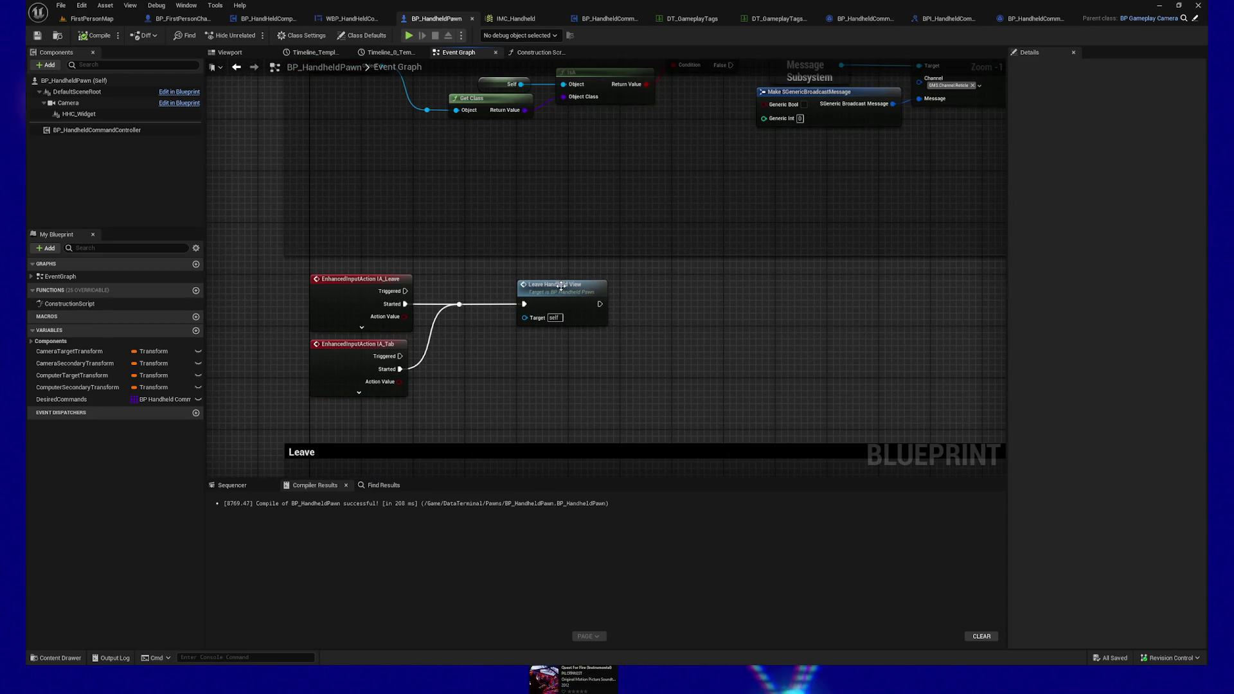
Step: Unhook Leave Handheld View from the input events and drag in a BP_HandheldCommandController getter
{"action": "left_click", "coordinate": [560, 283]}
{"action": "left_click_drag", "start_coordinate": [657, 333], "coordinate": [632, 326]}
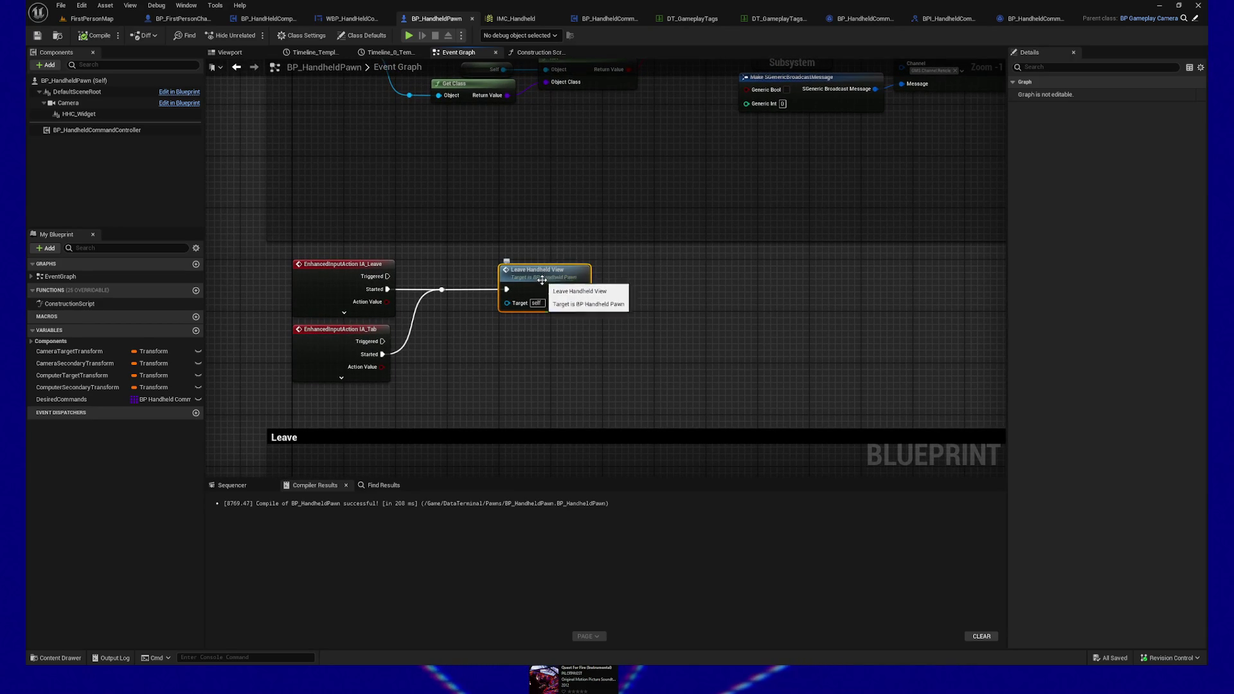
{"action": "mouse_move", "coordinate": [480, 328]}
{"action": "left_mouse_down"}
{"action": "mouse_move", "coordinate": [464, 276]}
{"action": "mouse_move", "coordinate": [820, 286]}
{"action": "mouse_move", "coordinate": [505, 326]}
{"action": "left_mouse_up"}
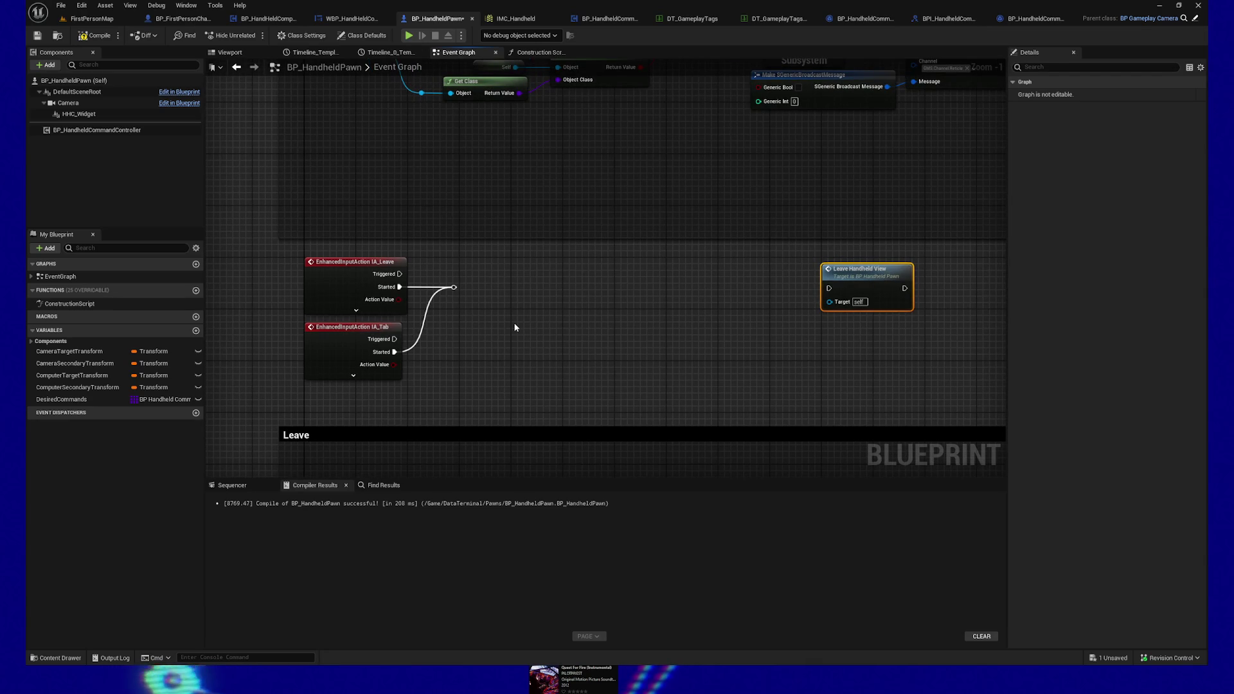
{"action": "mouse_move", "coordinate": [96, 129]}
{"action": "left_mouse_down"}
{"action": "mouse_move", "coordinate": [475, 357]}
{"action": "mouse_move", "coordinate": [585, 336]}
{"action": "left_mouse_up"}
Step: Get the Tag to Command Map and add a Find node keyed to Commands.HandheldComputer.Leave
{"action": "type", "text": "get"}
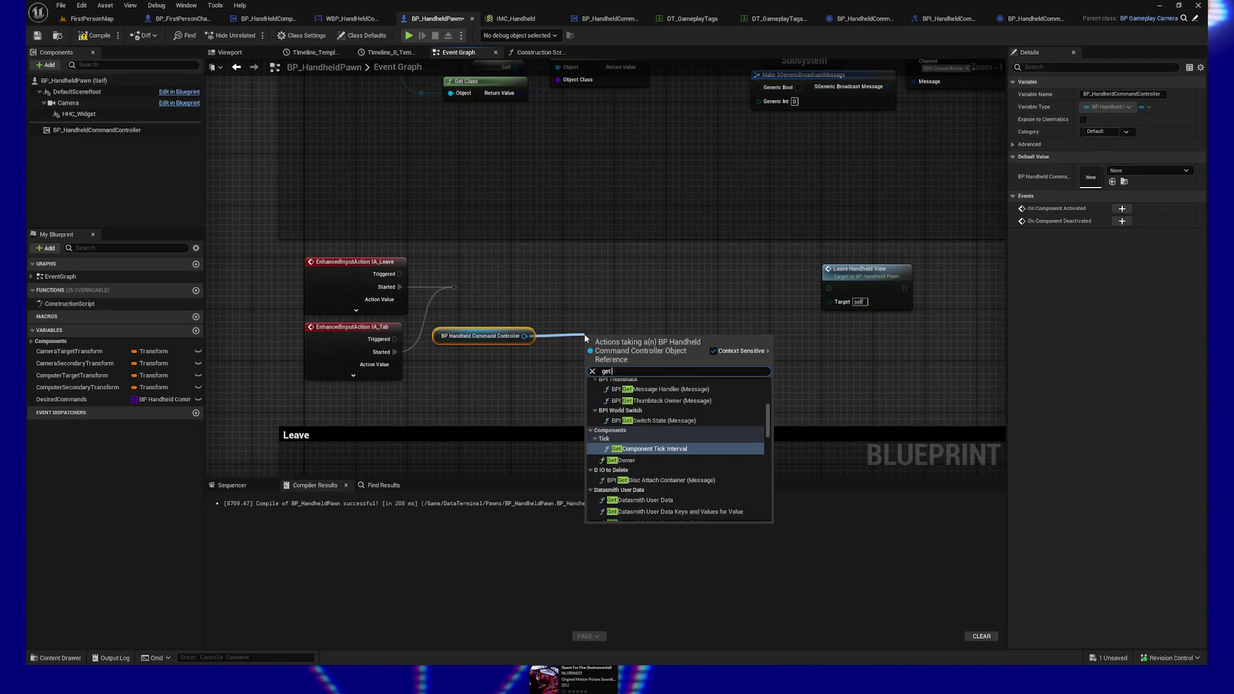
{"action": "type", "text": " command"}
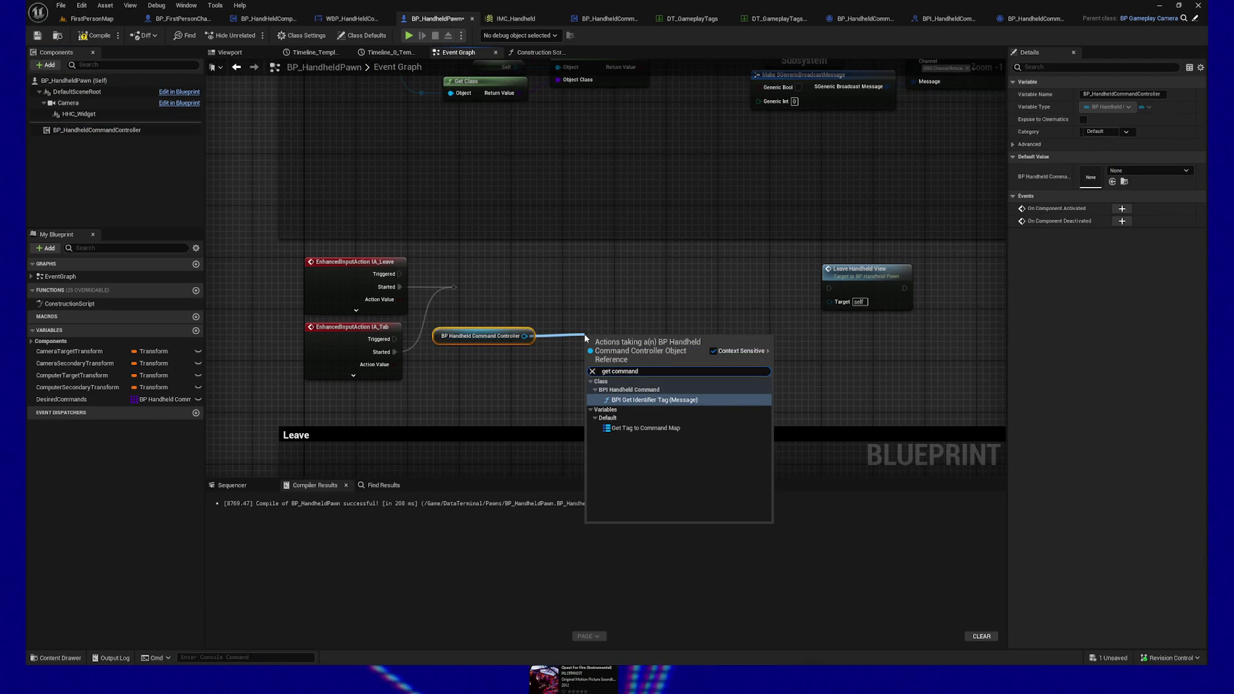
{"action": "left_click", "coordinate": [662, 428]}
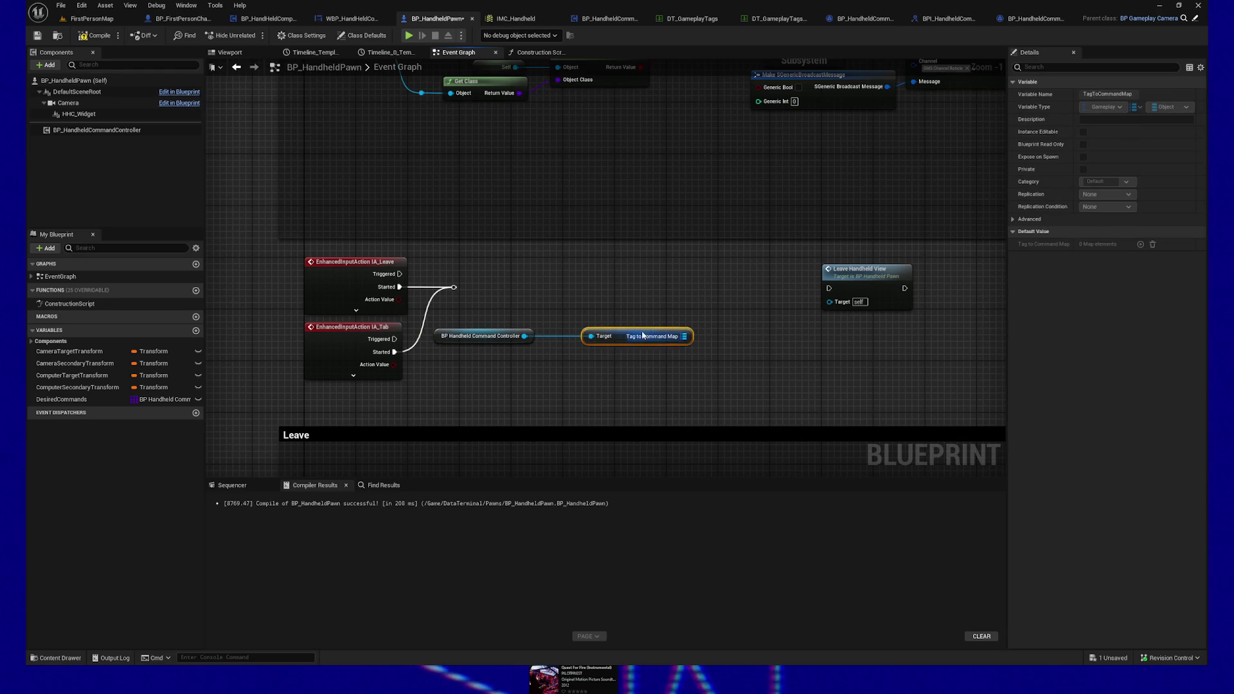
{"action": "mouse_move", "coordinate": [596, 339]}
{"action": "left_mouse_down"}
{"action": "mouse_move", "coordinate": [723, 342]}
{"action": "mouse_move", "coordinate": [711, 335]}
{"action": "left_mouse_up"}
{"action": "type", "text": "find"}
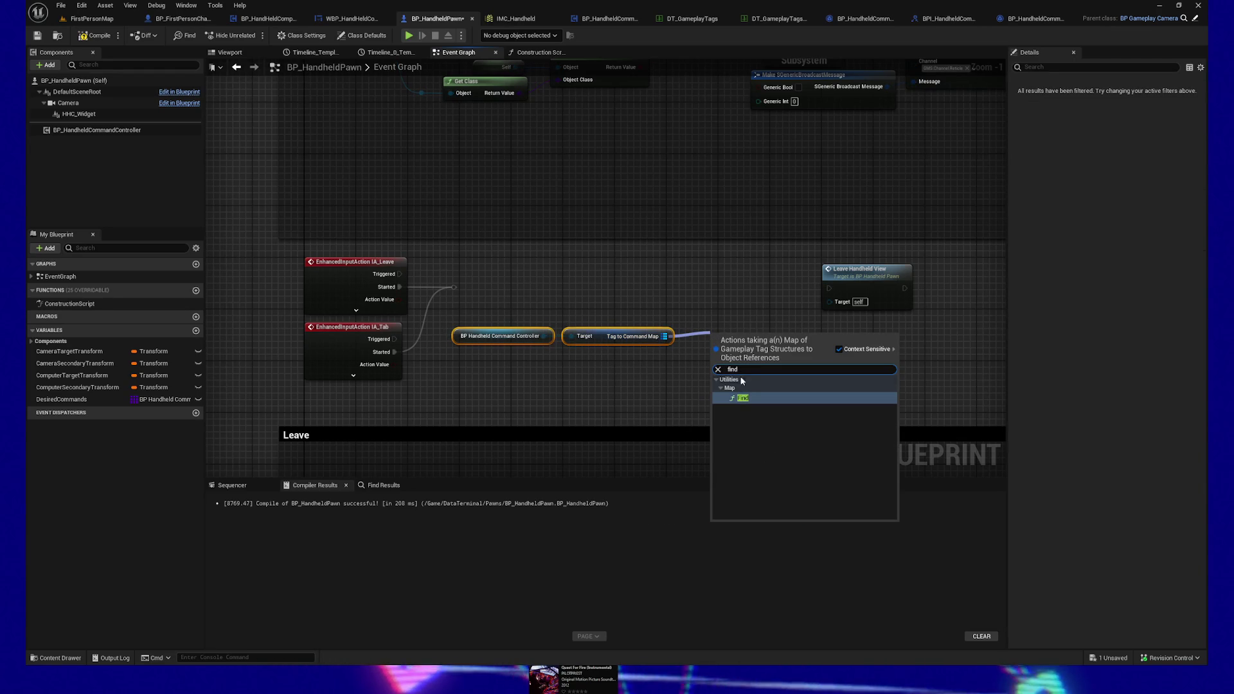
{"action": "left_click", "coordinate": [743, 398]}
{"action": "left_click", "coordinate": [735, 353]}
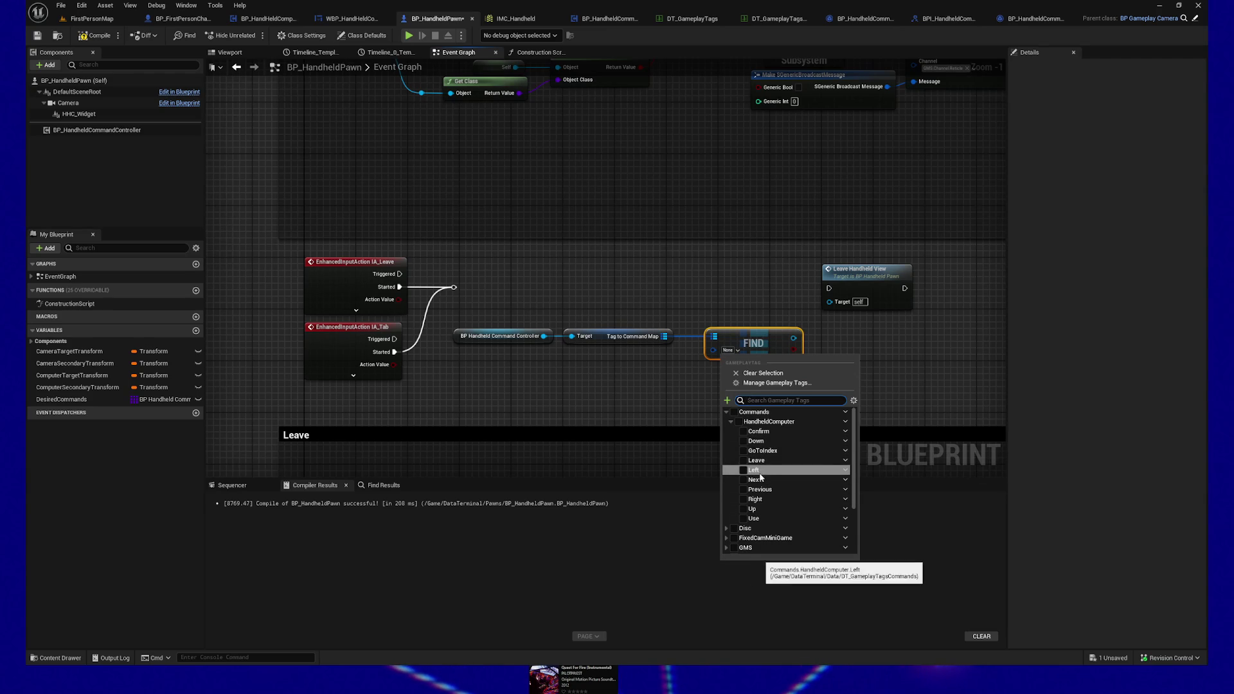
{"action": "left_click", "coordinate": [744, 460]}
{"action": "left_click", "coordinate": [762, 335]}
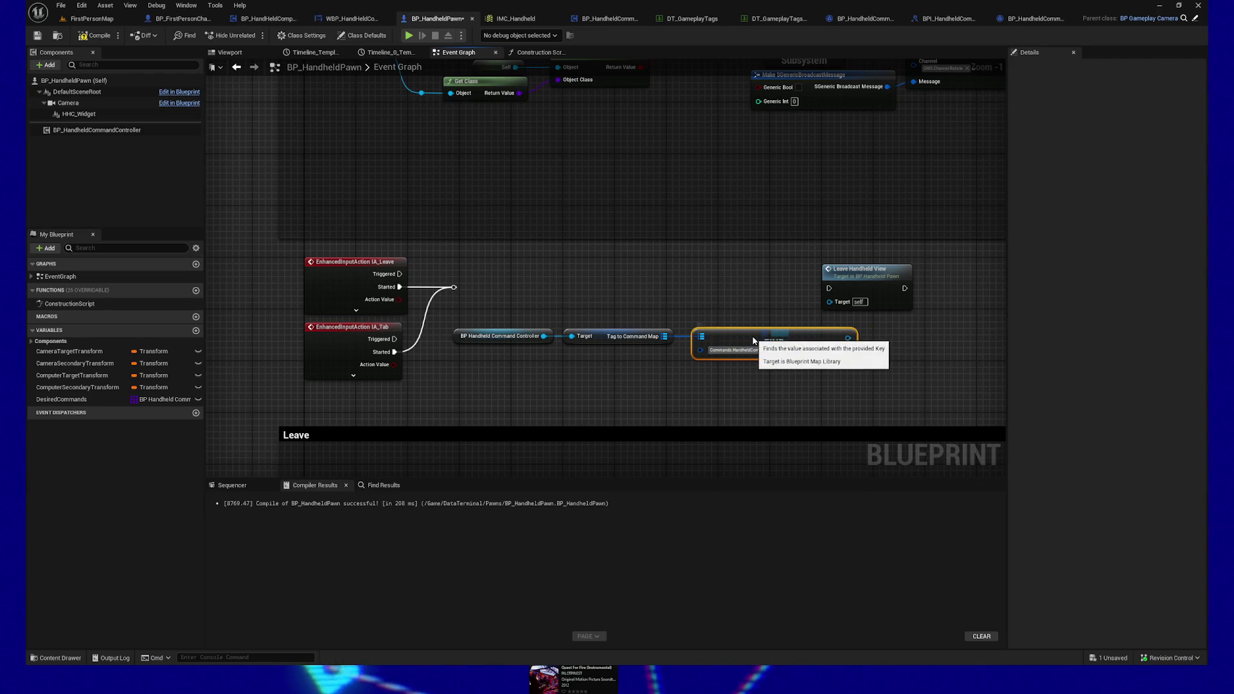
Step: Arrange the command lookup chain and push Leave Handheld View off to the right
{"action": "left_click_drag", "start_coordinate": [762, 335], "coordinate": [746, 347]}
{"action": "mouse_move", "coordinate": [836, 283]}
{"action": "left_mouse_down"}
{"action": "mouse_move", "coordinate": [944, 283]}
{"action": "mouse_move", "coordinate": [702, 290]}
{"action": "left_mouse_up"}
{"action": "left_click", "coordinate": [643, 339]}
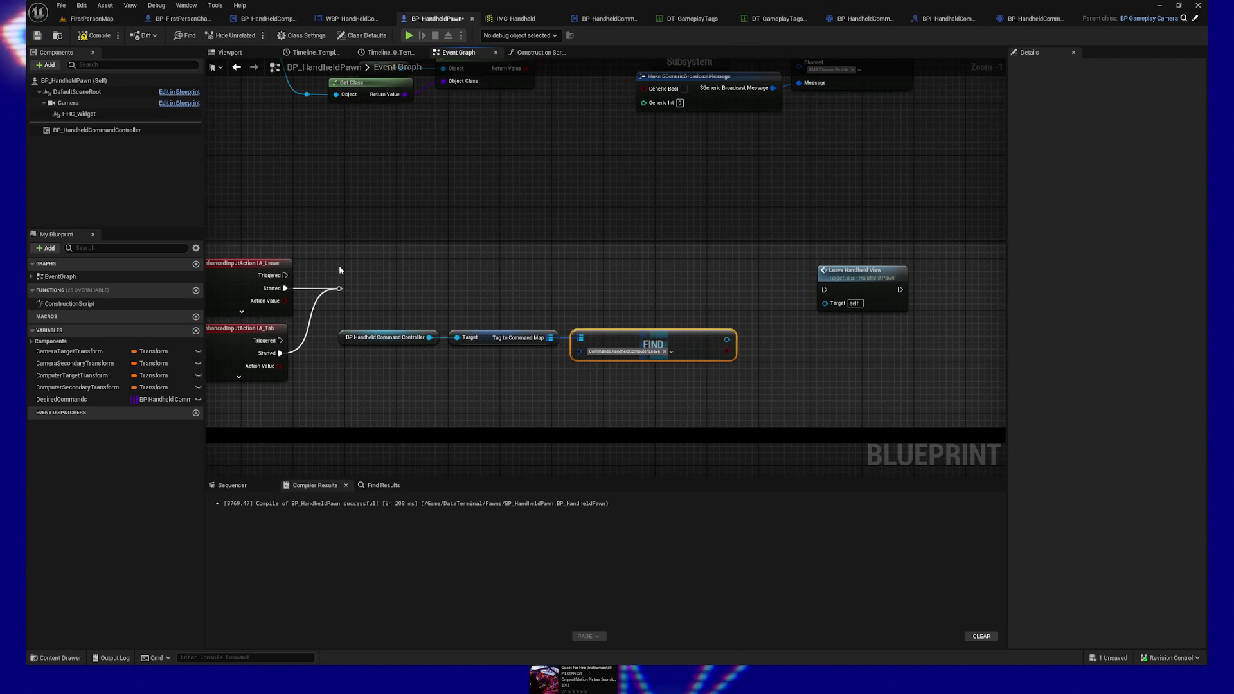
{"action": "left_click_drag", "start_coordinate": [335, 307], "coordinate": [561, 347]}
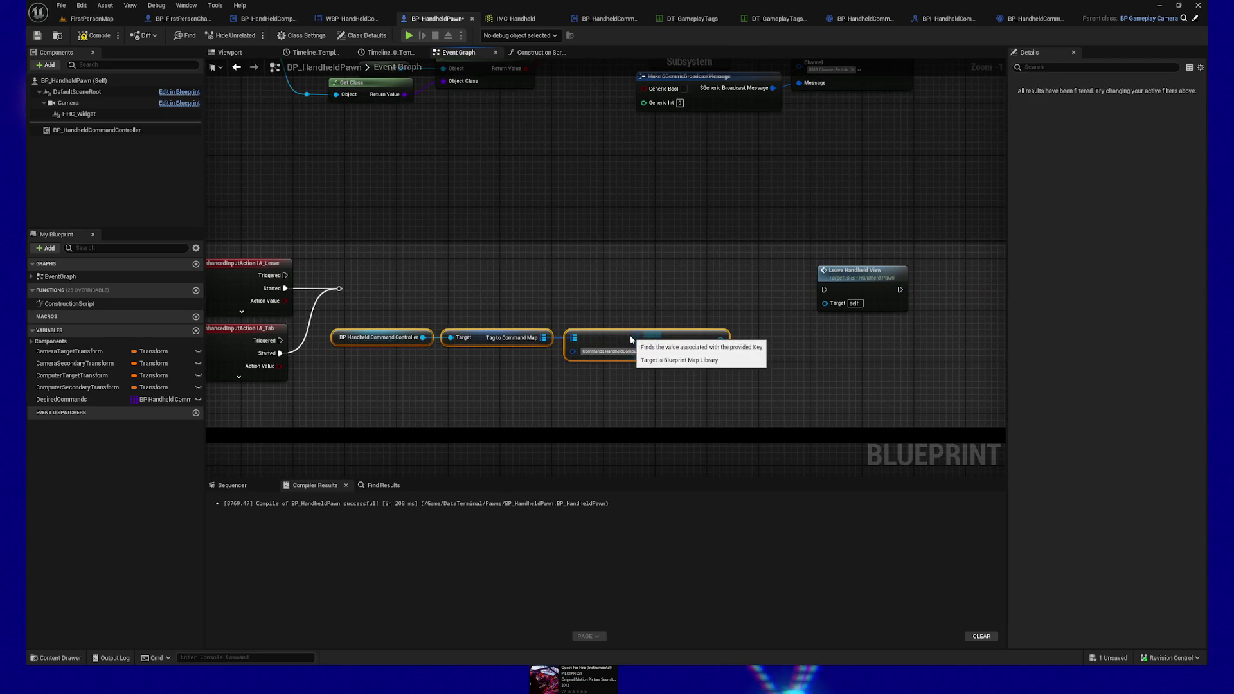
{"action": "mouse_move", "coordinate": [871, 290]}
{"action": "left_mouse_down"}
{"action": "mouse_move", "coordinate": [952, 291]}
{"action": "mouse_move", "coordinate": [822, 293]}
{"action": "mouse_move", "coordinate": [865, 297]}
{"action": "mouse_move", "coordinate": [878, 284]}
{"action": "left_mouse_up"}
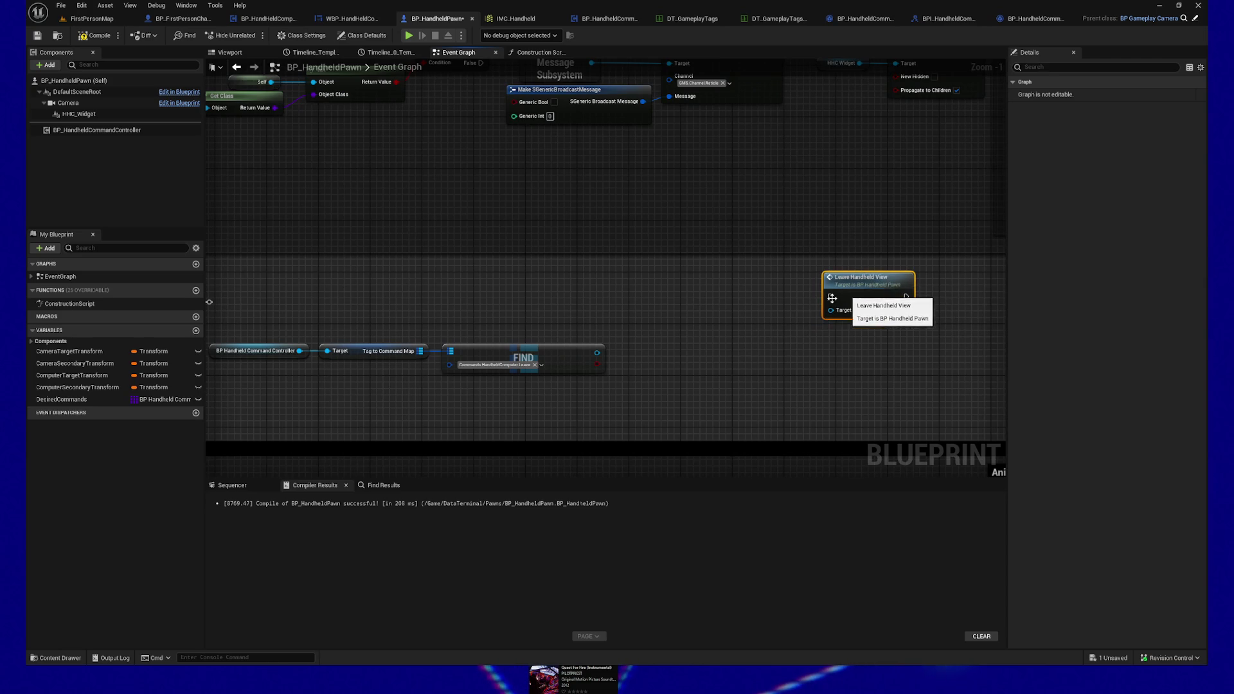
{"action": "mouse_move", "coordinate": [701, 329]}
{"action": "left_mouse_down"}
{"action": "mouse_move", "coordinate": [738, 333]}
{"action": "mouse_move", "coordinate": [742, 350]}
{"action": "mouse_move", "coordinate": [738, 332]}
{"action": "left_mouse_up"}
Step: Call BPI Execute Command on the found command, driven by the IA_Leave Started event
{"action": "type", "text": "execute"}
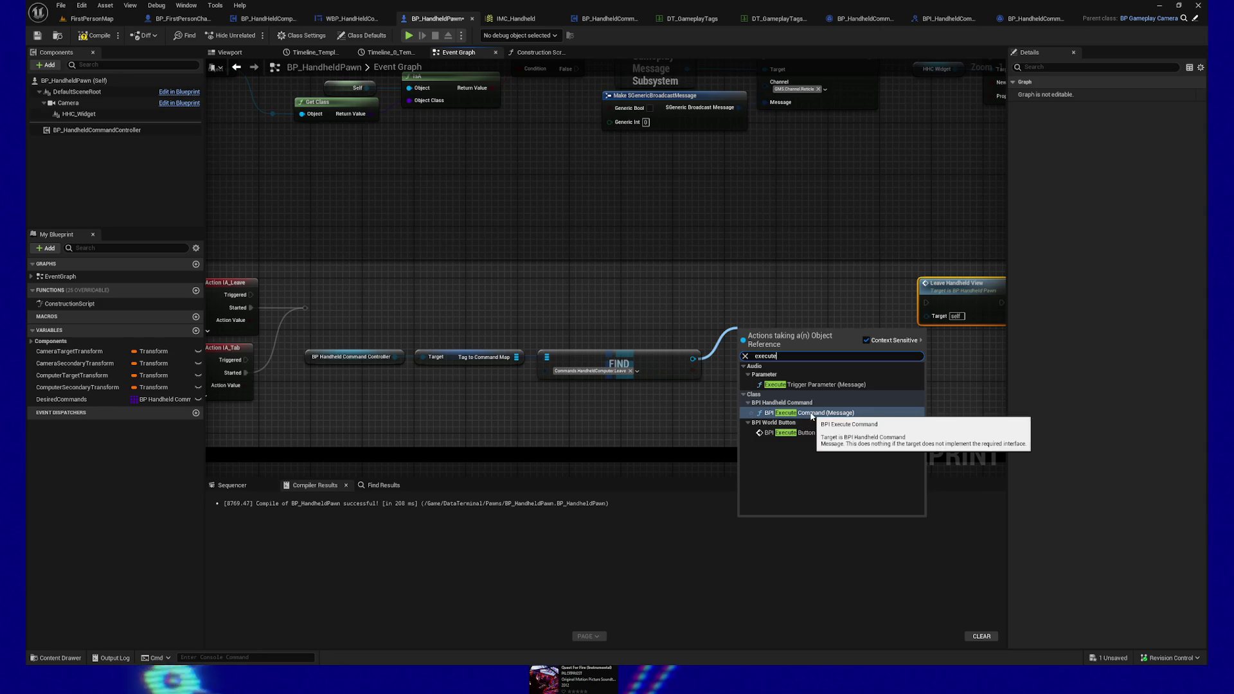
{"action": "left_click", "coordinate": [808, 412]}
{"action": "mouse_move", "coordinate": [306, 308]}
{"action": "left_mouse_down"}
{"action": "mouse_move", "coordinate": [744, 348]}
{"action": "mouse_move", "coordinate": [767, 299]}
{"action": "left_mouse_up"}
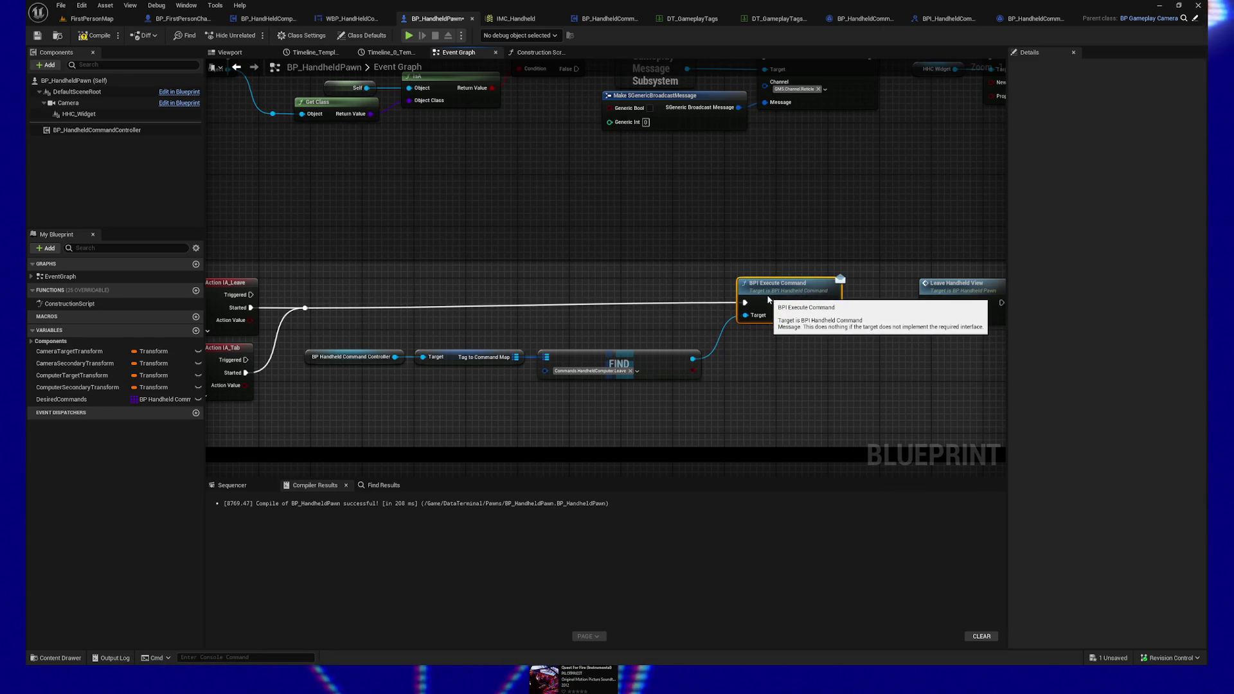
{"action": "left_click_drag", "start_coordinate": [810, 359], "coordinate": [792, 356]}
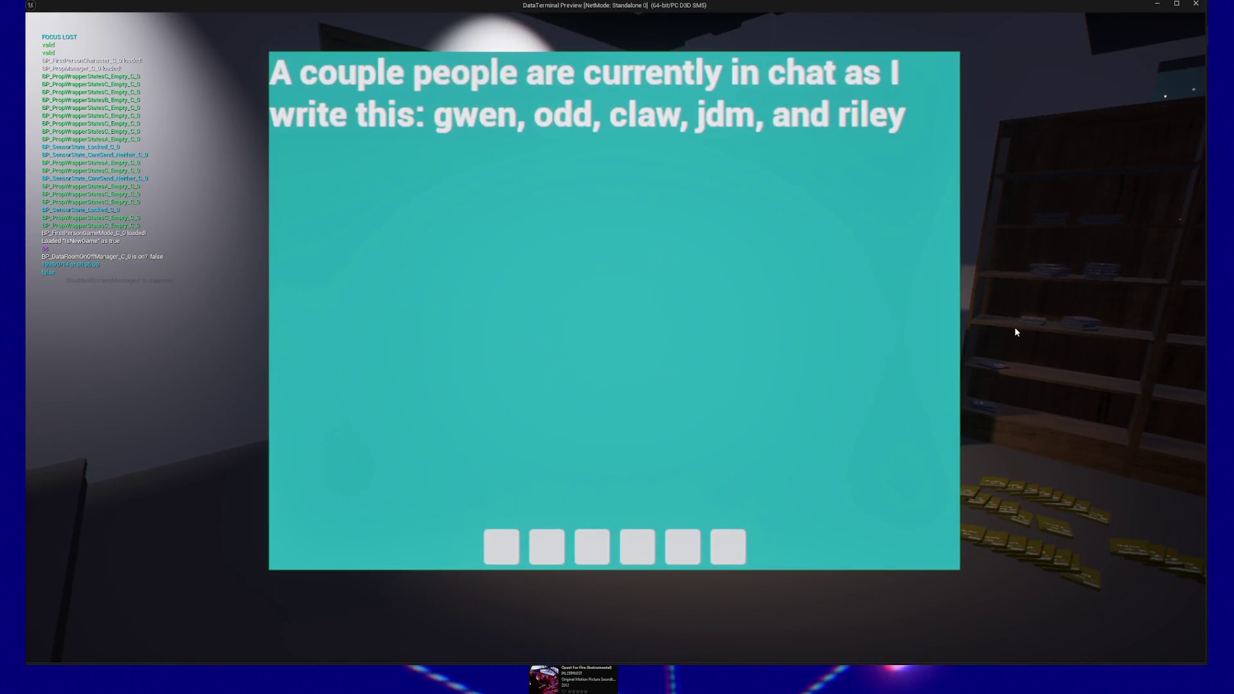
Step: In the running game, use the handheld's third button to Leave, then quit the preview from the pause menu
{"action": "left_click", "coordinate": [1014, 327]}
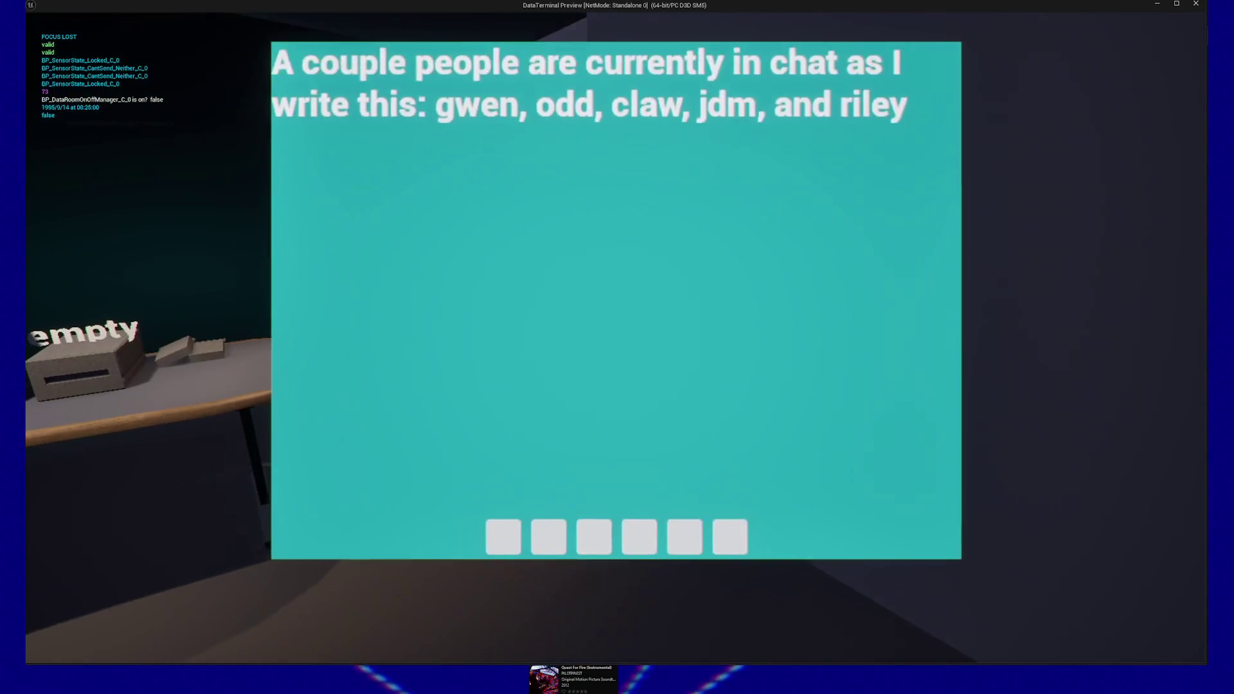
{"action": "left_click", "coordinate": [598, 563]}
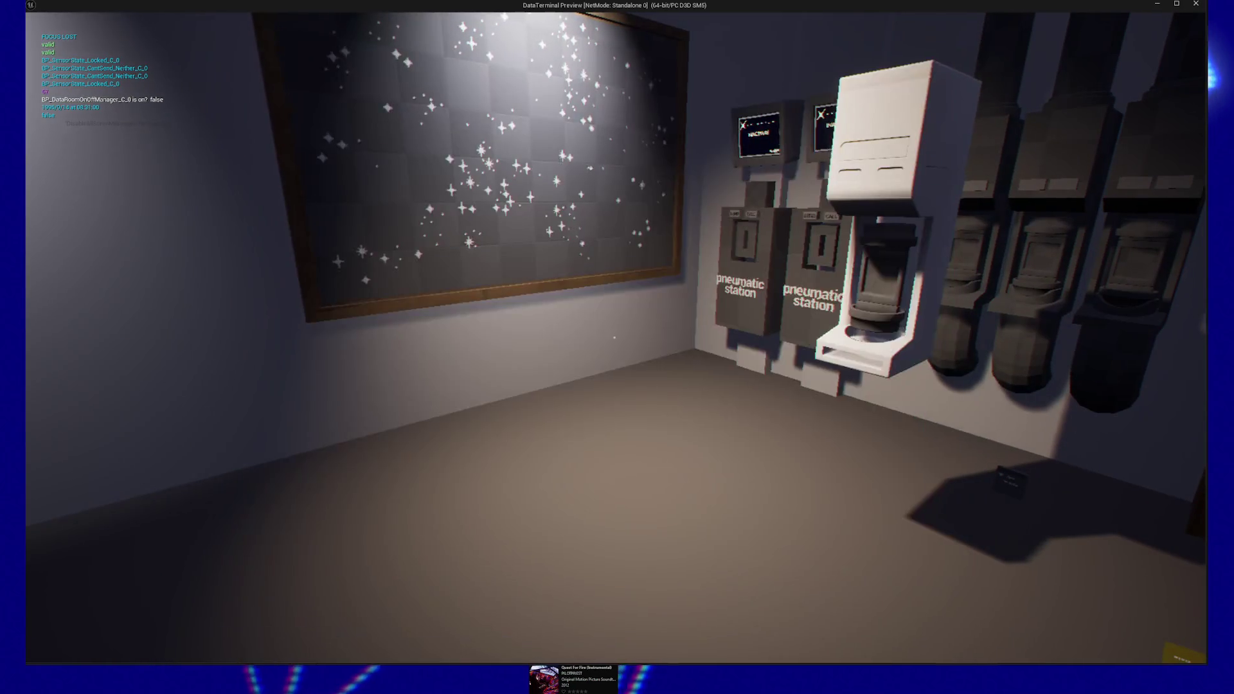
{"action": "key", "text": "Escape"}
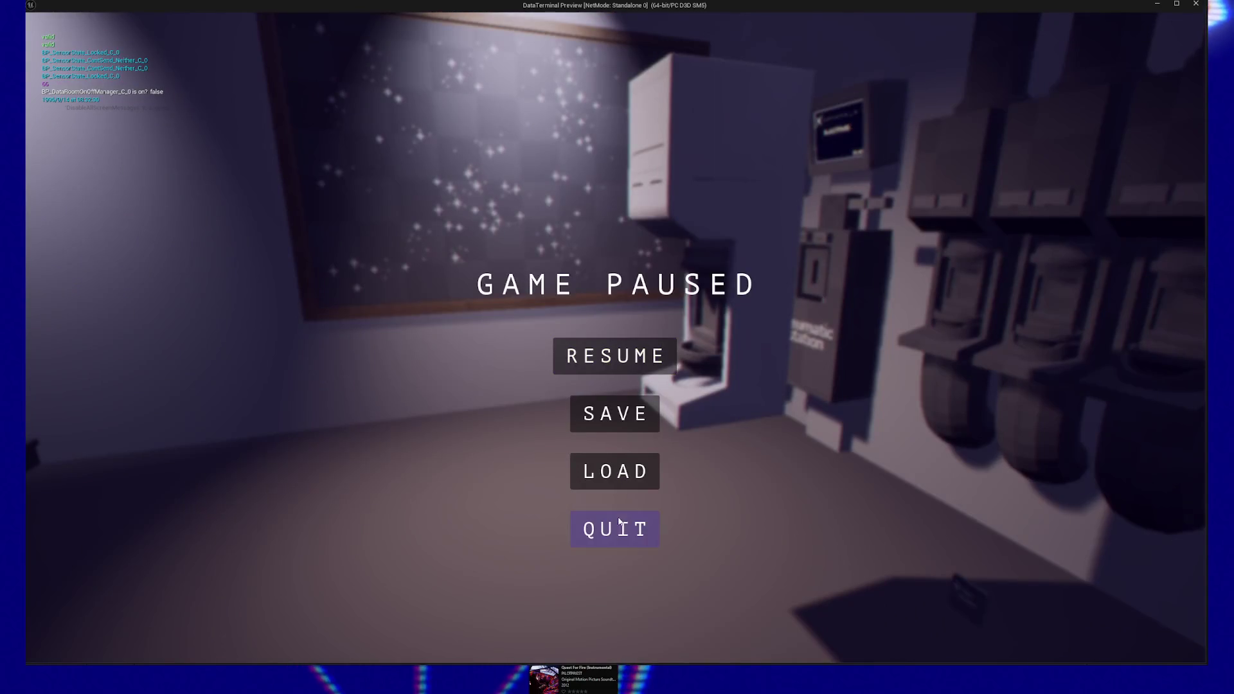
{"action": "left_click", "coordinate": [615, 529]}
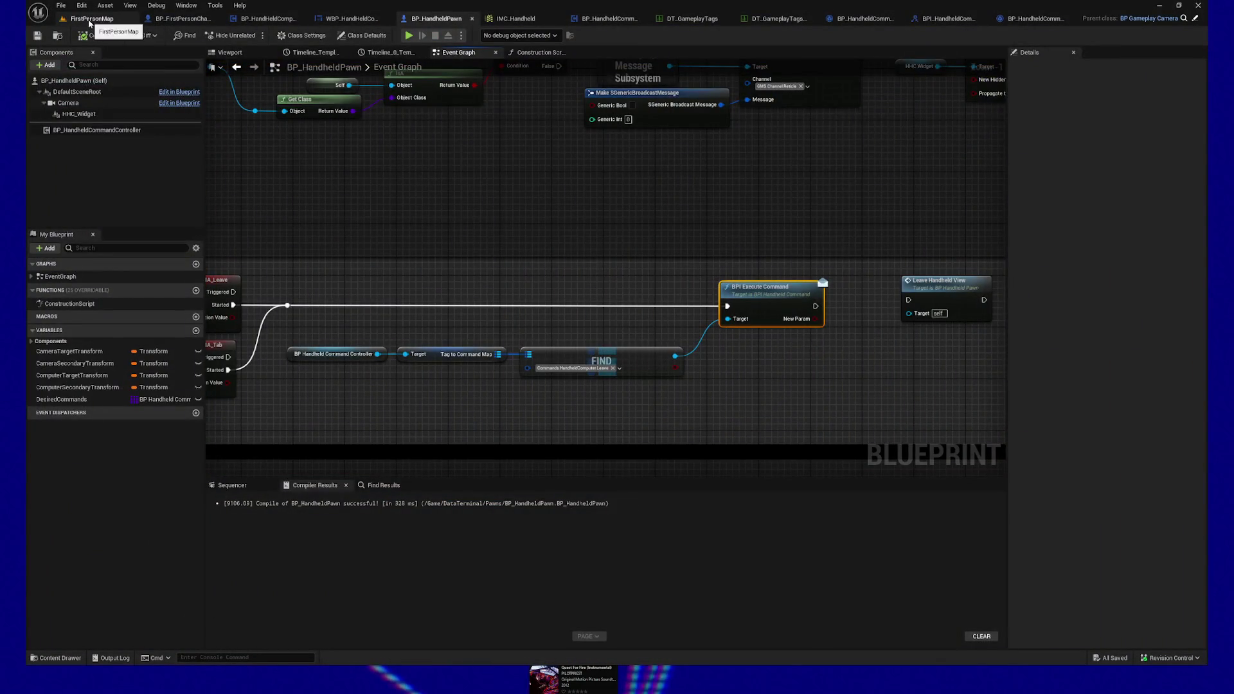
Step: Focus the pneumatic station in FirstPersonMap and open its NormalsForTube_Mat1 material from the Content Browser
{"action": "left_click", "coordinate": [89, 20]}
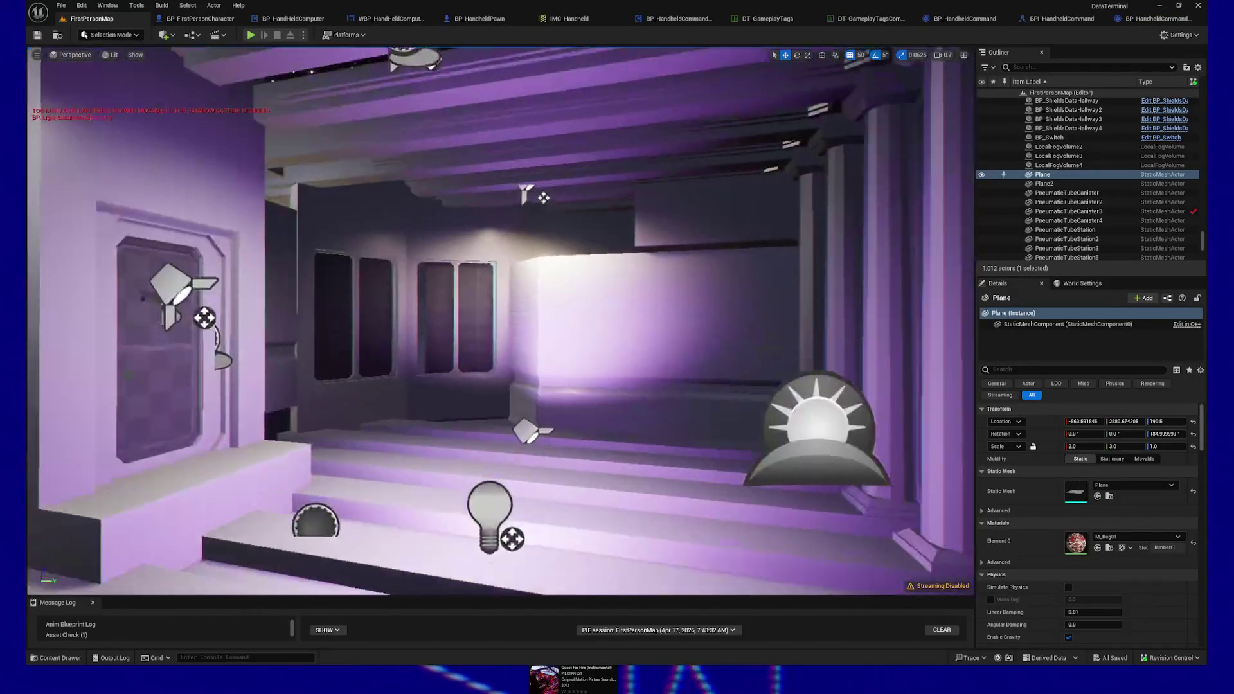
{"action": "key", "text": "f"}
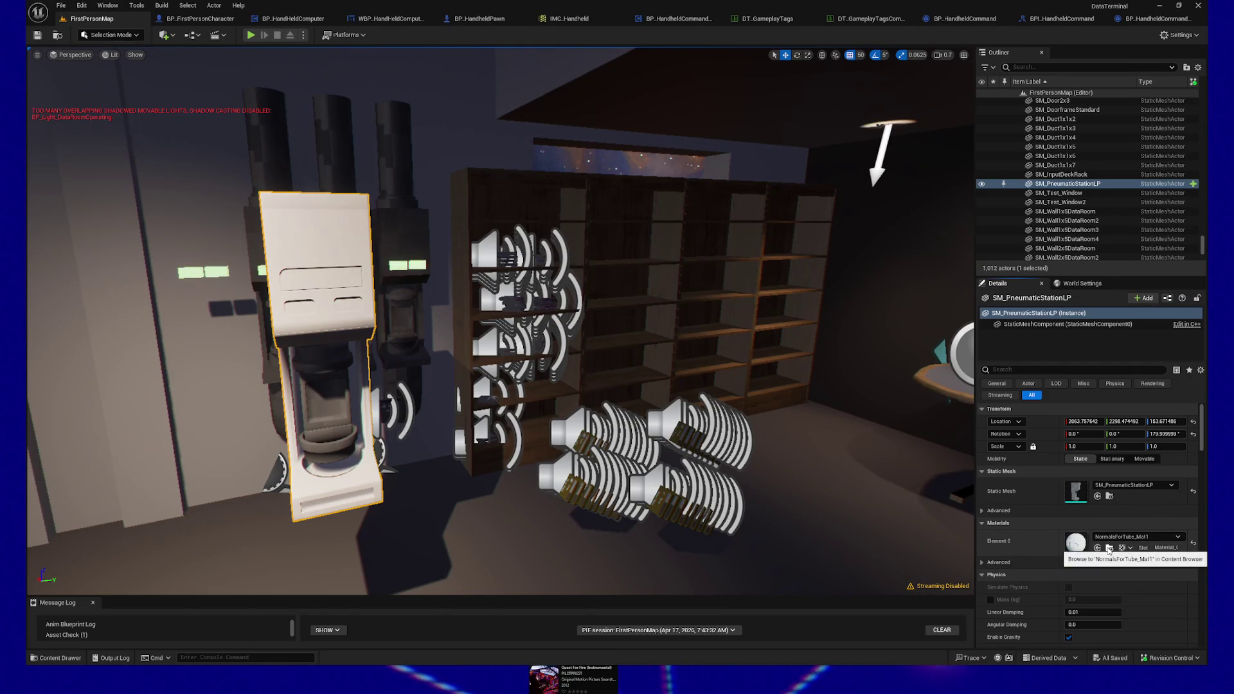
{"action": "left_click", "coordinate": [1109, 548]}
{"action": "double_click", "coordinate": [413, 572]}
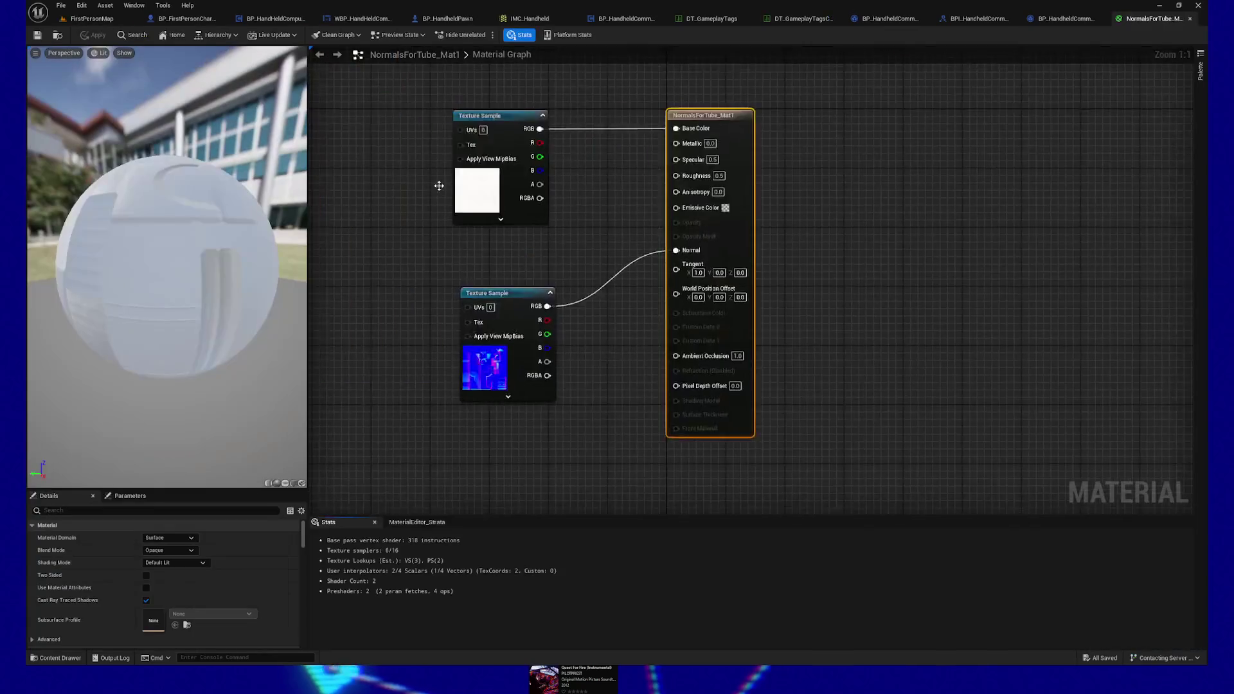
Step: Rearrange the Texture Samples and subtract 0.1 from the colour texture's B channel
{"action": "left_click_drag", "start_coordinate": [577, 312], "coordinate": [537, 355]}
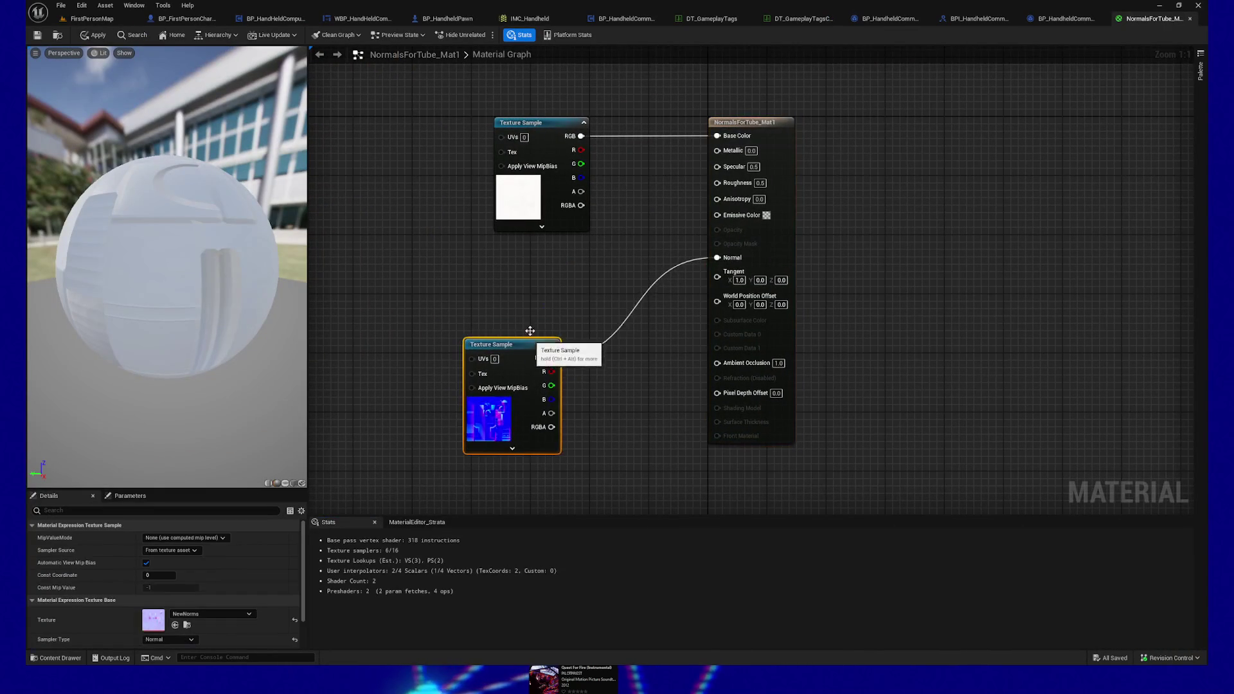
{"action": "left_click_drag", "start_coordinate": [671, 136], "coordinate": [453, 140]}
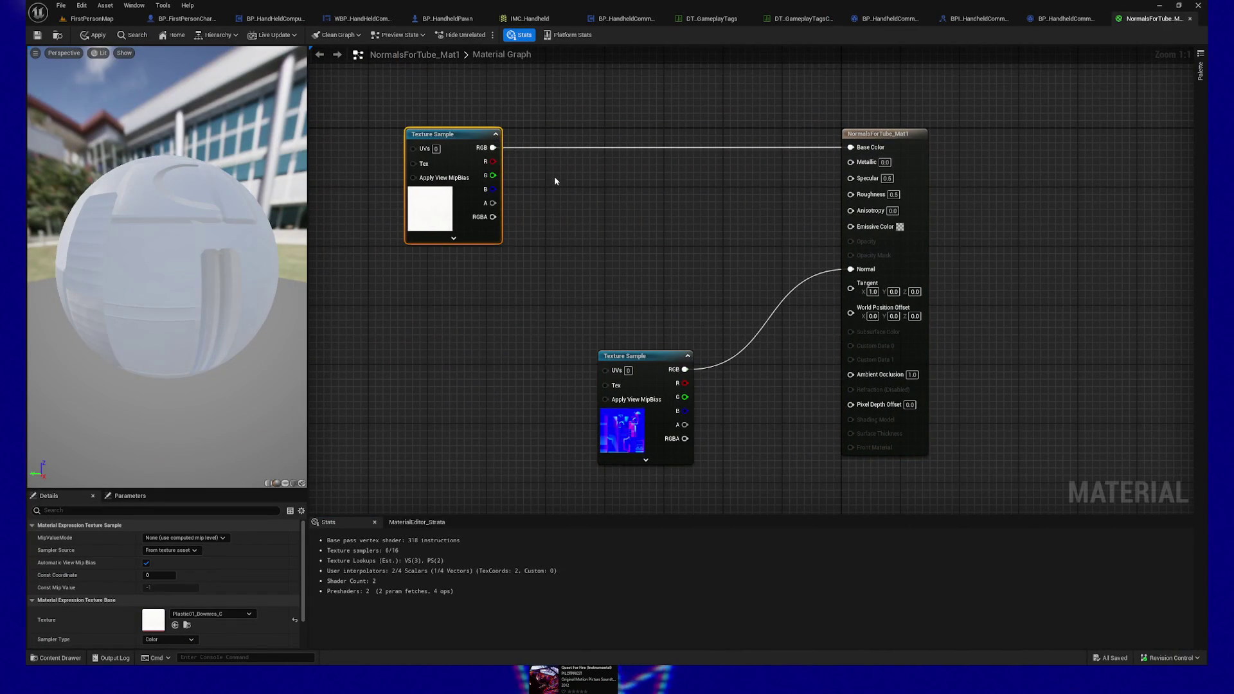
{"action": "left_click_drag", "start_coordinate": [550, 173], "coordinate": [617, 208]}
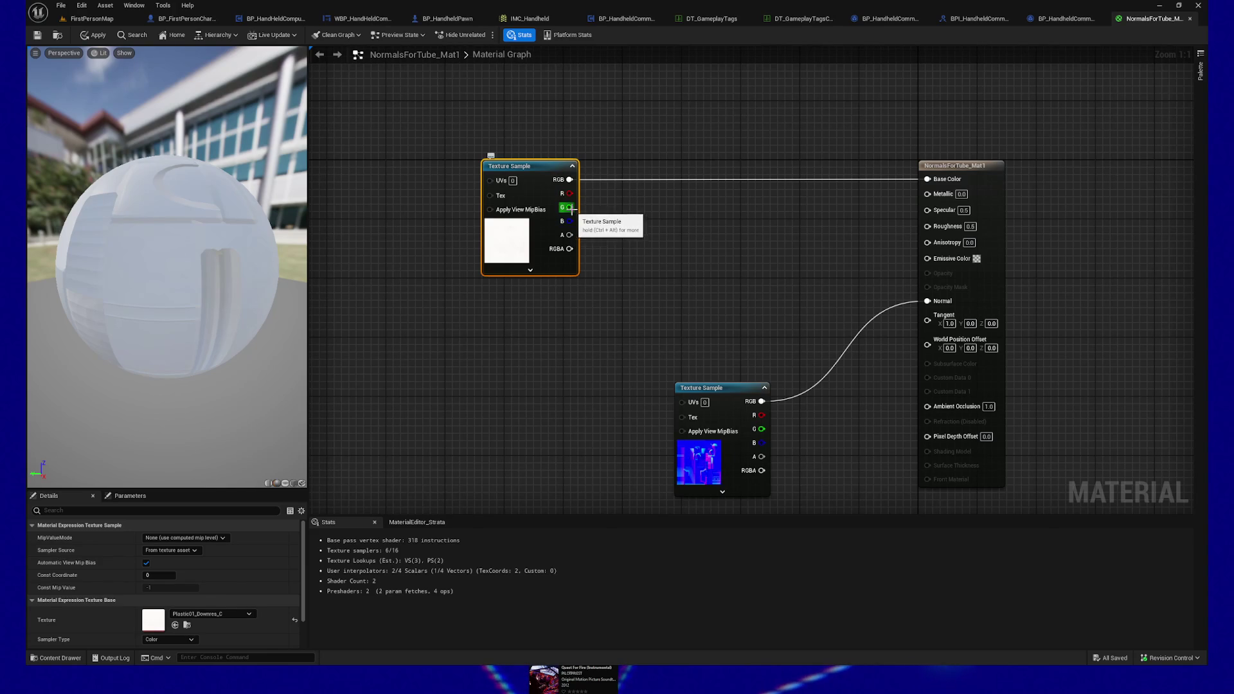
{"action": "left_click_drag", "start_coordinate": [569, 223], "coordinate": [620, 224]}
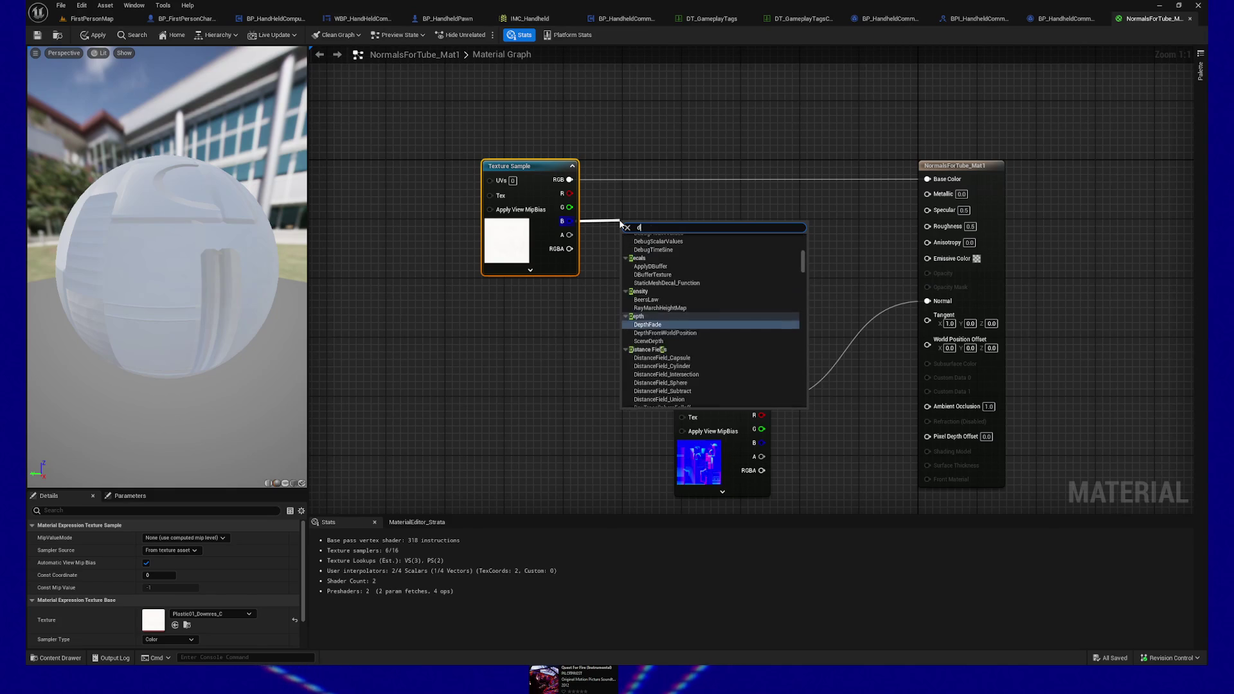
{"action": "type", "text": "subtr"}
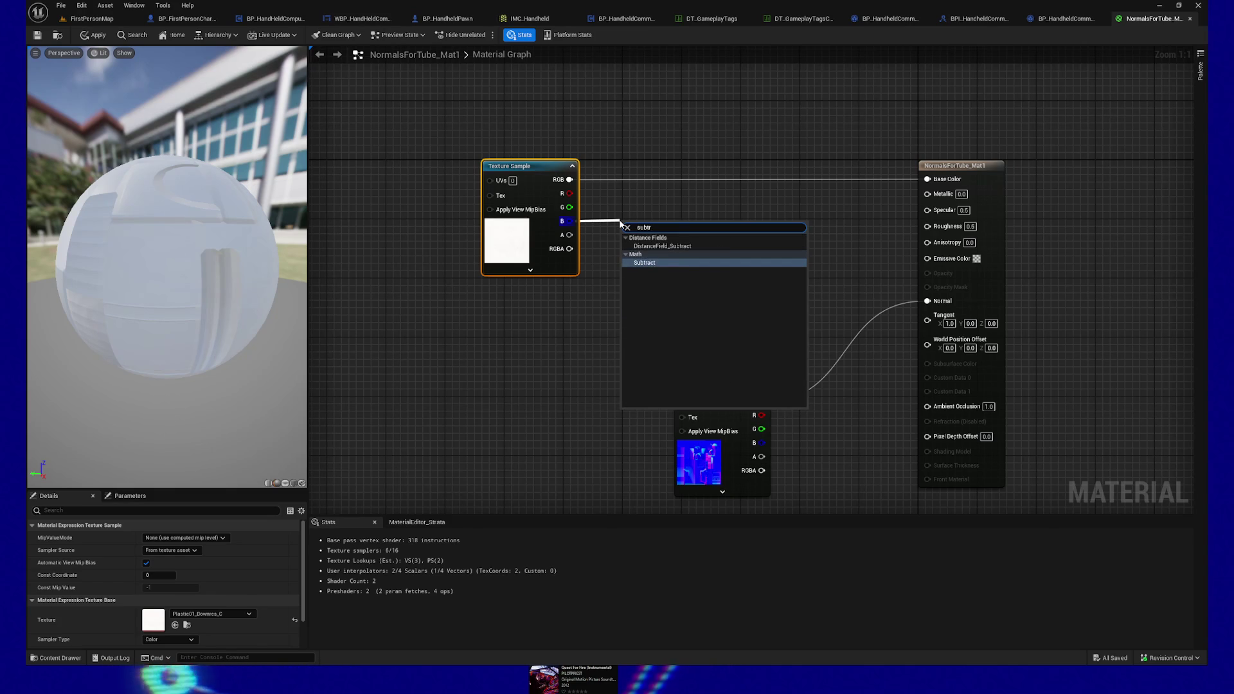
{"action": "left_click", "coordinate": [651, 263]}
{"action": "type", "text": "0.1"}
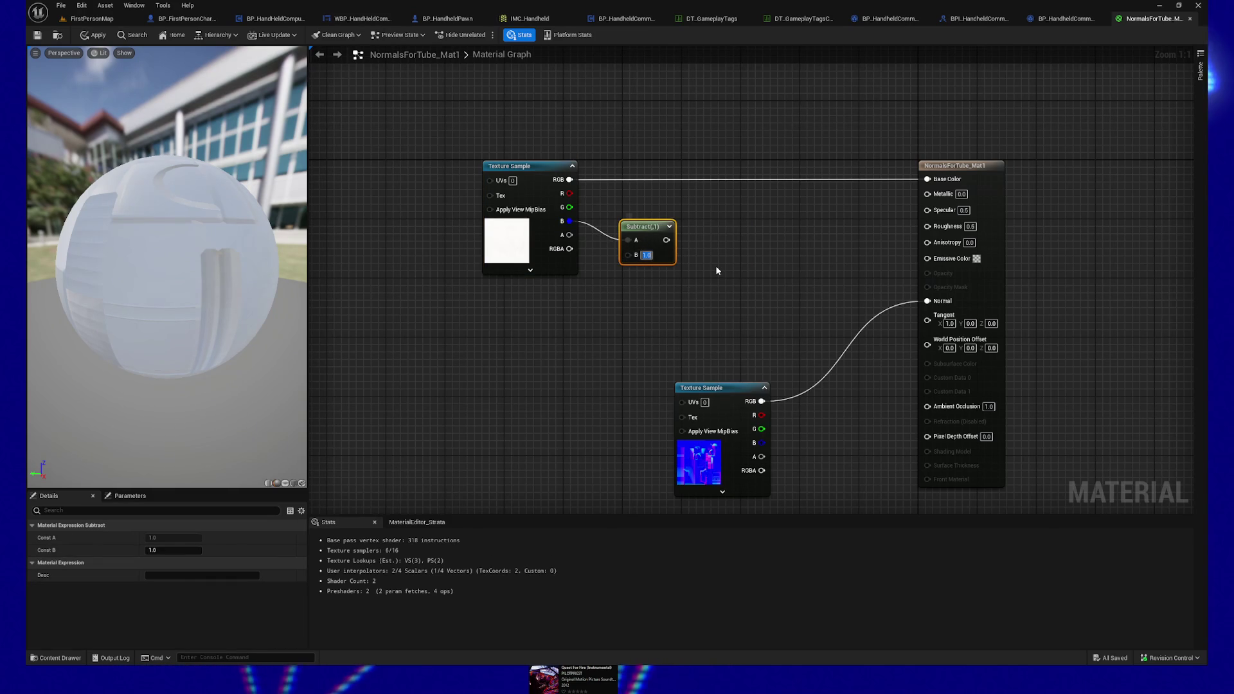
{"action": "left_click", "coordinate": [715, 265]}
{"action": "mouse_move", "coordinate": [651, 225]}
{"action": "left_mouse_down"}
{"action": "mouse_move", "coordinate": [646, 208]}
{"action": "mouse_move", "coordinate": [723, 214]}
{"action": "left_mouse_up"}
Step: Combine R, G and the Subtract result in a MakeFloat3 feeding Base Color
{"action": "type", "text": "make float"}
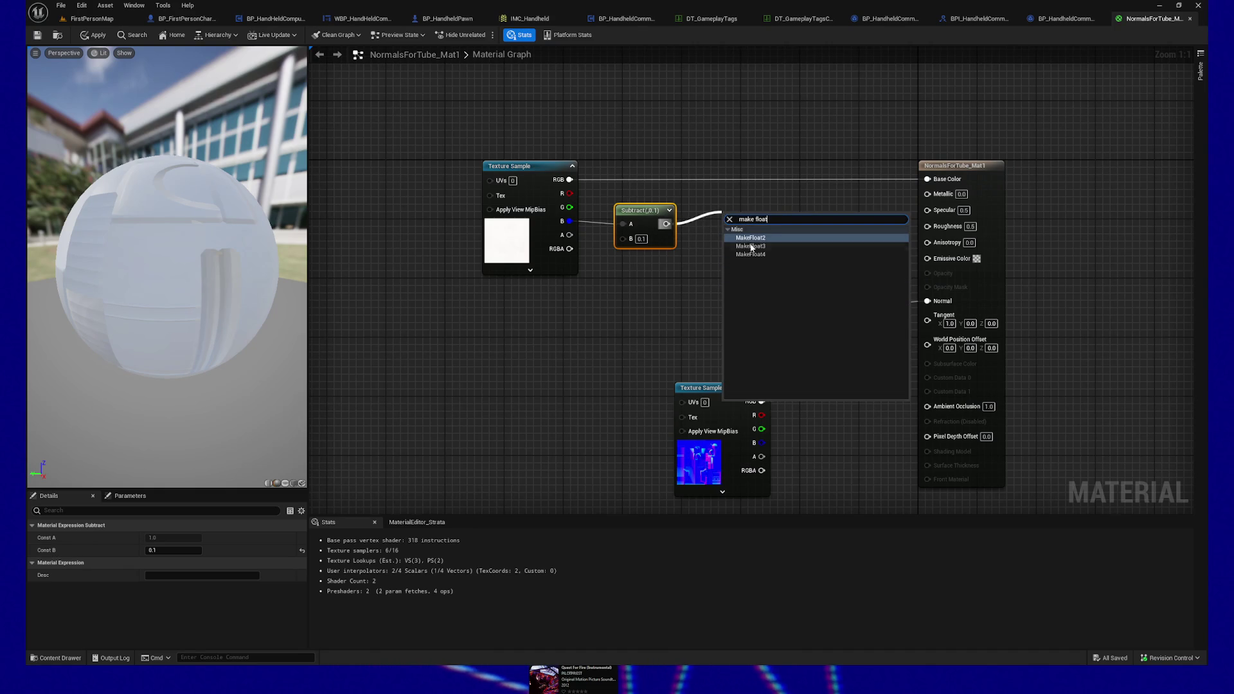
{"action": "left_click", "coordinate": [751, 246]}
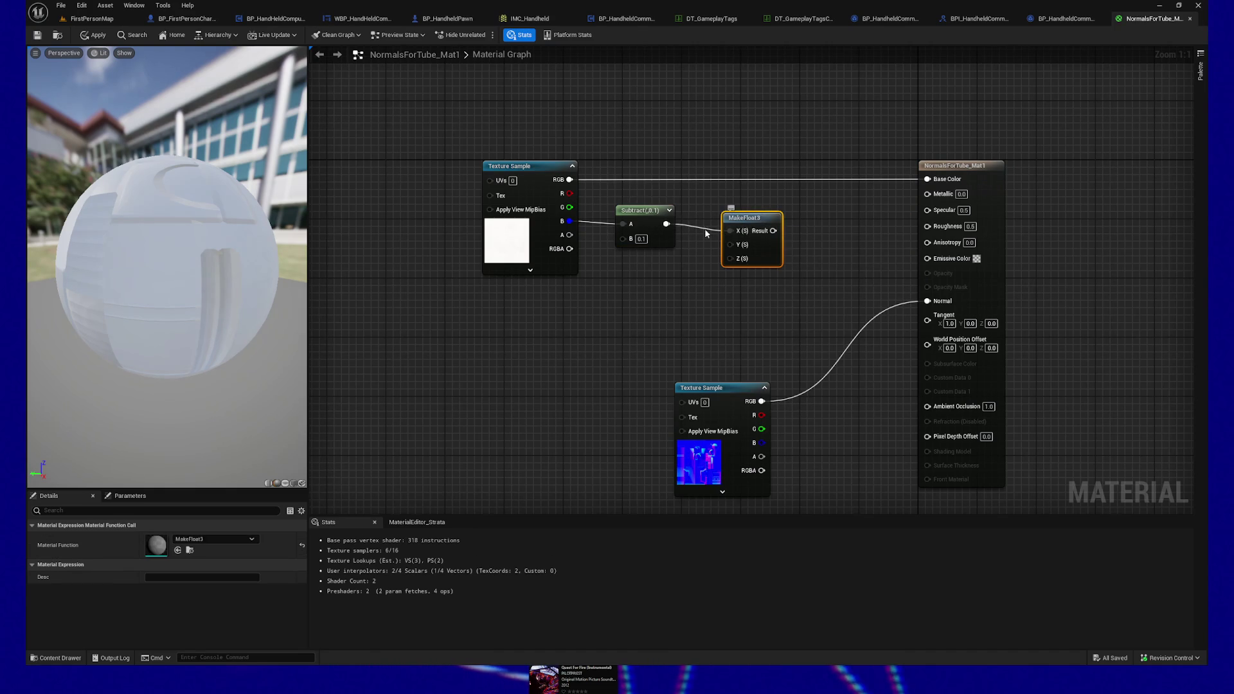
{"action": "left_click_drag", "start_coordinate": [671, 225], "coordinate": [730, 258]}
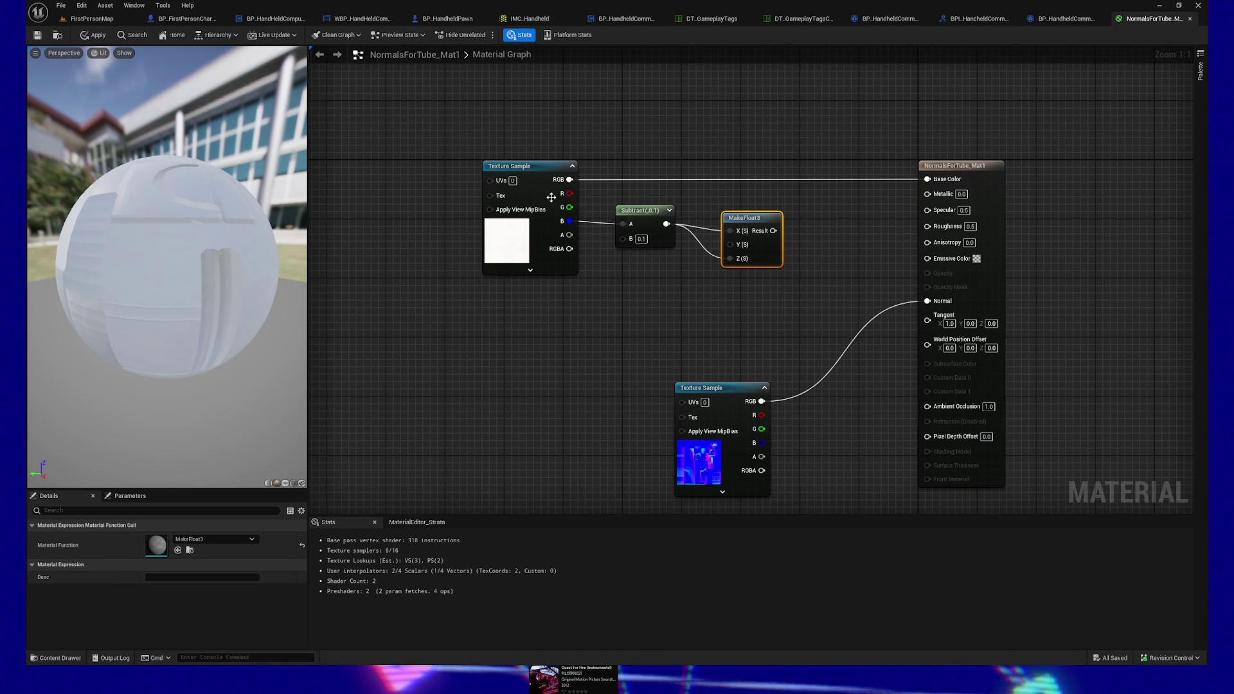
{"action": "left_click_drag", "start_coordinate": [568, 206], "coordinate": [623, 224]}
{"action": "mouse_move", "coordinate": [569, 193]}
{"action": "left_mouse_down"}
{"action": "mouse_move", "coordinate": [731, 231]}
{"action": "mouse_move", "coordinate": [986, 182]}
{"action": "mouse_move", "coordinate": [927, 178]}
{"action": "left_mouse_up"}
{"action": "left_click_drag", "start_coordinate": [748, 218], "coordinate": [744, 181]}
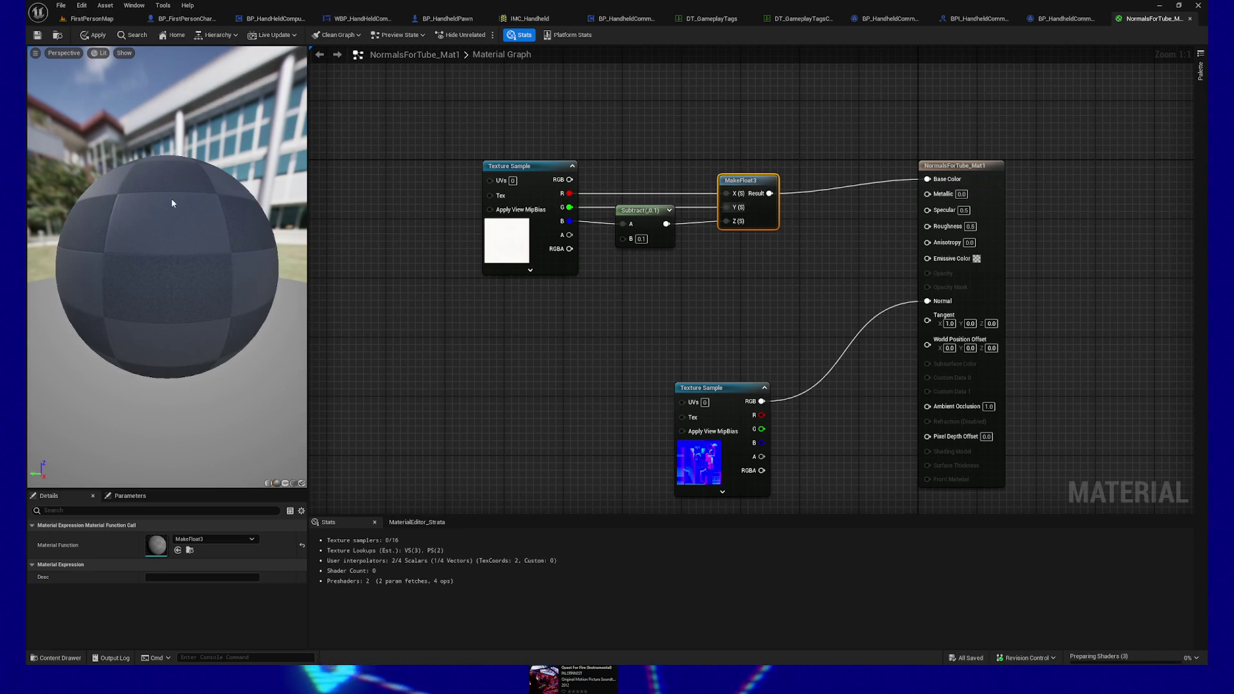
{"action": "left_click_drag", "start_coordinate": [640, 228], "coordinate": [639, 242]}
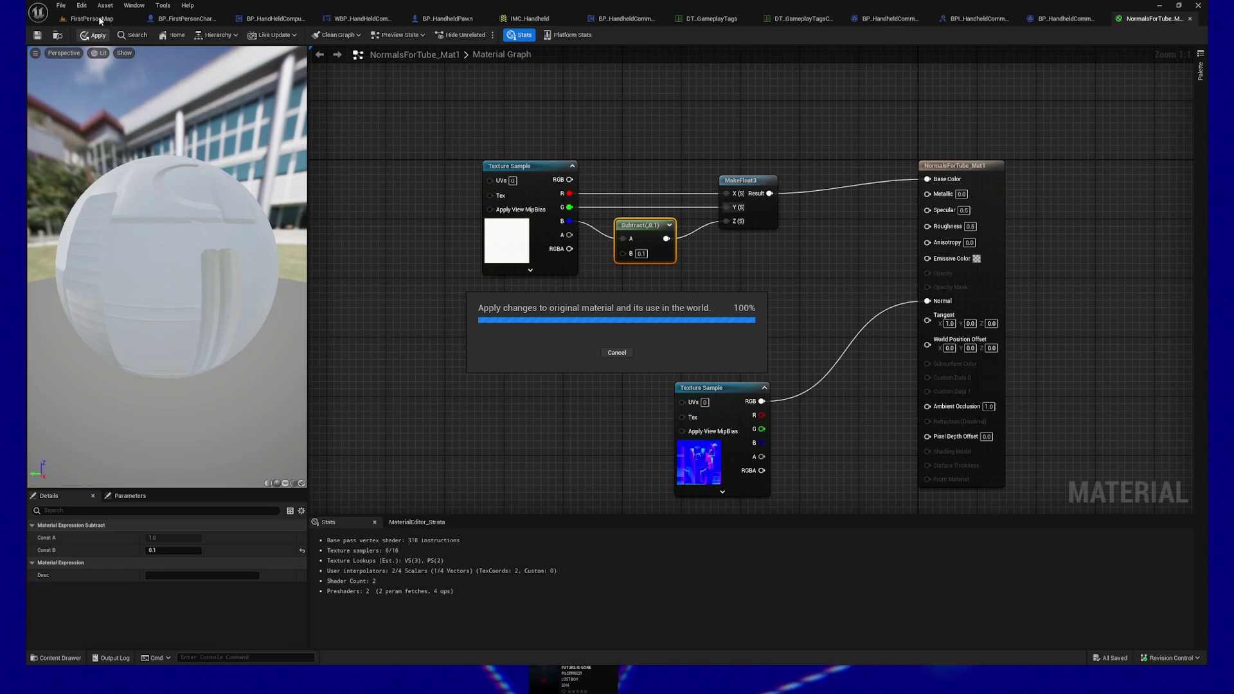
Step: Check the station in FirstPersonMap, then return to the material and select the top Texture Sample
{"action": "left_click", "coordinate": [100, 21]}
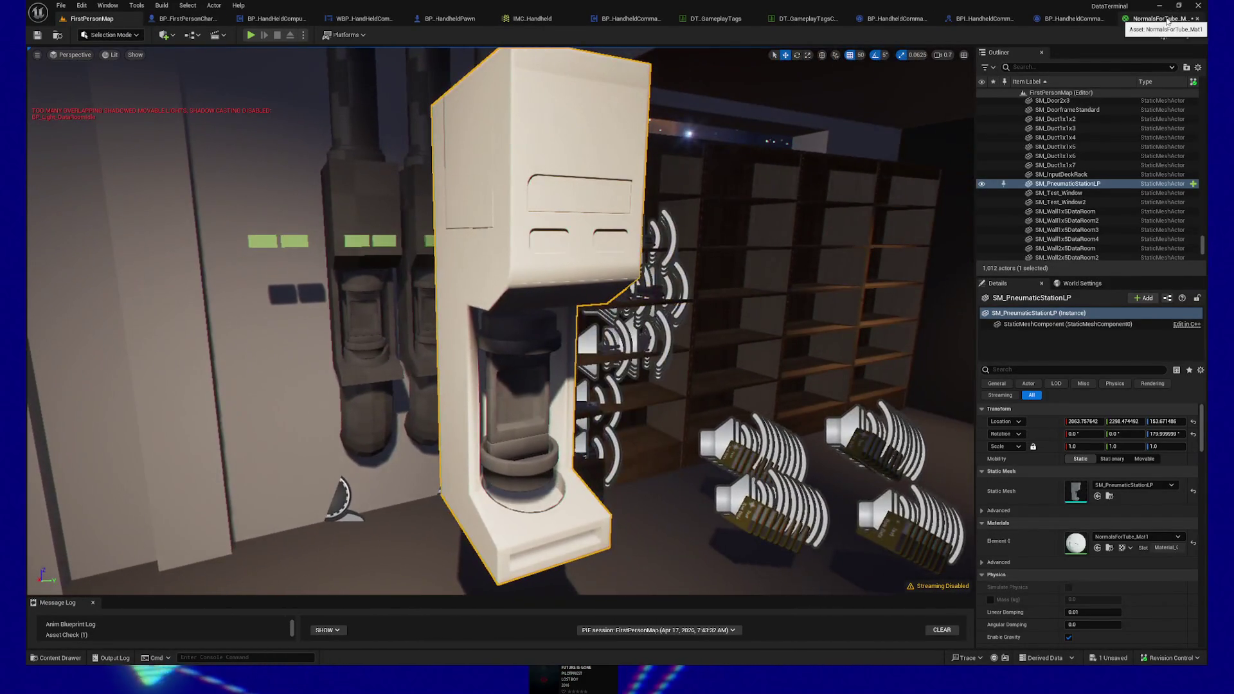
{"action": "left_click", "coordinate": [1153, 18]}
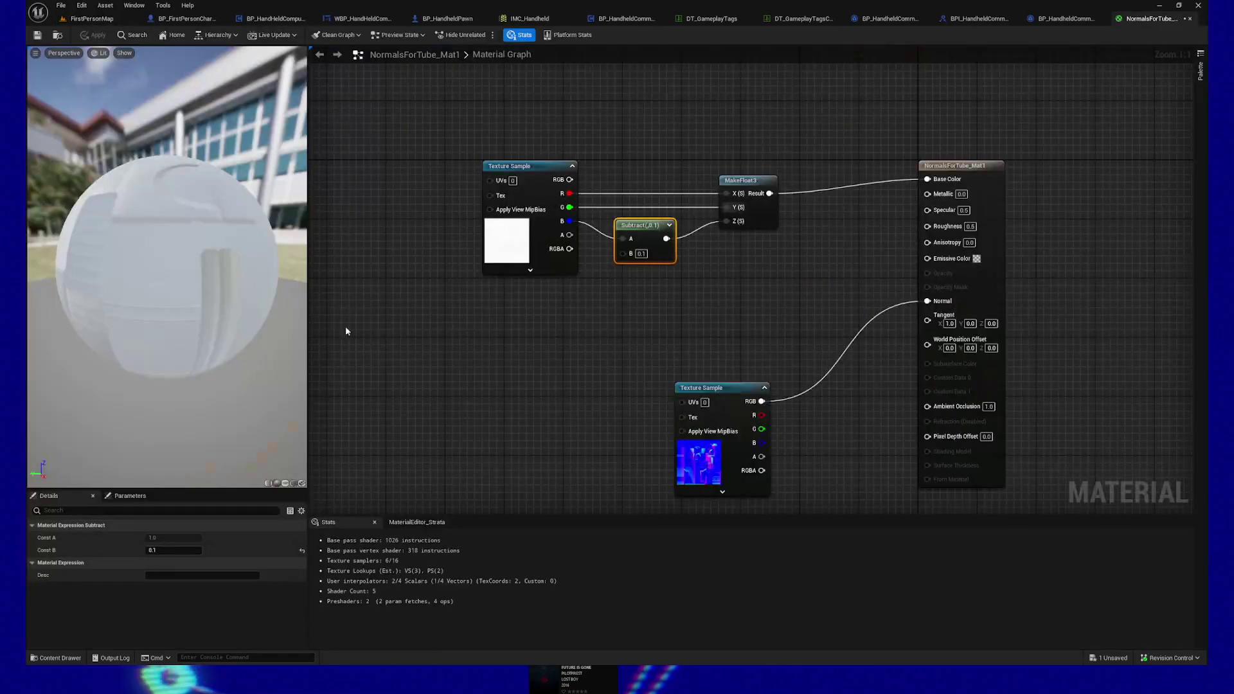
{"action": "left_click", "coordinate": [534, 196]}
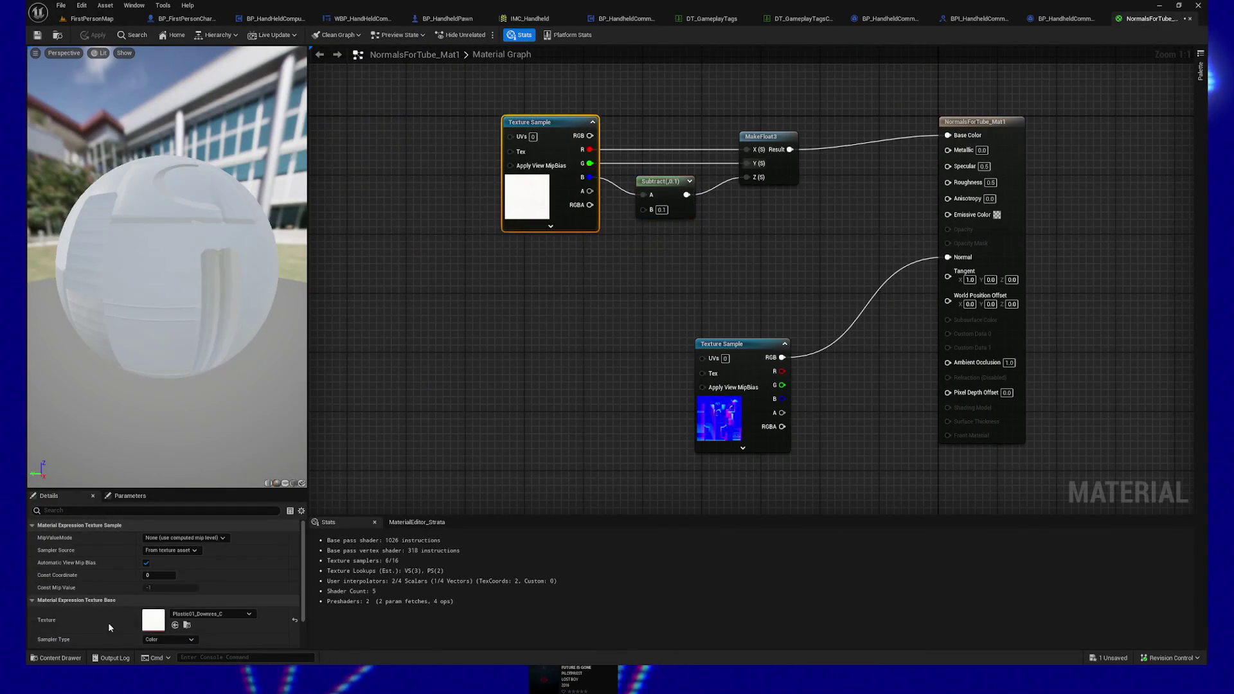
Step: Add a Plastic01_Downres_R Texture Sample, wire its RGB to Roughness, and apply the material
{"action": "left_click", "coordinate": [187, 625]}
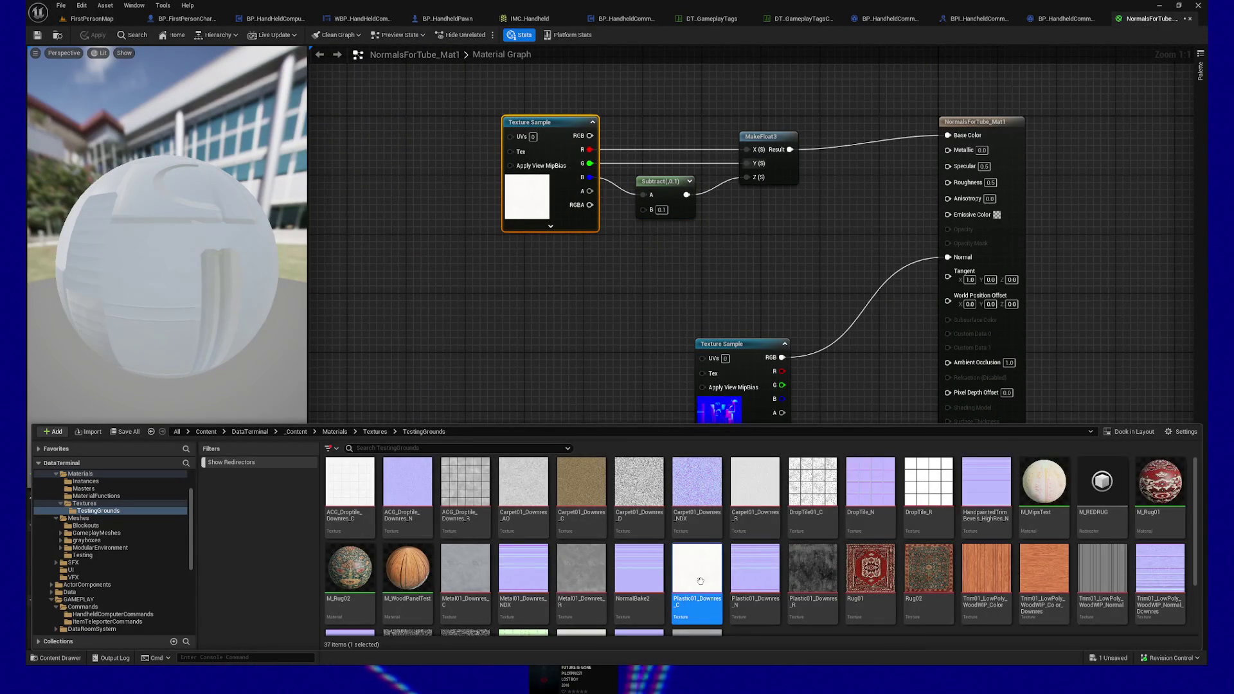
{"action": "mouse_move", "coordinate": [701, 580]}
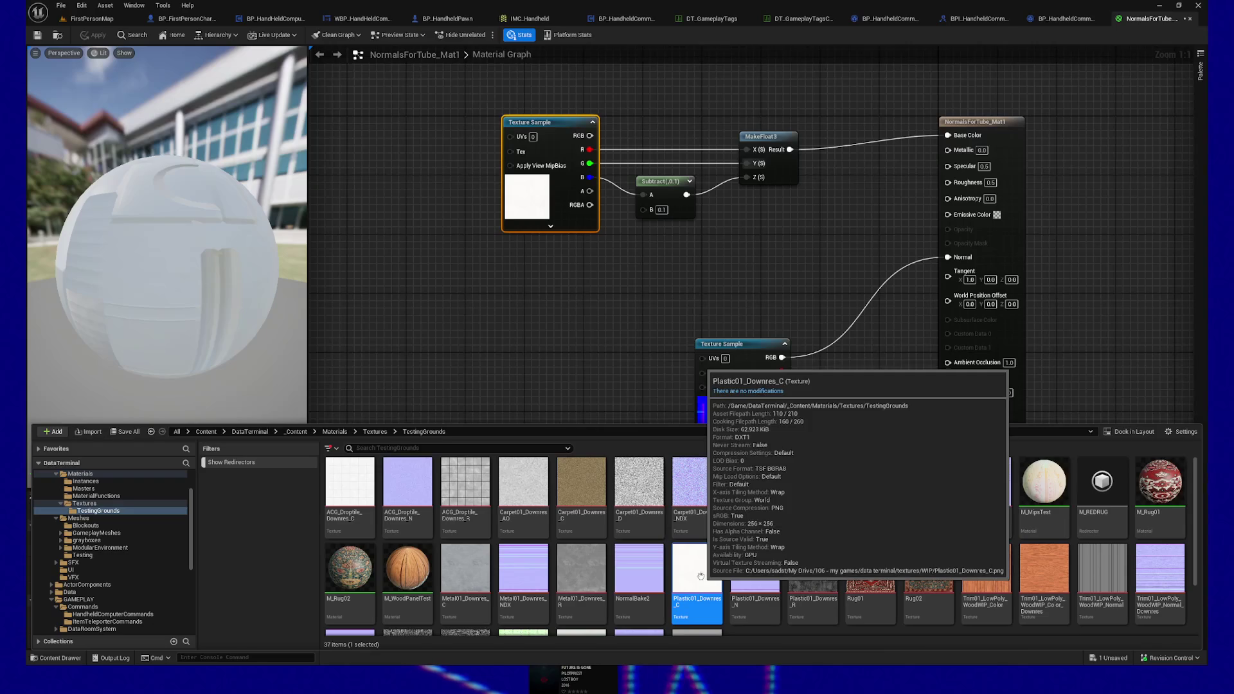
{"action": "mouse_move", "coordinate": [634, 573]}
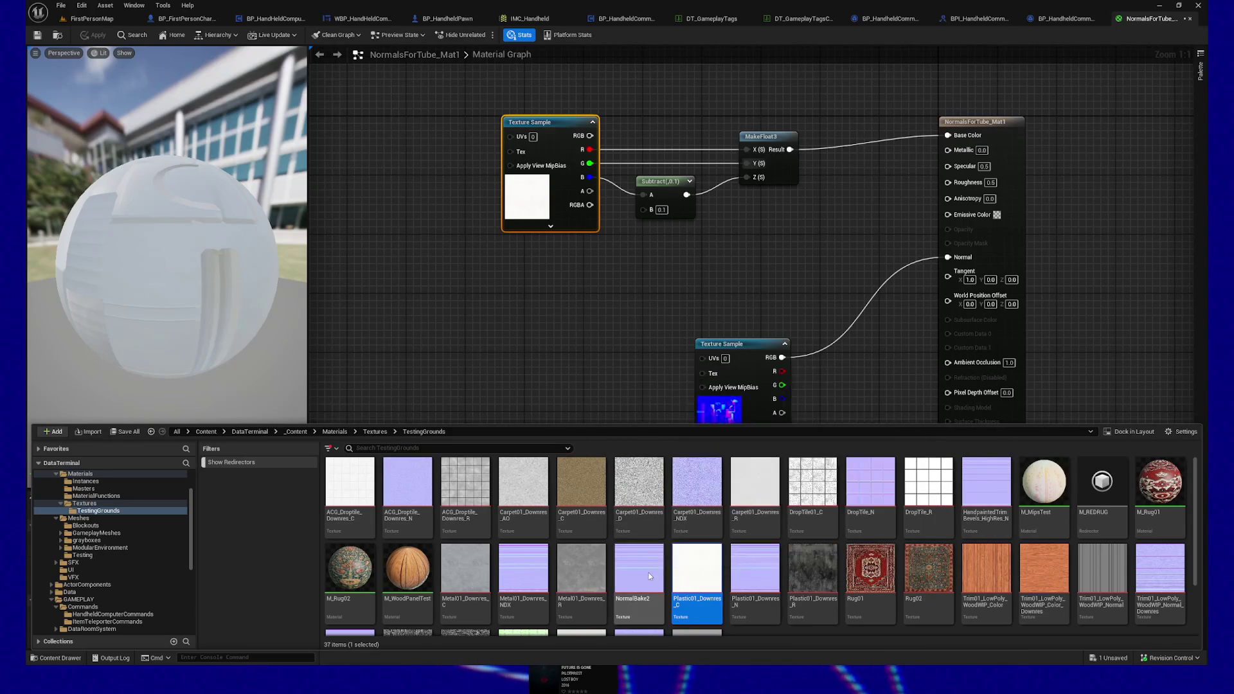
{"action": "left_click", "coordinate": [809, 572]}
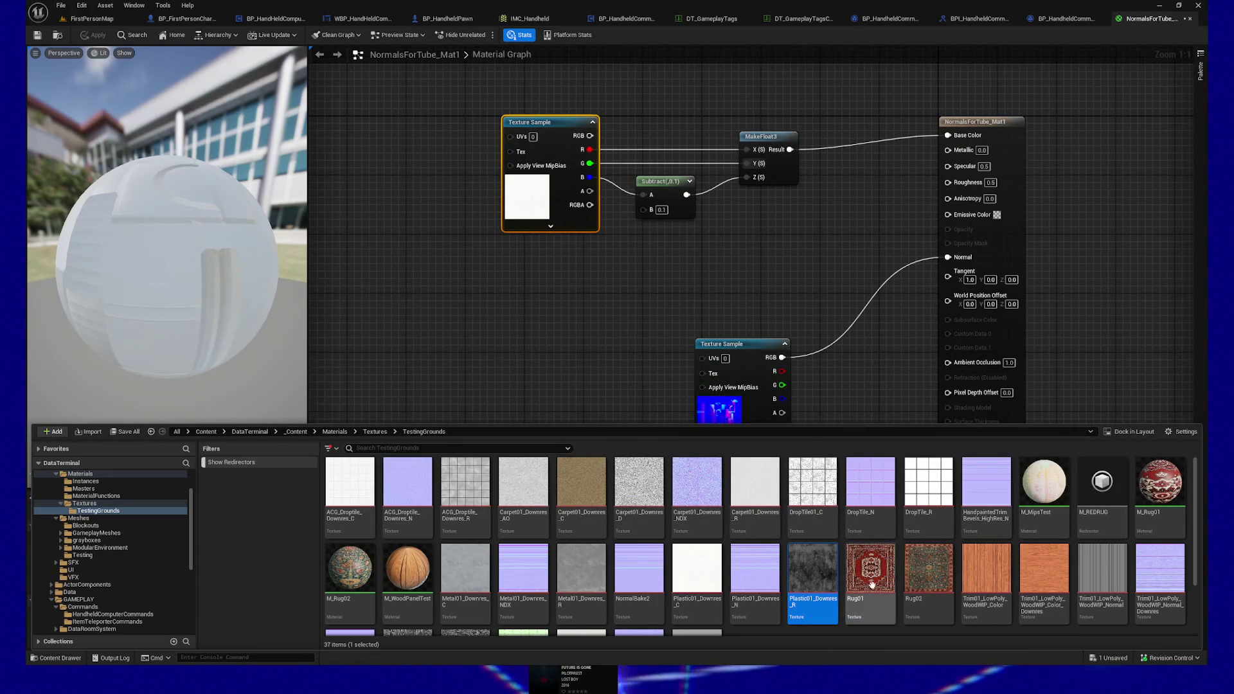
{"action": "left_click_drag", "start_coordinate": [817, 566], "coordinate": [515, 330]}
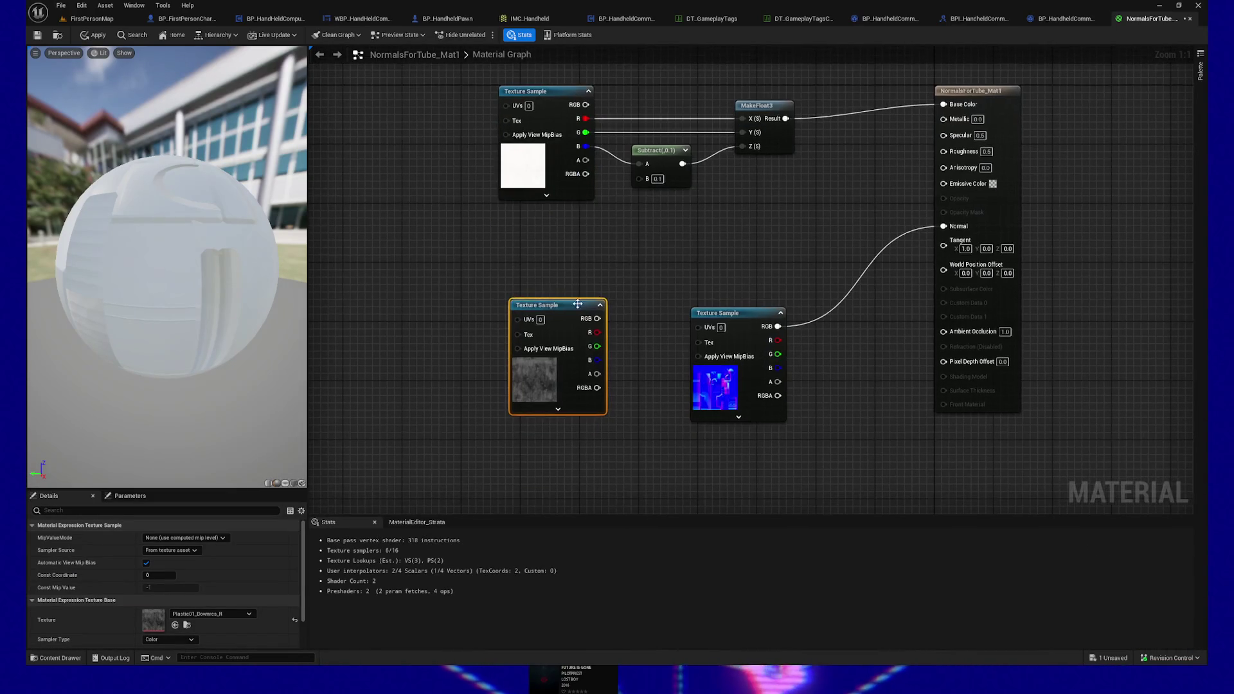
{"action": "mouse_move", "coordinate": [563, 271]}
{"action": "left_mouse_down"}
{"action": "mouse_move", "coordinate": [562, 219]}
{"action": "mouse_move", "coordinate": [592, 235]}
{"action": "left_mouse_up"}
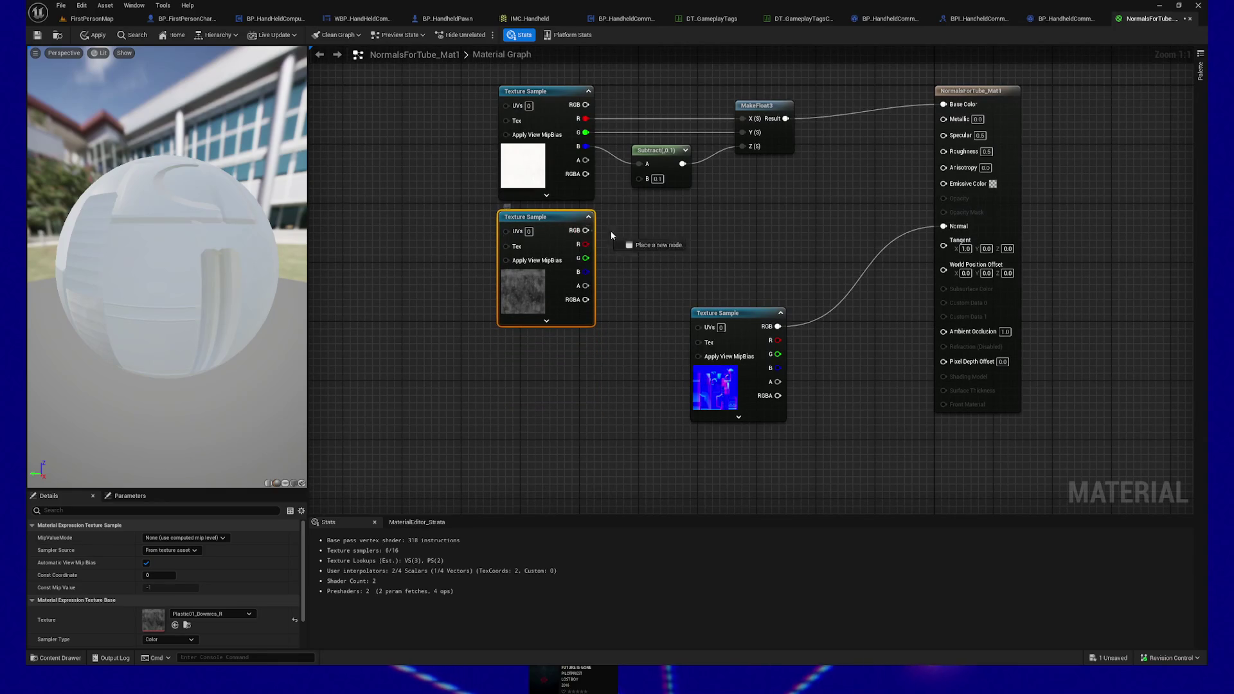
{"action": "left_click_drag", "start_coordinate": [789, 232], "coordinate": [943, 150]}
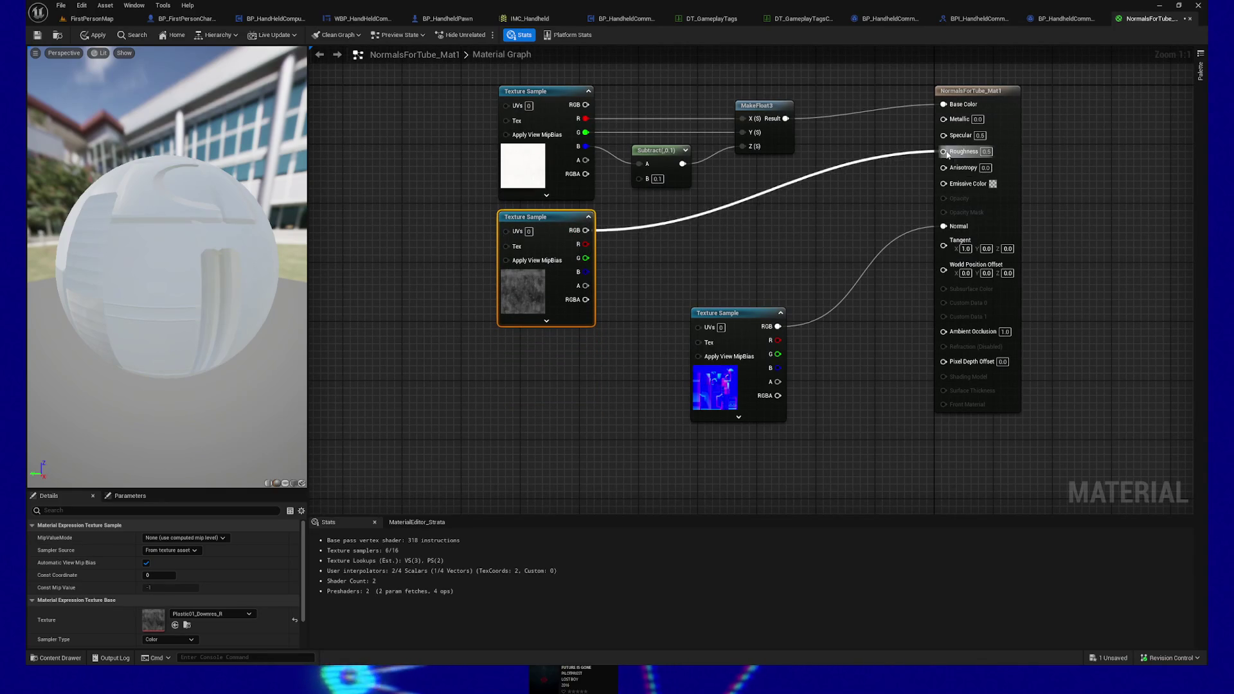
{"action": "left_click", "coordinate": [96, 35]}
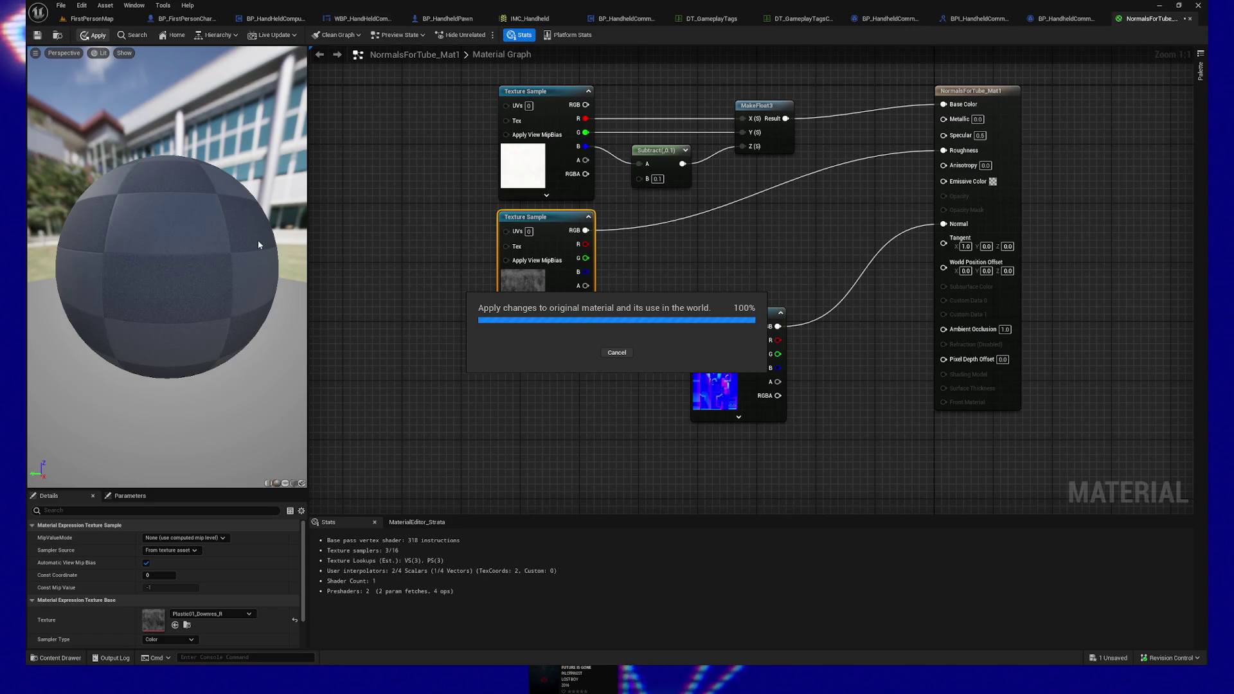
Step: Return to FirstPersonMap and right-click the floor to start playing from that spot
{"action": "left_click", "coordinate": [92, 18]}
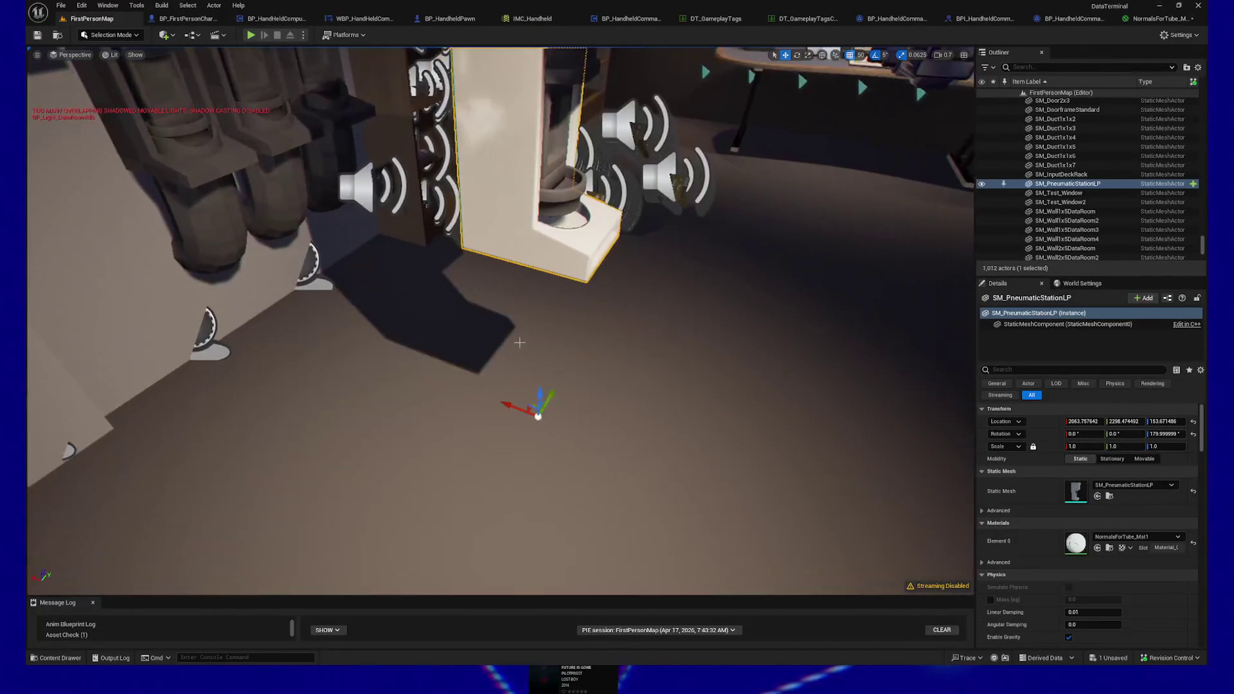
{"action": "right_click", "coordinate": [588, 544]}
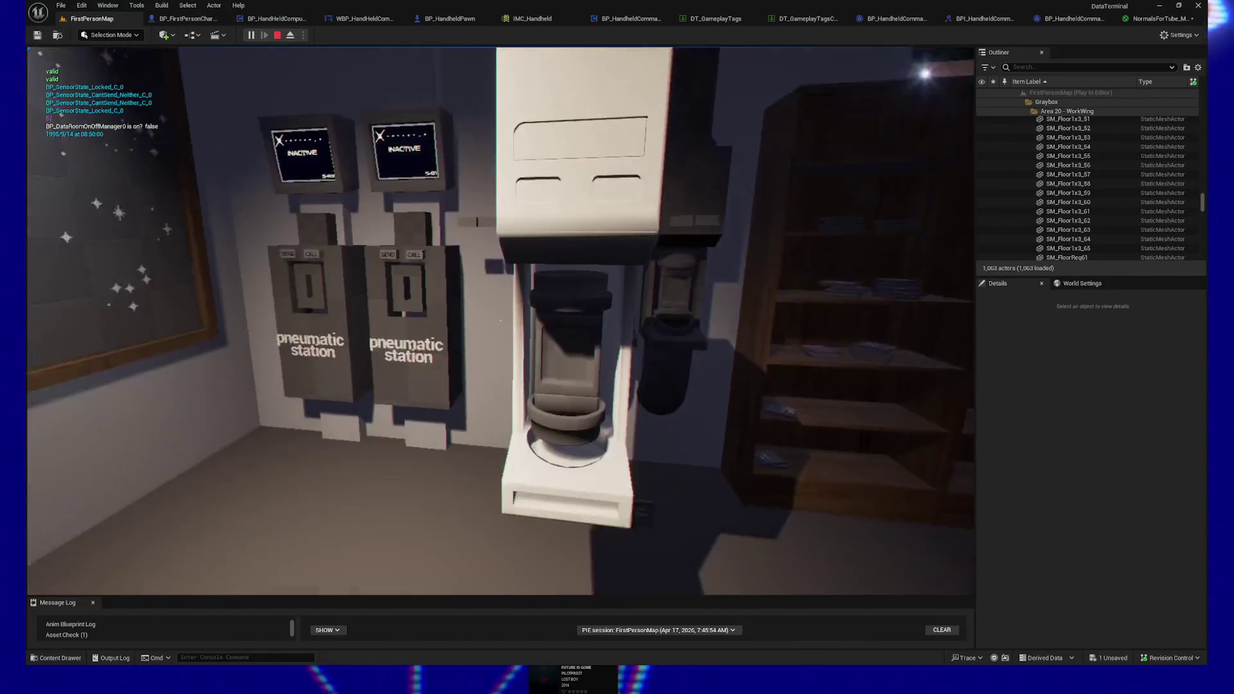
Step: Quit the current play session and turn the view toward the desk and computer
{"action": "key", "text": "Escape"}
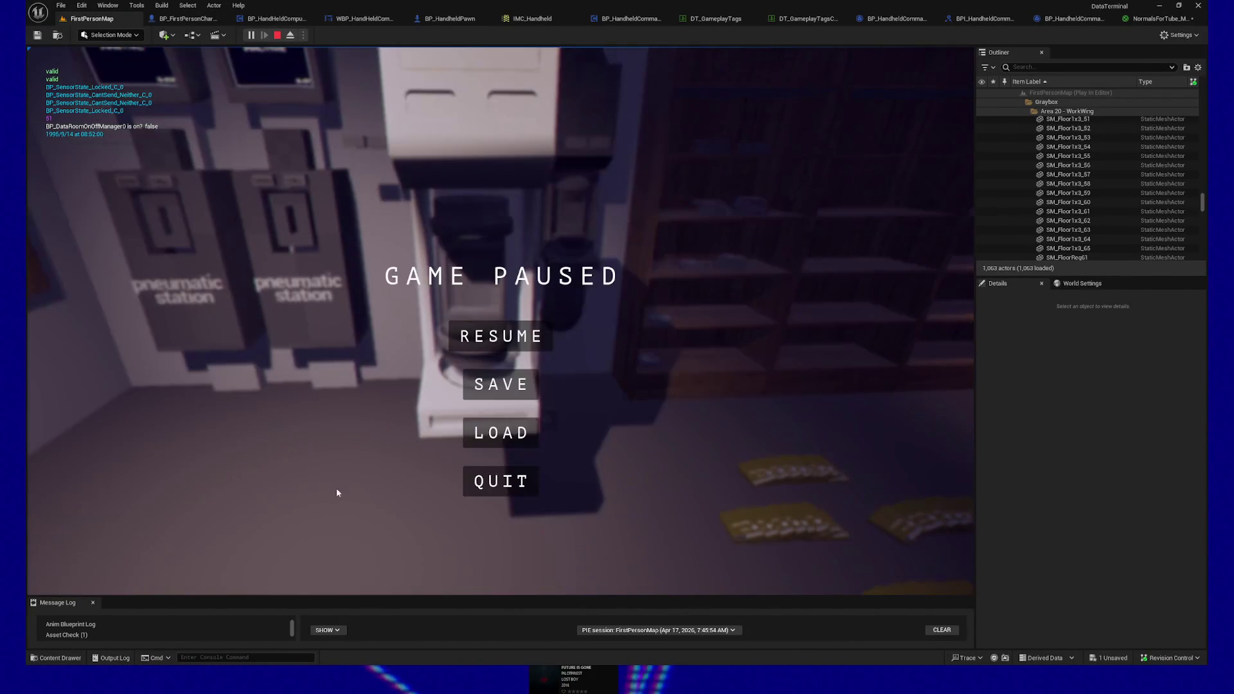
{"action": "left_click", "coordinate": [509, 483]}
{"action": "left_click_drag", "start_coordinate": [331, 377], "coordinate": [306, 232]}
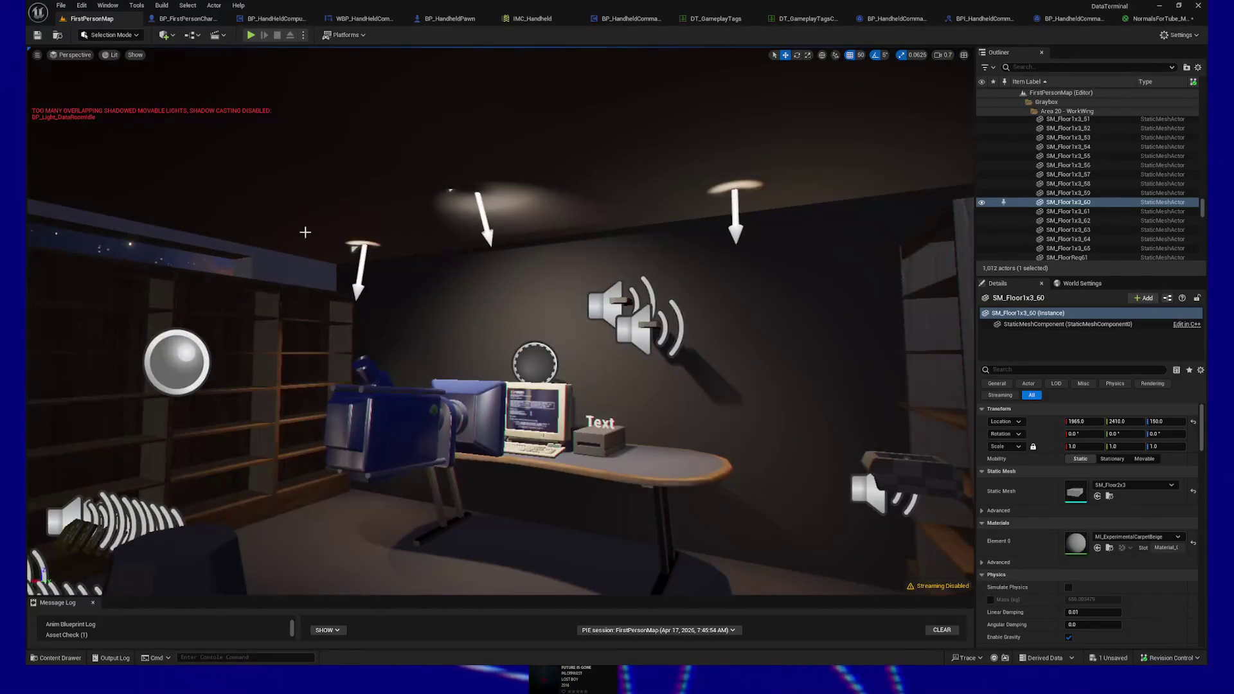
Step: Run a second play session with Alt+P, quit it, and open BP_HandheldCommand_Leave
{"action": "key", "text": "alt+p"}
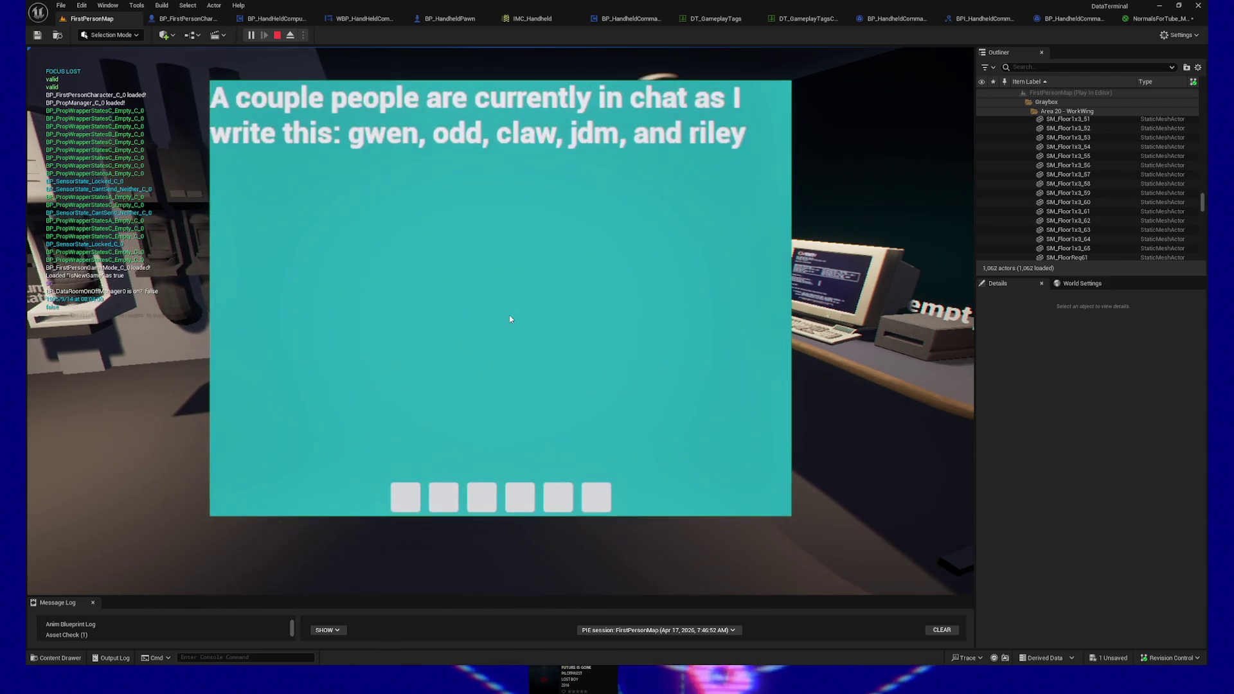
{"action": "left_click", "coordinate": [510, 317]}
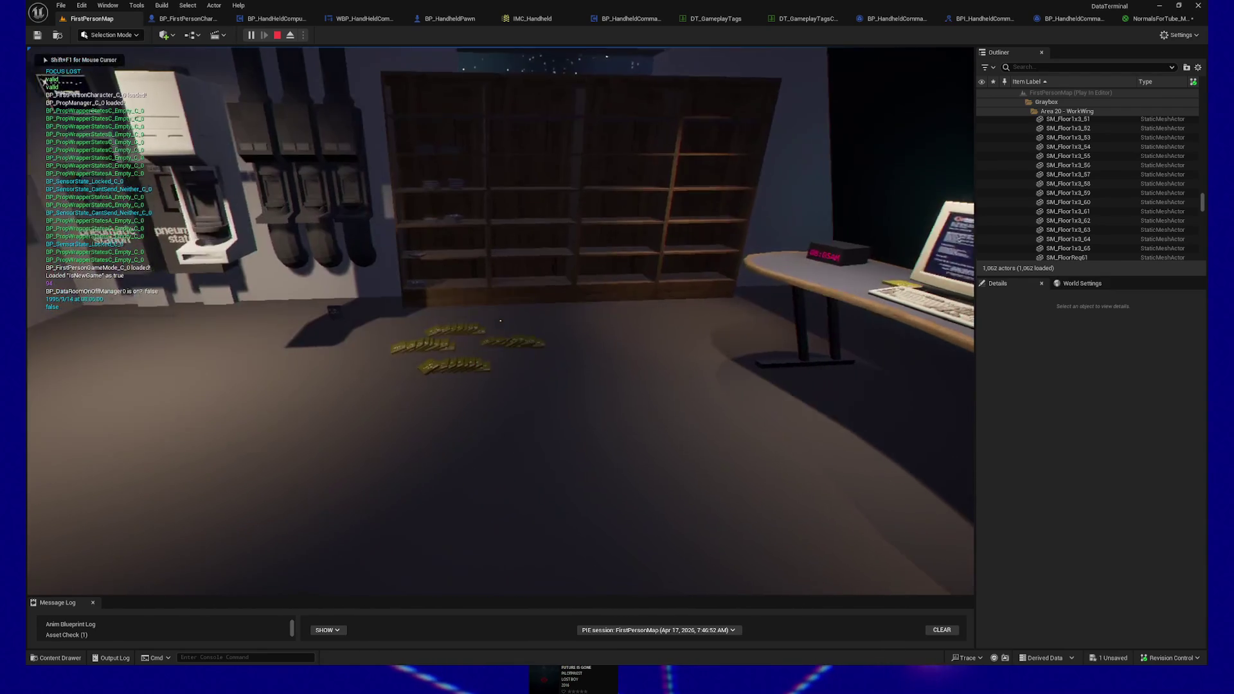
{"action": "key", "text": "Escape"}
{"action": "left_click", "coordinate": [499, 479]}
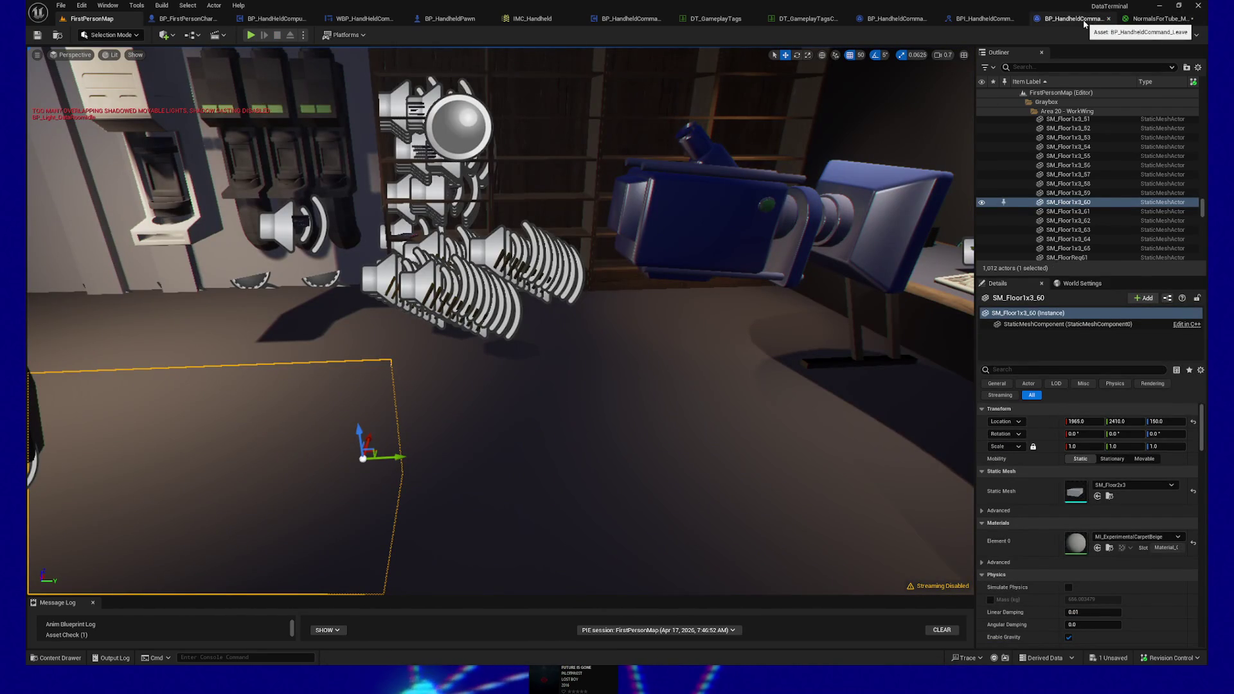
{"action": "left_click", "coordinate": [1082, 24]}
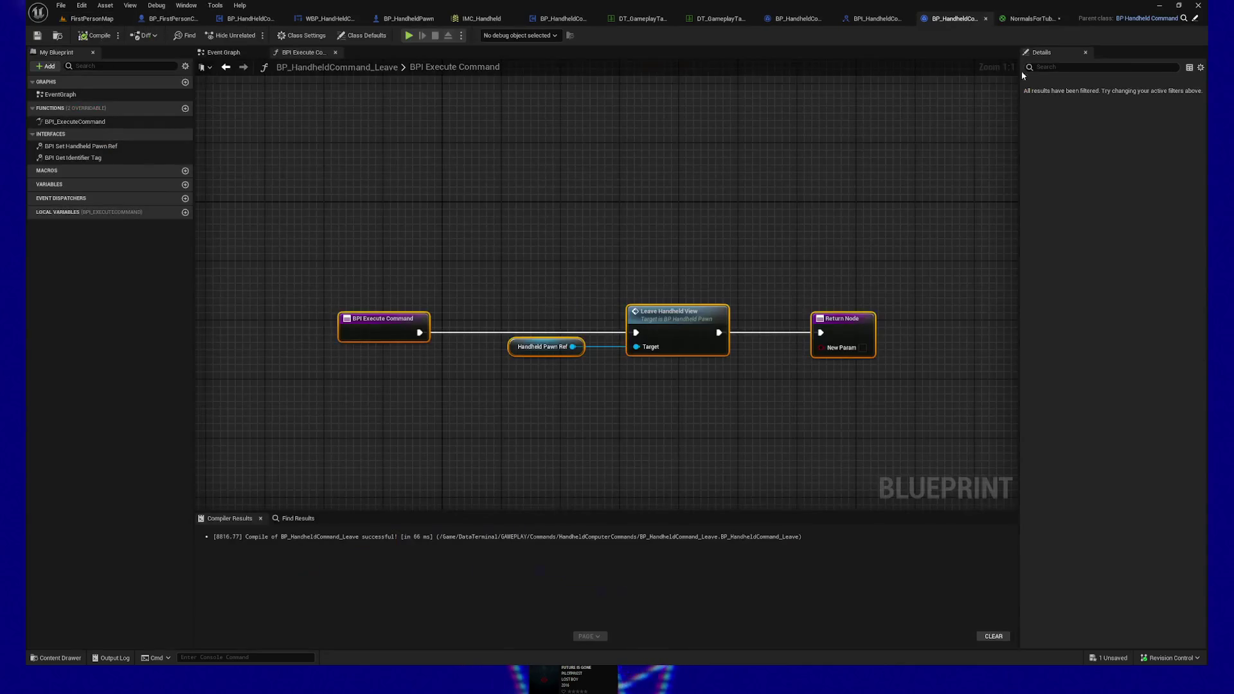
Step: Add a Print String node after Leave Handheld View with the message 'WE ARE LEAVING'
{"action": "left_click_drag", "start_coordinate": [782, 218], "coordinate": [622, 190]}
{"action": "left_click_drag", "start_coordinate": [654, 290], "coordinate": [964, 288]}
{"action": "left_click", "coordinate": [714, 242]}
{"action": "left_click_drag", "start_coordinate": [563, 301], "coordinate": [640, 368]}
{"action": "type", "text": "print"}
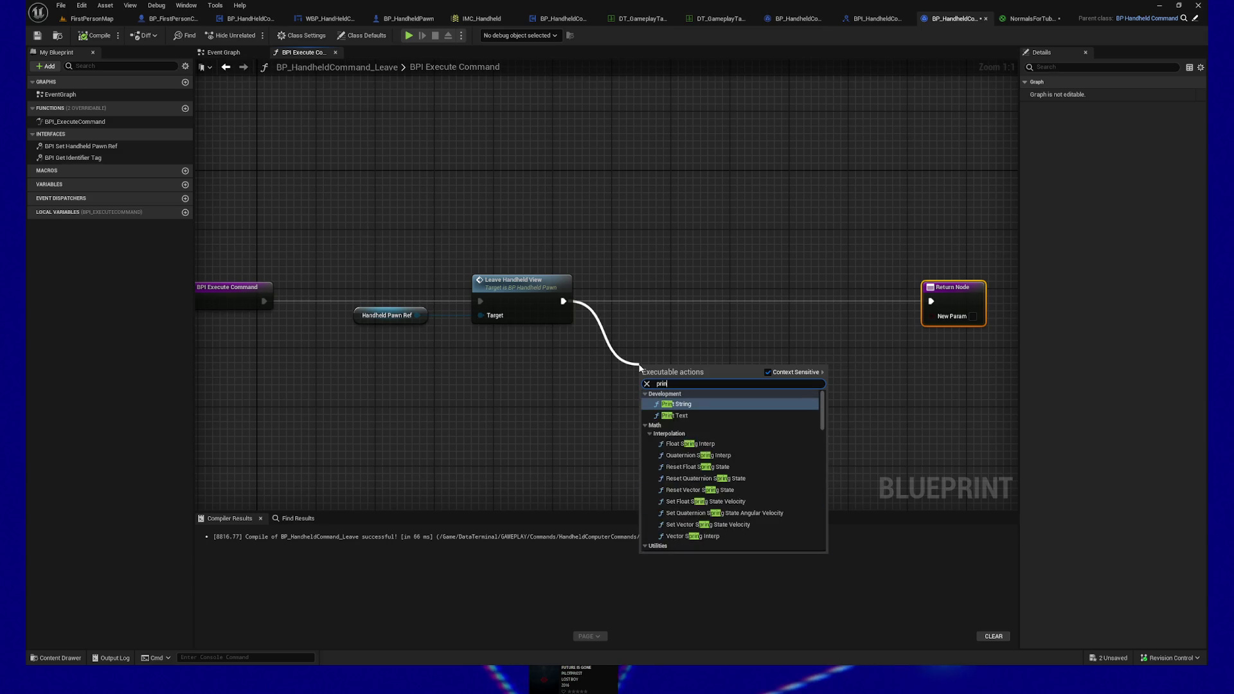
{"action": "left_click", "coordinate": [675, 404]}
{"action": "type", "text": "WE ARE"}
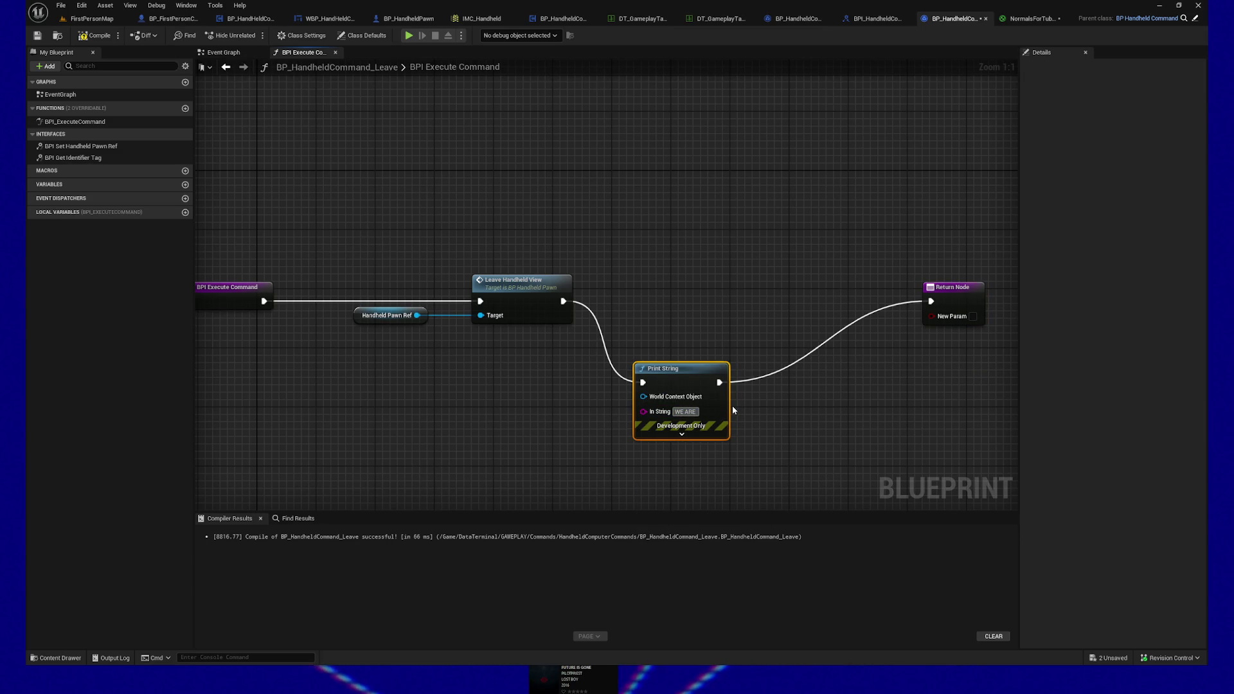
{"action": "type", "text": "LEAVING"}
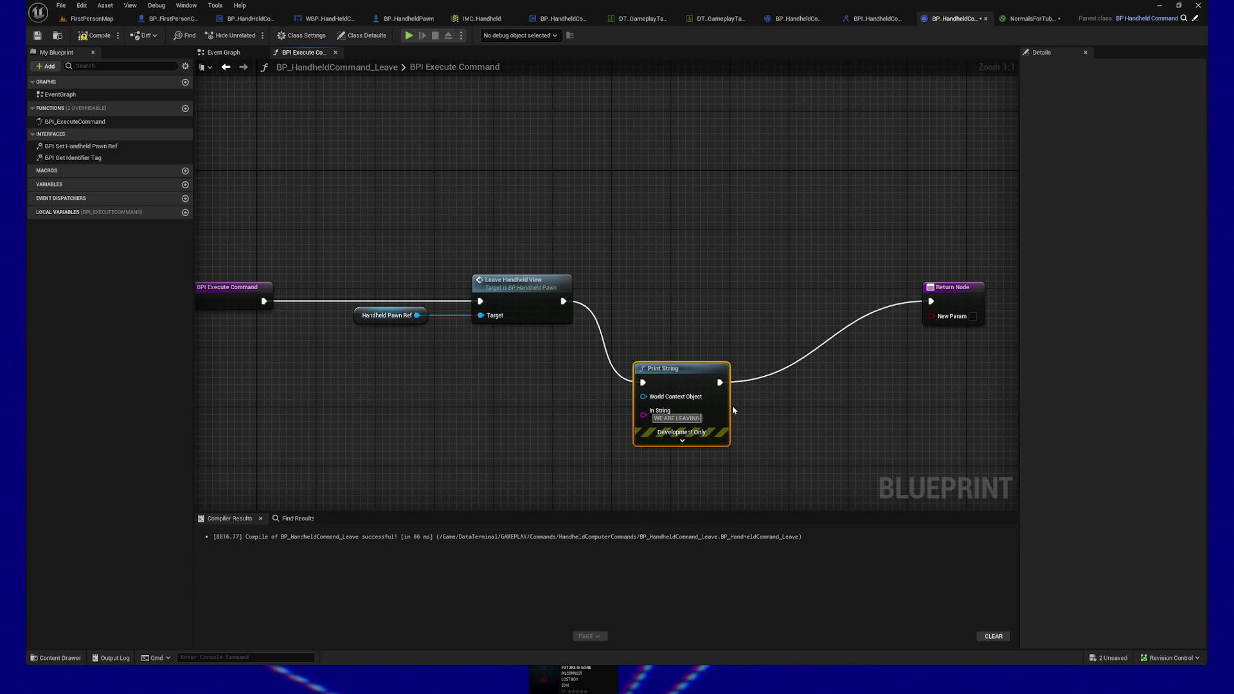
Step: Set the Print String text colour to red, compile, and launch a standalone preview
{"action": "left_click_drag", "start_coordinate": [725, 400], "coordinate": [770, 311]}
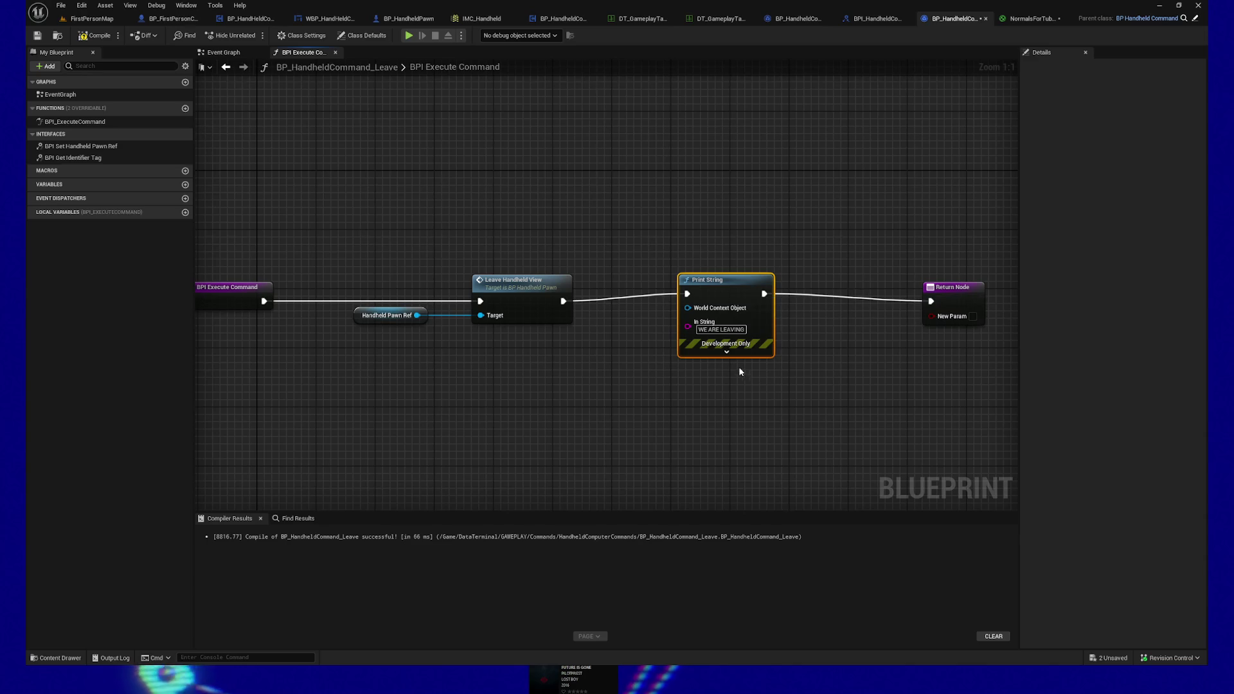
{"action": "left_click", "coordinate": [729, 353]}
{"action": "left_click", "coordinate": [725, 376]}
{"action": "left_click", "coordinate": [794, 462]}
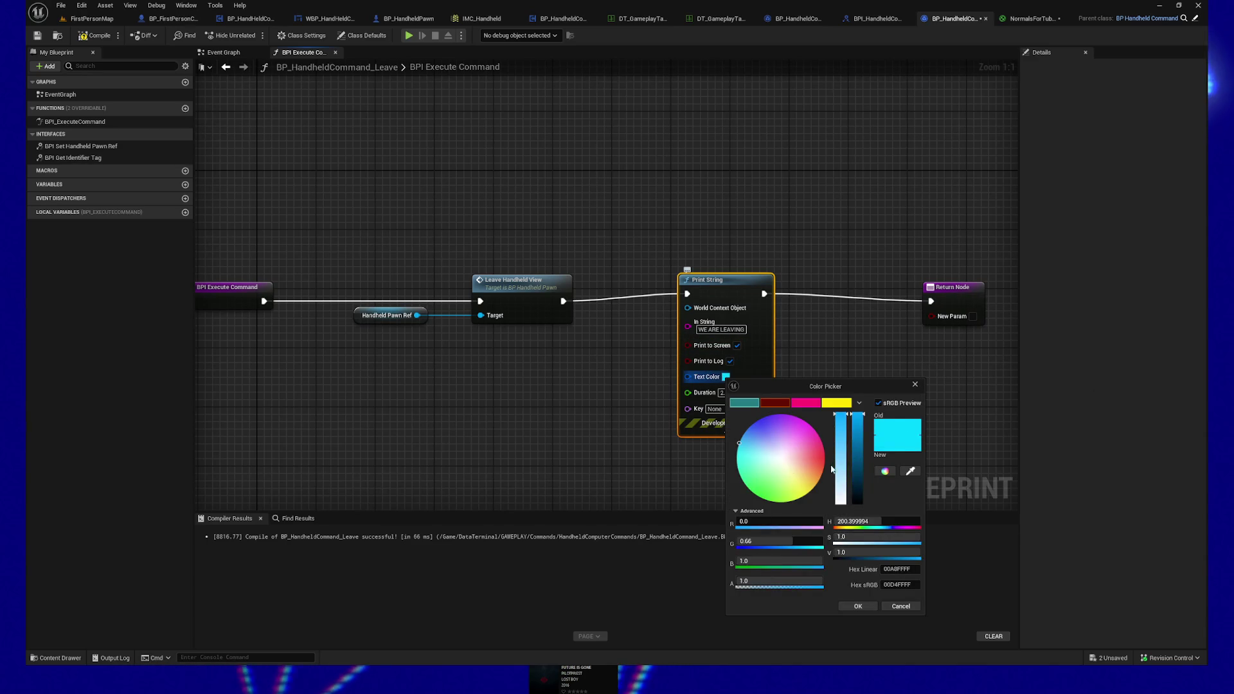
{"action": "left_click", "coordinate": [822, 468]}
{"action": "left_click", "coordinate": [858, 606]}
{"action": "left_click", "coordinate": [95, 35]}
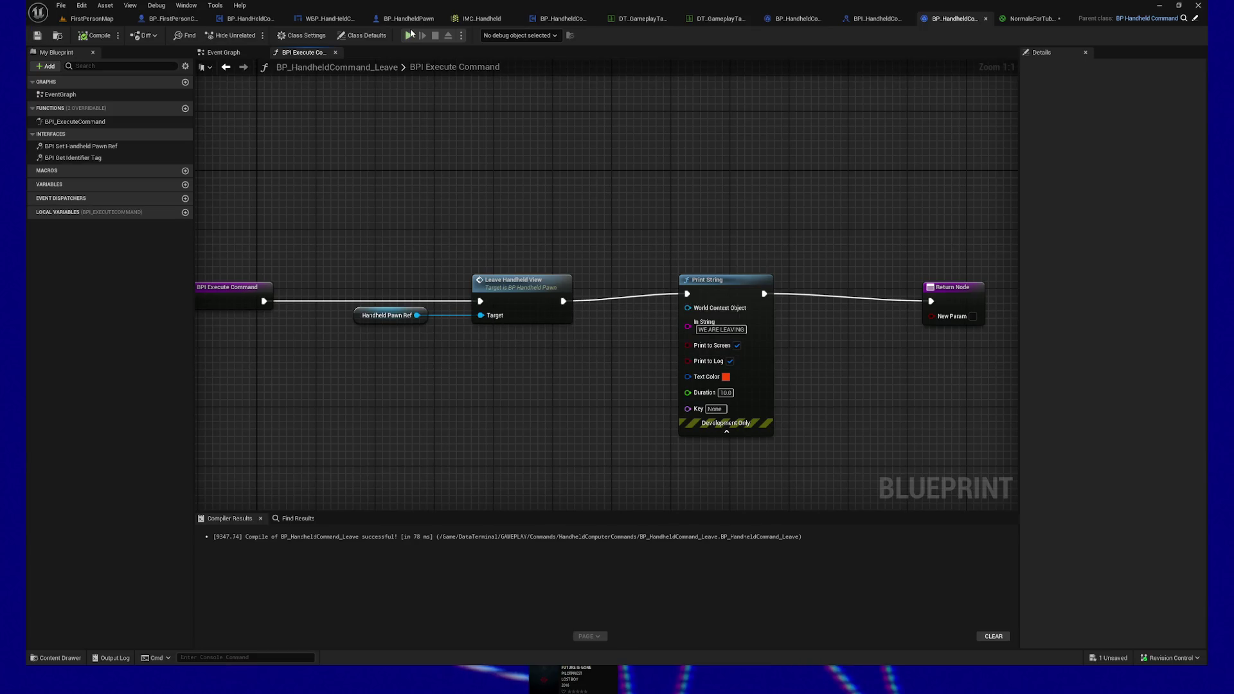
{"action": "key", "text": "alt+p"}
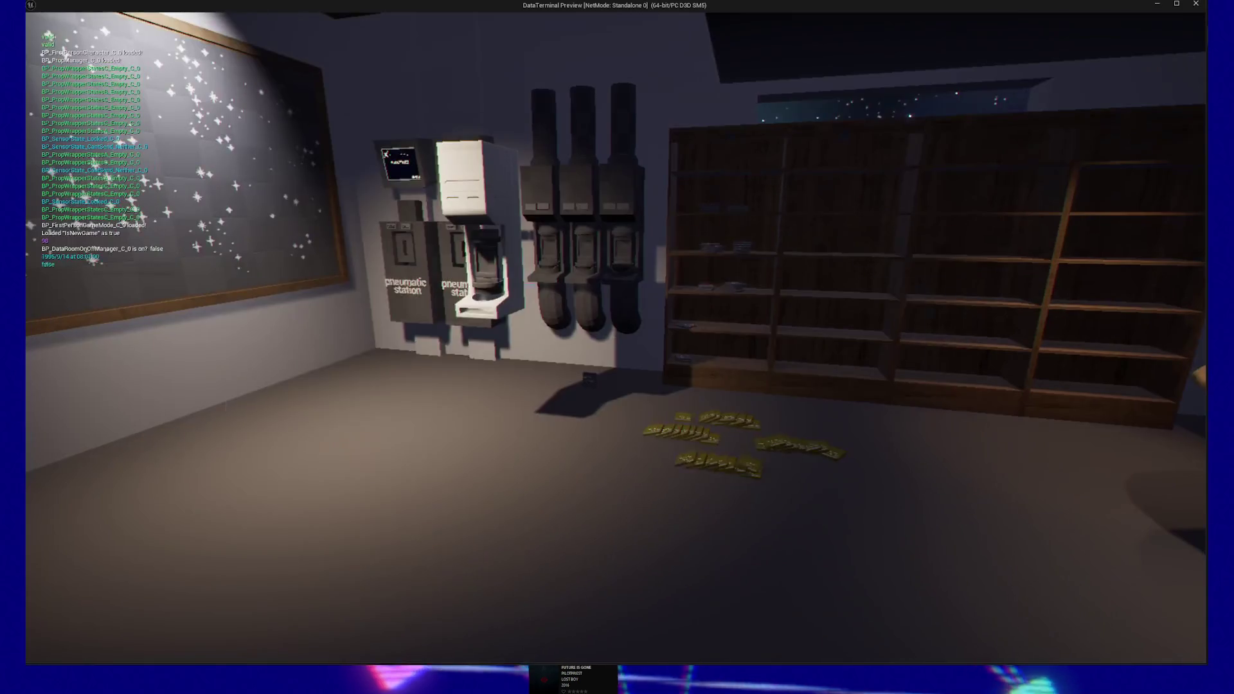
Step: Exit and reopen the terminal panel in-game to trigger the WE ARE LEAVING message
{"action": "key", "text": "Escape"}
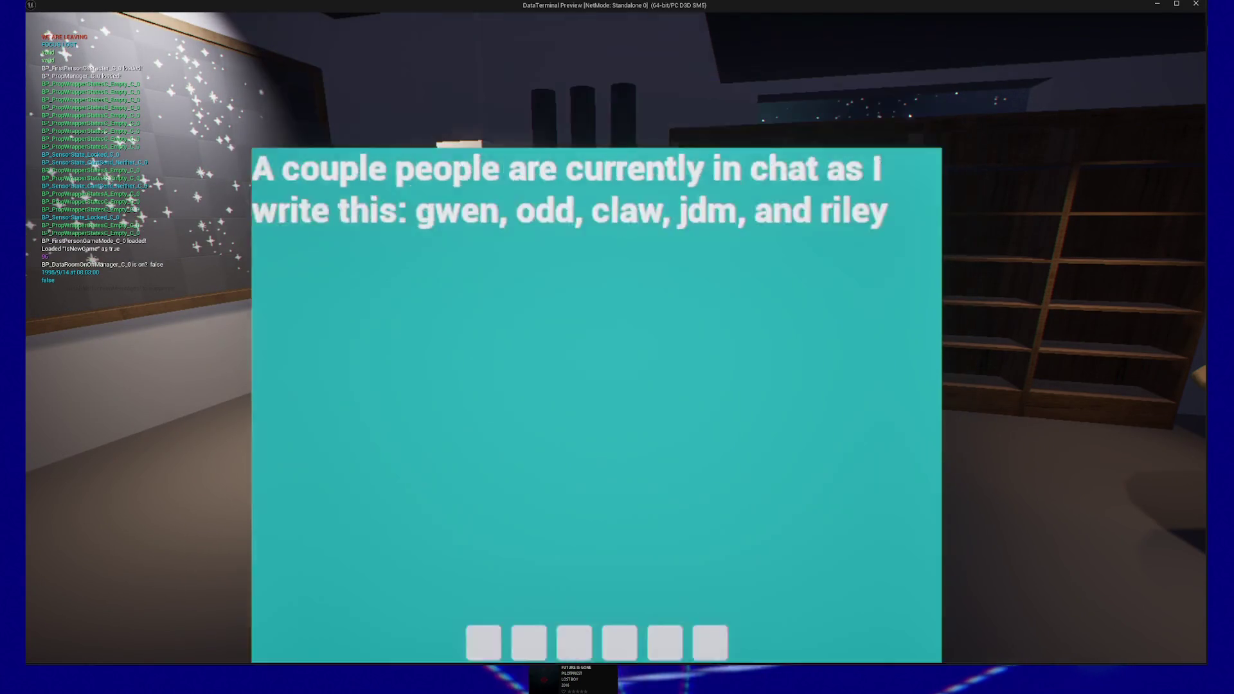
{"action": "key", "text": "e"}
{"action": "key", "text": "Escape"}
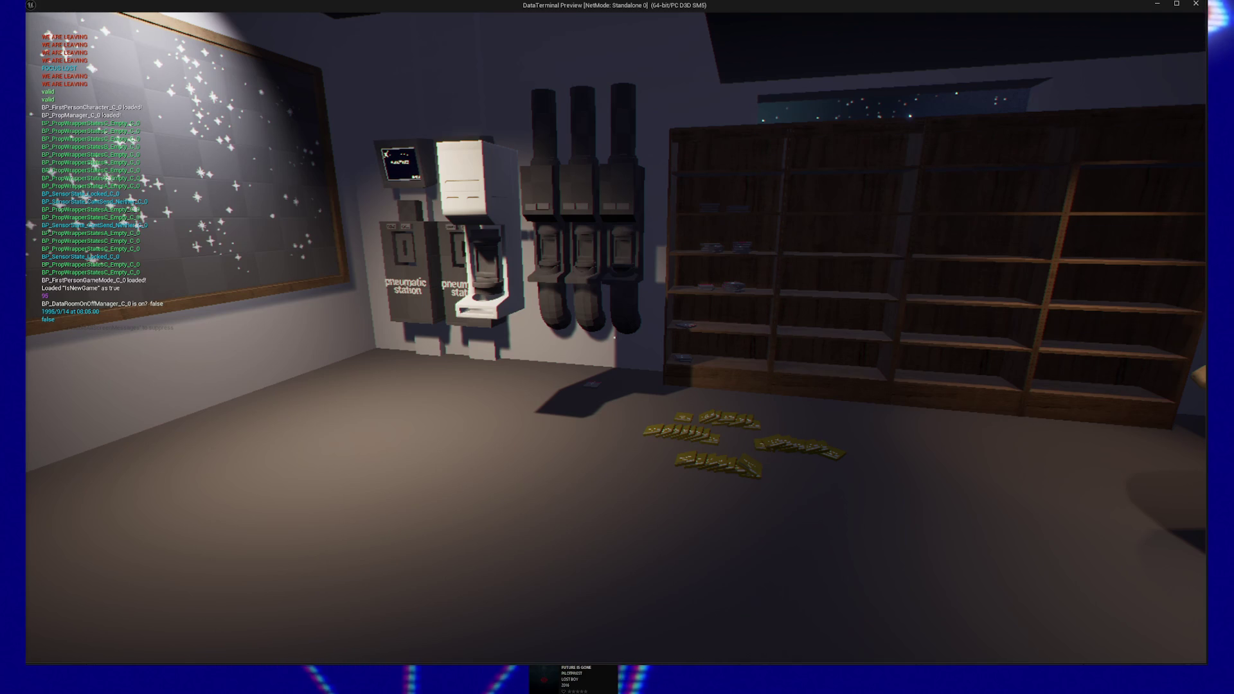
{"action": "key", "text": "alt+Tab"}
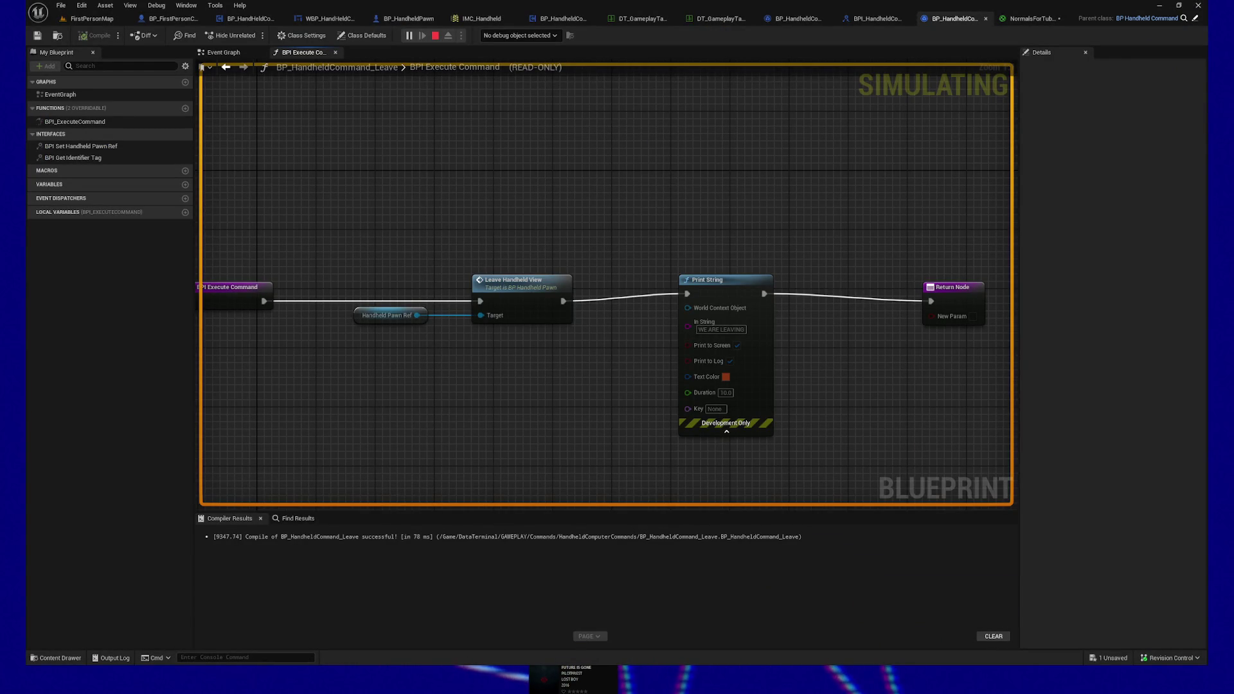
{"action": "key", "text": "alt+Tab"}
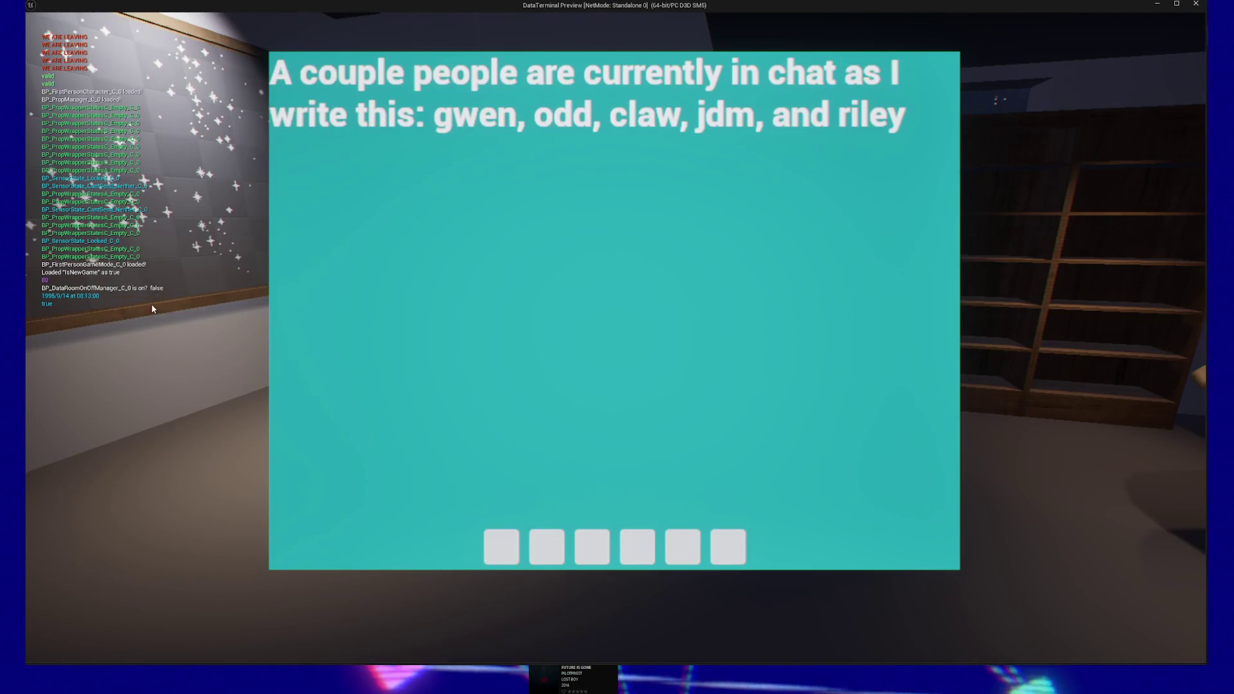
Step: Toggle the terminal panel a few more times, then pause and quit the test session
{"action": "left_click", "coordinate": [615, 342]}
{"action": "left_click", "coordinate": [615, 342]}
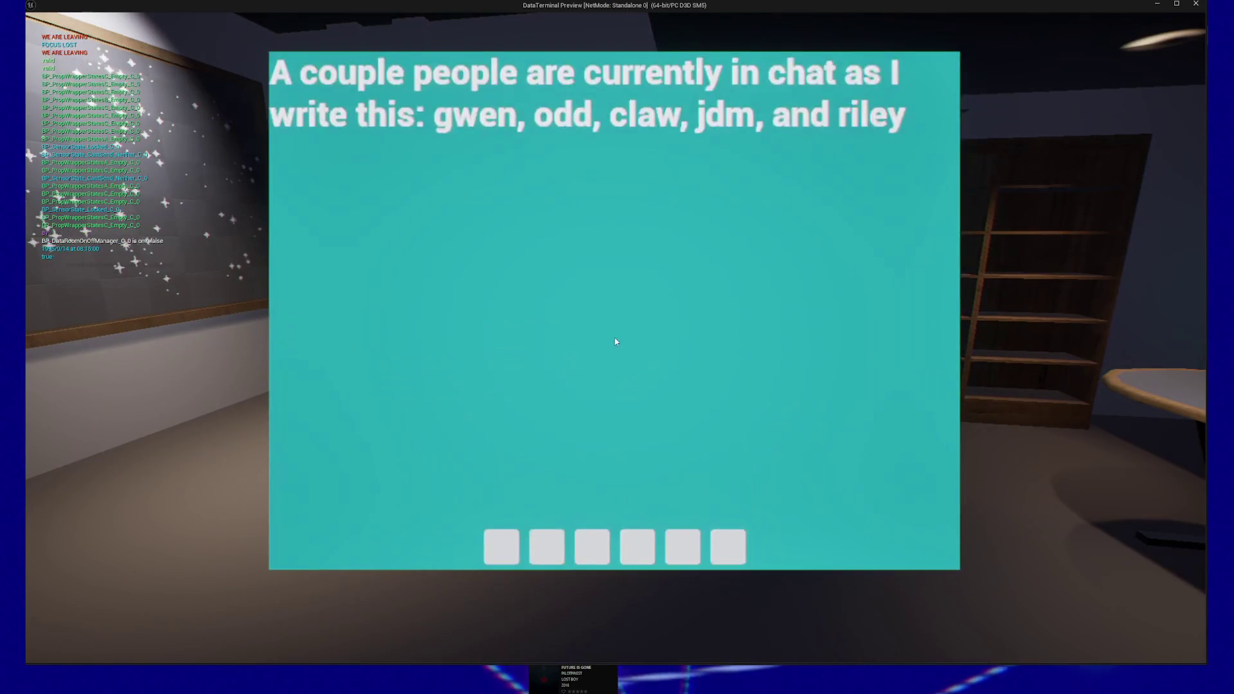
{"action": "left_click", "coordinate": [615, 342]}
{"action": "left_click", "coordinate": [615, 342]}
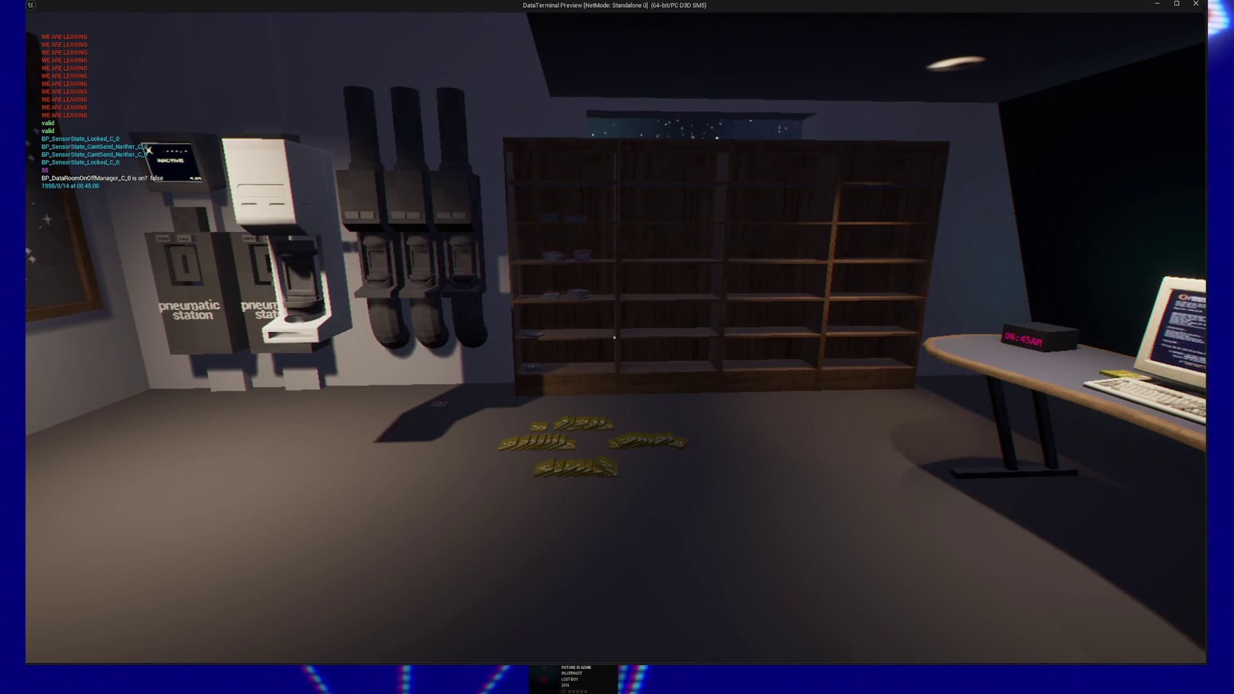
{"action": "key", "text": "Escape"}
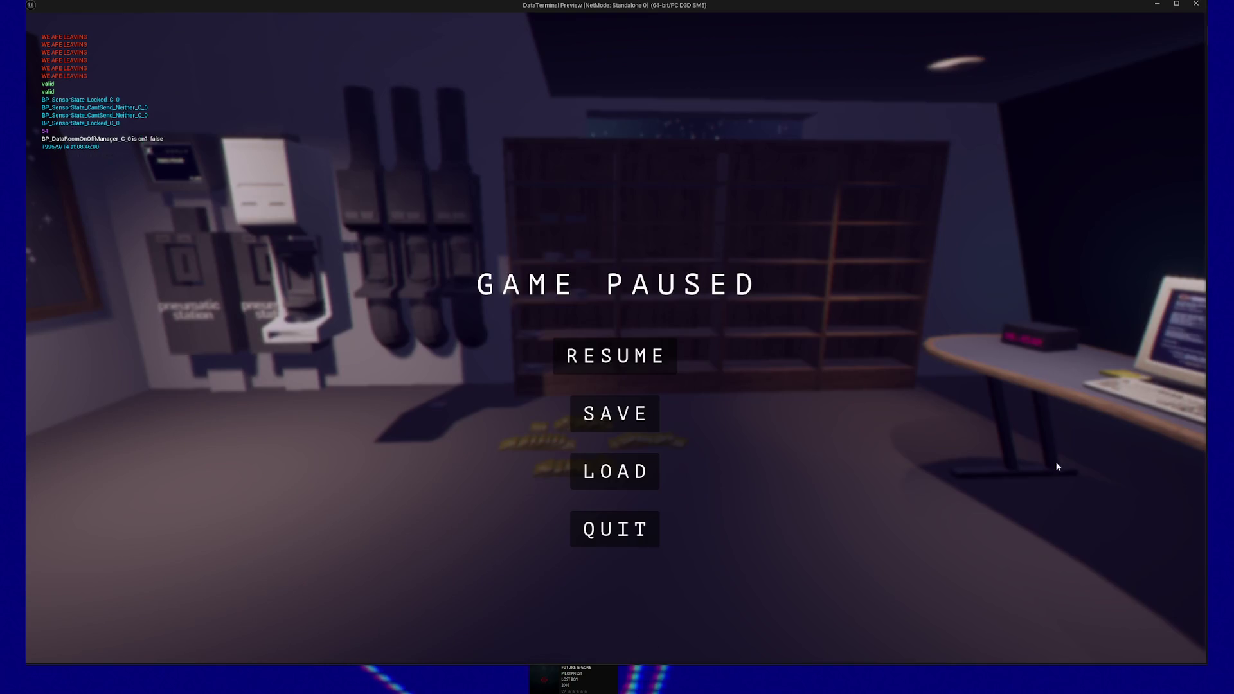
{"action": "left_click", "coordinate": [577, 537]}
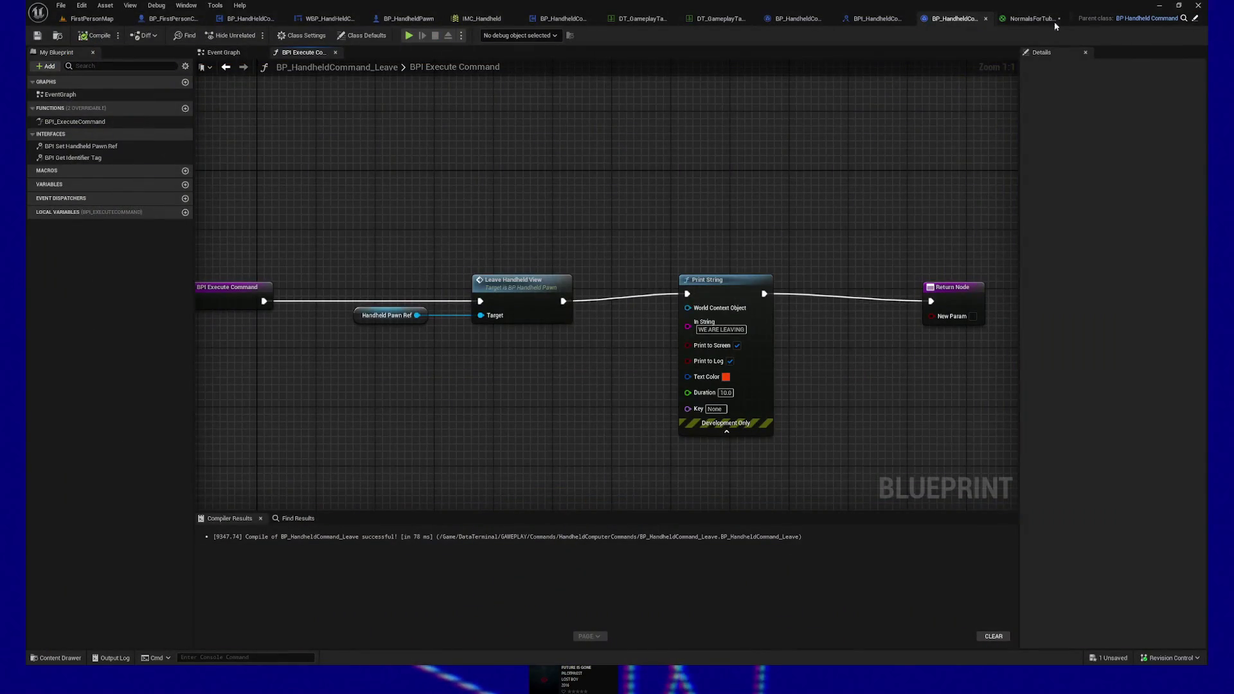
Step: Set the tube material's Subtract B value to 0.5, apply it, and check the level
{"action": "left_click", "coordinate": [1031, 18]}
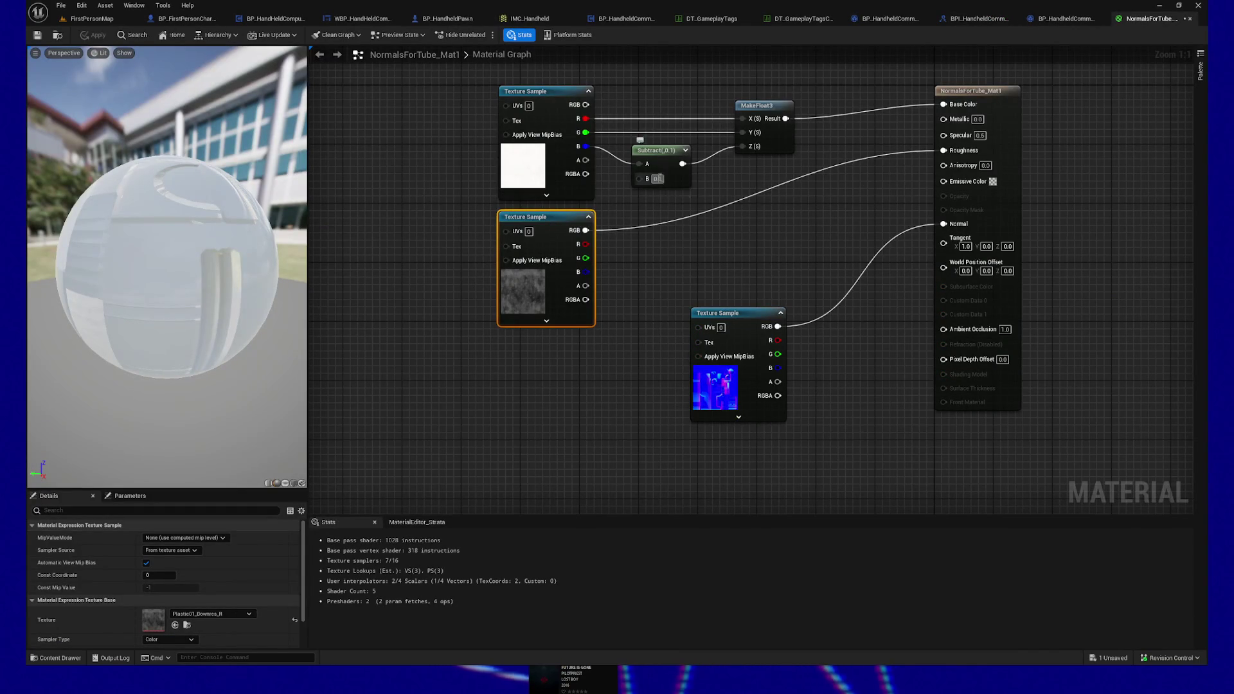
{"action": "type", "text": "0.5"}
{"action": "left_click", "coordinate": [533, 409]}
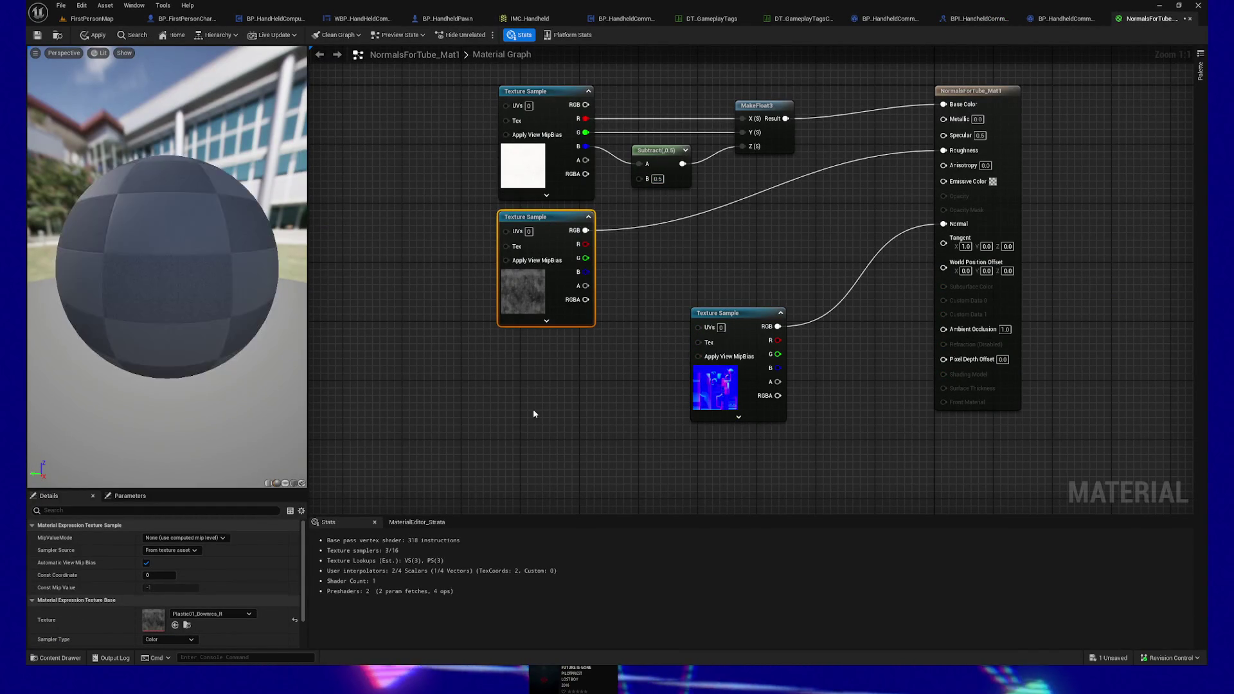
{"action": "left_click", "coordinate": [94, 34]}
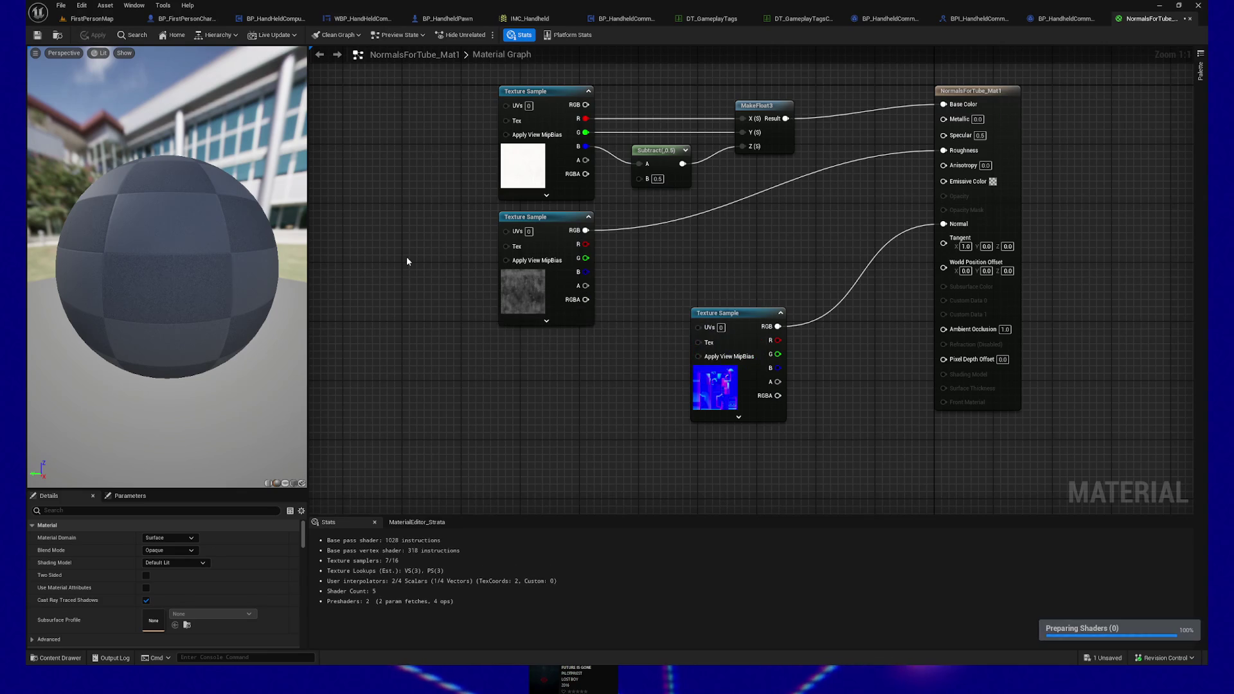
{"action": "left_click", "coordinate": [90, 18]}
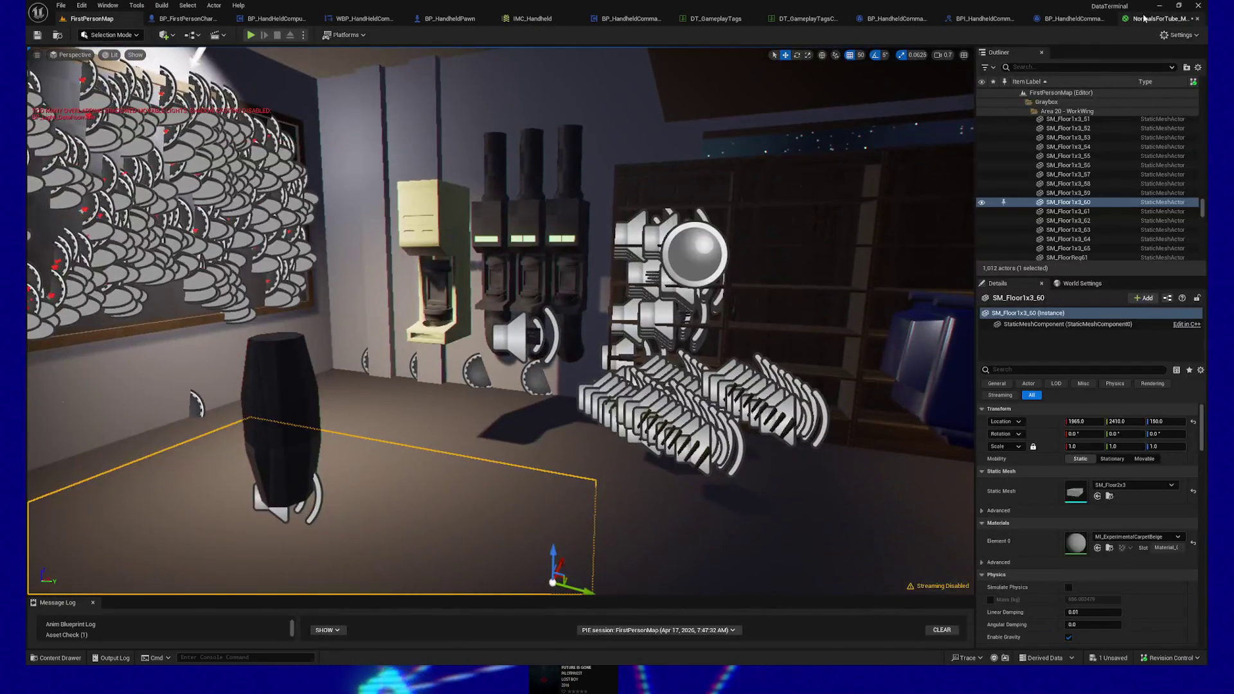
Step: Change the Subtract B value to 0.3, apply it, and return to FirstPersonMap
{"action": "left_click", "coordinate": [1145, 18]}
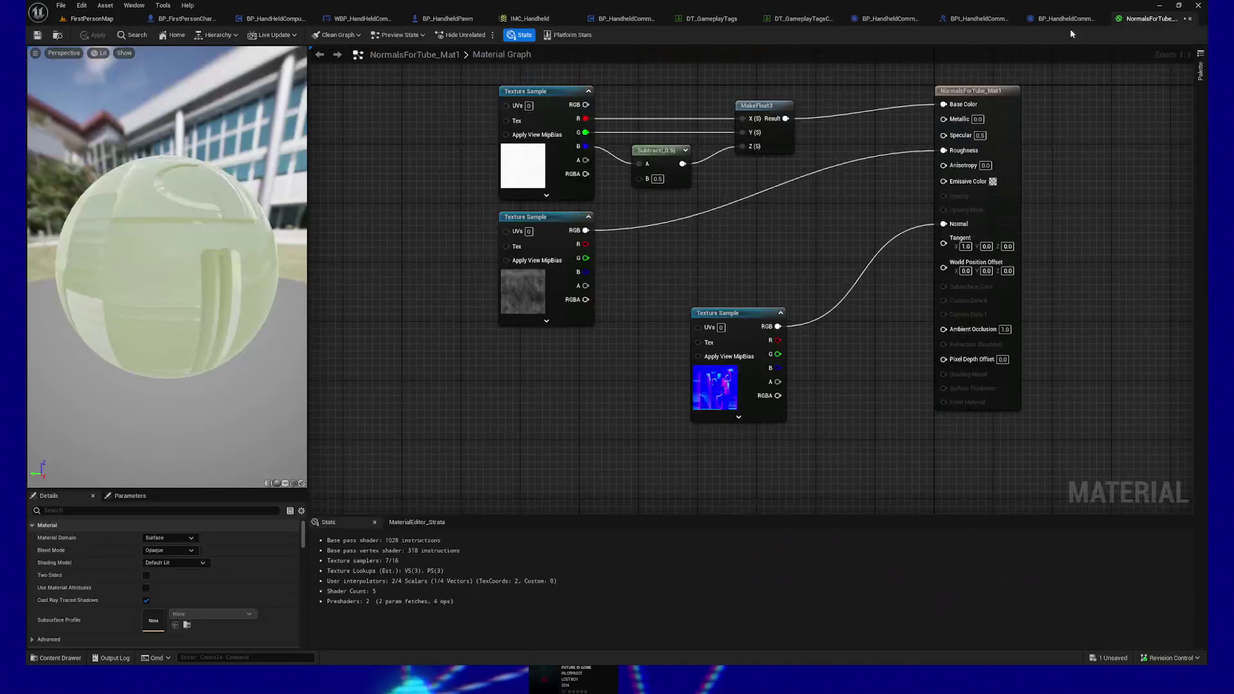
{"action": "left_click", "coordinate": [658, 179]}
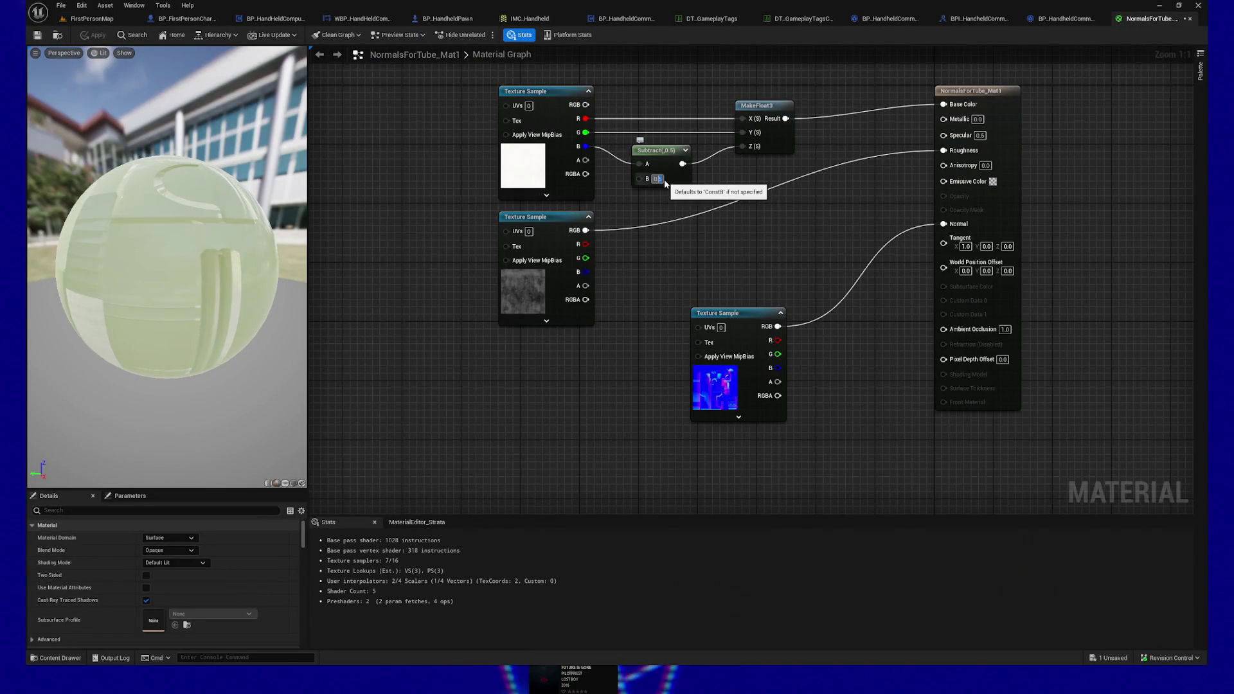
{"action": "type", "text": "0.3"}
{"action": "key", "text": "Return"}
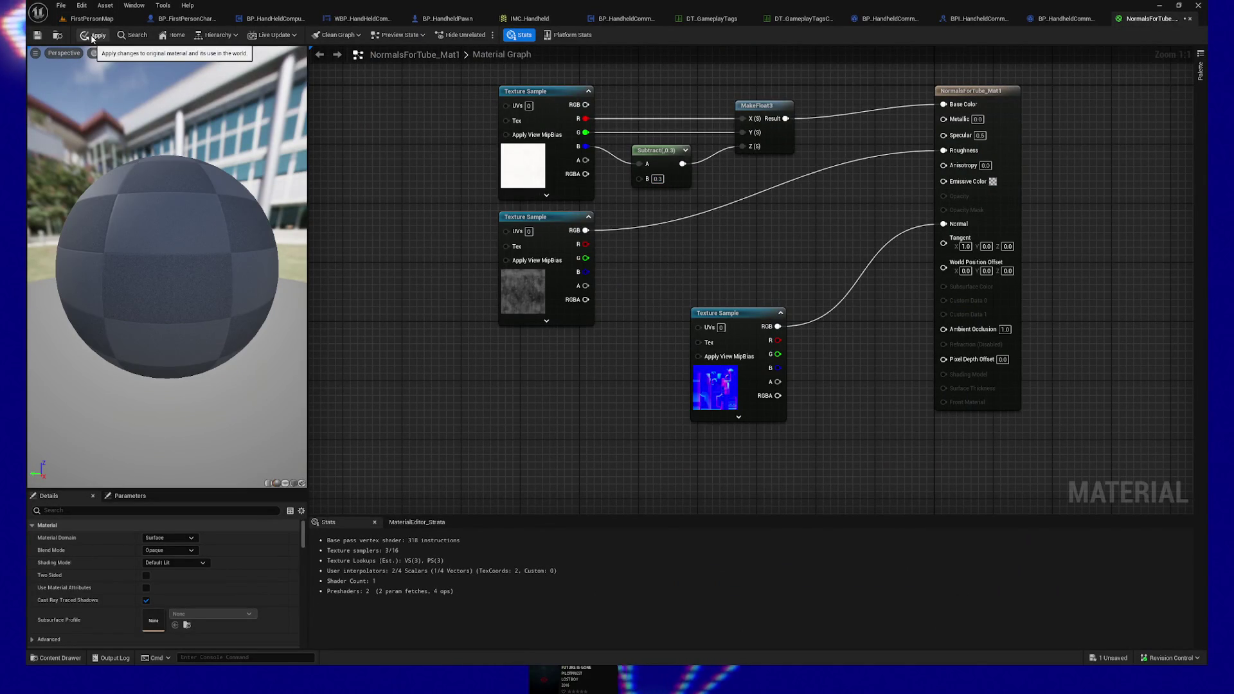
{"action": "left_click", "coordinate": [93, 35]}
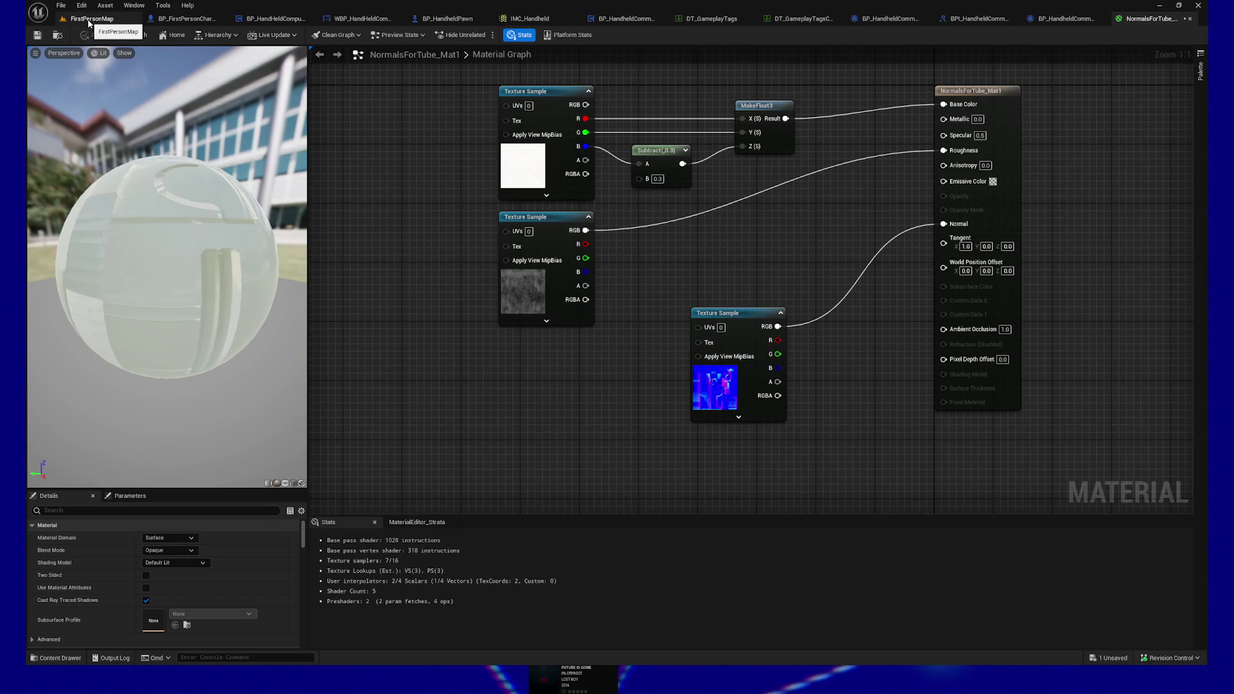
{"action": "left_click", "coordinate": [88, 20]}
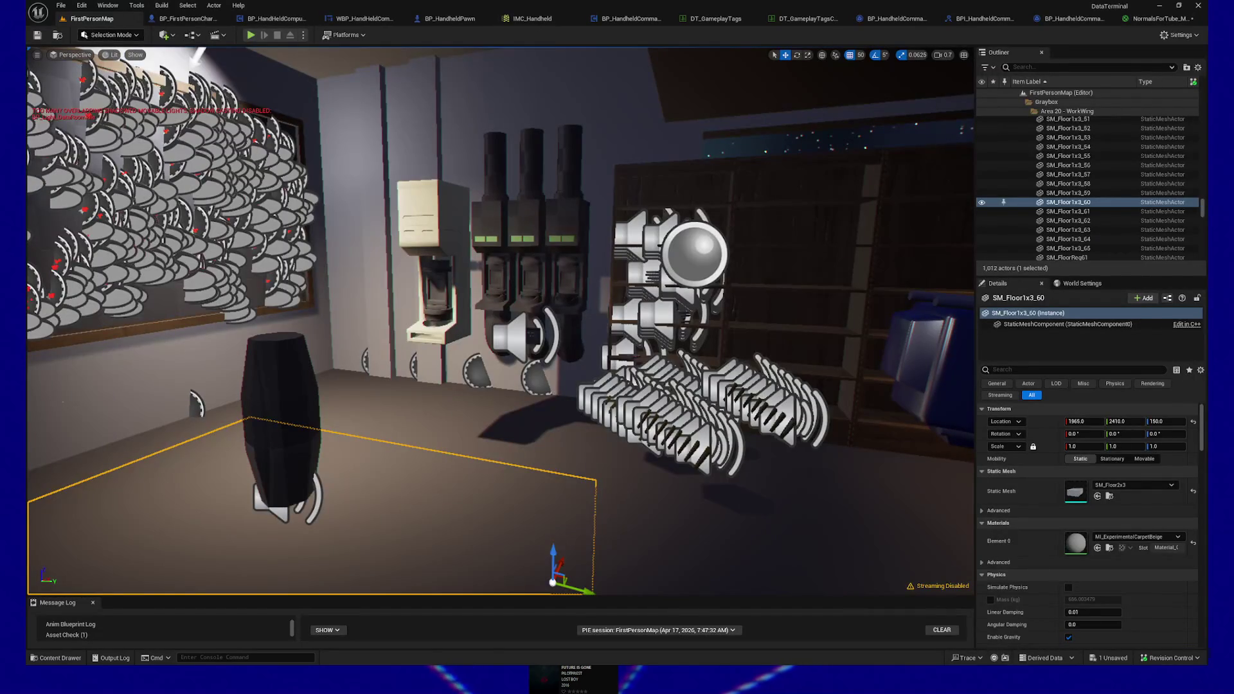
Step: Play-test the level to check the tube material, then pause and quit the session
{"action": "left_click", "coordinate": [252, 36]}
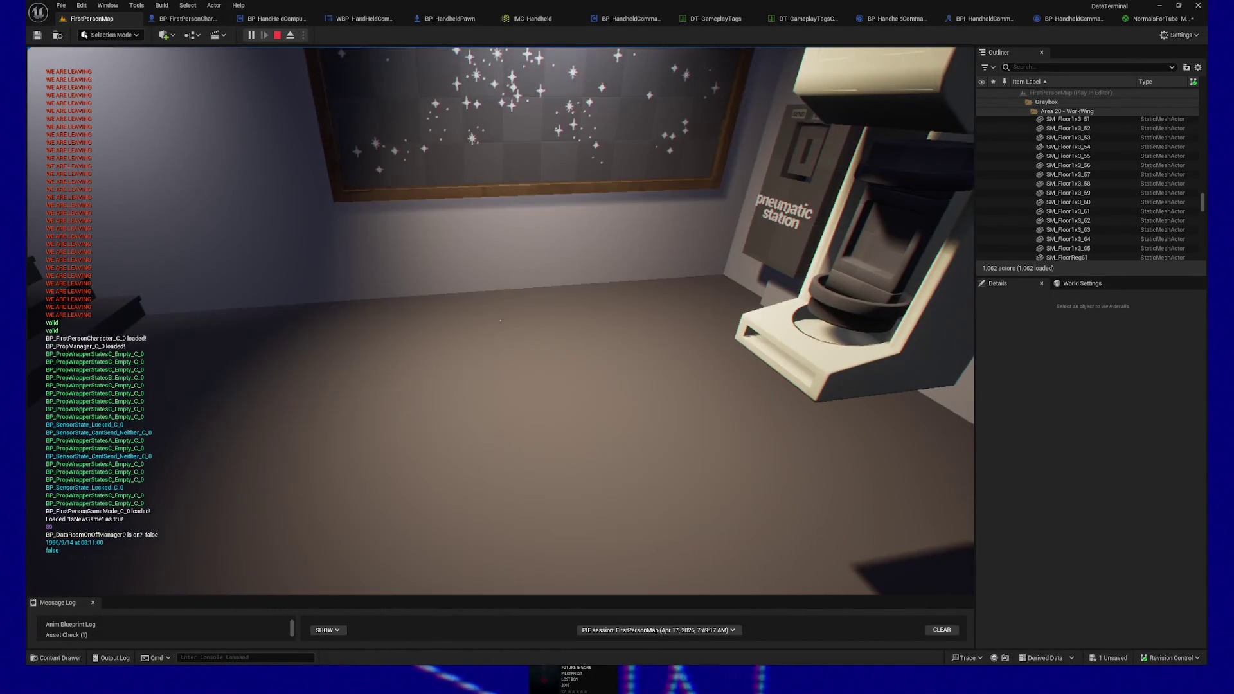
{"action": "left_click", "coordinate": [530, 321]}
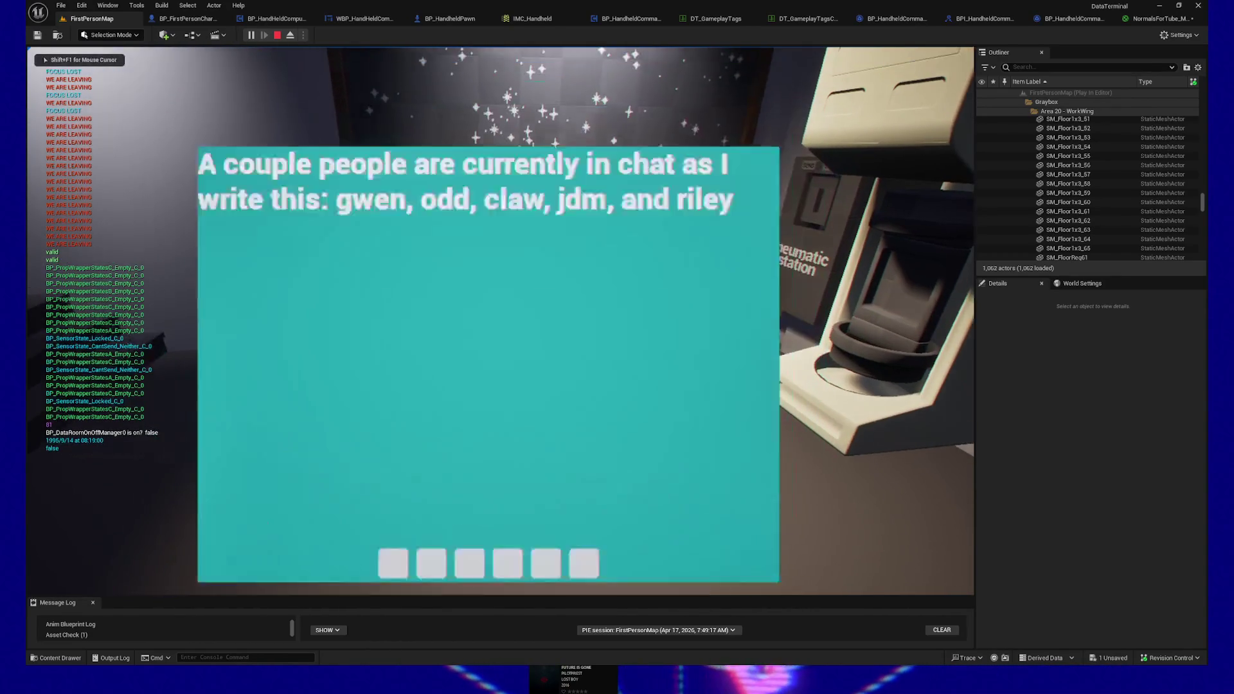
{"action": "key", "text": "Escape"}
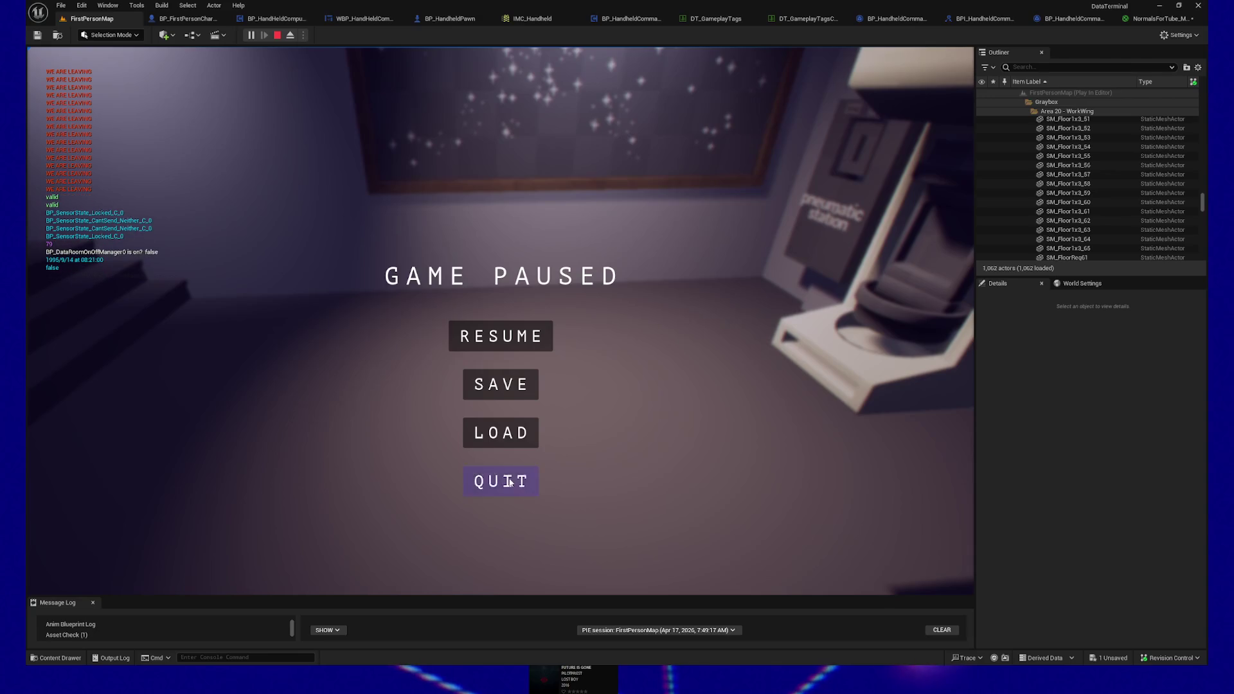
{"action": "left_click", "coordinate": [508, 480]}
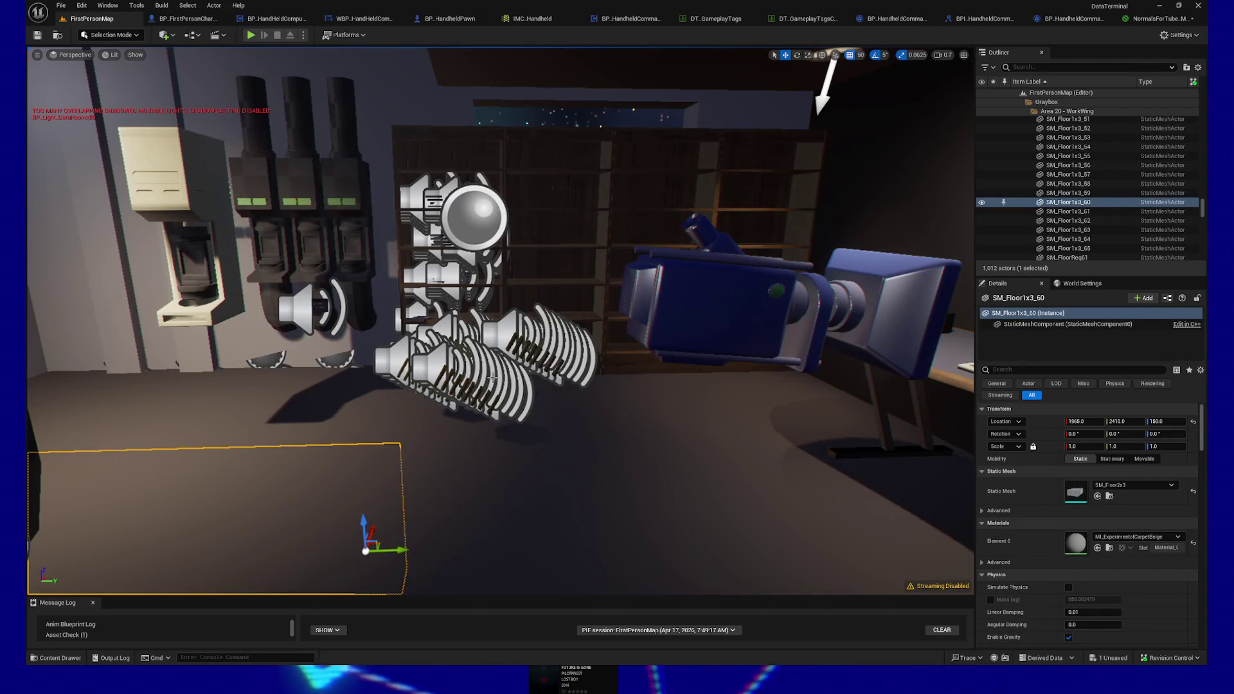
Step: Turn the viewport toward the left wall in game view, then reopen NormalsForTube_Mat1
{"action": "left_click_drag", "start_coordinate": [276, 368], "coordinate": [306, 383]}
{"action": "key", "text": "g"}
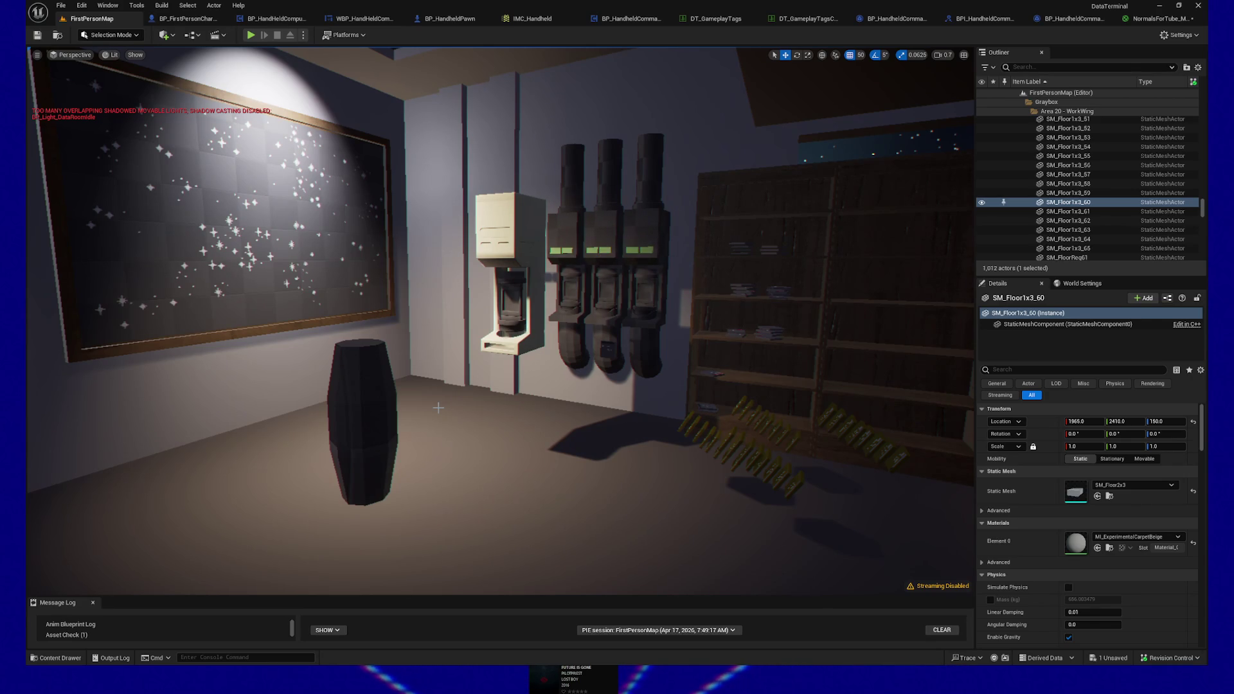
{"action": "left_click", "coordinate": [1152, 18]}
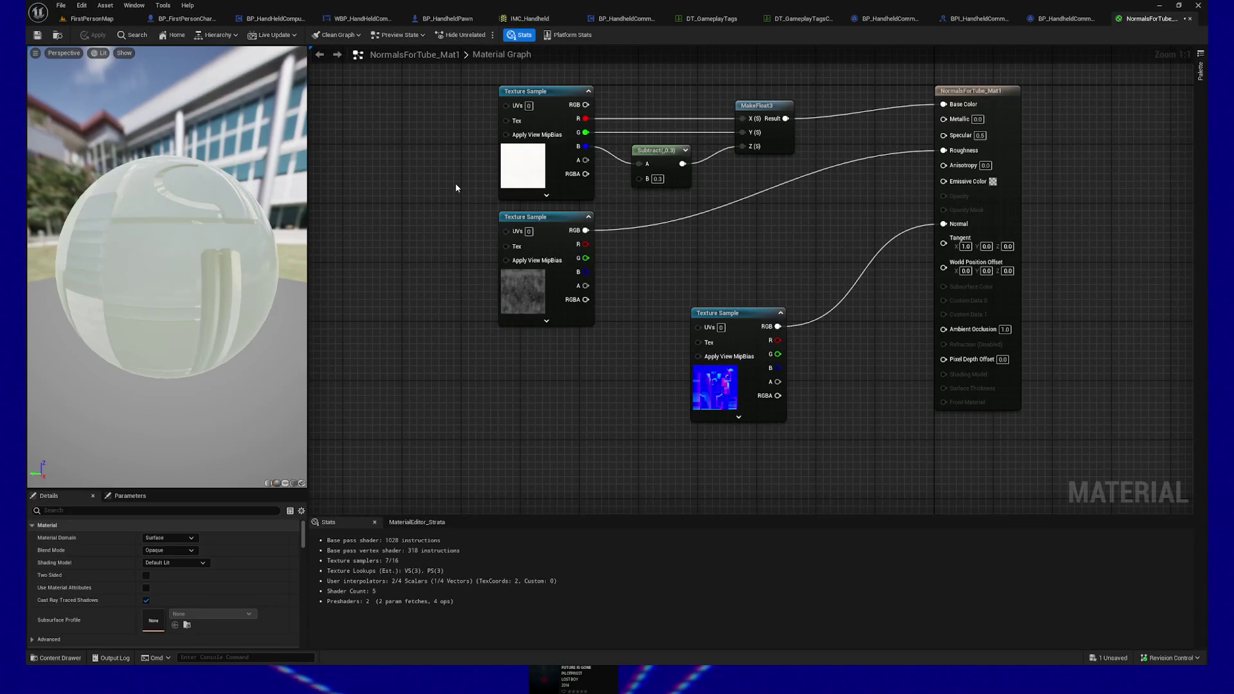
Step: Save the tube material, then delete the debug Print String and recompile BP_HandheldCommand_Leave
{"action": "key", "text": "ctrl+s"}
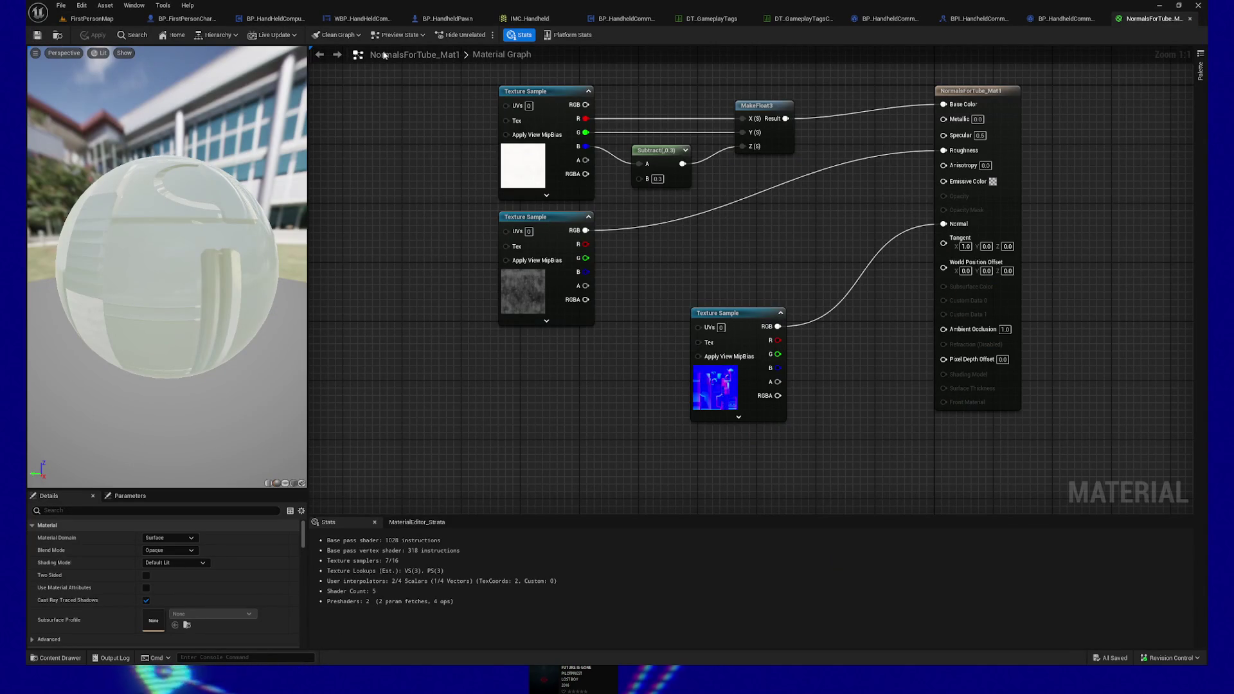
{"action": "left_click", "coordinate": [1190, 19]}
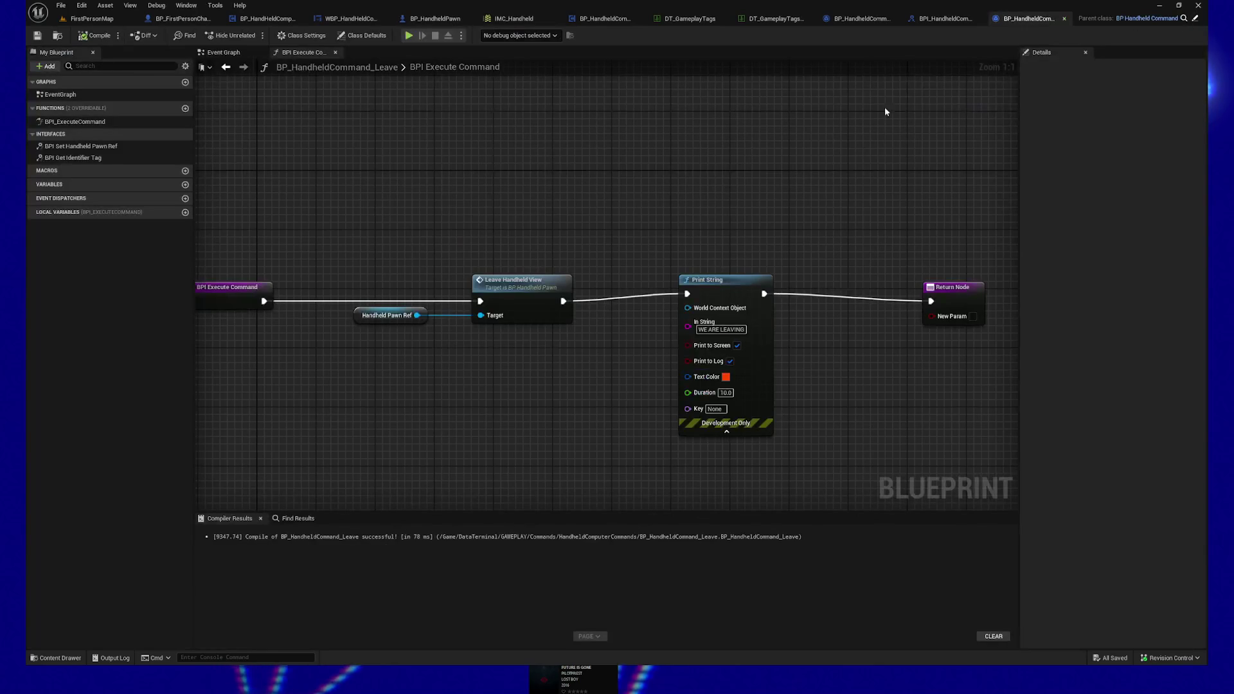
{"action": "left_click", "coordinate": [699, 295]}
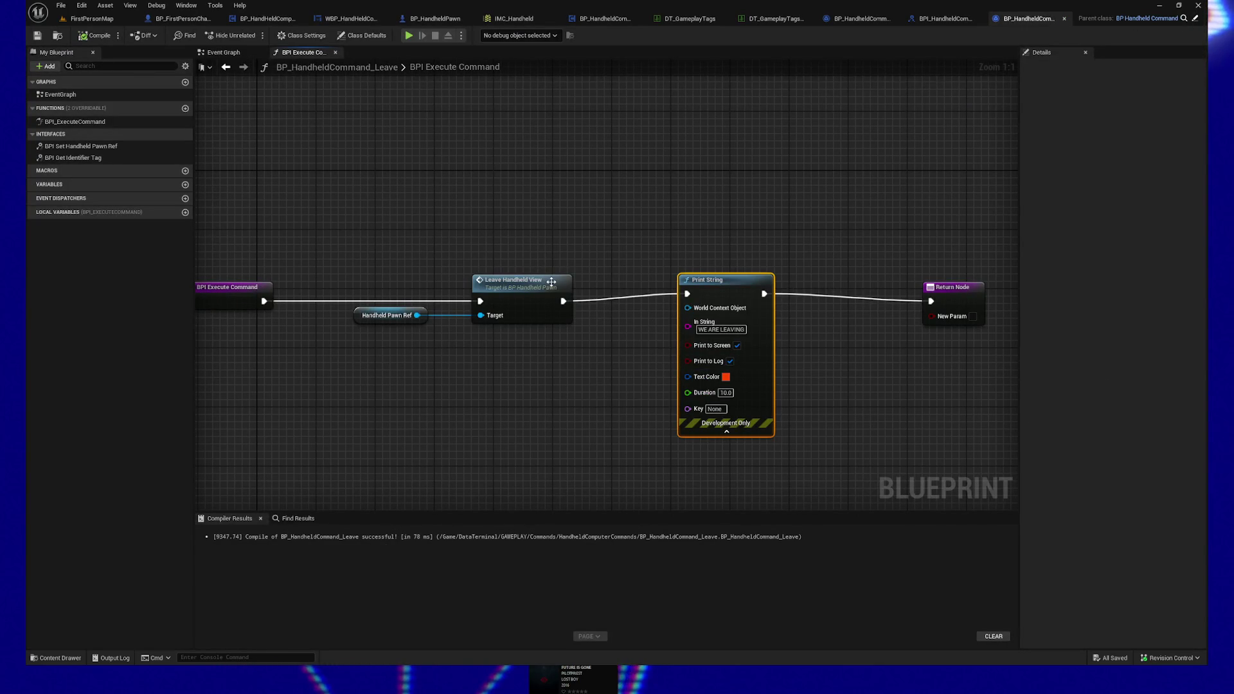
{"action": "key", "text": "q"}
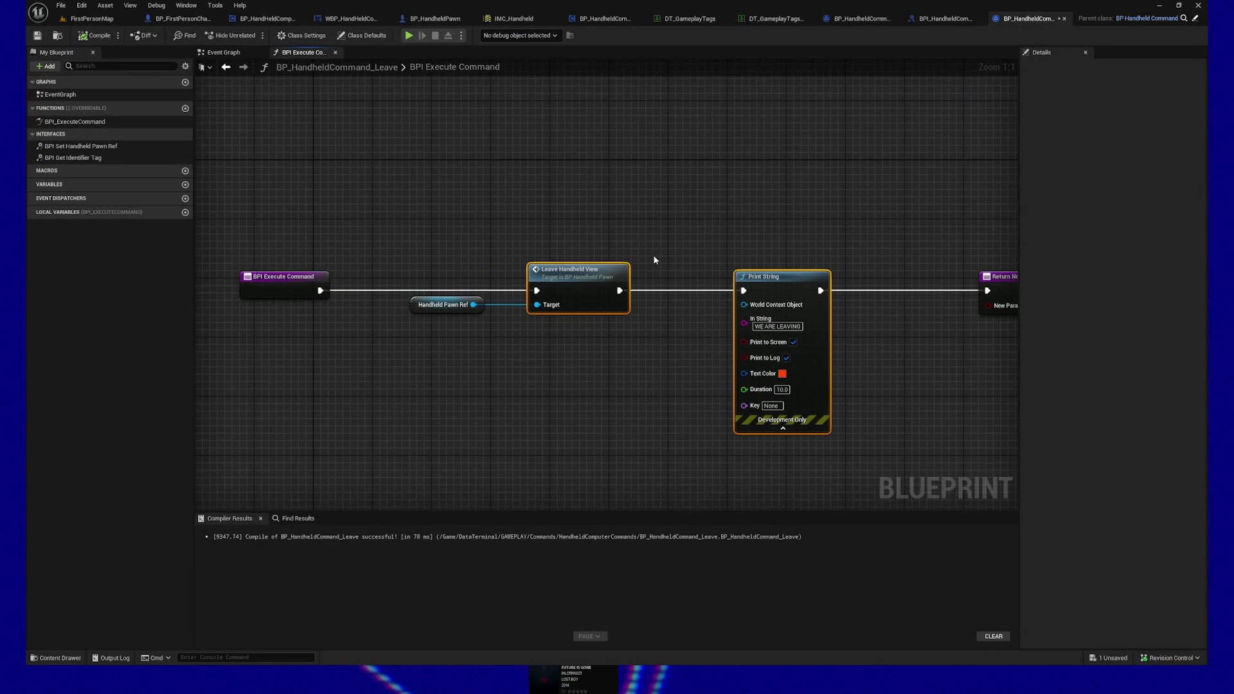
{"action": "left_click_drag", "start_coordinate": [531, 281], "coordinate": [716, 273]}
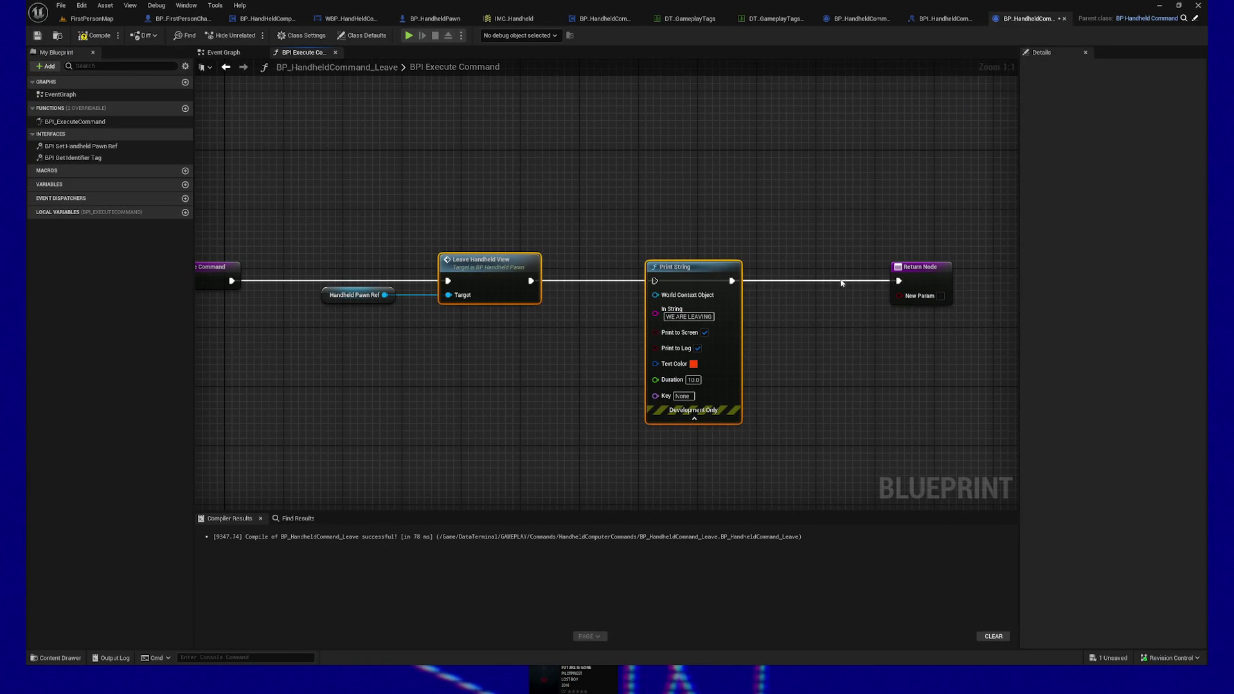
{"action": "key", "text": "Delete"}
{"action": "left_click_drag", "start_coordinate": [905, 288], "coordinate": [720, 287]}
{"action": "left_click", "coordinate": [95, 35]}
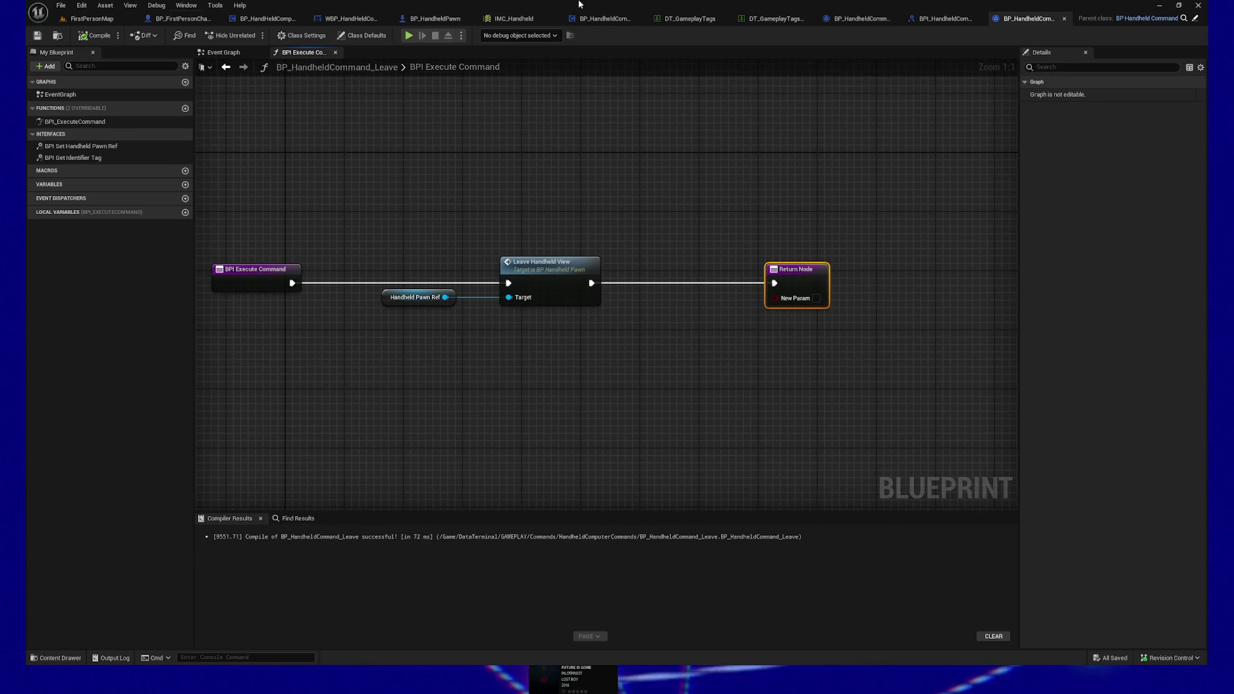
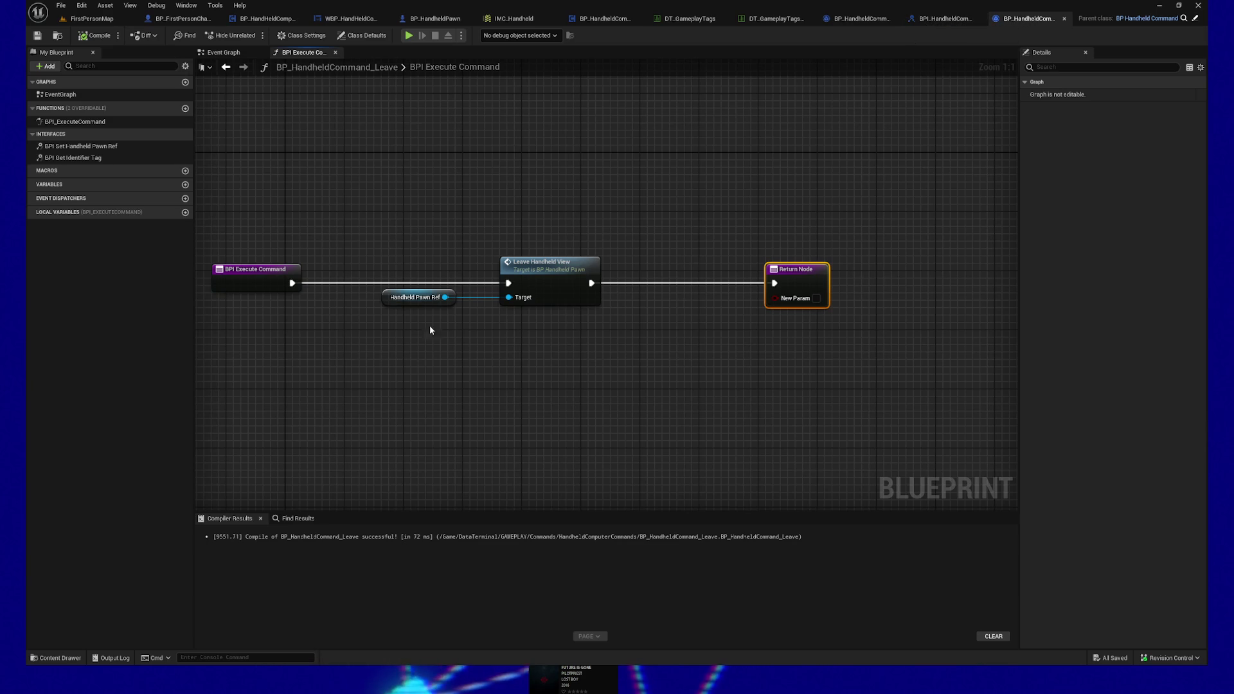
Step: Bring up WBP_HandheldComputerBase's On Key Down graph and frame the command nodes
{"action": "left_click", "coordinate": [56, 657]}
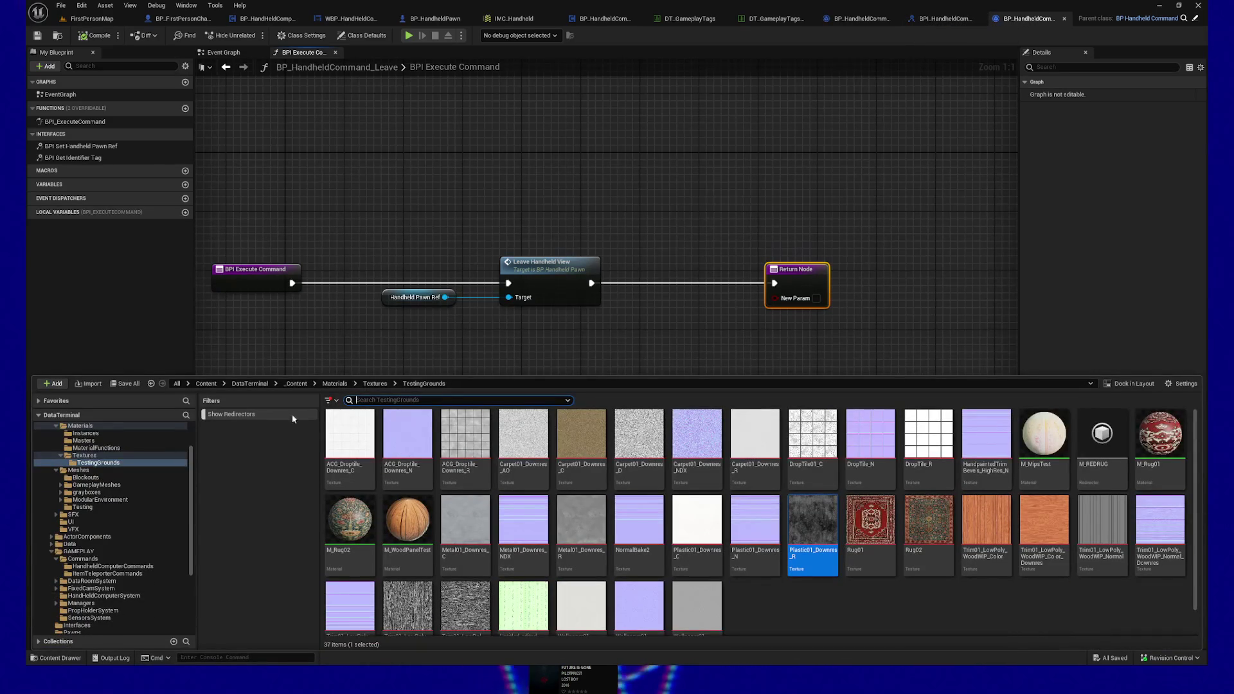
{"action": "left_click", "coordinate": [338, 345]}
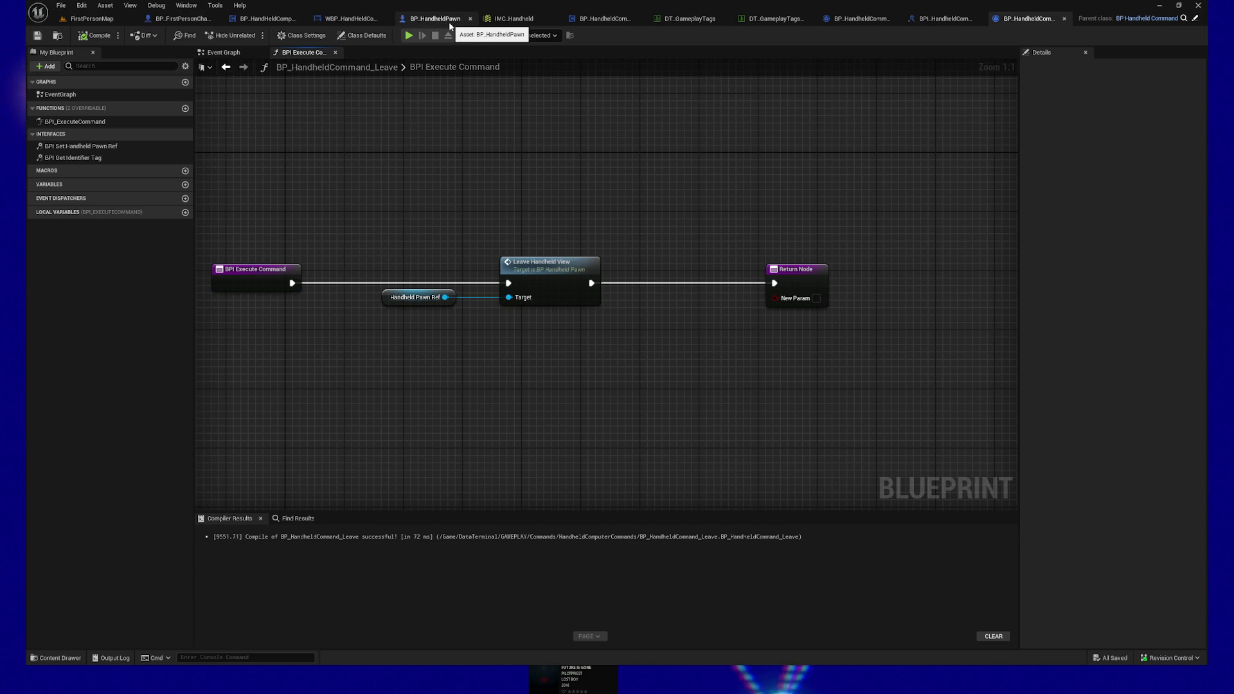
{"action": "left_click", "coordinate": [352, 19]}
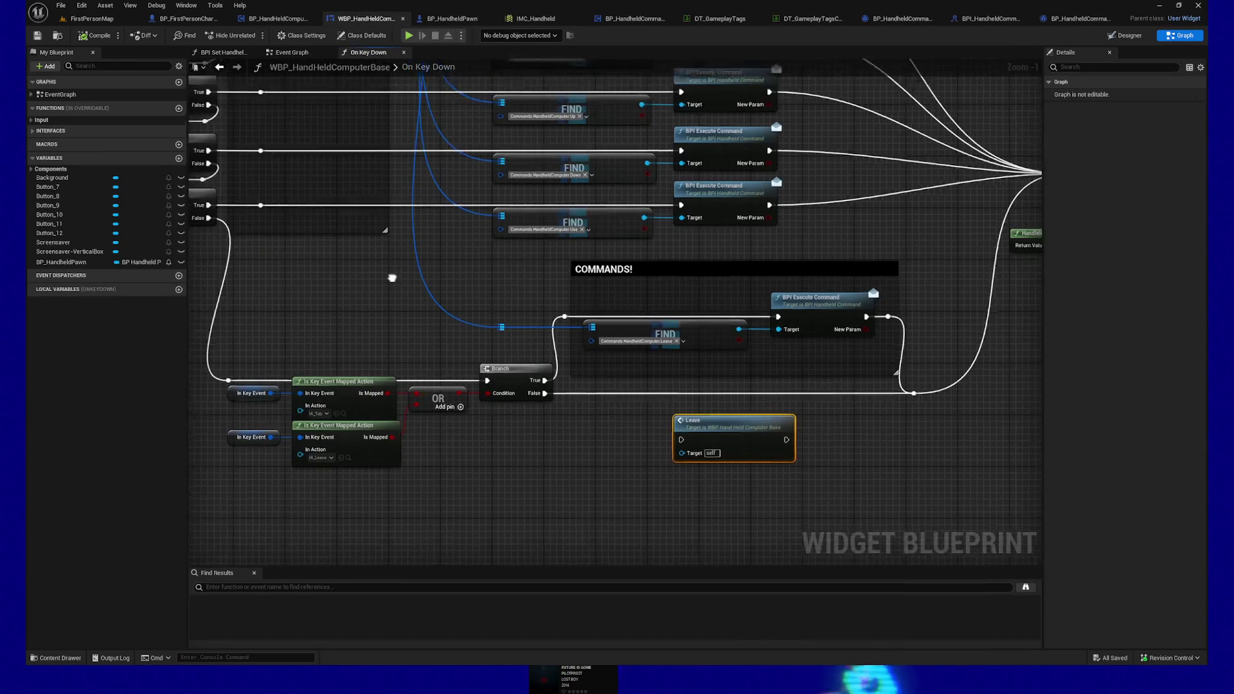
{"action": "scroll", "coordinate": [405, 294], "scroll_direction": "down", "scroll_amount": 1}
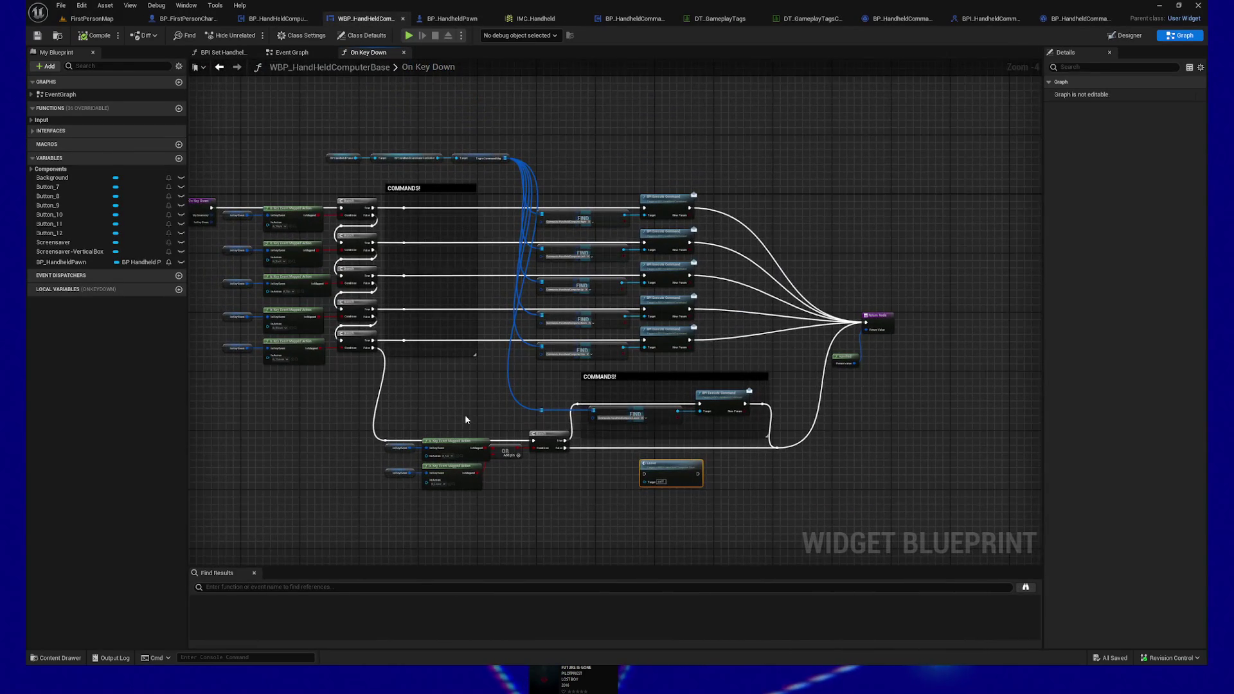
{"action": "scroll", "coordinate": [495, 379], "scroll_direction": "up", "scroll_amount": 1}
{"action": "scroll", "coordinate": [539, 376], "scroll_direction": "up", "scroll_amount": 1}
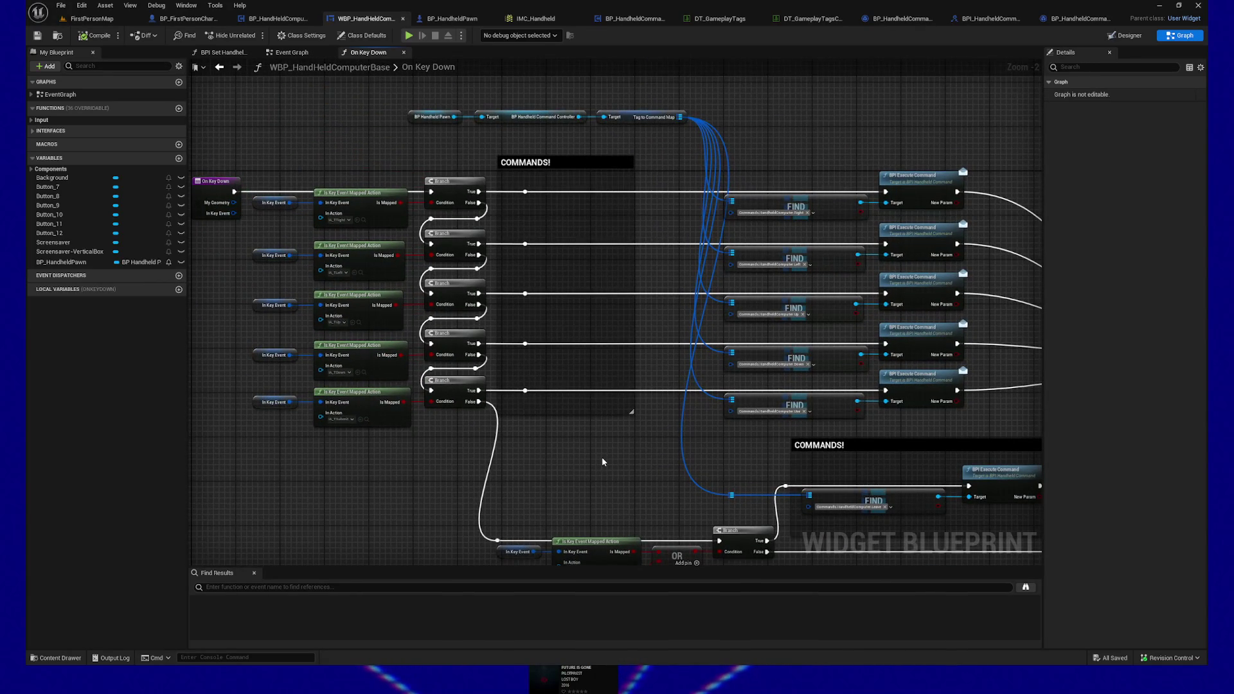
{"action": "left_click_drag", "start_coordinate": [603, 461], "coordinate": [595, 462]}
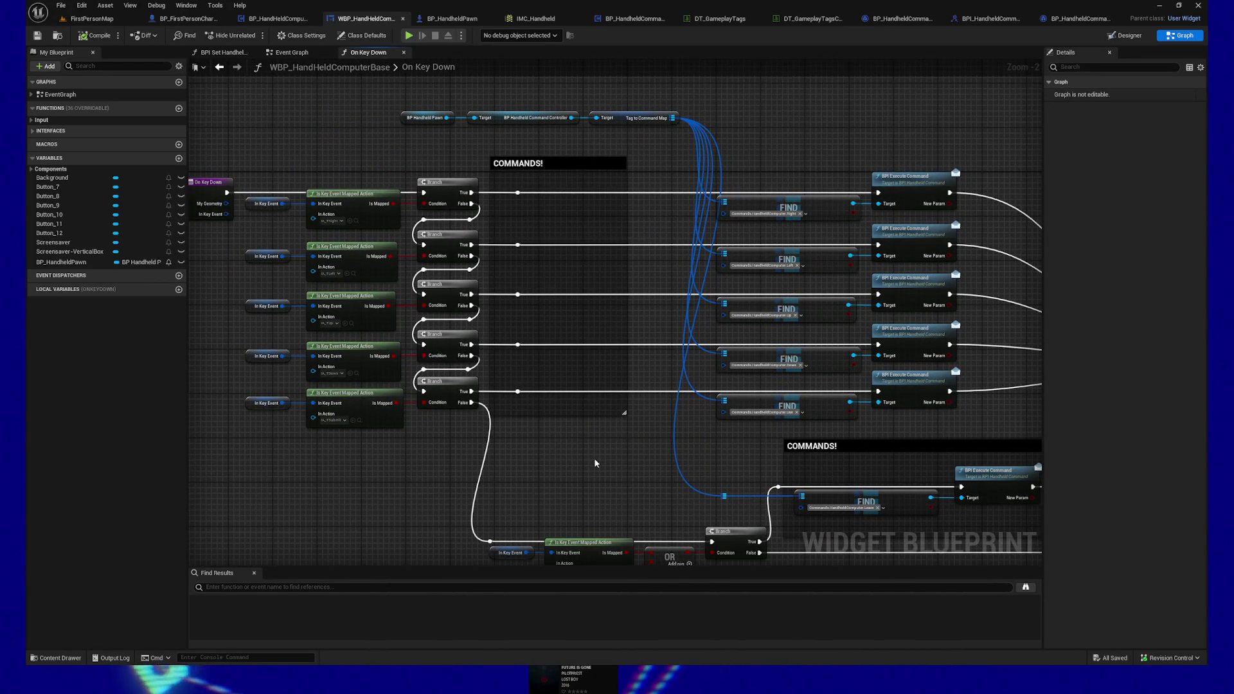
{"action": "left_click_drag", "start_coordinate": [568, 442], "coordinate": [505, 434]}
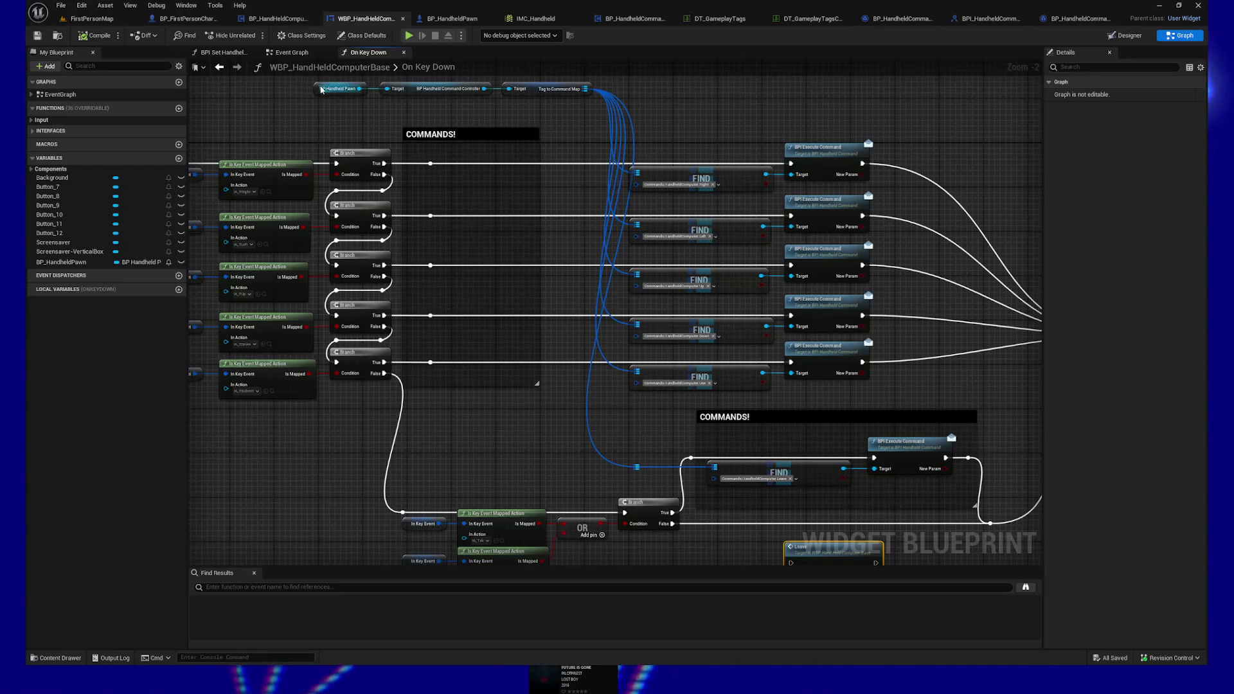
{"action": "scroll", "coordinate": [672, 122], "scroll_direction": "down", "scroll_amount": 3}
{"action": "left_click_drag", "start_coordinate": [673, 122], "coordinate": [597, 152]}
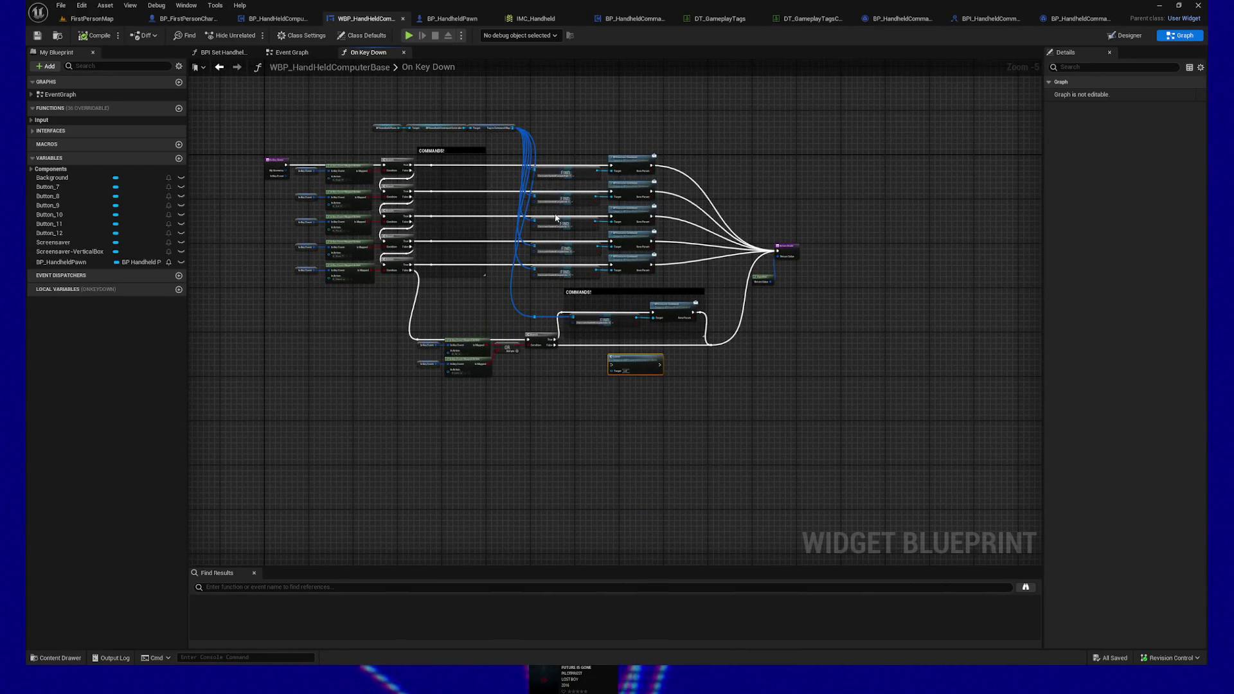
Step: Break the command map wires into the four lower FIND nodes, keeping only the first
{"action": "left_click", "coordinate": [511, 283], "text": "alt"}
{"action": "left_click", "coordinate": [515, 260], "text": "alt"}
{"action": "left_click", "coordinate": [517, 238], "text": "alt"}
{"action": "left_click", "coordinate": [519, 215], "text": "alt"}
{"action": "left_click", "coordinate": [521, 193], "text": "alt"}
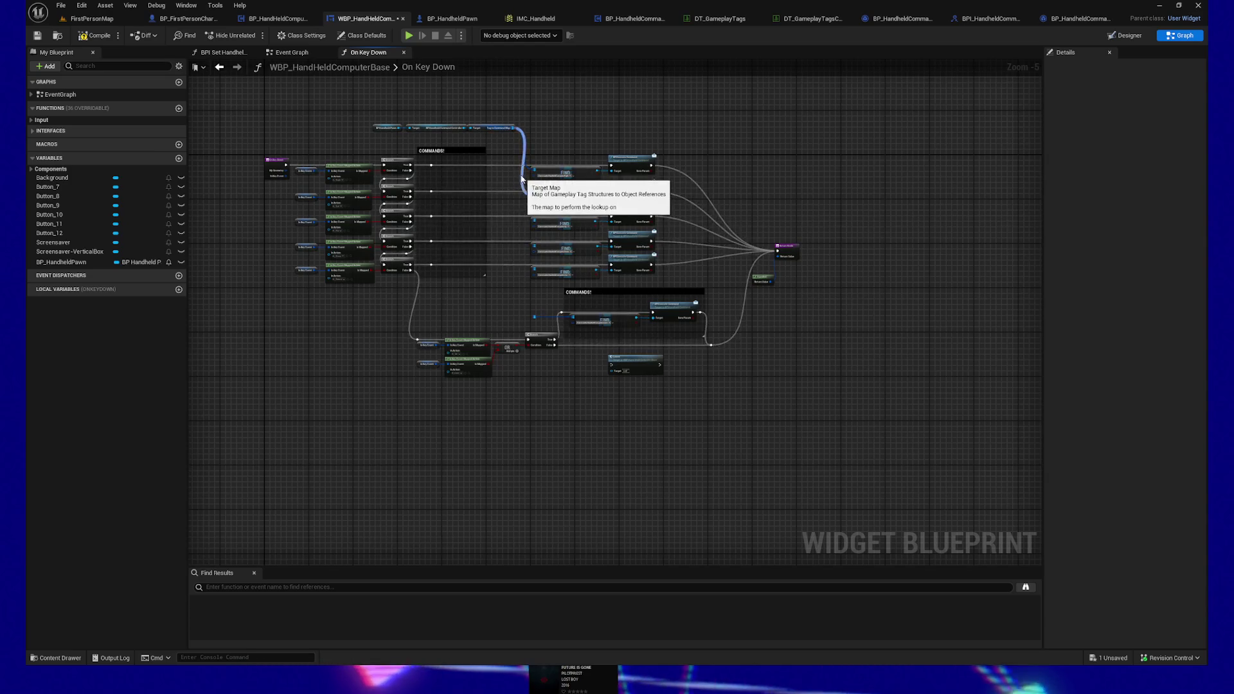
{"action": "mouse_move", "coordinate": [374, 107]}
{"action": "left_mouse_down"}
{"action": "mouse_move", "coordinate": [497, 133]}
{"action": "mouse_move", "coordinate": [496, 169]}
{"action": "left_mouse_up"}
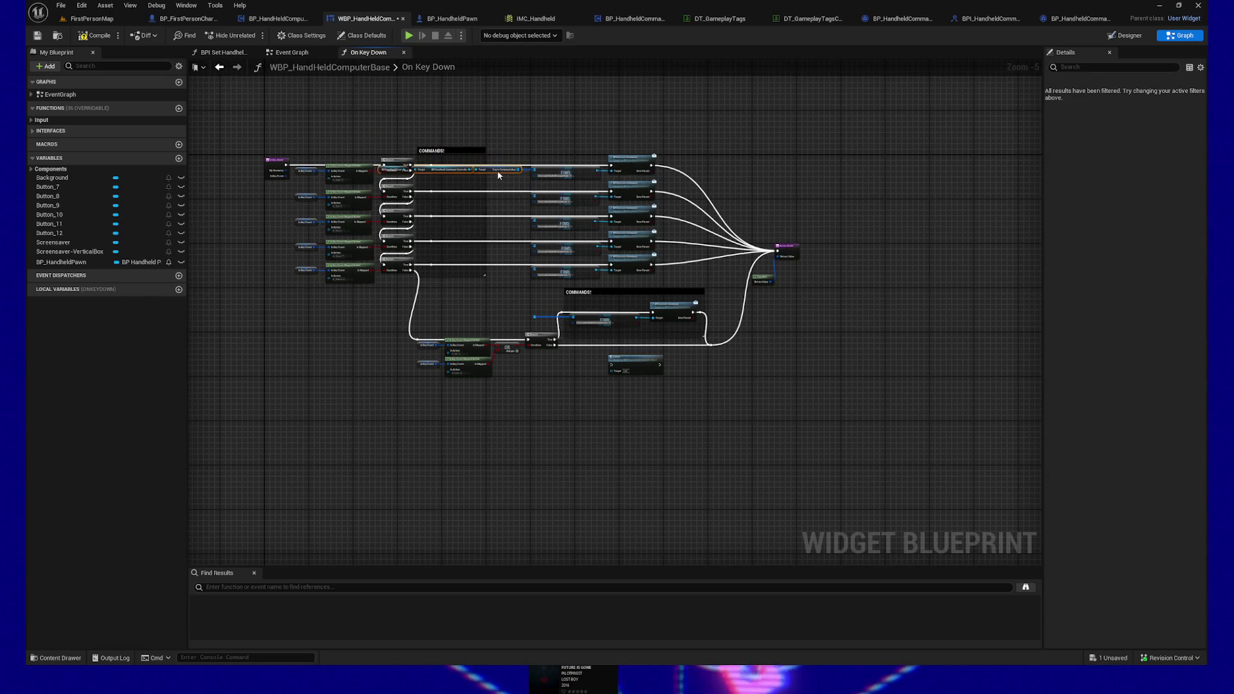
{"action": "scroll", "coordinate": [548, 161], "scroll_direction": "up", "scroll_amount": 5}
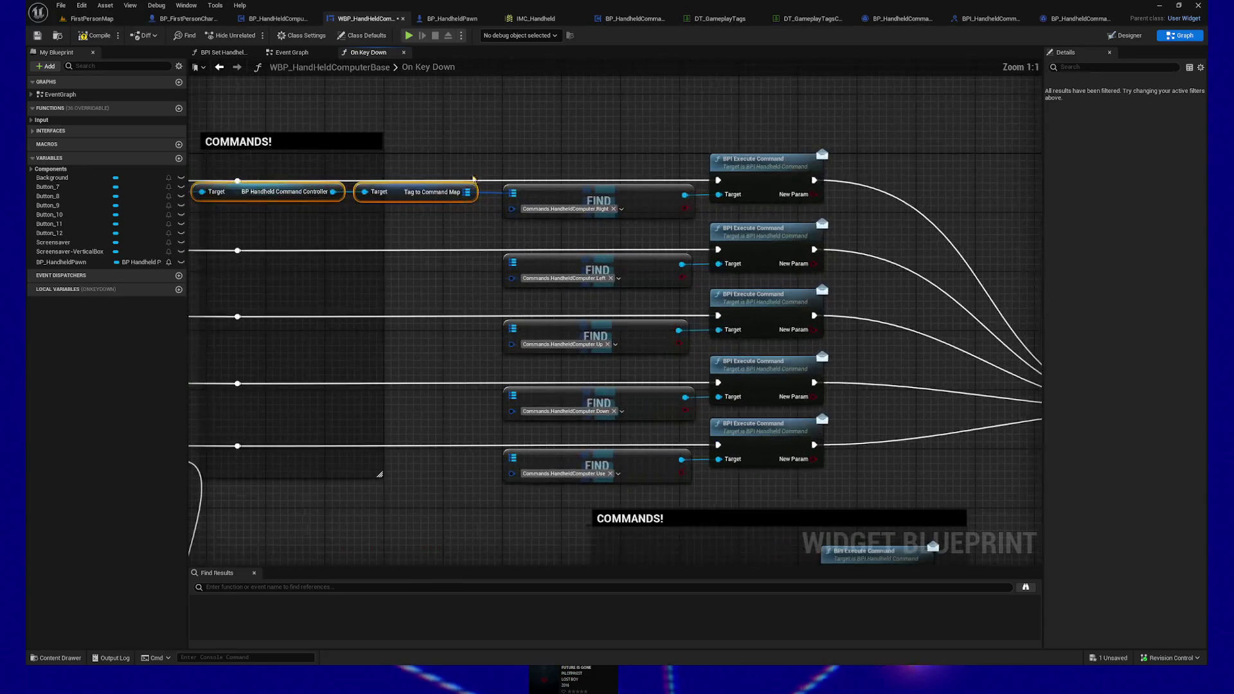
Step: Straighten the wire into the top FIND node and move the lookup nodes above the command rows
{"action": "left_click_drag", "start_coordinate": [538, 149], "coordinate": [629, 150]}
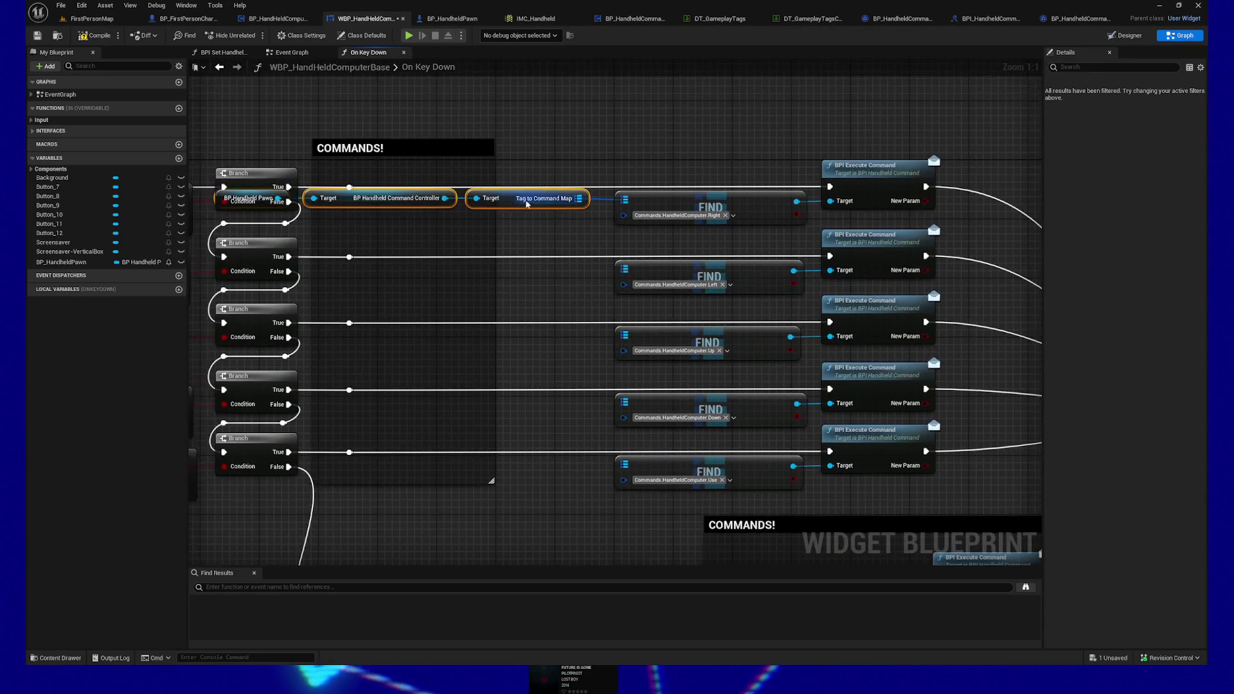
{"action": "left_click", "coordinate": [654, 202], "text": "ctrl"}
{"action": "key", "text": "q"}
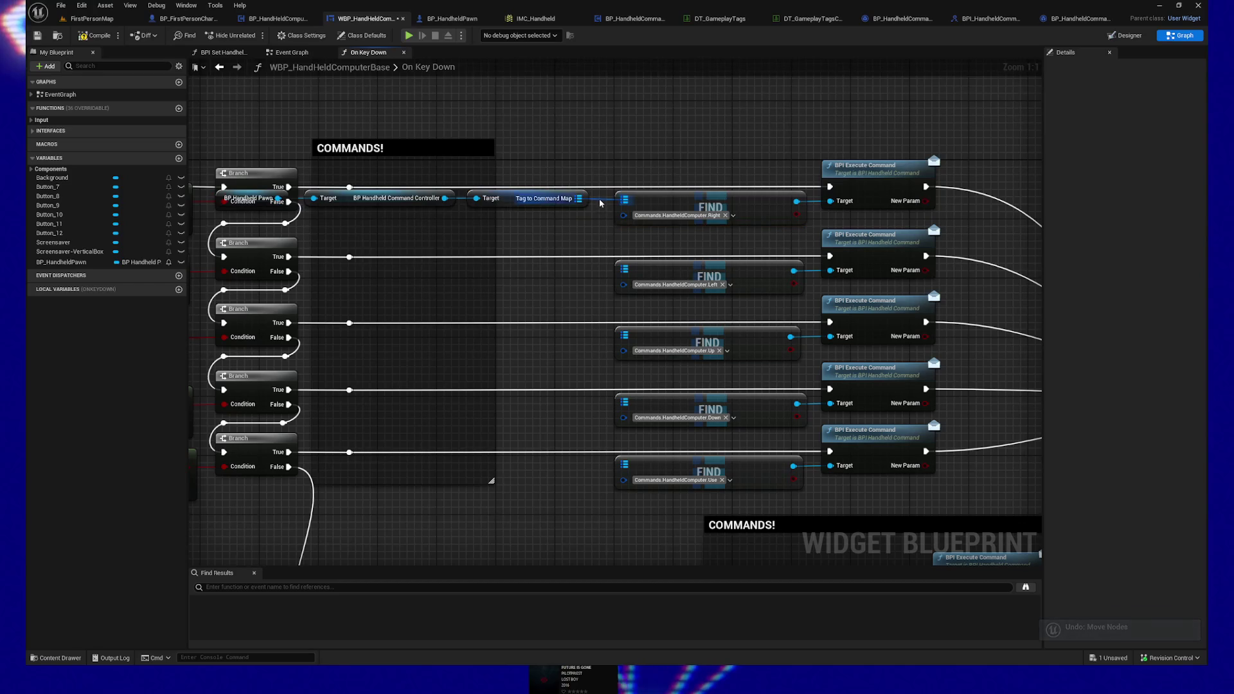
{"action": "left_click_drag", "start_coordinate": [544, 206], "coordinate": [521, 88]}
{"action": "left_click_drag", "start_coordinate": [682, 160], "coordinate": [654, 160]}
{"action": "scroll", "coordinate": [654, 160], "scroll_direction": "down", "scroll_amount": 3}
{"action": "left_click_drag", "start_coordinate": [585, 128], "coordinate": [318, 97]}
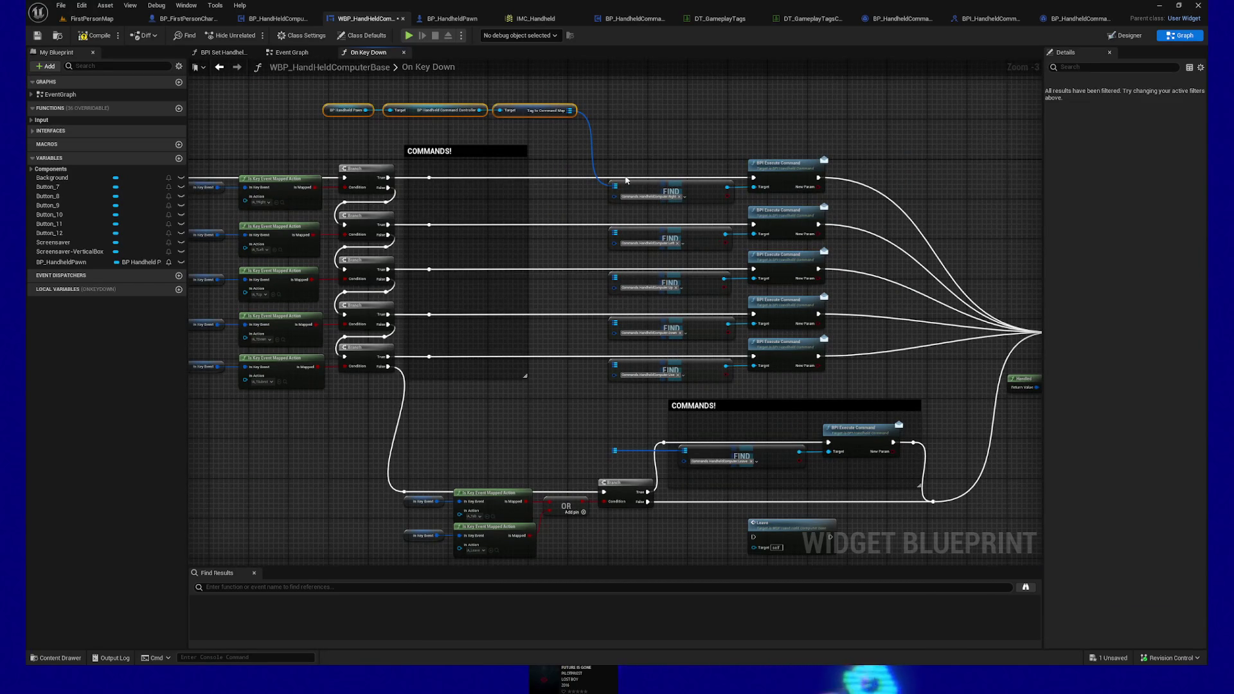
Step: Shift the FIND and Execute Command nodes right and widen the COMMANDS! comment around them
{"action": "mouse_move", "coordinate": [651, 198]}
{"action": "left_mouse_down"}
{"action": "mouse_move", "coordinate": [835, 347]}
{"action": "mouse_move", "coordinate": [880, 367]}
{"action": "mouse_move", "coordinate": [703, 296]}
{"action": "mouse_move", "coordinate": [740, 315]}
{"action": "left_mouse_up"}
{"action": "scroll", "coordinate": [705, 295], "scroll_direction": "down", "scroll_amount": 2}
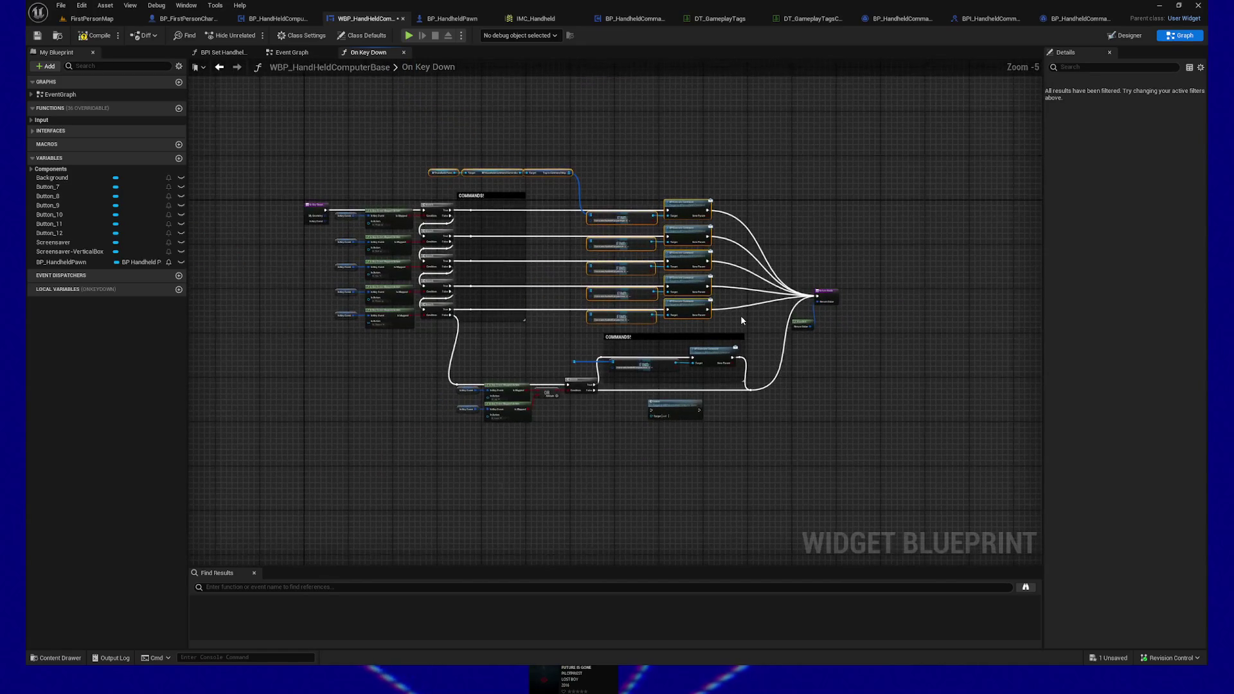
{"action": "key", "text": "Right"}
{"action": "key", "text": "Right"}
{"action": "key", "text": "Right"}
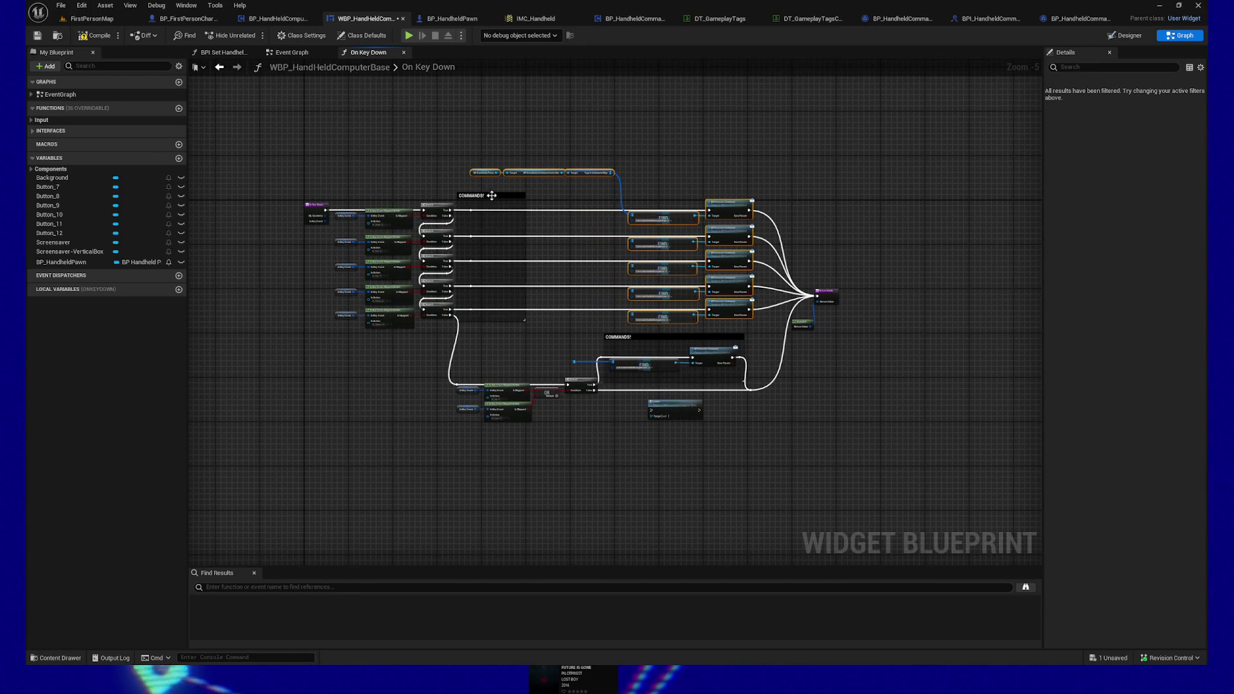
{"action": "left_click_drag", "start_coordinate": [525, 205], "coordinate": [766, 203]}
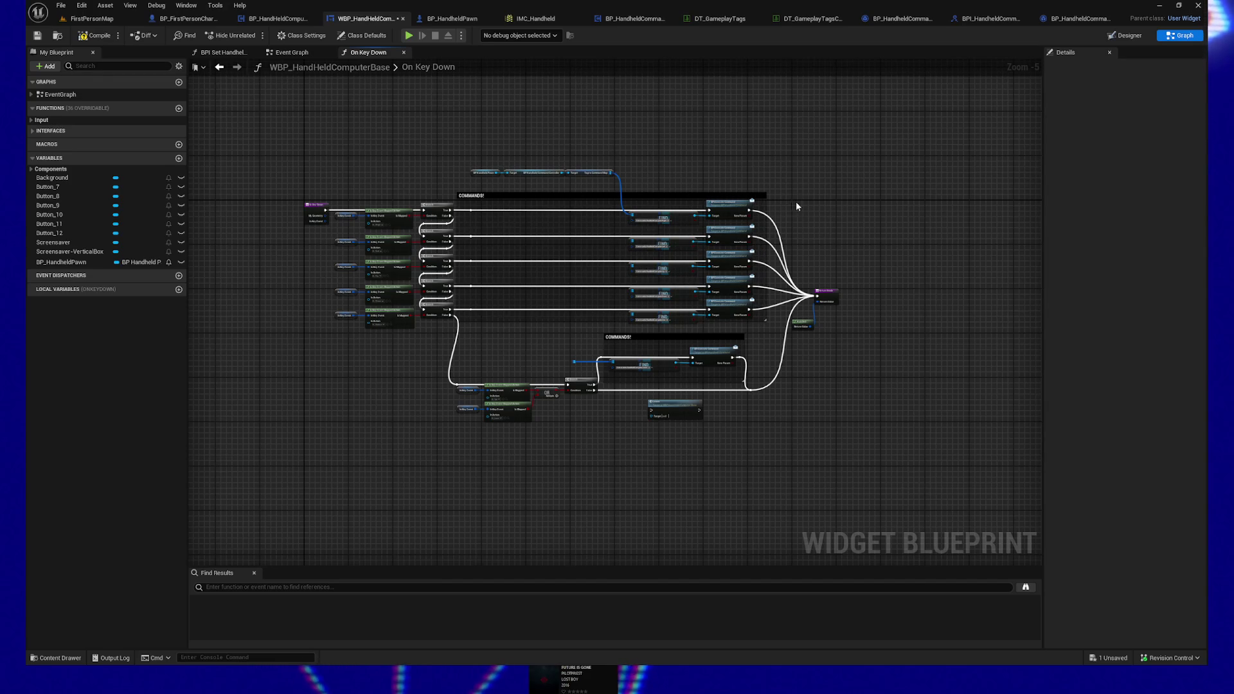
{"action": "left_click_drag", "start_coordinate": [579, 323], "coordinate": [580, 330]}
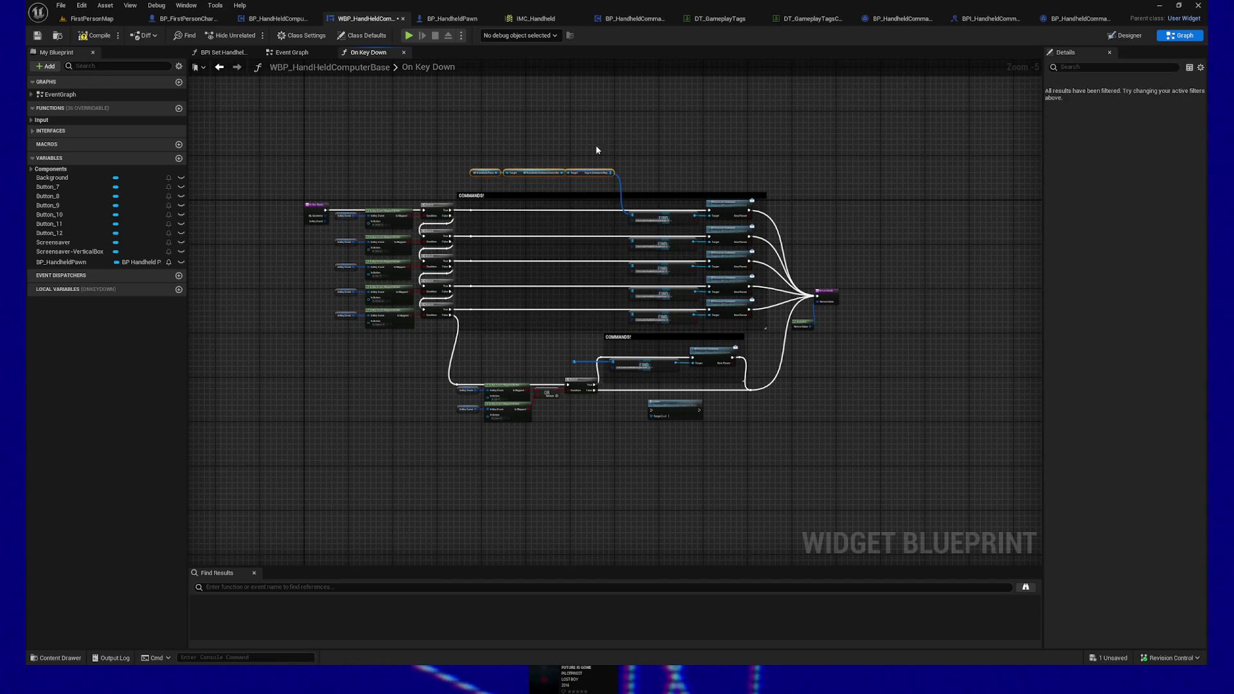
Step: Align the command-map and controller nodes with the first FIND input
{"action": "left_click", "coordinate": [588, 173]}
{"action": "key", "text": "q"}
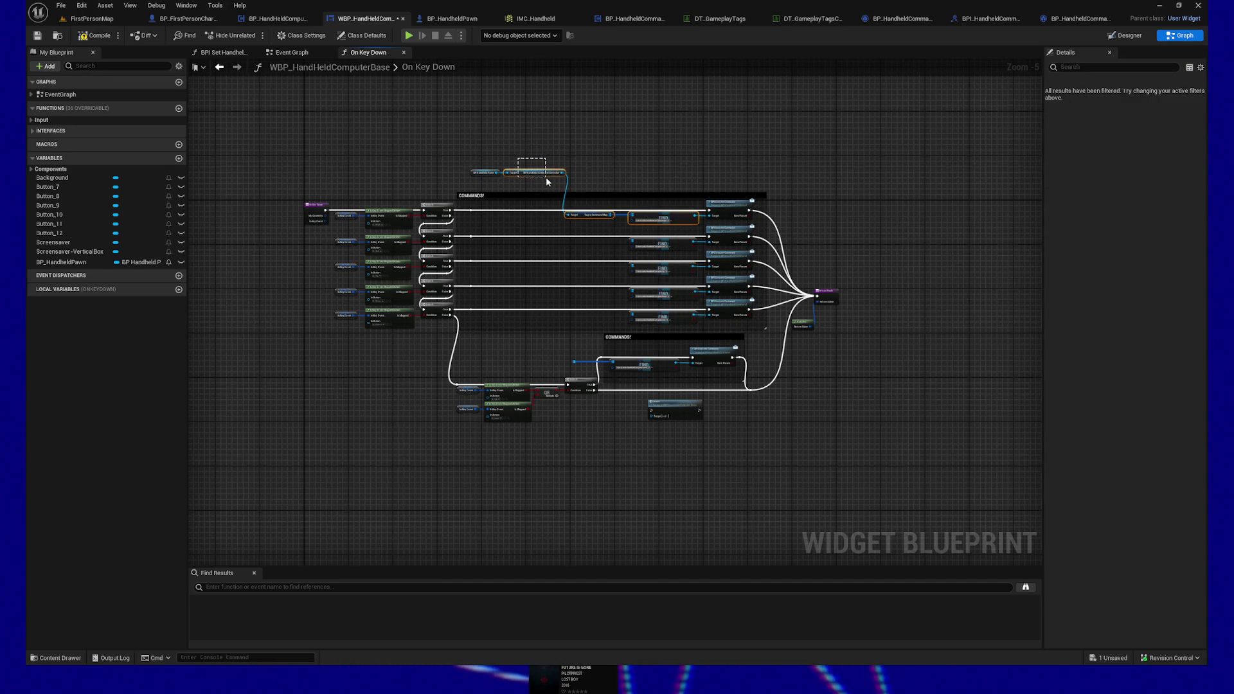
{"action": "key", "text": "q"}
{"action": "scroll", "coordinate": [544, 212], "scroll_direction": "up", "scroll_amount": 4}
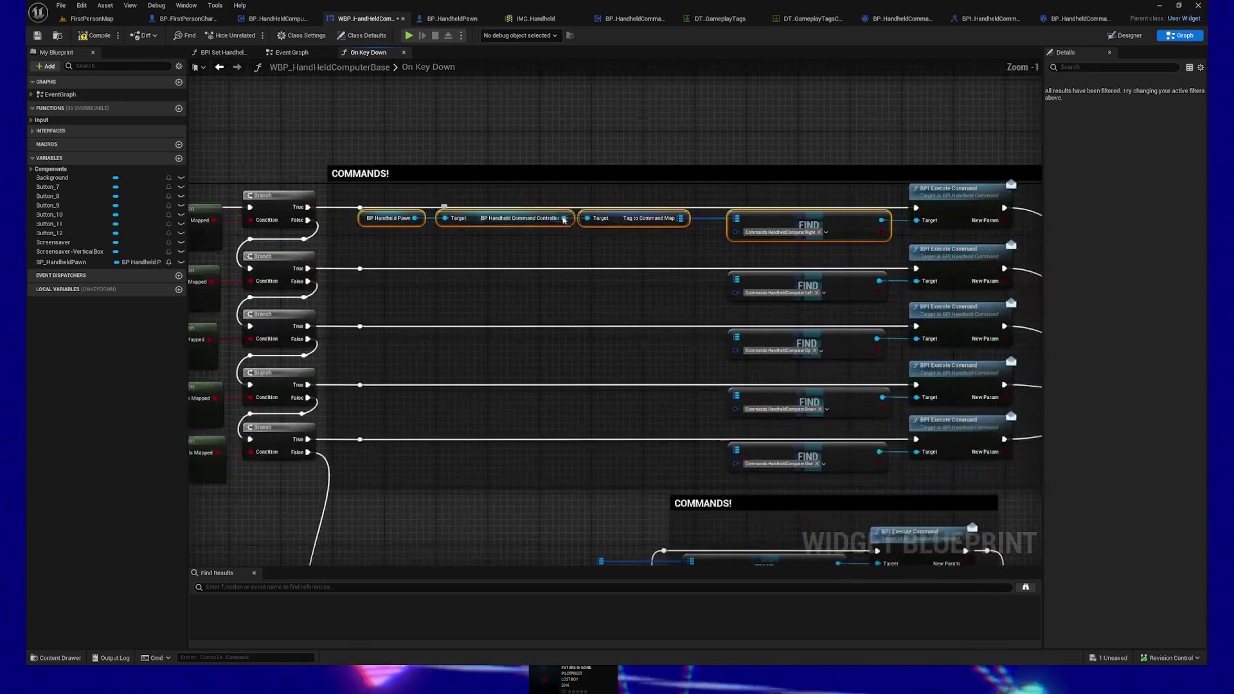
Step: Duplicate the pawn, controller and command-map nodes and wire them into the second FIND node
{"action": "mouse_move", "coordinate": [402, 239]}
{"action": "left_mouse_down"}
{"action": "mouse_move", "coordinate": [617, 226]}
{"action": "mouse_move", "coordinate": [489, 291]}
{"action": "mouse_move", "coordinate": [514, 289]}
{"action": "left_mouse_up"}
{"action": "key", "text": "ctrl+w"}
{"action": "left_click_drag", "start_coordinate": [680, 281], "coordinate": [736, 280]}
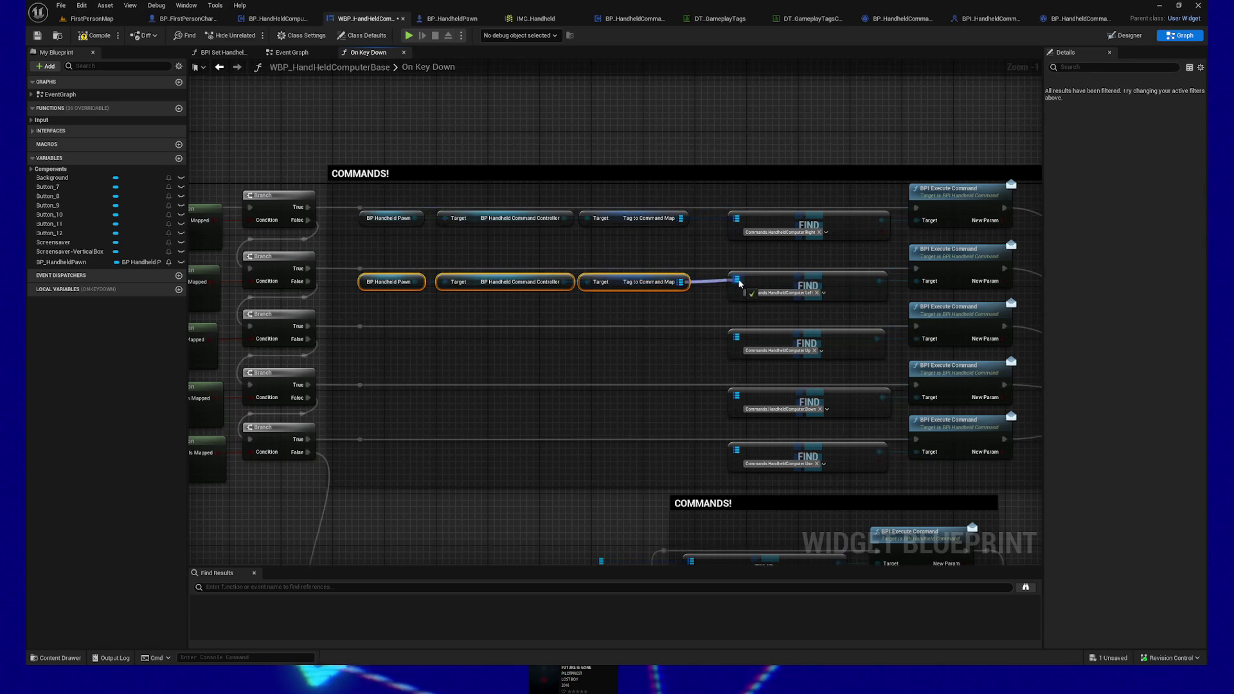
{"action": "left_click_drag", "start_coordinate": [632, 256], "coordinate": [657, 314]}
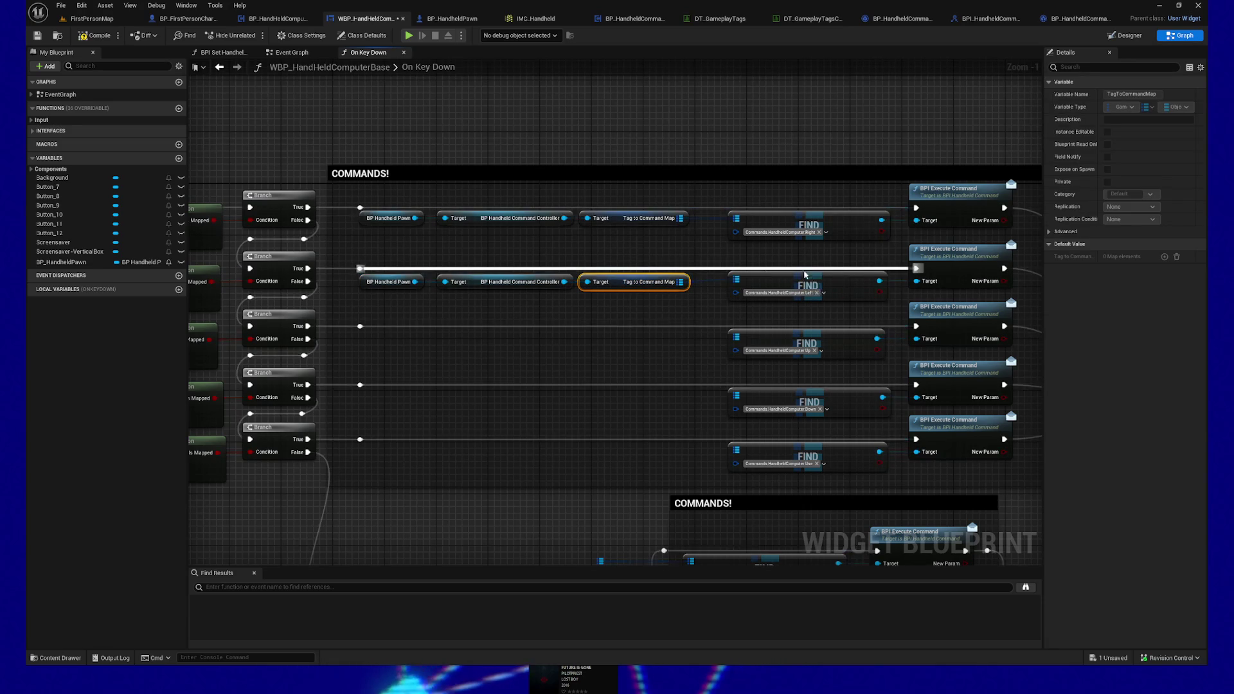
{"action": "left_click", "coordinate": [826, 276], "text": "ctrl"}
{"action": "key", "text": "q"}
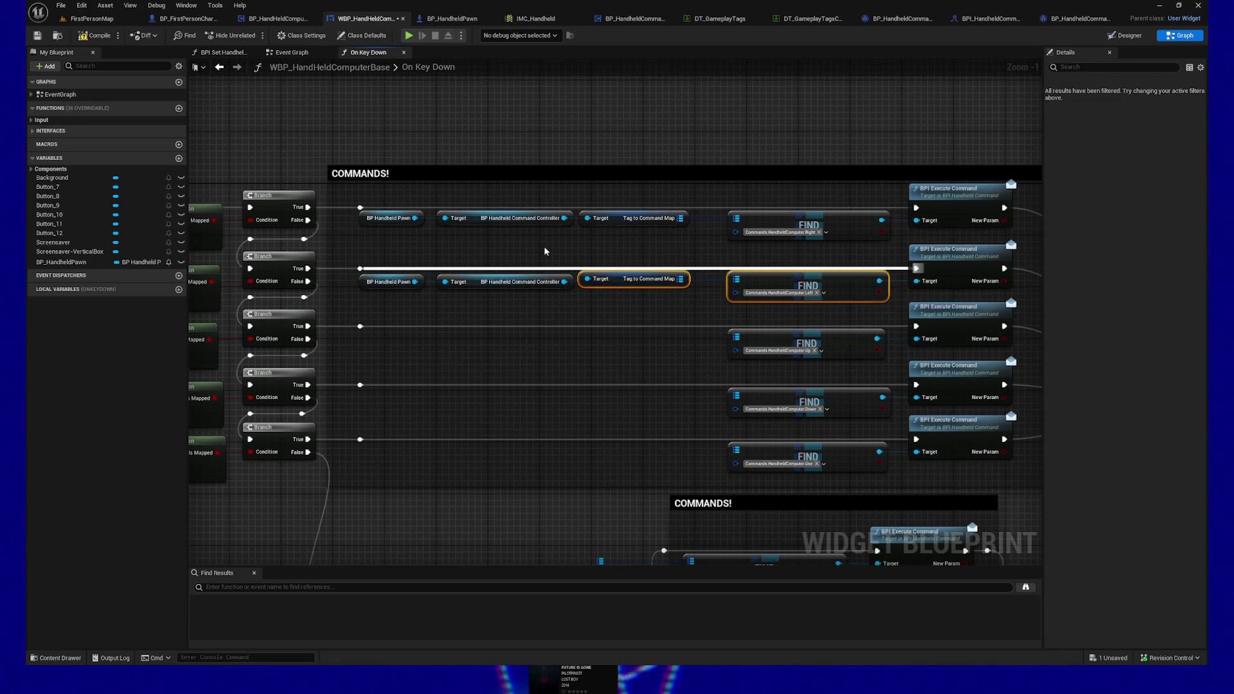
{"action": "key", "text": "q"}
{"action": "left_click", "coordinate": [424, 297]}
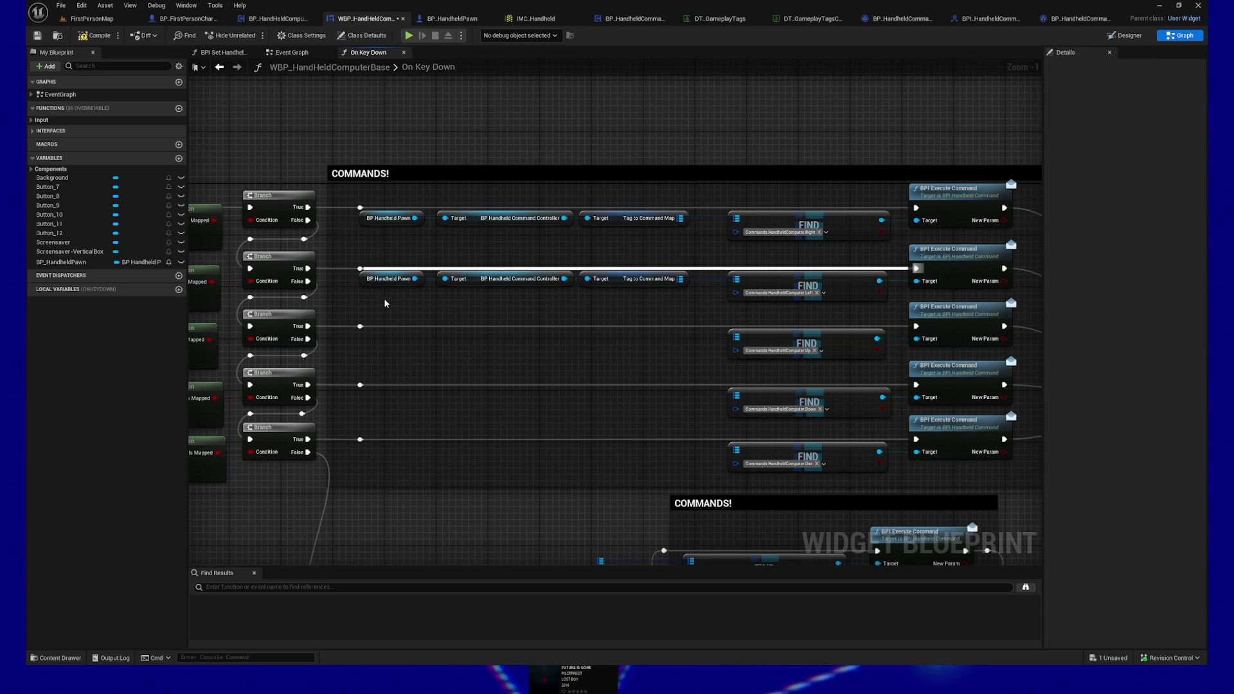
Step: Copy the lookup nodes onto the third row and wire their command map into its FIND node
{"action": "left_click_drag", "start_coordinate": [535, 283], "coordinate": [610, 286]}
{"action": "key", "text": "ctrl+c"}
{"action": "key", "text": "ctrl+v"}
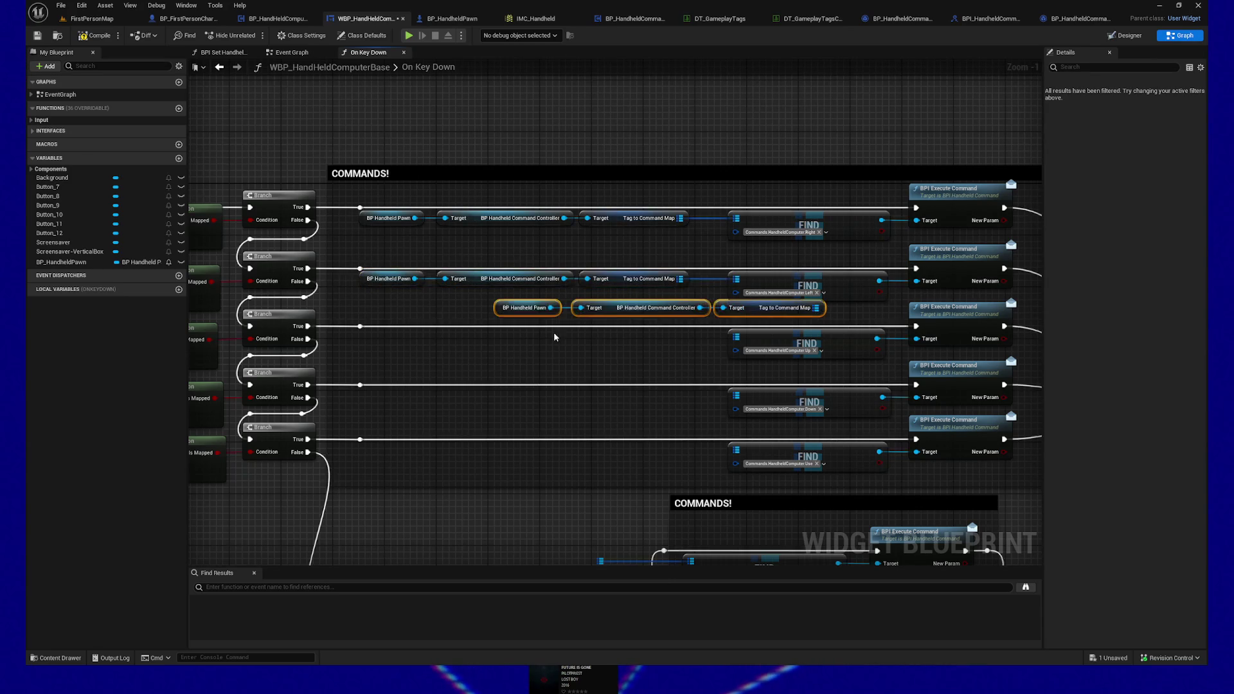
{"action": "left_click_drag", "start_coordinate": [524, 308], "coordinate": [367, 350]}
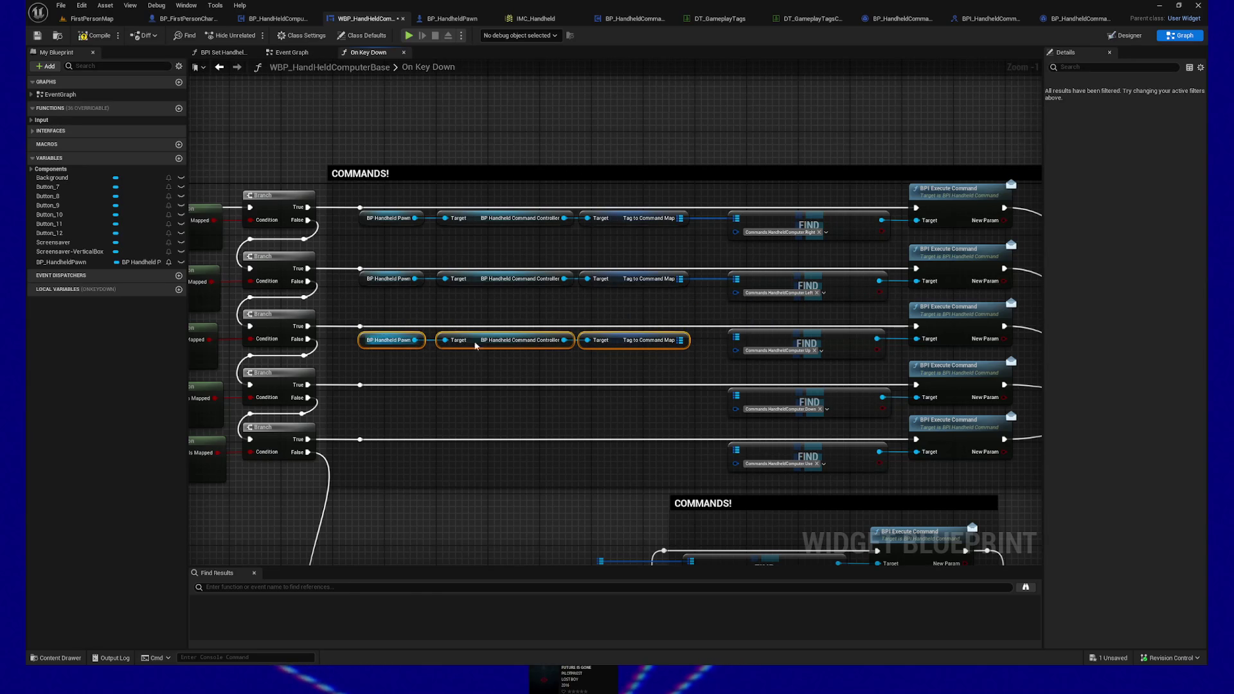
{"action": "left_click_drag", "start_coordinate": [680, 341], "coordinate": [739, 336]}
{"action": "key", "text": "Escape"}
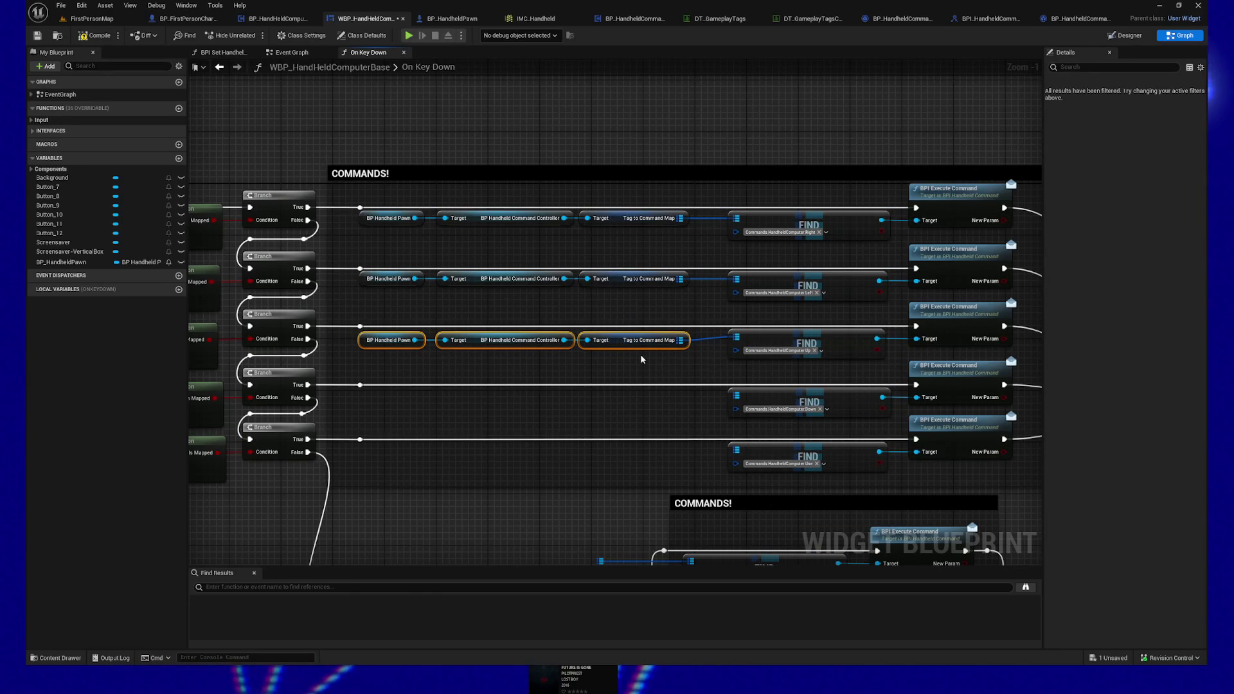
Step: Paste lookup node copies onto the fourth and fifth rows, wiring each into its FIND node
{"action": "key", "text": "ctrl+v"}
{"action": "left_click_drag", "start_coordinate": [650, 371], "coordinate": [486, 405]}
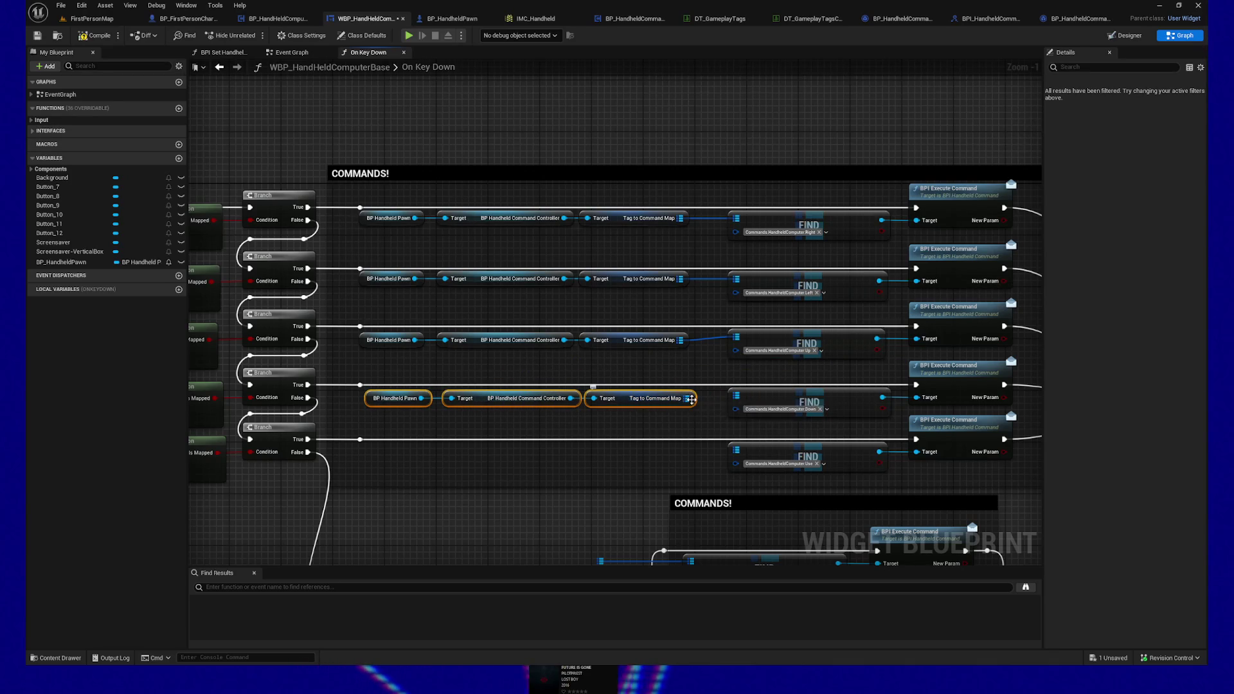
{"action": "left_click_drag", "start_coordinate": [687, 400], "coordinate": [738, 397]}
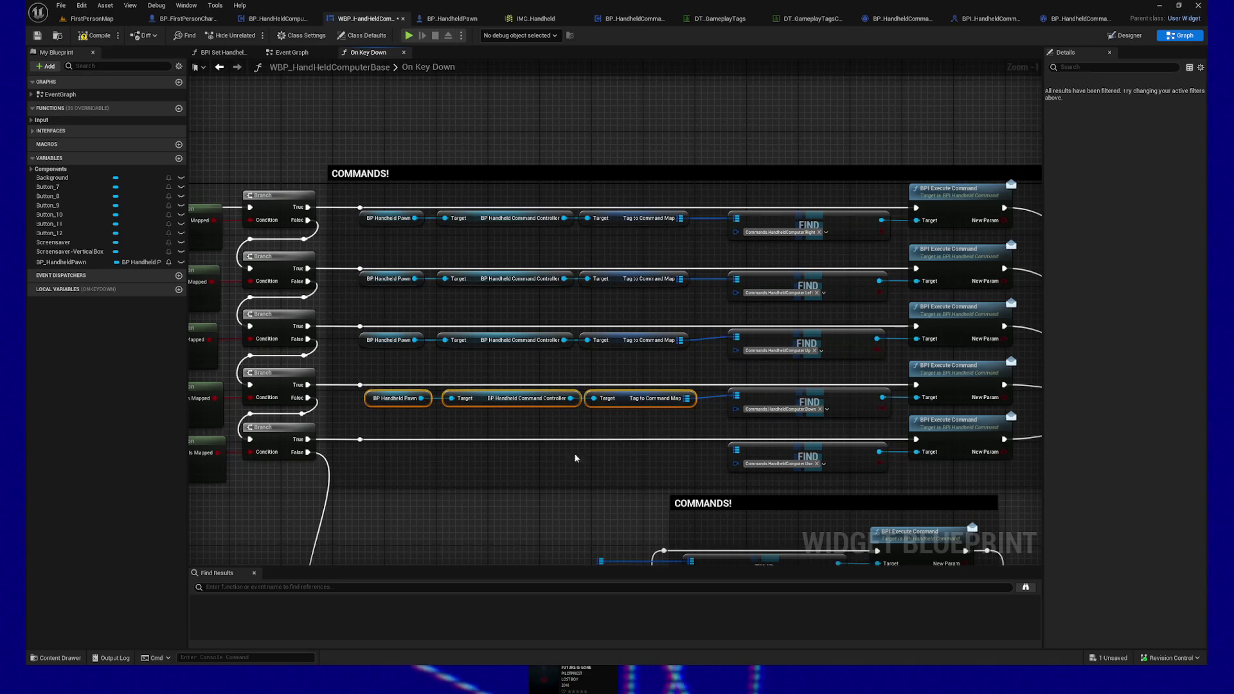
{"action": "key", "text": "ctrl+v"}
{"action": "left_click_drag", "start_coordinate": [614, 450], "coordinate": [487, 457]}
{"action": "left_click_drag", "start_coordinate": [687, 450], "coordinate": [736, 450]}
{"action": "left_click_drag", "start_coordinate": [530, 515], "coordinate": [536, 408]}
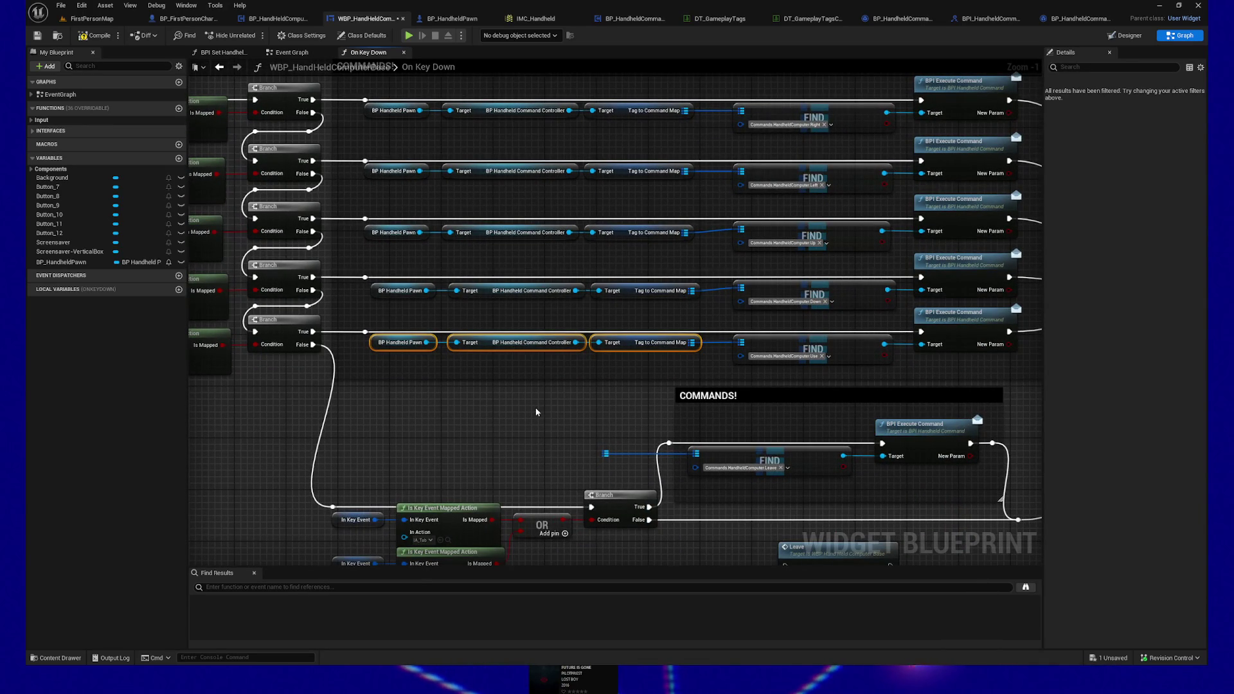
Step: Select the key event and lower command nodes and nudge them into position
{"action": "mouse_move", "coordinate": [536, 408]}
{"action": "left_mouse_down"}
{"action": "mouse_move", "coordinate": [523, 386]}
{"action": "mouse_move", "coordinate": [532, 284]}
{"action": "mouse_move", "coordinate": [543, 283]}
{"action": "left_mouse_up"}
{"action": "scroll", "coordinate": [437, 289], "scroll_direction": "down", "scroll_amount": 2}
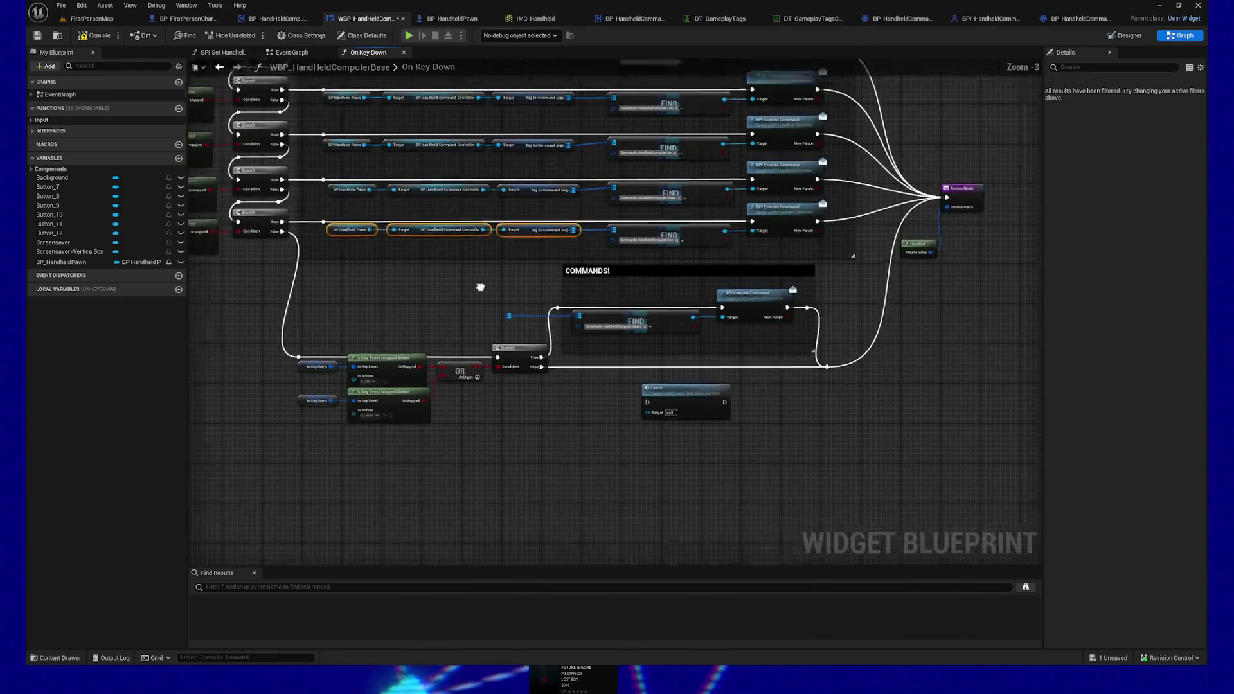
{"action": "left_click_drag", "start_coordinate": [298, 349], "coordinate": [379, 424]}
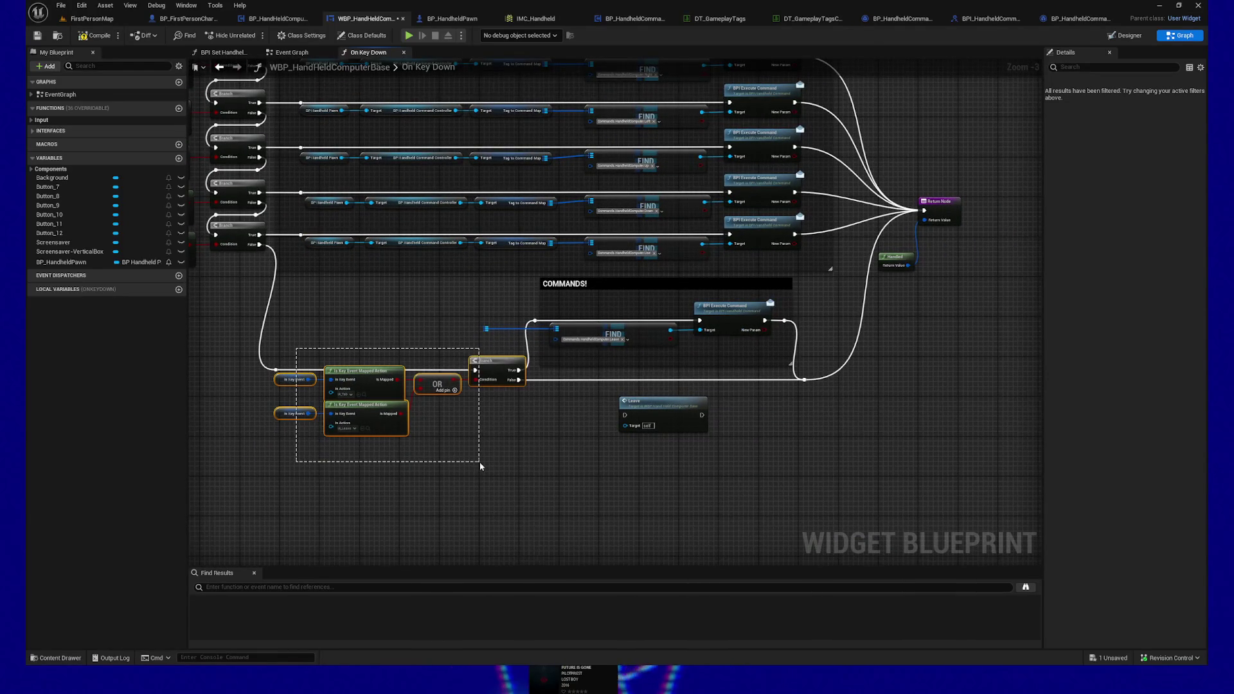
{"action": "left_click_drag", "start_coordinate": [480, 291], "coordinate": [765, 437]}
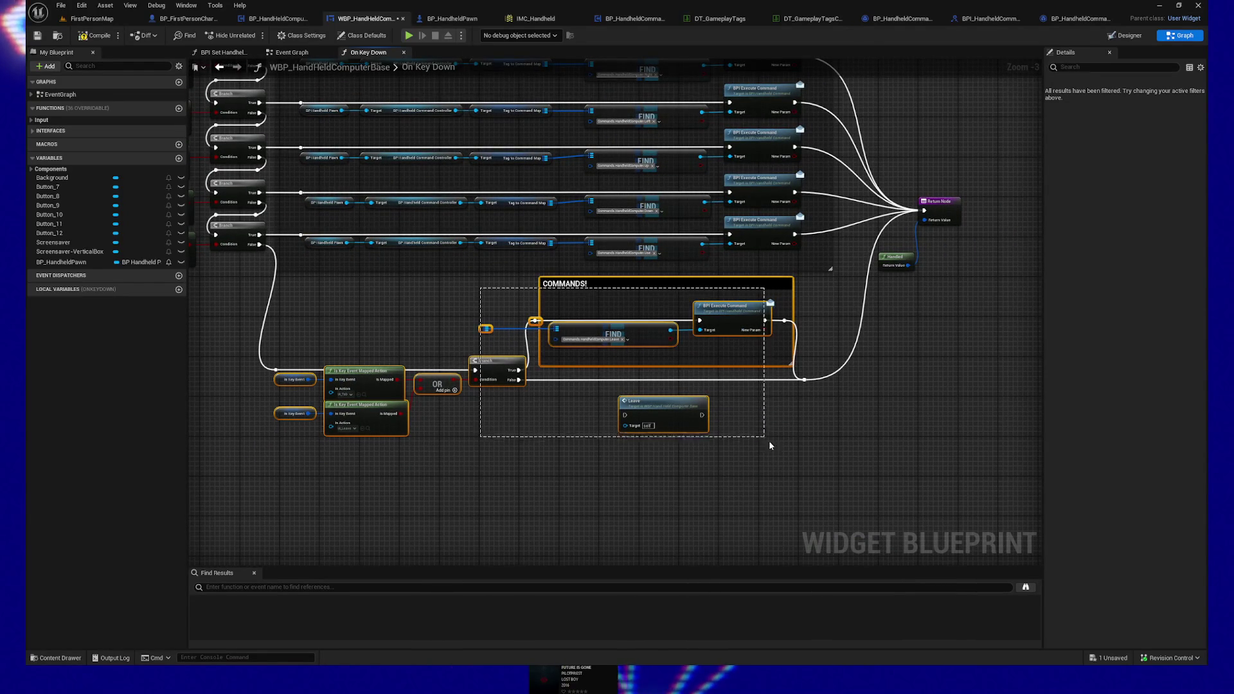
{"action": "key", "text": "Right"}
{"action": "key", "text": "Right"}
{"action": "key", "text": "Right"}
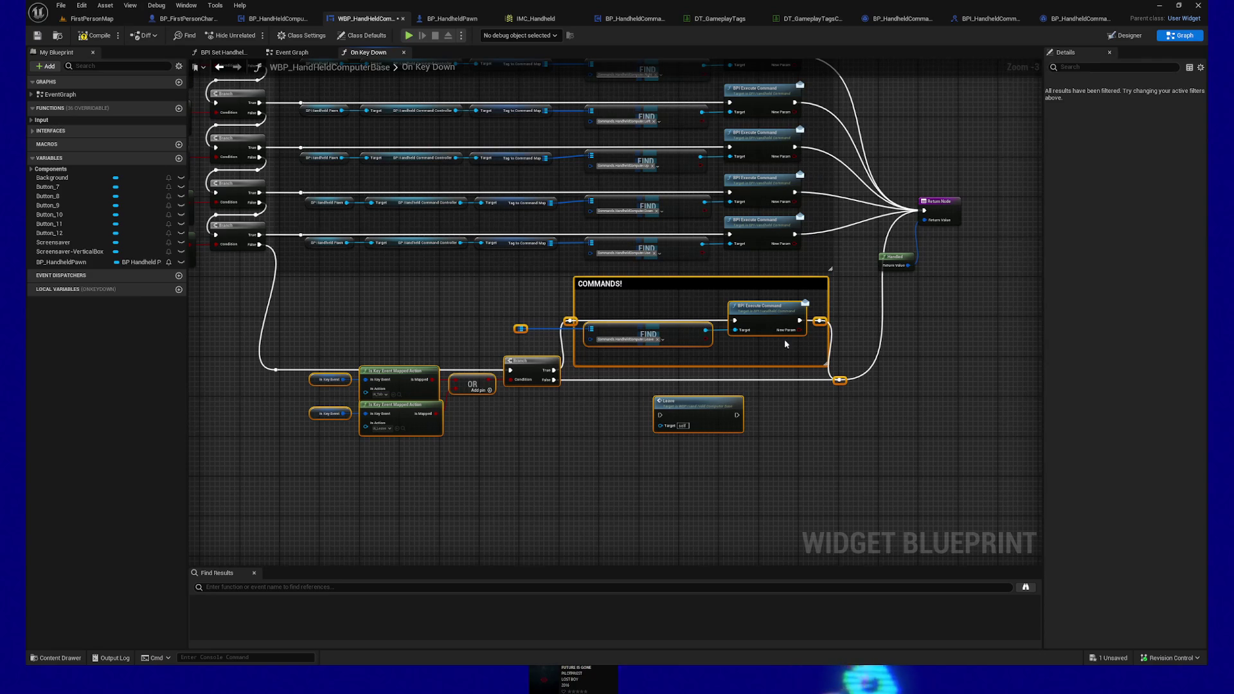
{"action": "key", "text": "Left"}
Step: Align the upper and lower FIND nodes on their left edges
{"action": "left_click", "coordinate": [759, 341]}
{"action": "left_click", "coordinate": [754, 305]}
{"action": "left_click", "coordinate": [764, 227], "text": "shift"}
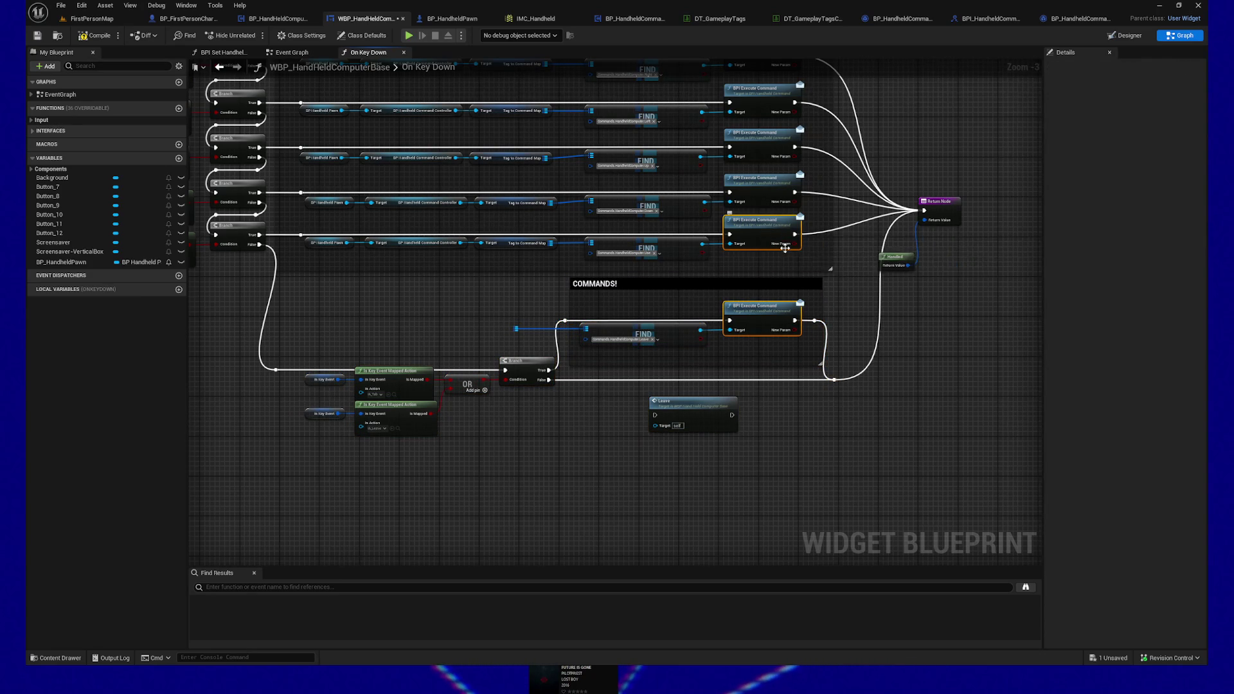
{"action": "left_click", "coordinate": [643, 335]}
{"action": "left_click", "coordinate": [643, 249], "text": "shift"}
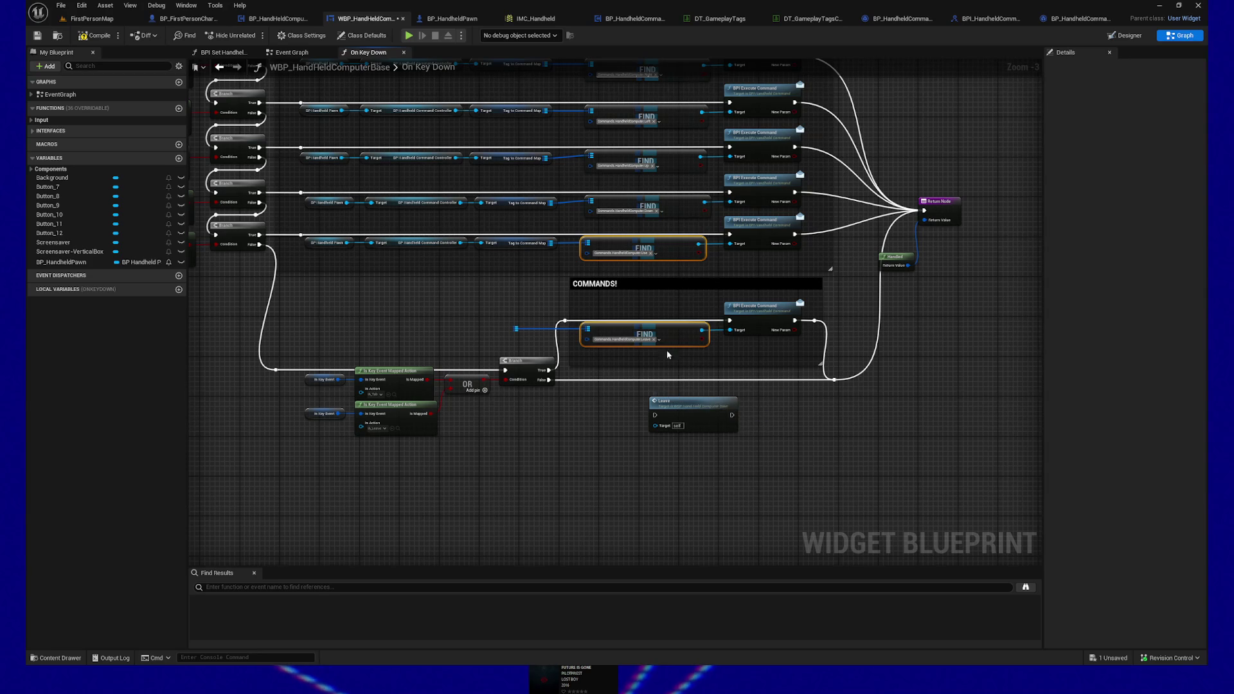
{"action": "key", "text": "ctrl+z"}
{"action": "left_click", "coordinate": [655, 335]}
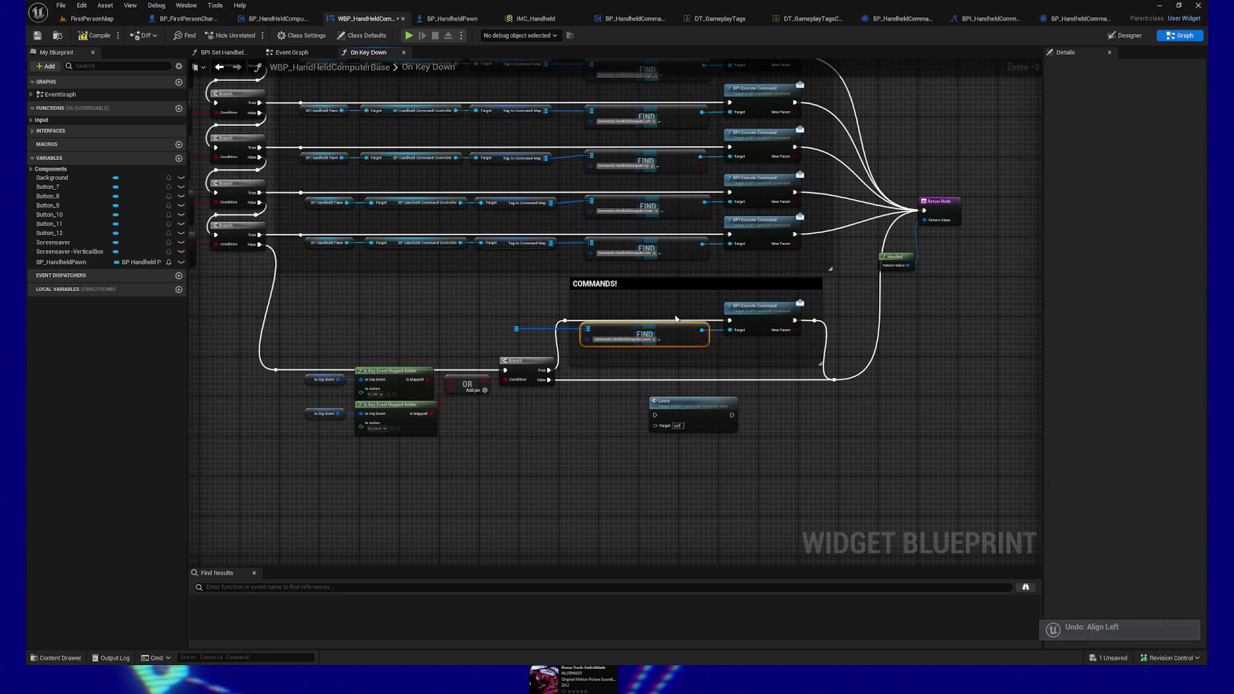
{"action": "left_click", "coordinate": [656, 257], "text": "shift"}
{"action": "right_click", "coordinate": [657, 257]}
{"action": "left_click", "coordinate": [662, 426]}
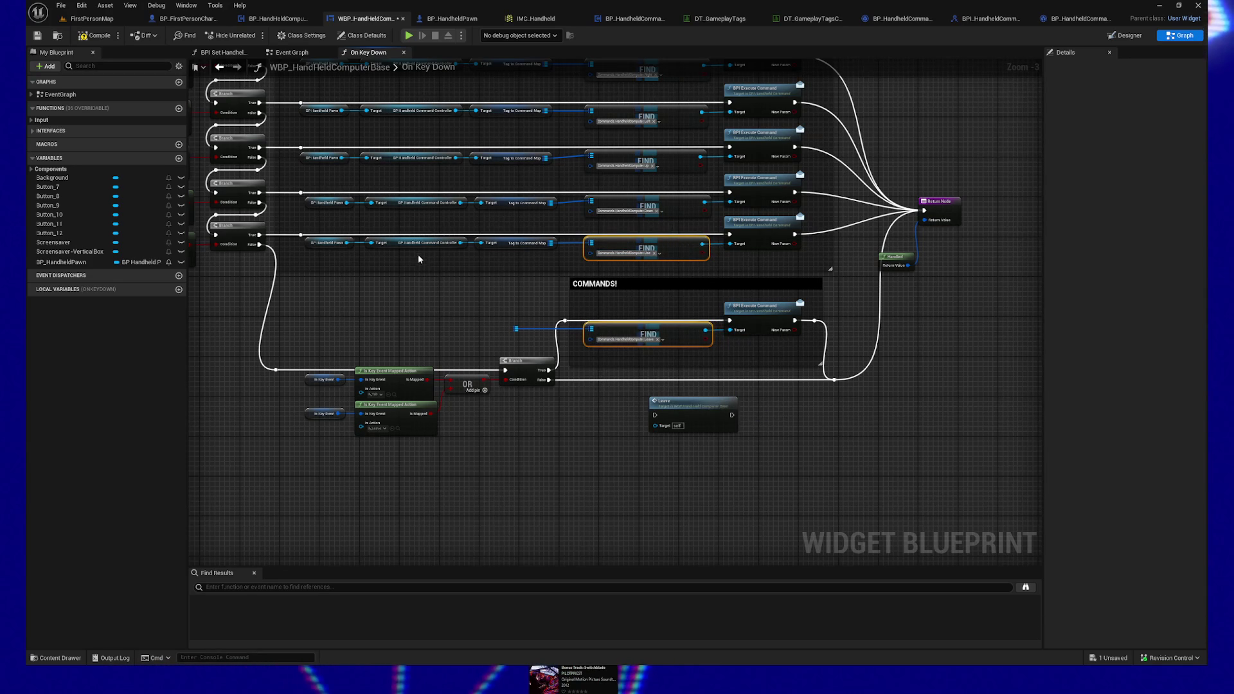
Step: Place the fourth row's Pawn, Controller and Tag to Command Map getters beside the lower FIND node
{"action": "left_click_drag", "start_coordinate": [299, 254], "coordinate": [530, 247]}
{"action": "mouse_move", "coordinate": [393, 243]}
{"action": "left_mouse_down"}
{"action": "mouse_move", "coordinate": [511, 269]}
{"action": "mouse_move", "coordinate": [378, 317]}
{"action": "left_mouse_up"}
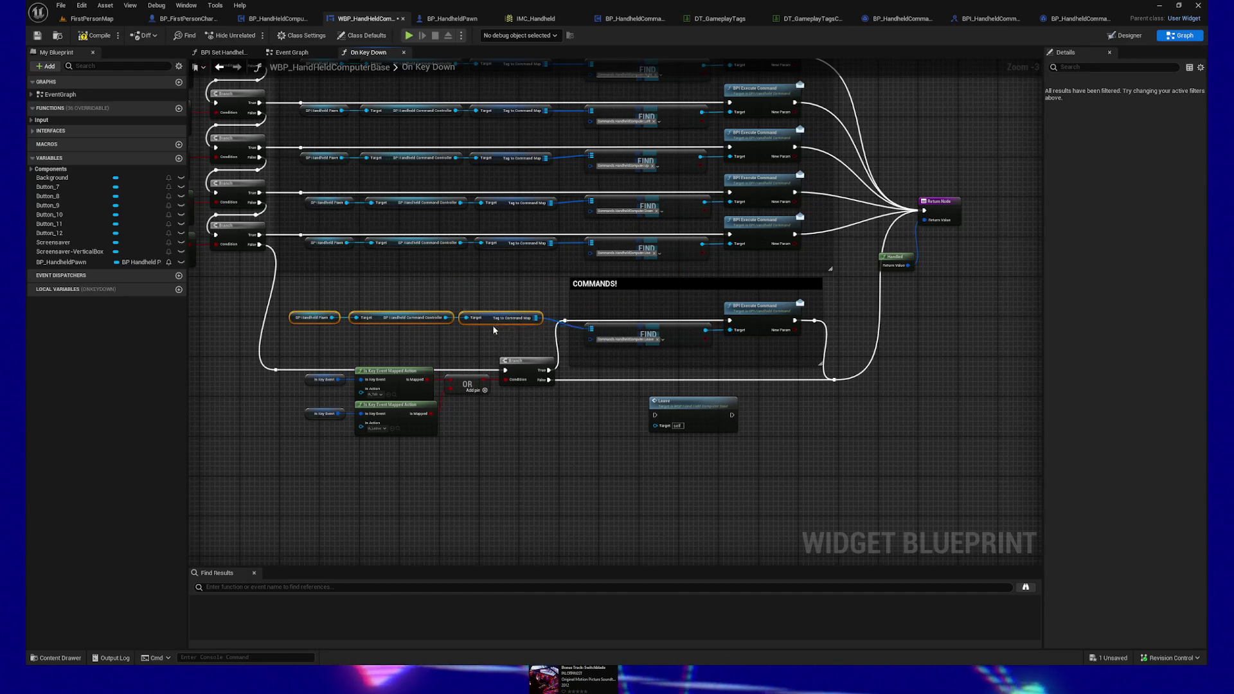
{"action": "left_click_drag", "start_coordinate": [494, 322], "coordinate": [495, 333]}
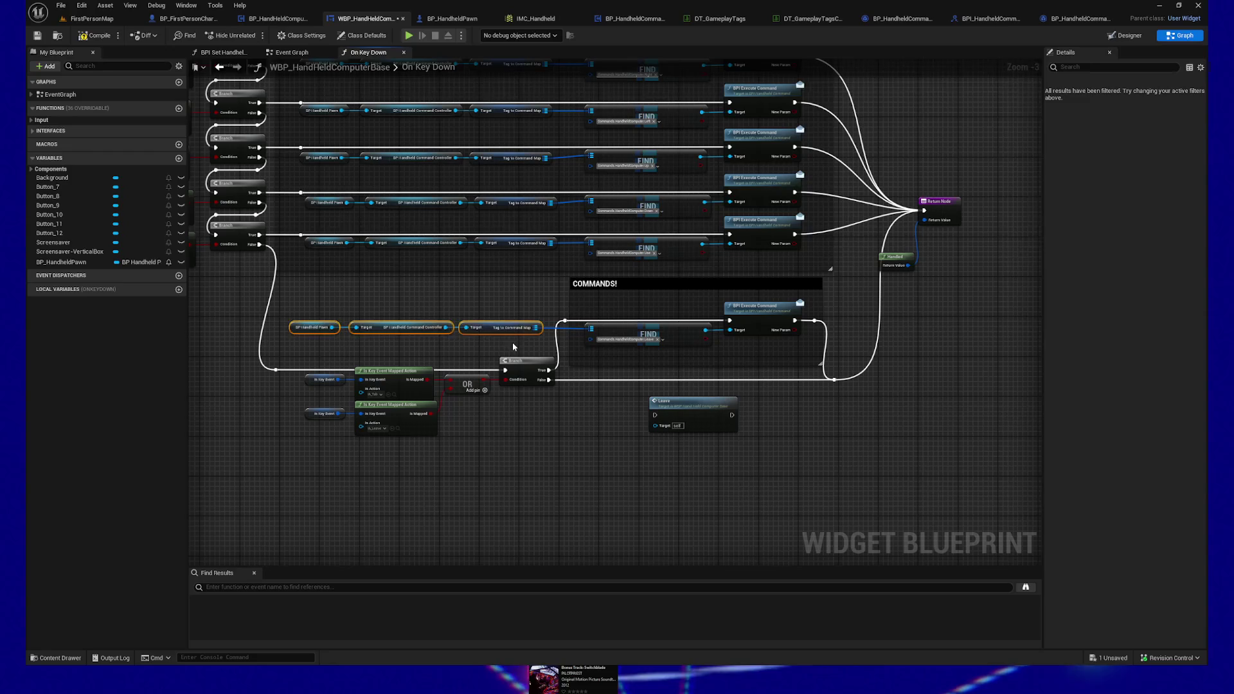
{"action": "left_click", "coordinate": [513, 328]}
{"action": "left_click", "coordinate": [515, 243], "text": "ctrl"}
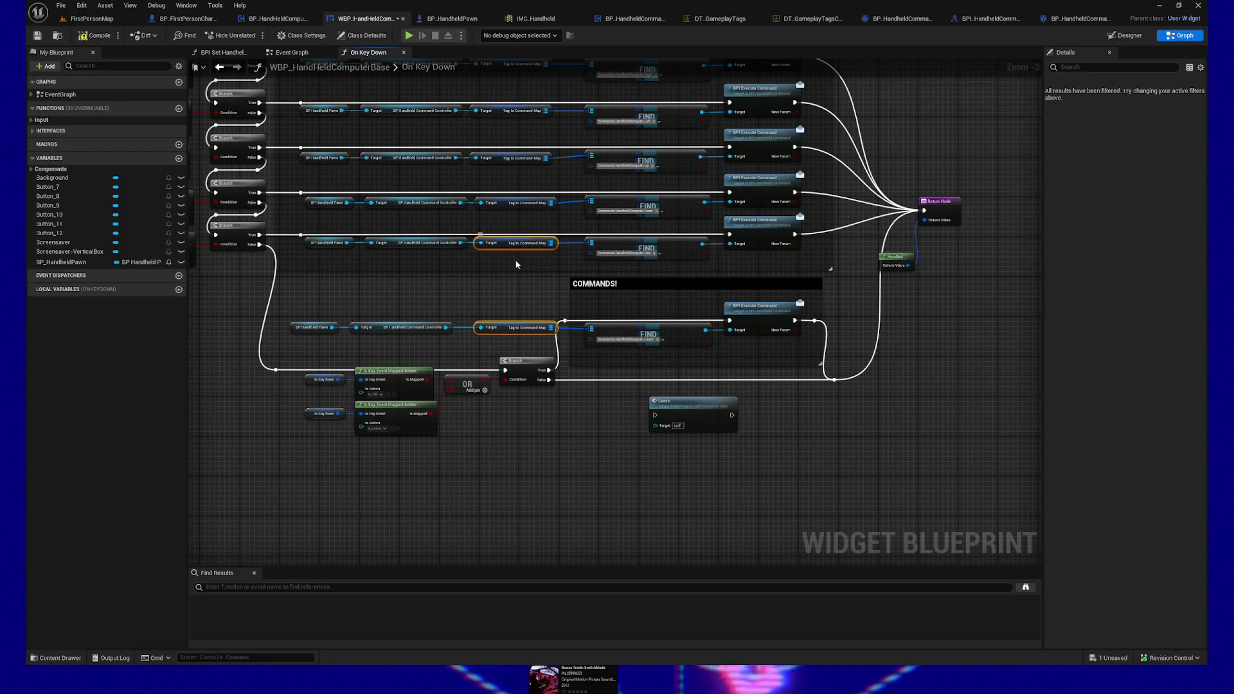
{"action": "left_click_drag", "start_coordinate": [592, 433], "coordinate": [555, 435]}
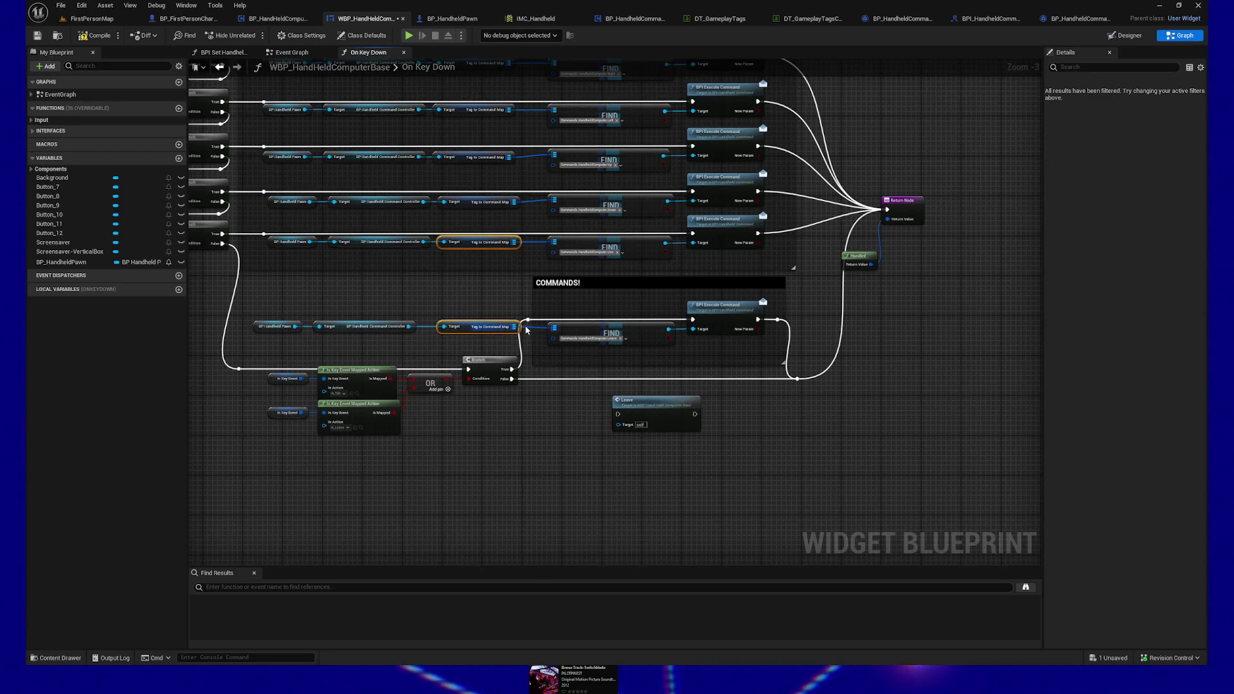
Step: Nudge the key event, OR, Branch and Leave nodes down and widen COMMANDS! leftward over the getters
{"action": "left_click", "coordinate": [489, 362]}
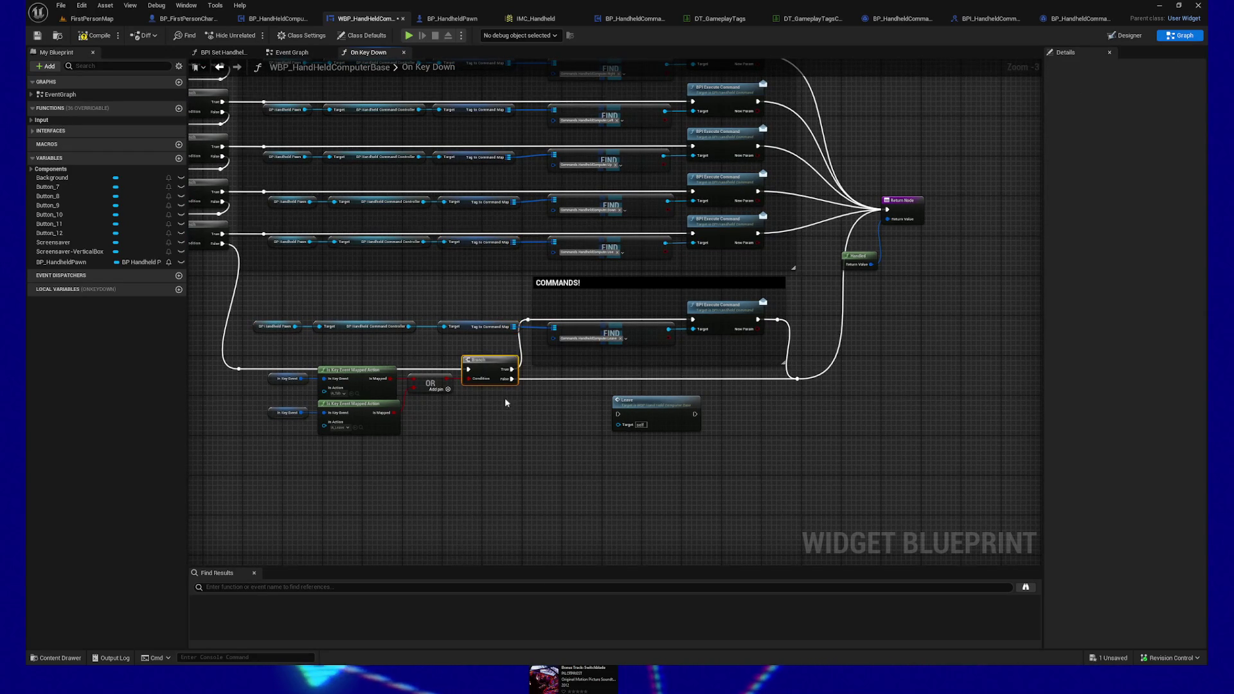
{"action": "left_click_drag", "start_coordinate": [534, 322], "coordinate": [533, 324]}
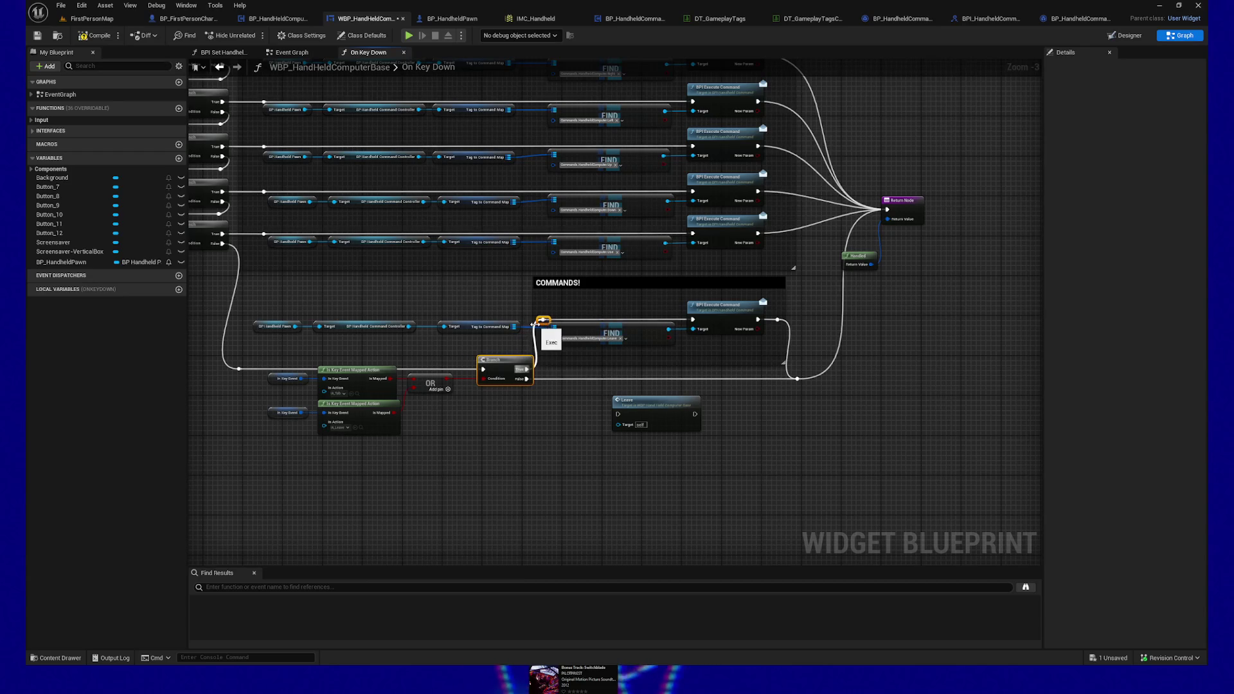
{"action": "key", "text": "ctrl+z"}
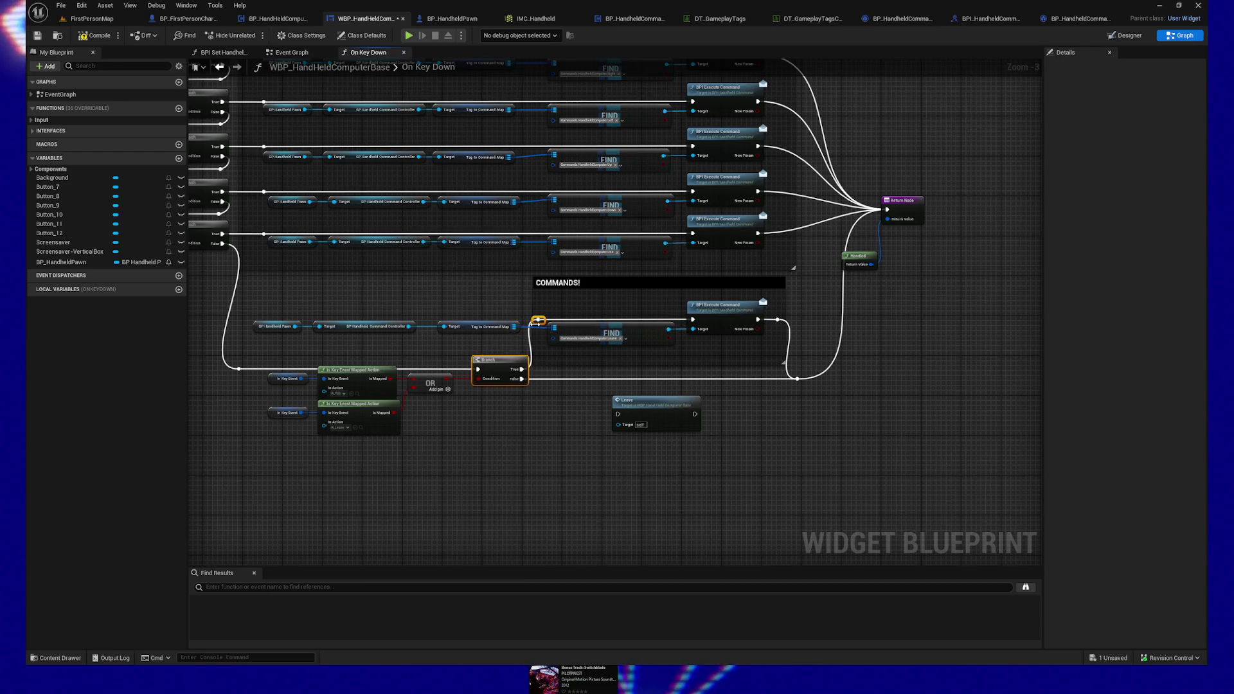
{"action": "mouse_move", "coordinate": [228, 353]}
{"action": "left_mouse_down"}
{"action": "mouse_move", "coordinate": [498, 469]}
{"action": "mouse_move", "coordinate": [840, 474]}
{"action": "left_mouse_up"}
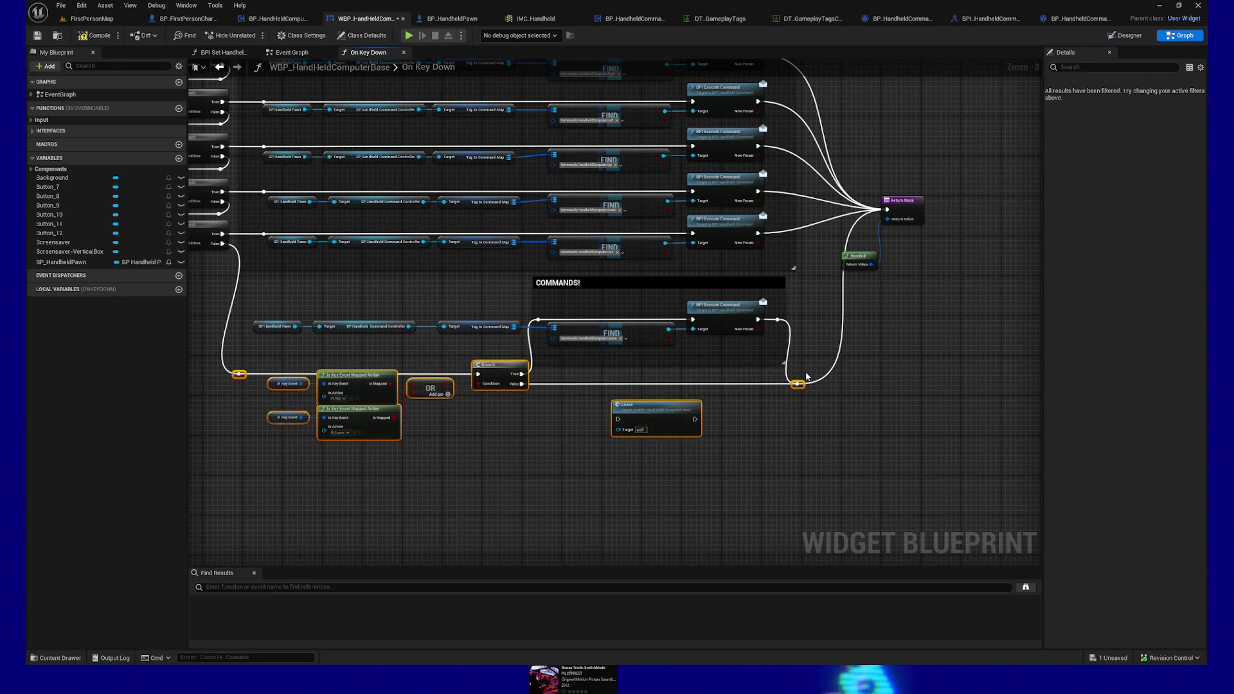
{"action": "key", "text": "Down"}
{"action": "key", "text": "Down"}
{"action": "key", "text": "Down"}
{"action": "left_click_drag", "start_coordinate": [490, 452], "coordinate": [555, 459]}
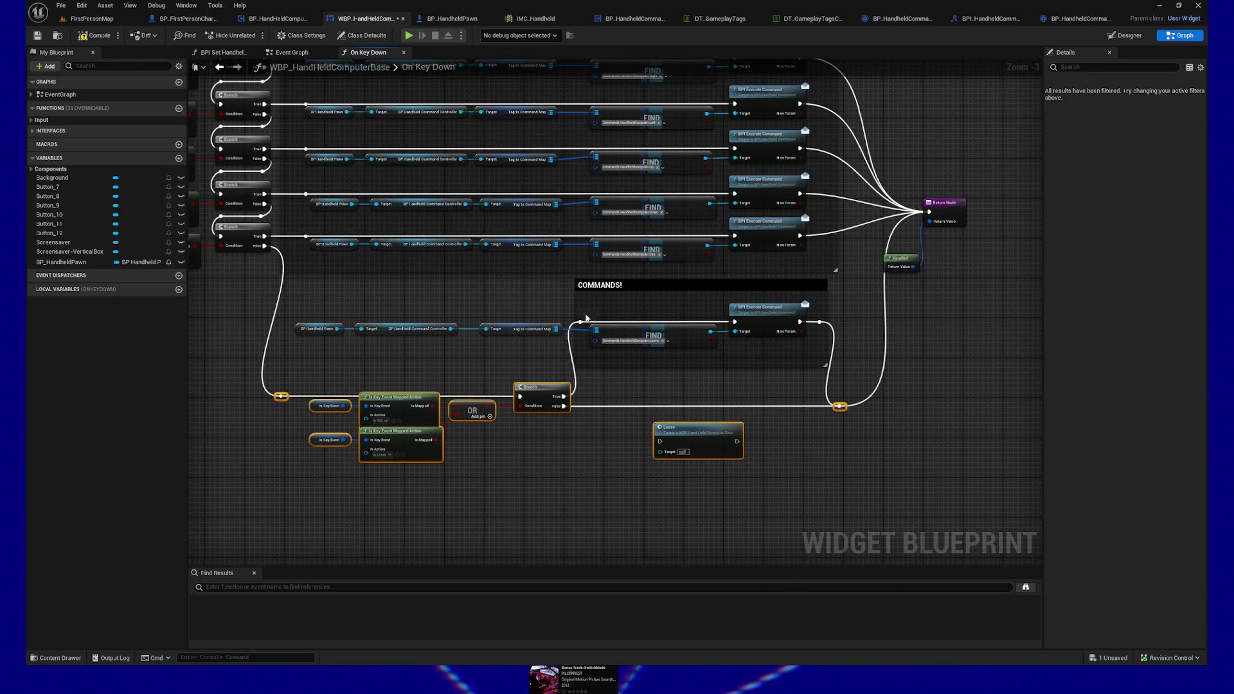
{"action": "left_click_drag", "start_coordinate": [575, 311], "coordinate": [293, 313]}
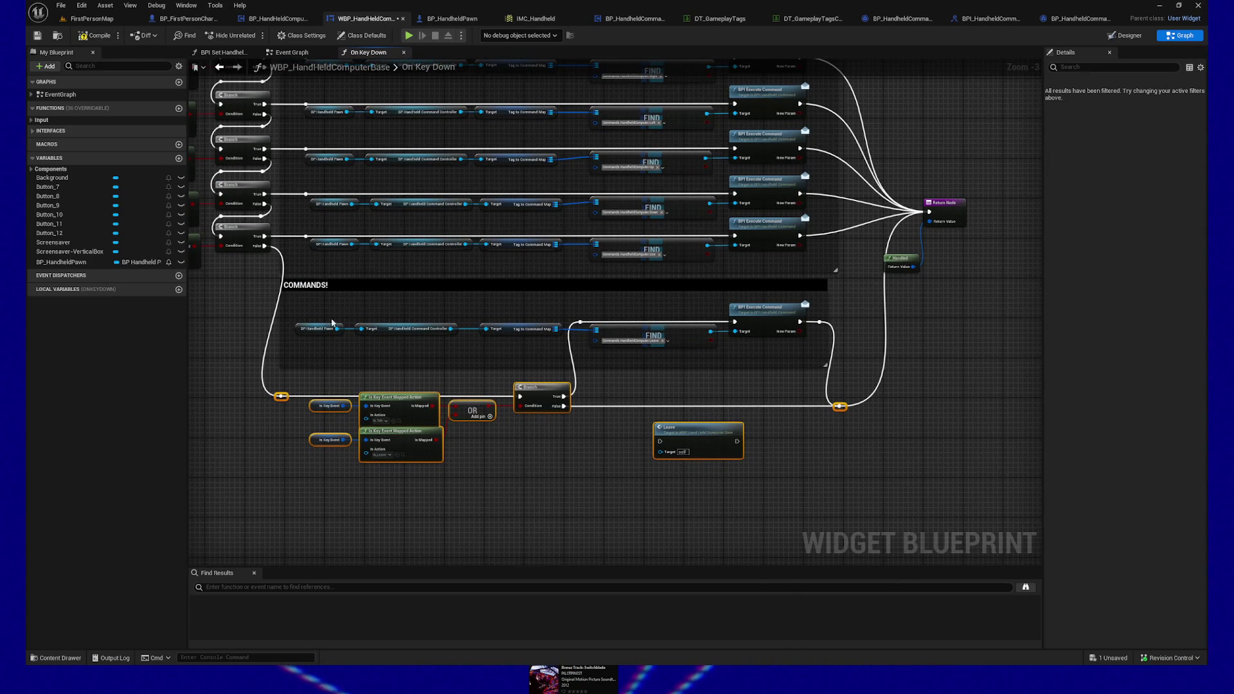
Step: Nudge the lower row's getters, FIND and Execute Command nodes down
{"action": "left_click_drag", "start_coordinate": [719, 360], "coordinate": [526, 326]}
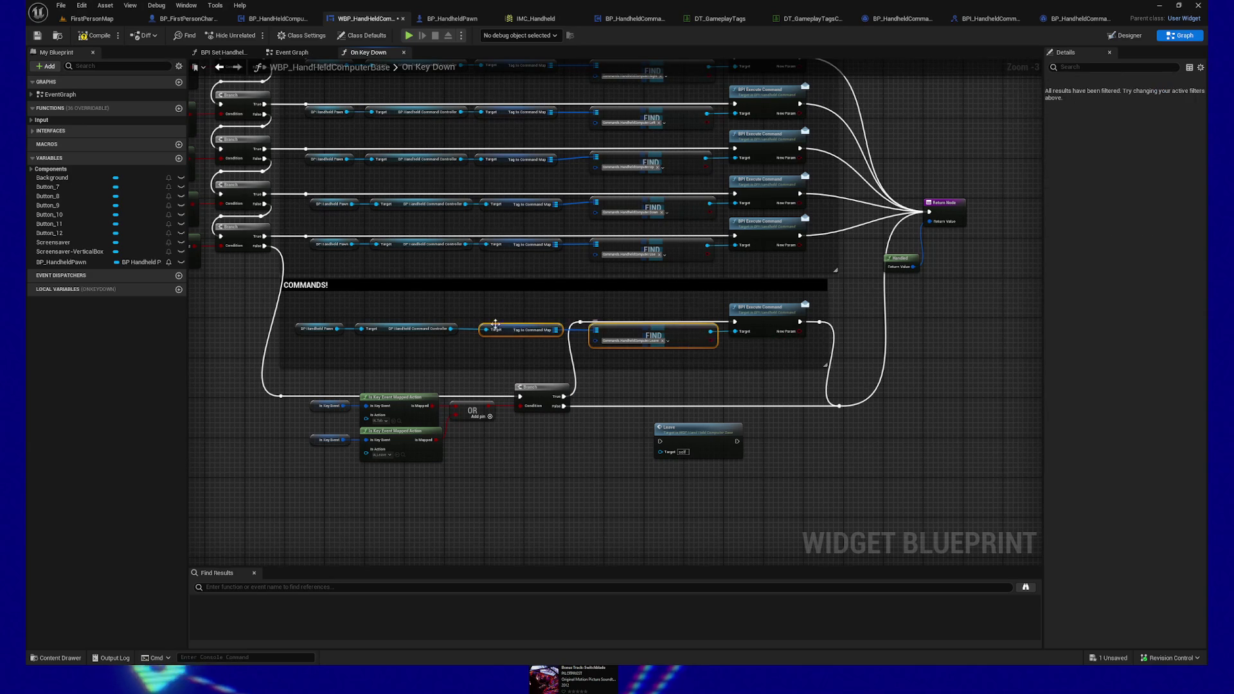
{"action": "left_click", "coordinate": [435, 337], "text": "shift"}
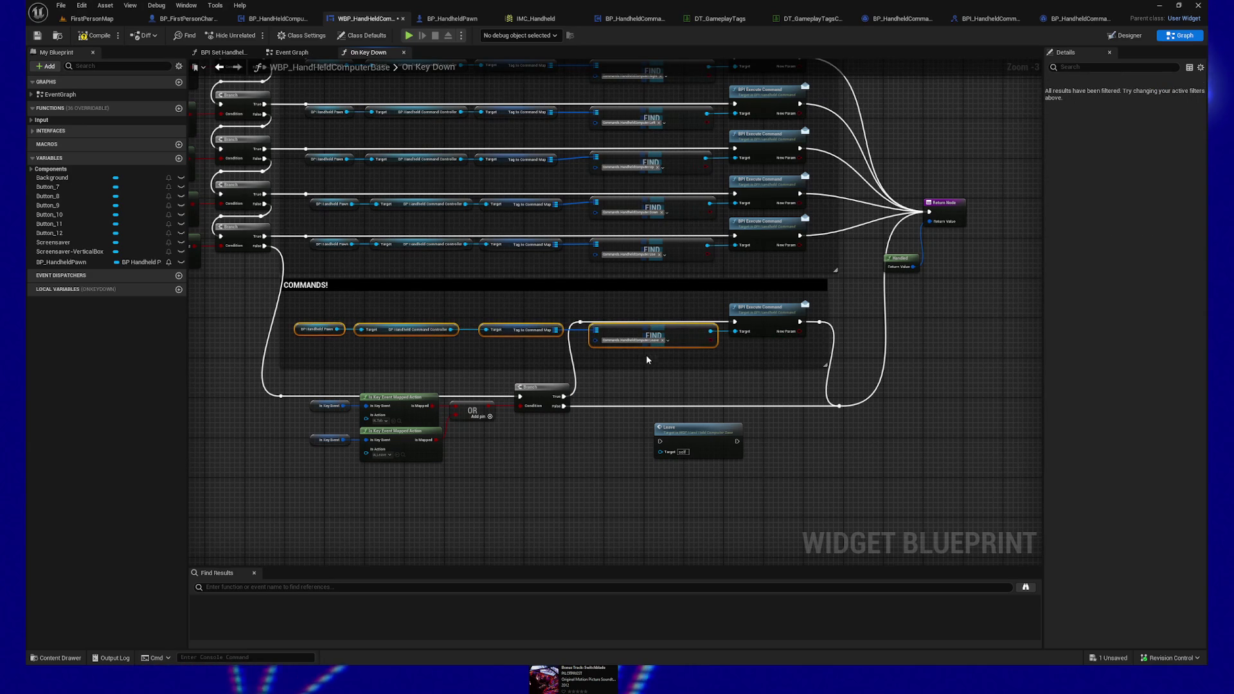
{"action": "left_click", "coordinate": [768, 316], "text": "shift"}
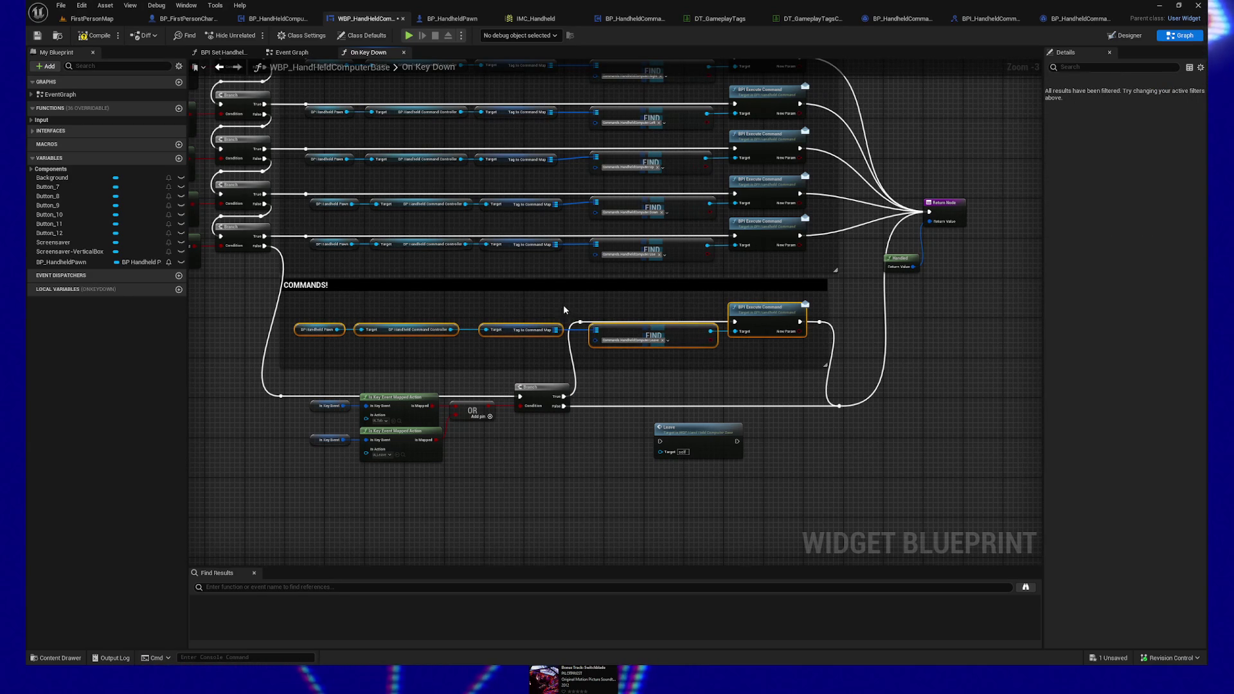
{"action": "mouse_move", "coordinate": [791, 313]}
{"action": "left_mouse_down"}
{"action": "mouse_move", "coordinate": [845, 338]}
{"action": "mouse_move", "coordinate": [417, 346]}
{"action": "left_mouse_up"}
{"action": "key", "text": "ctrl+z"}
{"action": "left_click_drag", "start_coordinate": [322, 346], "coordinate": [321, 345]}
{"action": "key", "text": "Down"}
{"action": "key", "text": "Down"}
{"action": "key", "text": "Down"}
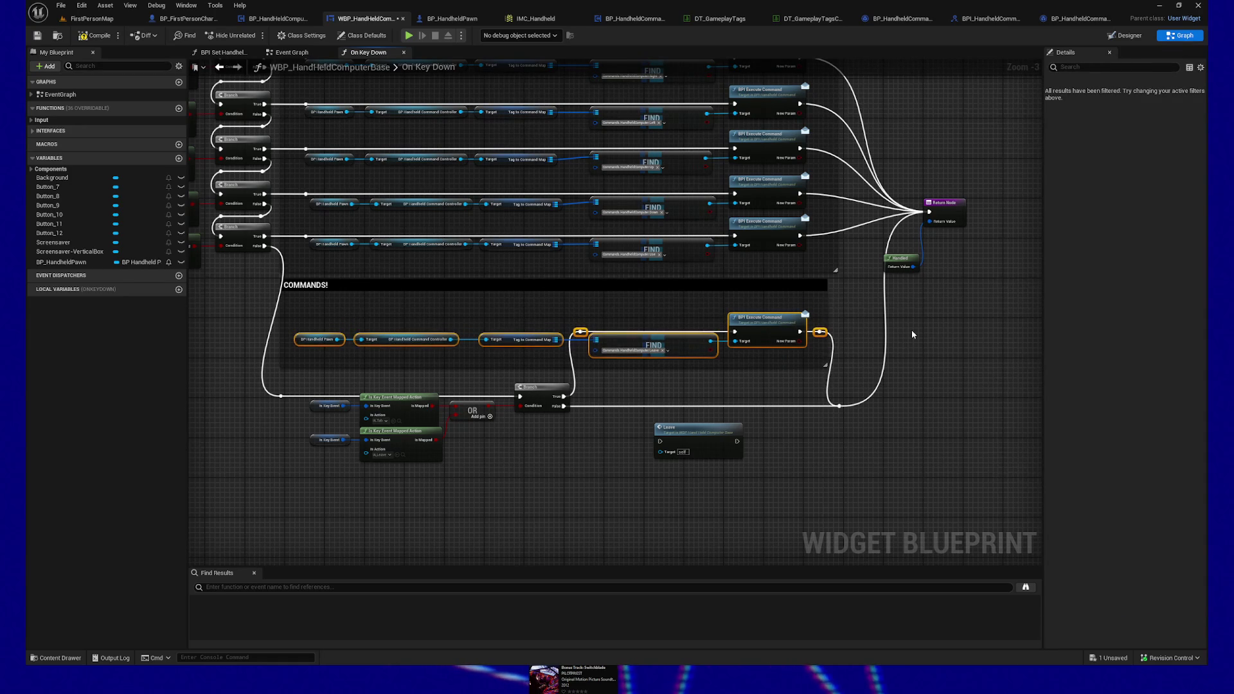
{"action": "key", "text": "Down"}
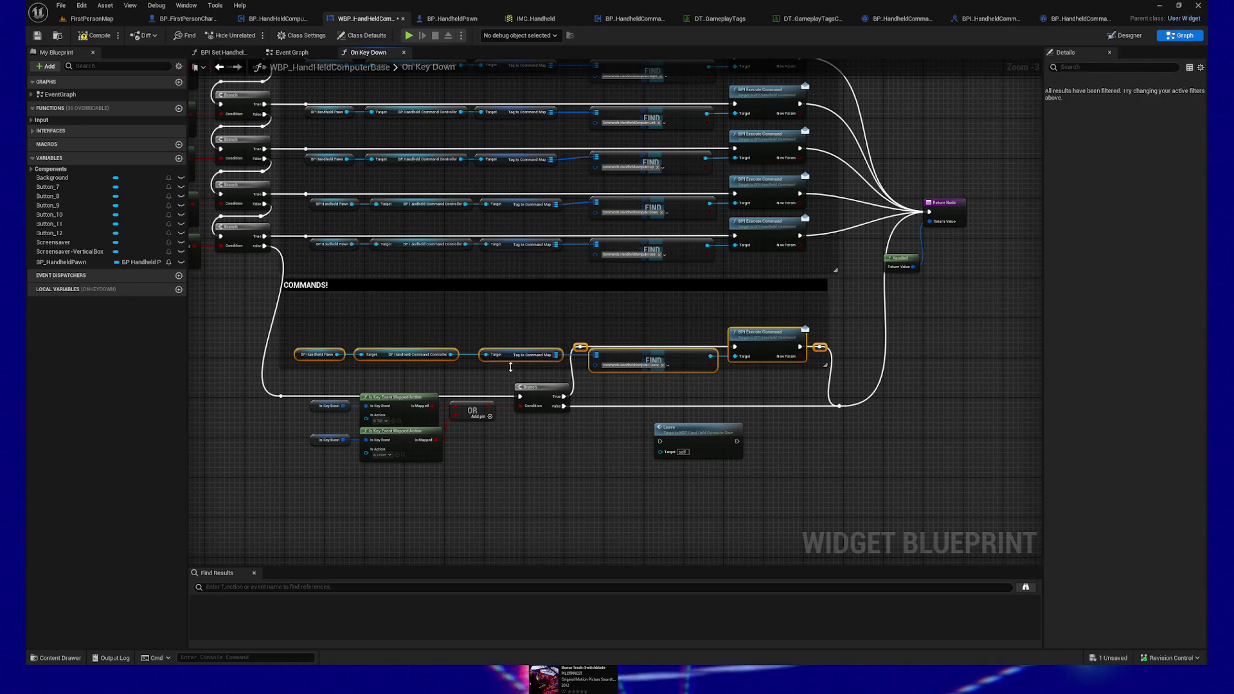
Step: Stretch the COMMANDS! comment's bottom and top edges to frame the lower row
{"action": "left_click_drag", "start_coordinate": [511, 376], "coordinate": [510, 383]}
{"action": "left_click_drag", "start_coordinate": [514, 281], "coordinate": [514, 316]}
{"action": "left_click", "coordinate": [283, 314]}
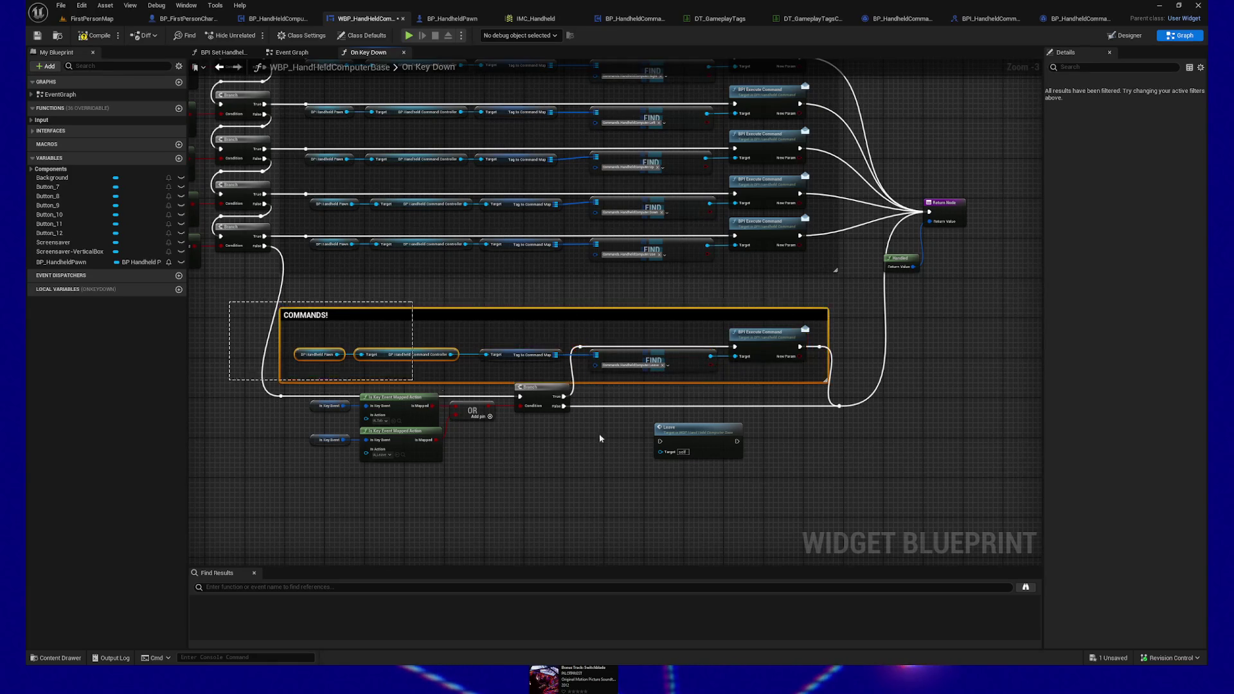
Step: Raise the lower COMMANDS! block back up
{"action": "key", "text": "ctrl+z"}
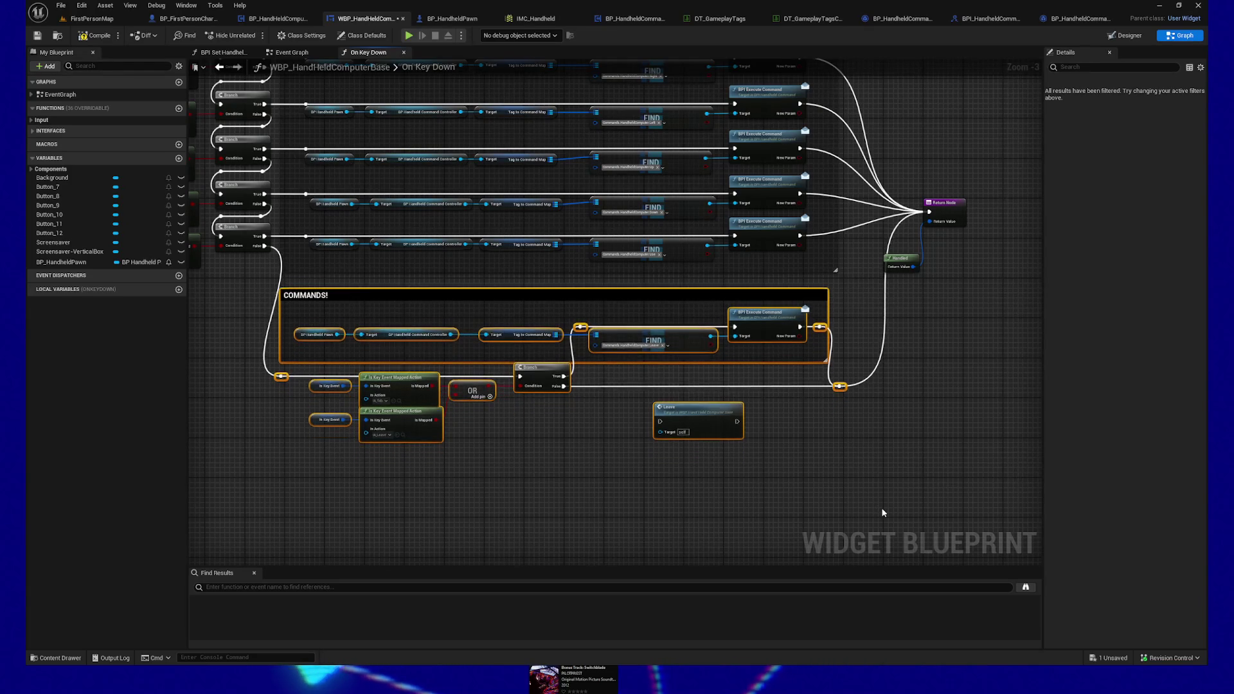
{"action": "key", "text": "ctrl+z"}
{"action": "key", "text": "ctrl+y"}
{"action": "key", "text": "ctrl+z"}
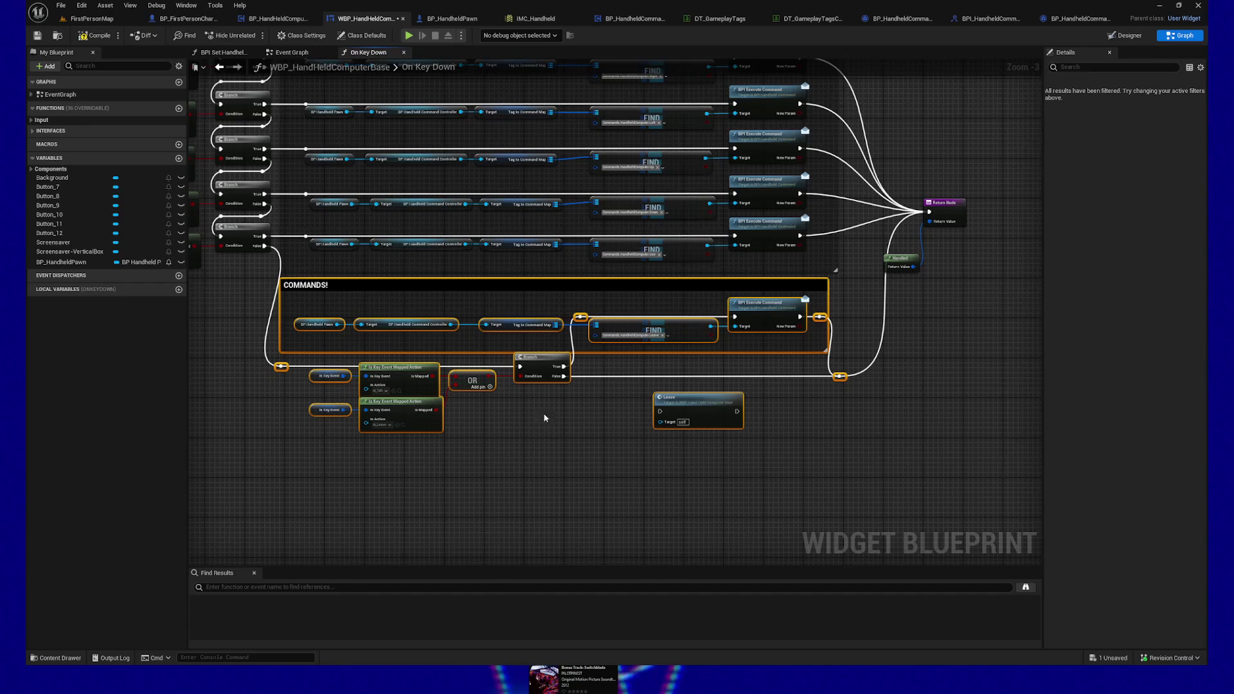
Step: Frame the whole graph and shift the On Key Down event nodes left
{"action": "key", "text": "Home"}
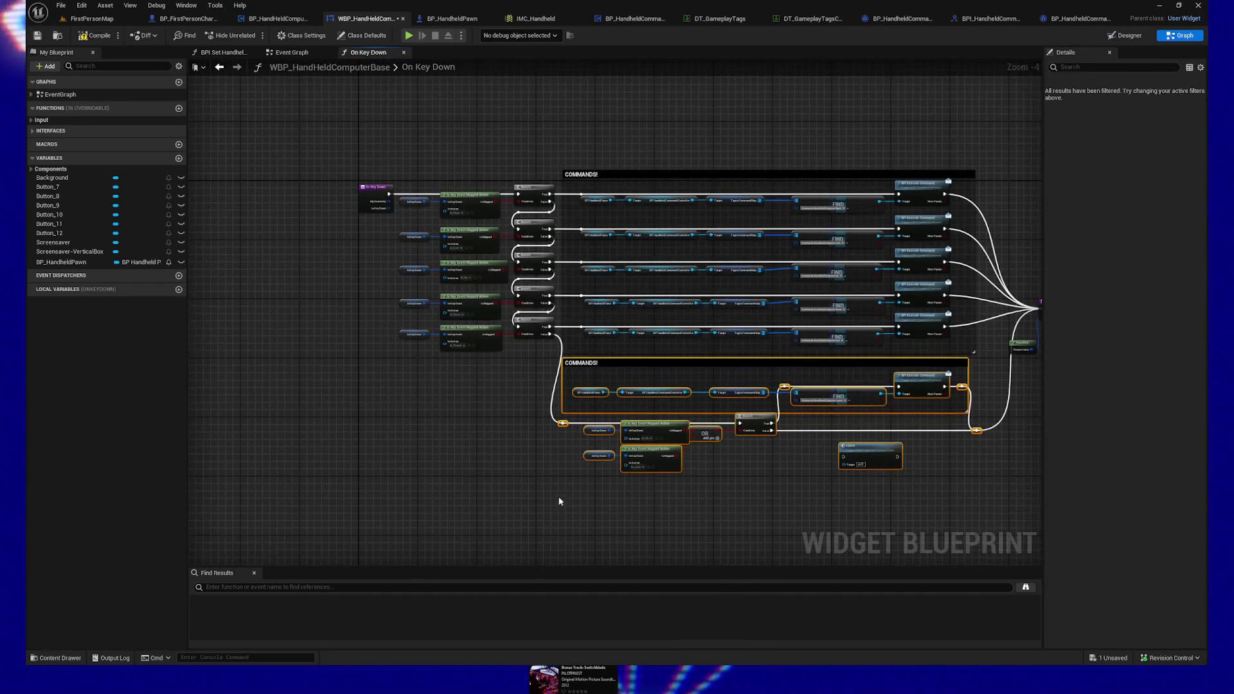
{"action": "mouse_move", "coordinate": [334, 143]}
{"action": "left_mouse_down"}
{"action": "mouse_move", "coordinate": [496, 352]}
{"action": "mouse_move", "coordinate": [557, 357]}
{"action": "left_mouse_up"}
{"action": "key", "text": "Left"}
{"action": "key", "text": "Left"}
{"action": "key", "text": "Left"}
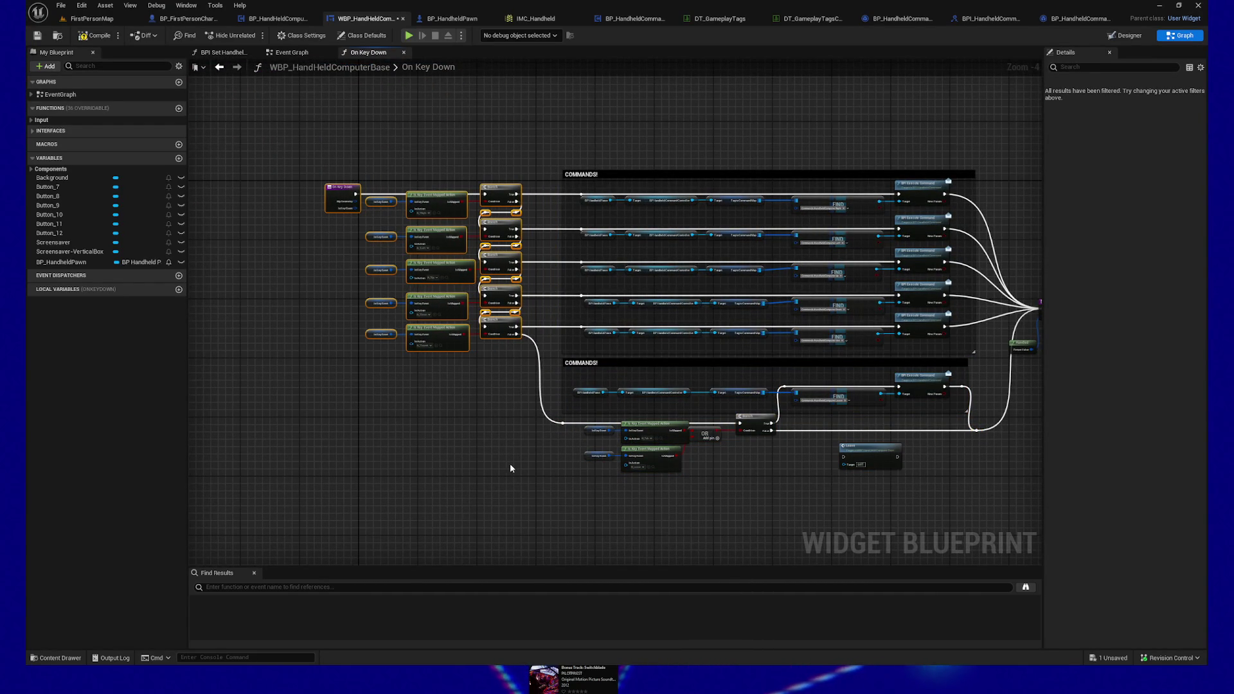
{"action": "left_click_drag", "start_coordinate": [510, 467], "coordinate": [379, 449]}
{"action": "scroll", "coordinate": [819, 460], "scroll_direction": "up", "scroll_amount": 2}
{"action": "mouse_move", "coordinate": [777, 357]}
{"action": "left_mouse_down"}
{"action": "mouse_move", "coordinate": [547, 425]}
{"action": "mouse_move", "coordinate": [638, 363]}
{"action": "left_mouse_up"}
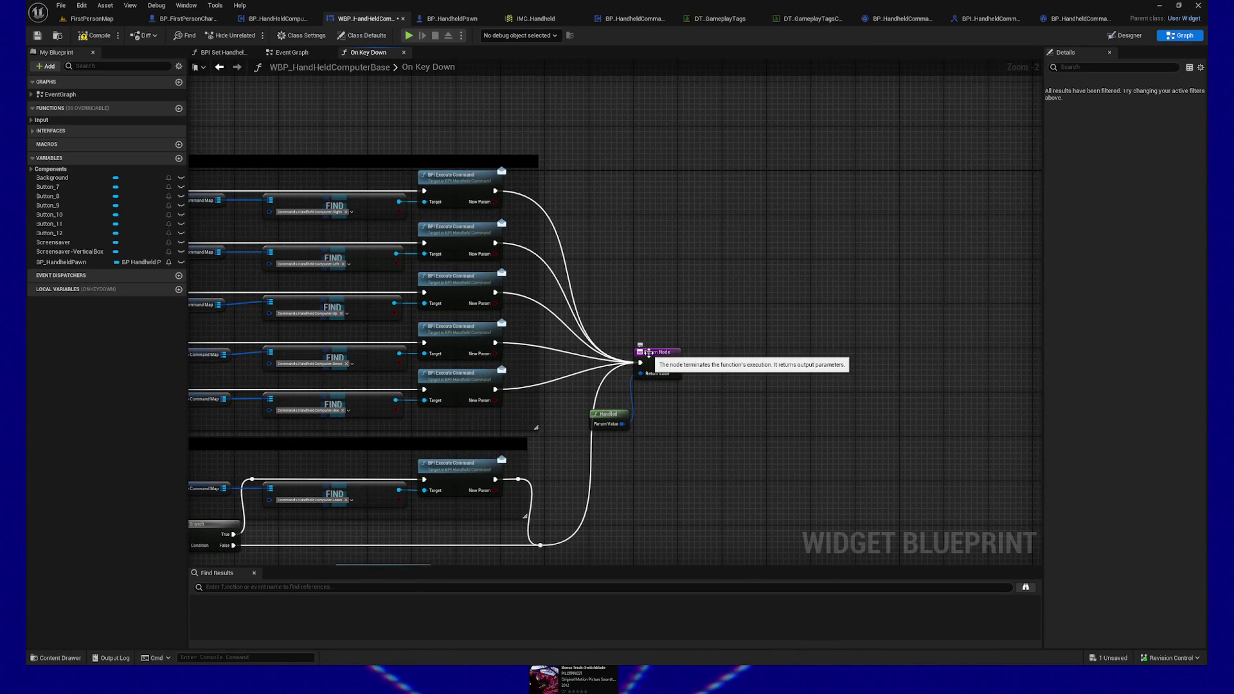
Step: Line up the Handled node with its Return Node and copy the pair
{"action": "left_click", "coordinate": [608, 418]}
{"action": "left_click", "coordinate": [657, 352], "text": "ctrl"}
{"action": "key", "text": "q"}
{"action": "key", "text": "ctrl+z"}
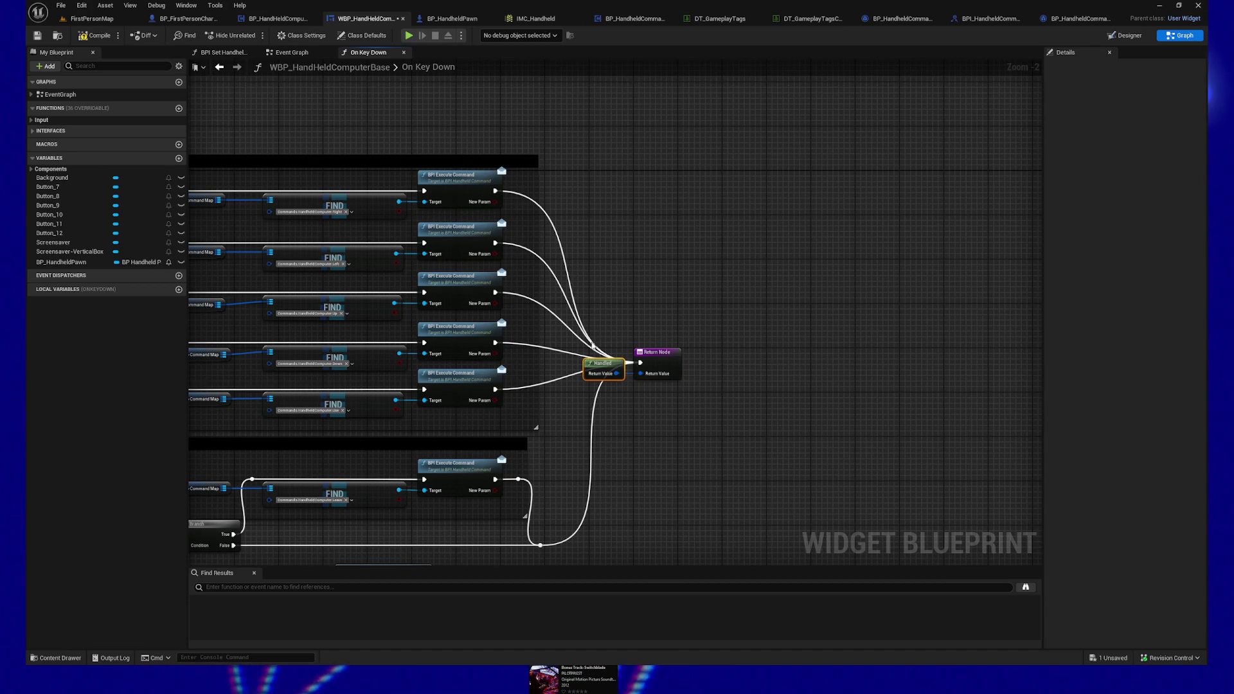
{"action": "left_click", "coordinate": [646, 373], "text": "ctrl"}
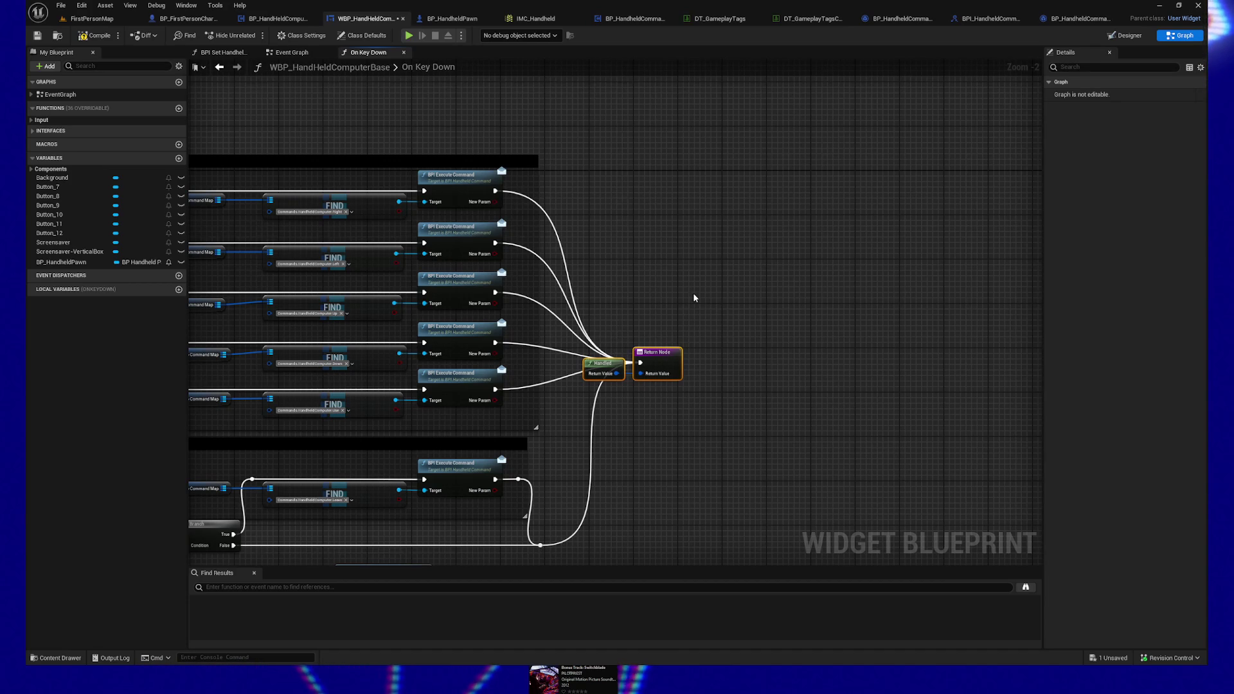
{"action": "key", "text": "ctrl+c"}
{"action": "key", "text": "ctrl+v"}
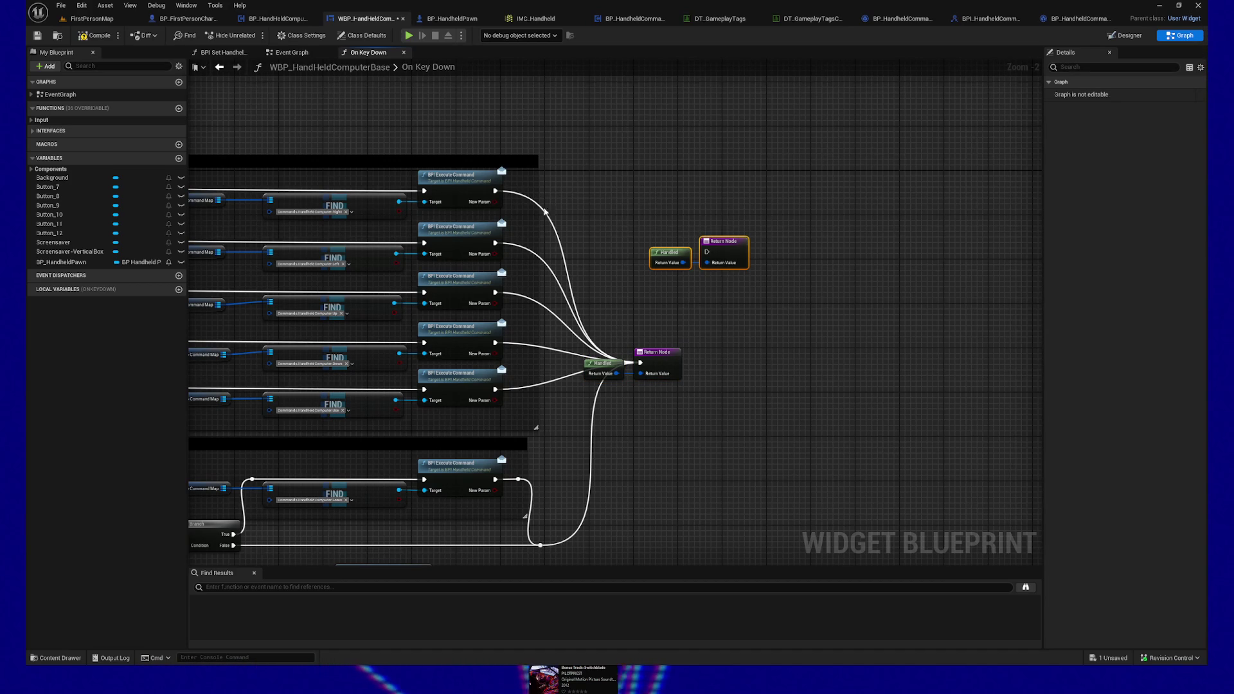
Step: Wire the first three Execute Command outputs to their own pasted Handled/Return pairs
{"action": "mouse_move", "coordinate": [499, 191]}
{"action": "left_mouse_down"}
{"action": "mouse_move", "coordinate": [706, 252]}
{"action": "mouse_move", "coordinate": [673, 190]}
{"action": "left_mouse_up"}
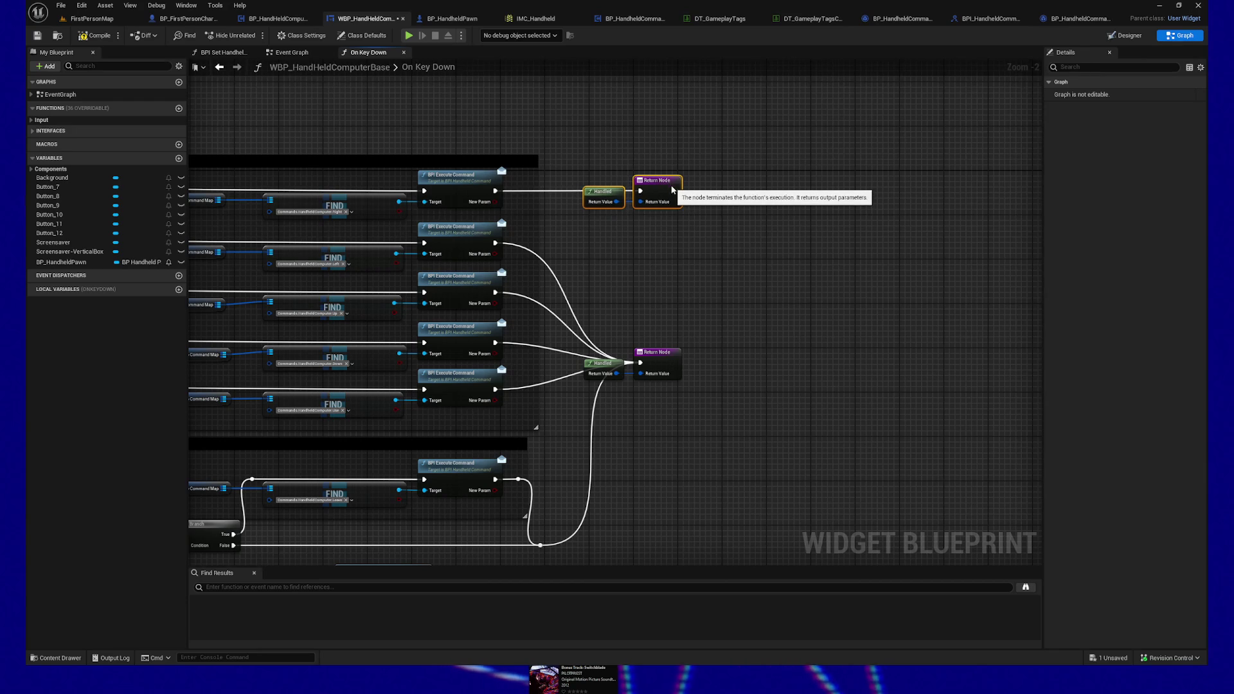
{"action": "key", "text": "ctrl+v"}
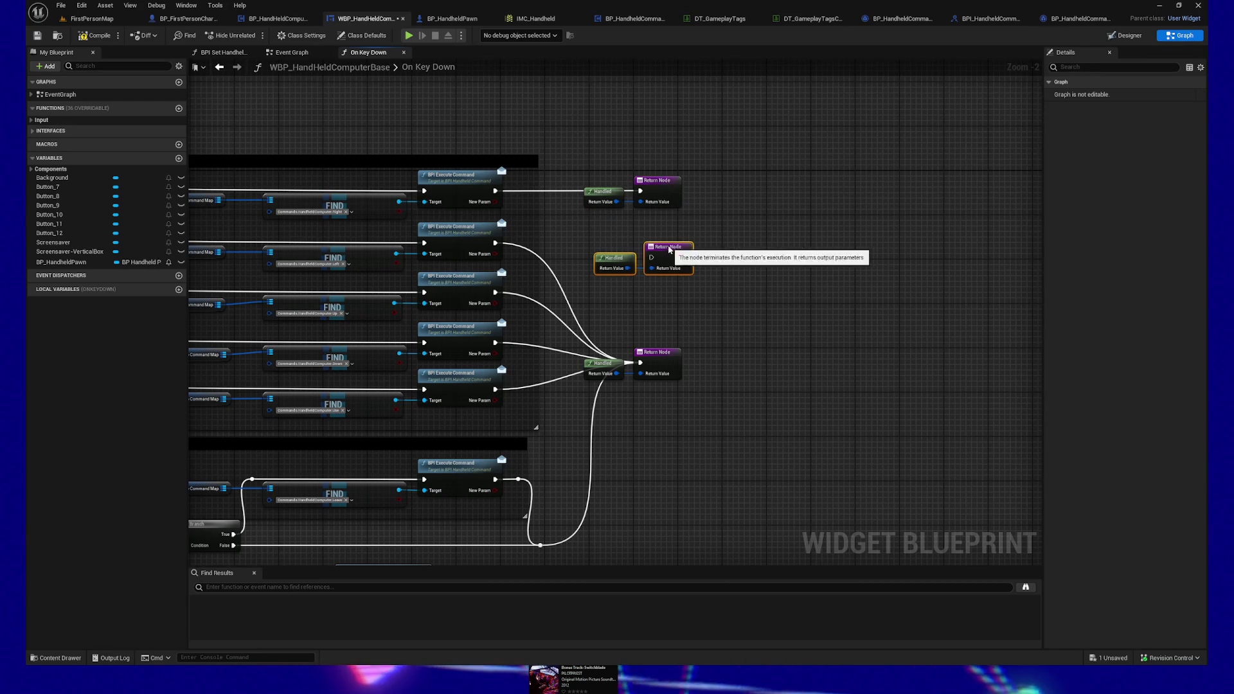
{"action": "mouse_move", "coordinate": [494, 243]}
{"action": "left_mouse_down"}
{"action": "mouse_move", "coordinate": [617, 260]}
{"action": "mouse_move", "coordinate": [657, 246]}
{"action": "left_mouse_up"}
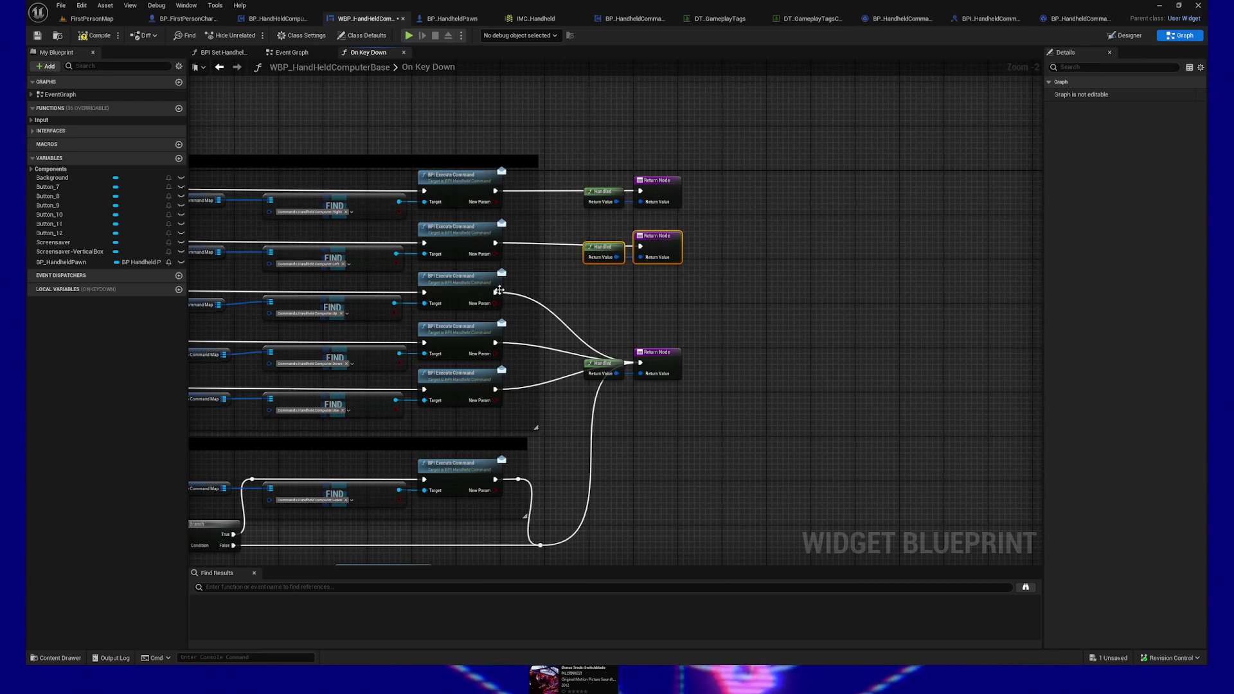
{"action": "key", "text": "ctrl+v"}
{"action": "left_click_drag", "start_coordinate": [495, 293], "coordinate": [641, 308]}
{"action": "left_click_drag", "start_coordinate": [718, 301], "coordinate": [662, 290]}
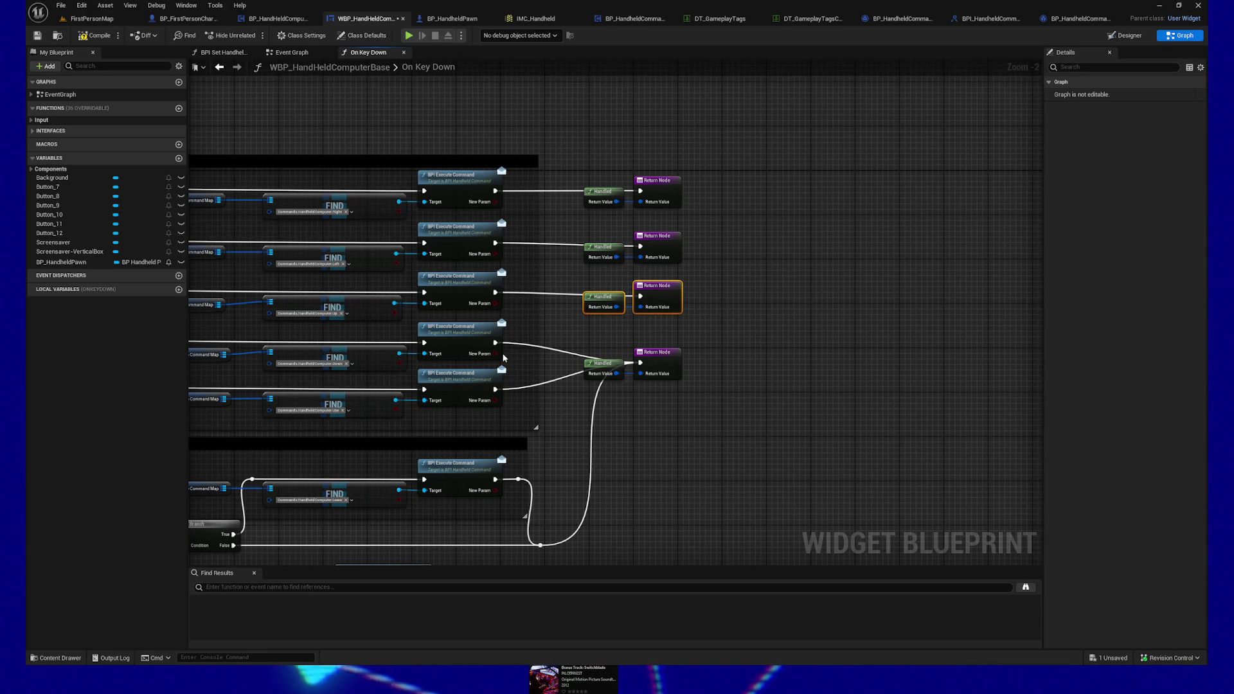
Step: Duplicate another Handled/Return pair and wire the fourth command row to it
{"action": "mouse_move", "coordinate": [662, 350]}
{"action": "left_mouse_down"}
{"action": "mouse_move", "coordinate": [662, 367]}
{"action": "mouse_move", "coordinate": [581, 347]}
{"action": "mouse_move", "coordinate": [650, 384]}
{"action": "mouse_move", "coordinate": [674, 375]}
{"action": "left_mouse_up"}
{"action": "key", "text": "ctrl+z"}
{"action": "key", "text": "ctrl+d"}
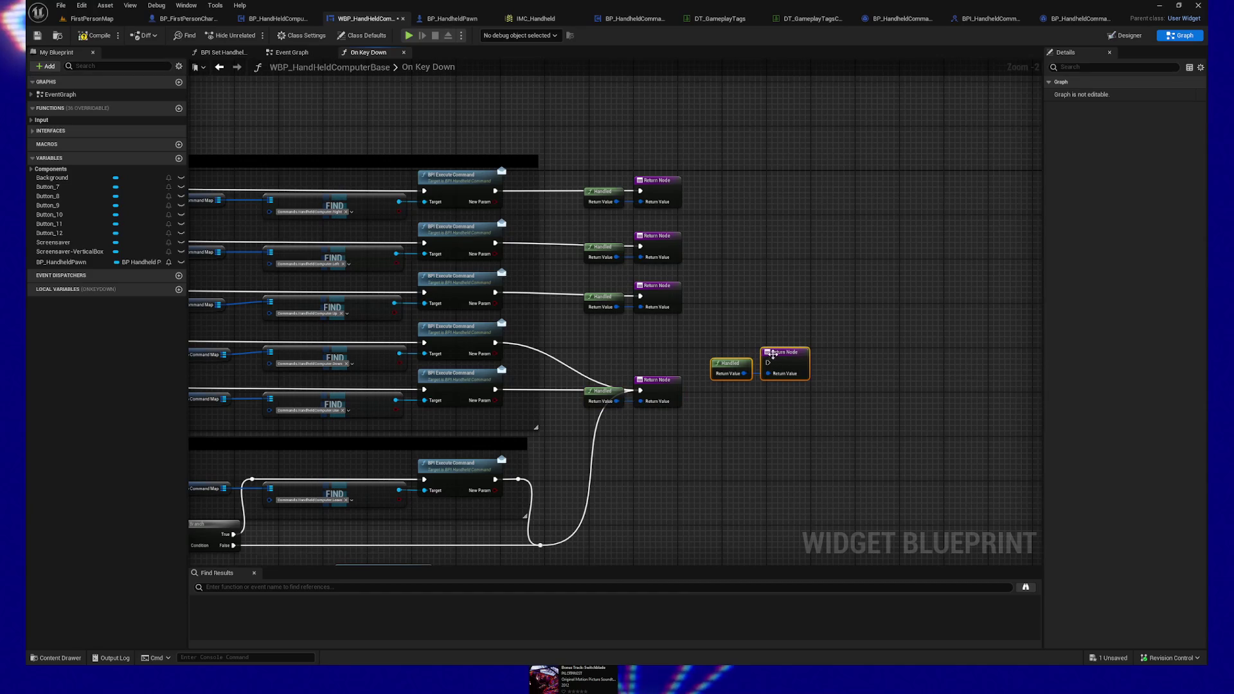
{"action": "left_click_drag", "start_coordinate": [785, 353], "coordinate": [655, 339]}
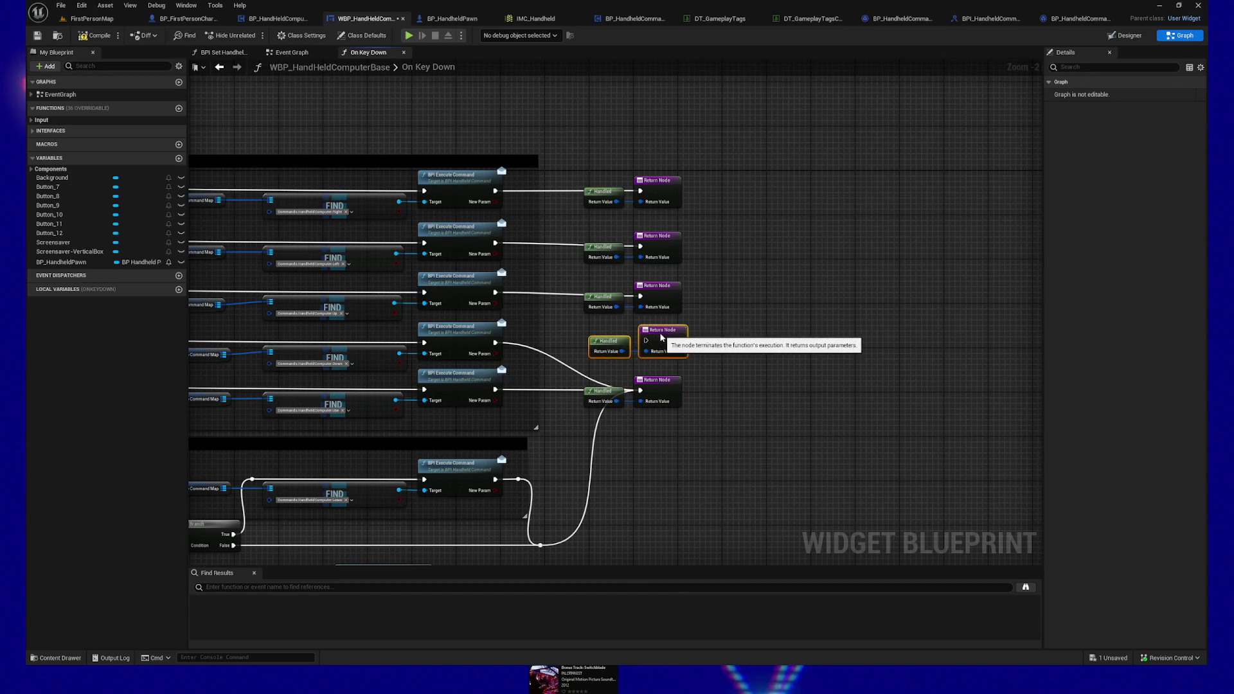
{"action": "left_click_drag", "start_coordinate": [495, 343], "coordinate": [640, 347]}
{"action": "left_click_drag", "start_coordinate": [669, 456], "coordinate": [678, 394]}
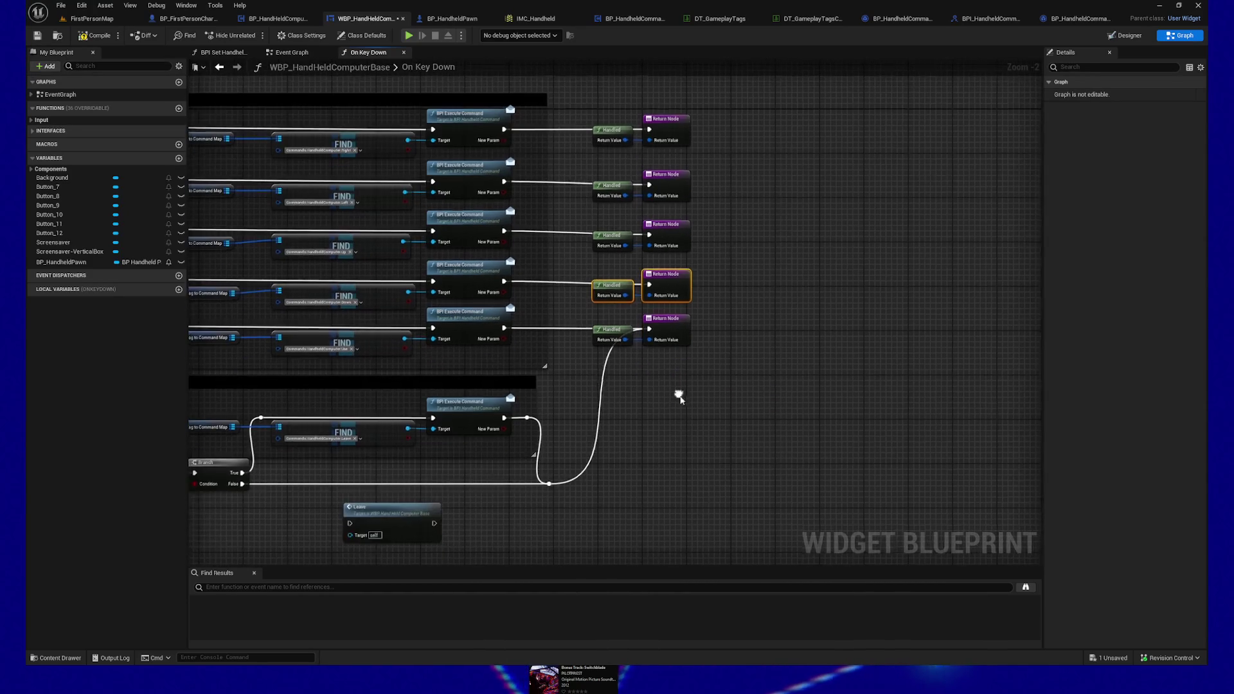
Step: Add a Handled/Return pair and connect the Branch false-path reroute to it
{"action": "key", "text": "ctrl+d"}
{"action": "left_click_drag", "start_coordinate": [550, 484], "coordinate": [554, 487]}
{"action": "mouse_move", "coordinate": [712, 439]}
{"action": "left_mouse_down"}
{"action": "mouse_move", "coordinate": [667, 478]}
{"action": "mouse_move", "coordinate": [744, 421]}
{"action": "left_mouse_up"}
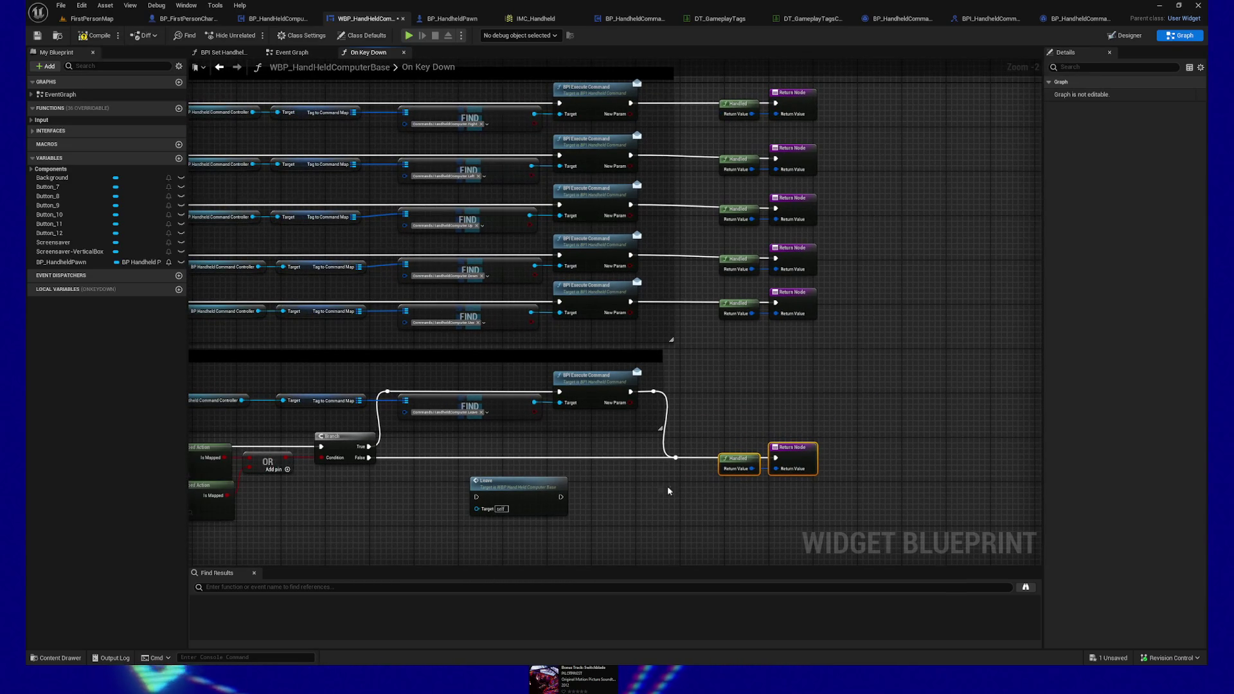
{"action": "mouse_move", "coordinate": [645, 504]}
{"action": "left_mouse_down"}
{"action": "mouse_move", "coordinate": [631, 471]}
{"action": "mouse_move", "coordinate": [640, 419]}
{"action": "mouse_move", "coordinate": [662, 445]}
{"action": "left_mouse_up"}
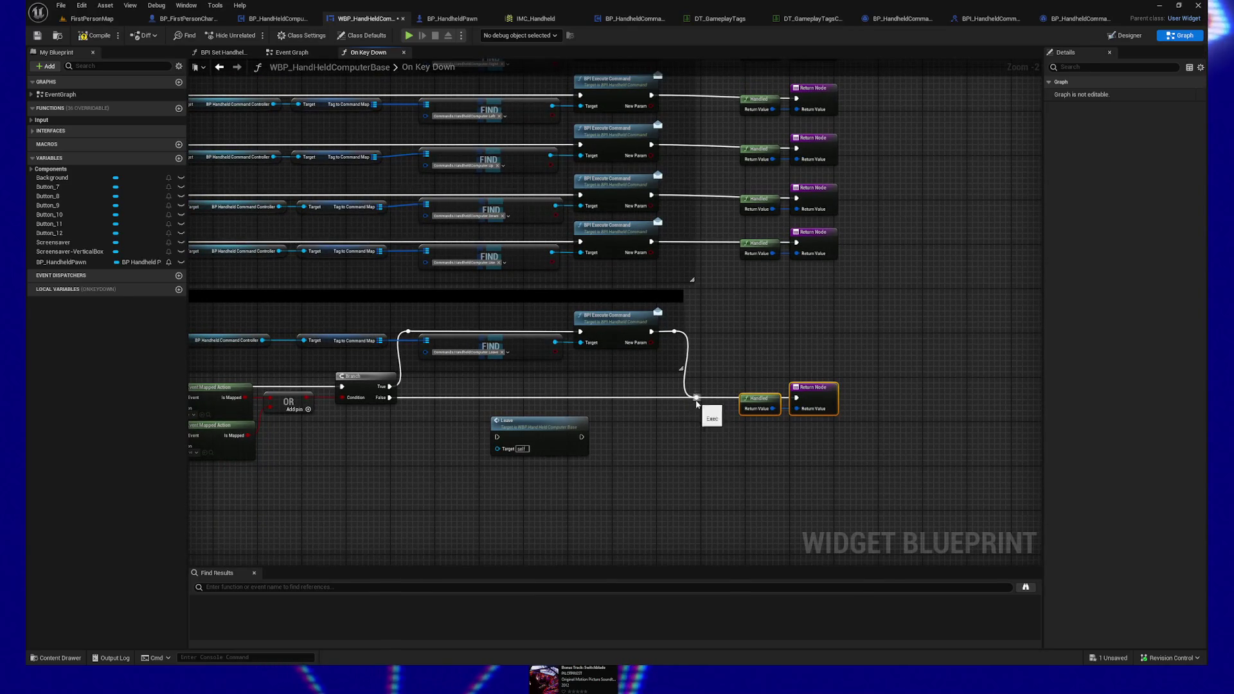
Step: Replace the lower Execute Command's shared Handled link with its own pasted Handled/Return pair
{"action": "left_click", "coordinate": [694, 397], "text": "alt"}
{"action": "key", "text": "ctrl+v"}
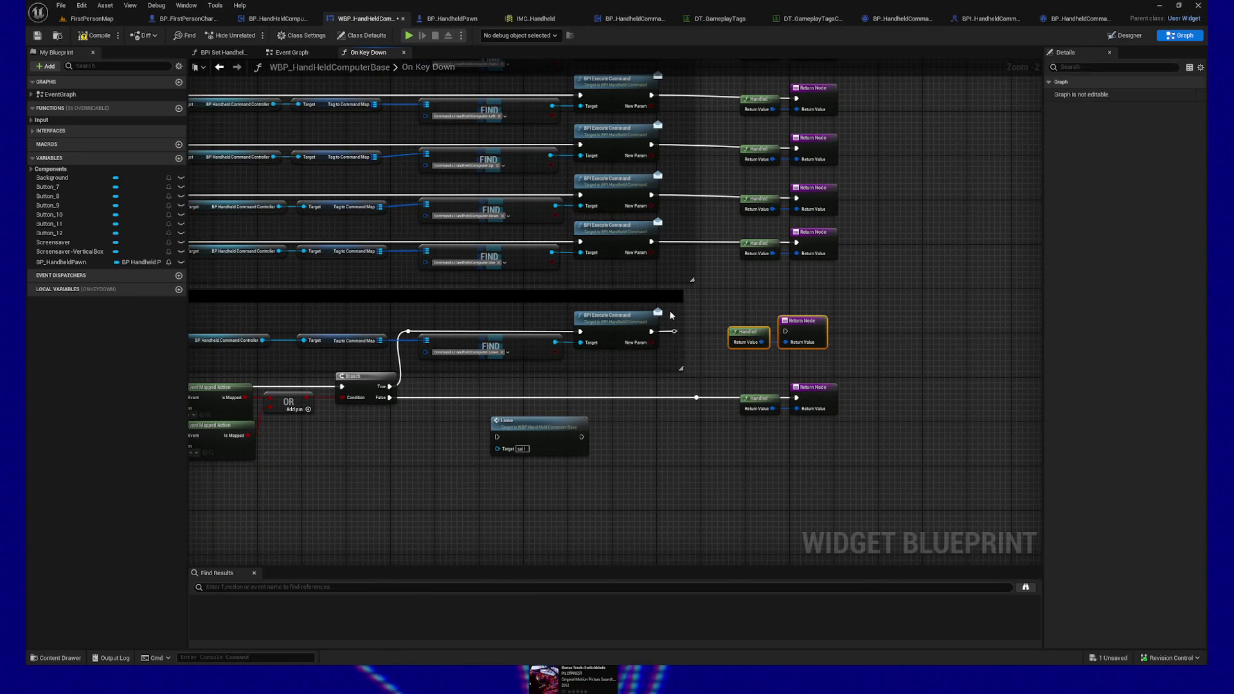
{"action": "left_click_drag", "start_coordinate": [651, 331], "coordinate": [734, 332]}
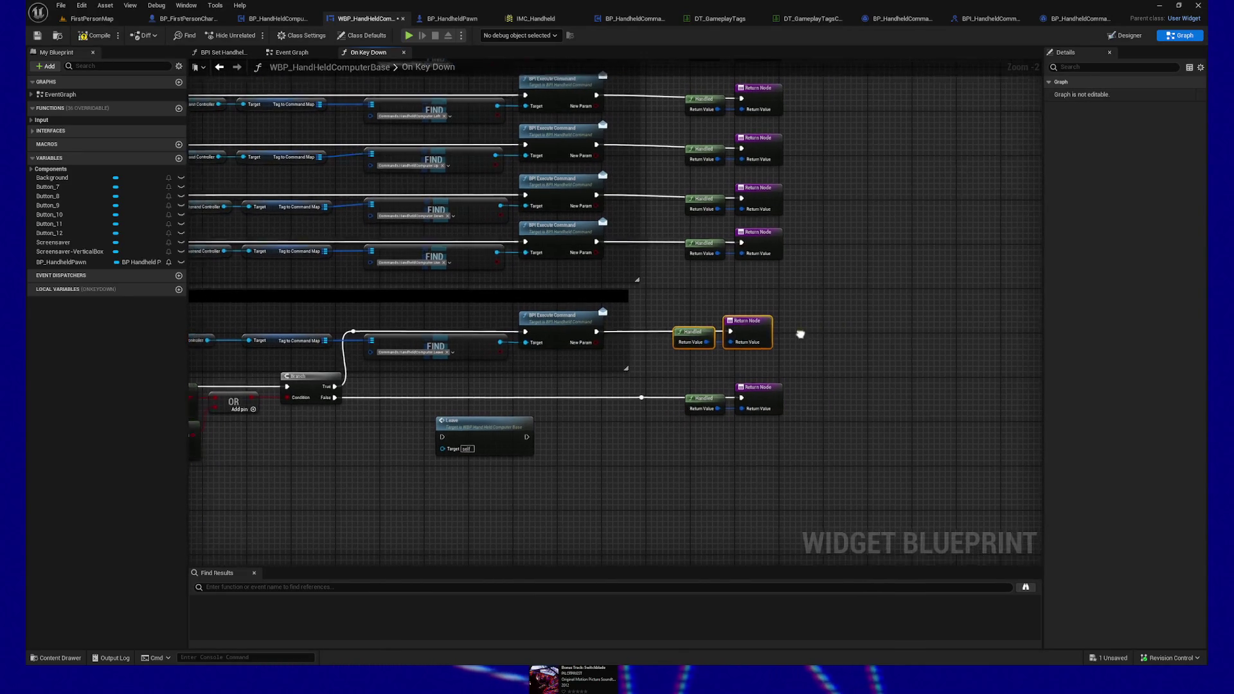
{"action": "scroll", "coordinate": [649, 334], "scroll_direction": "down", "scroll_amount": 1}
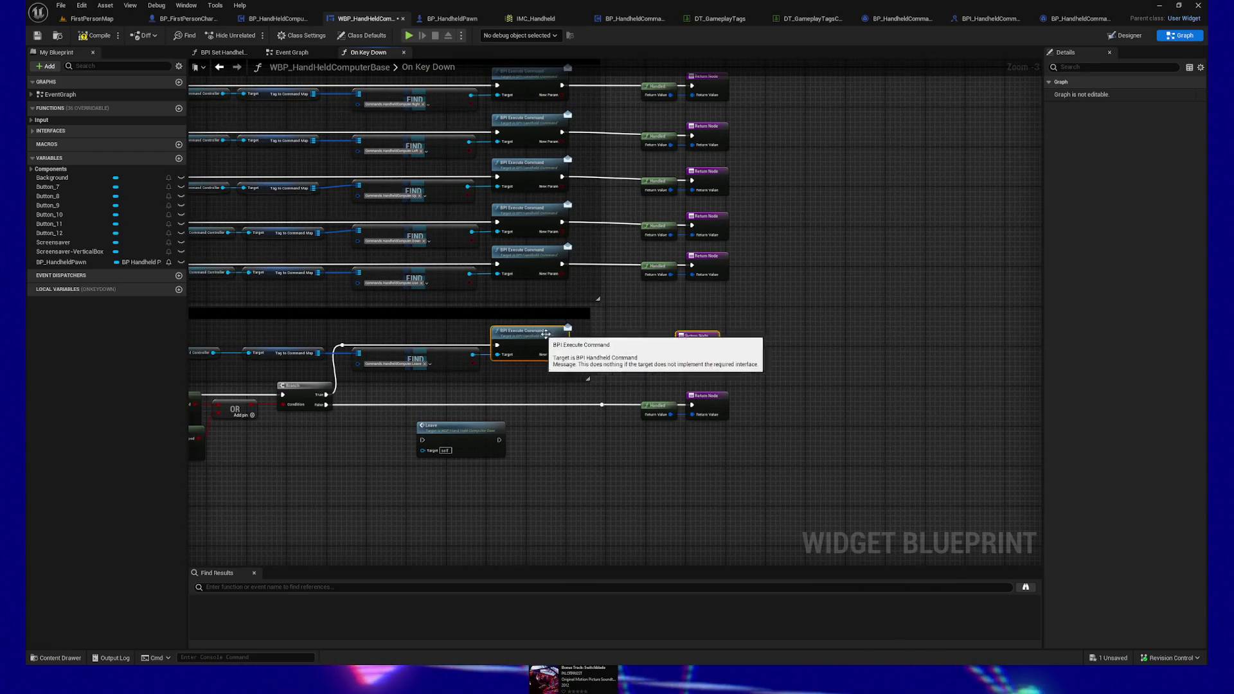
{"action": "left_click", "coordinate": [707, 398]}
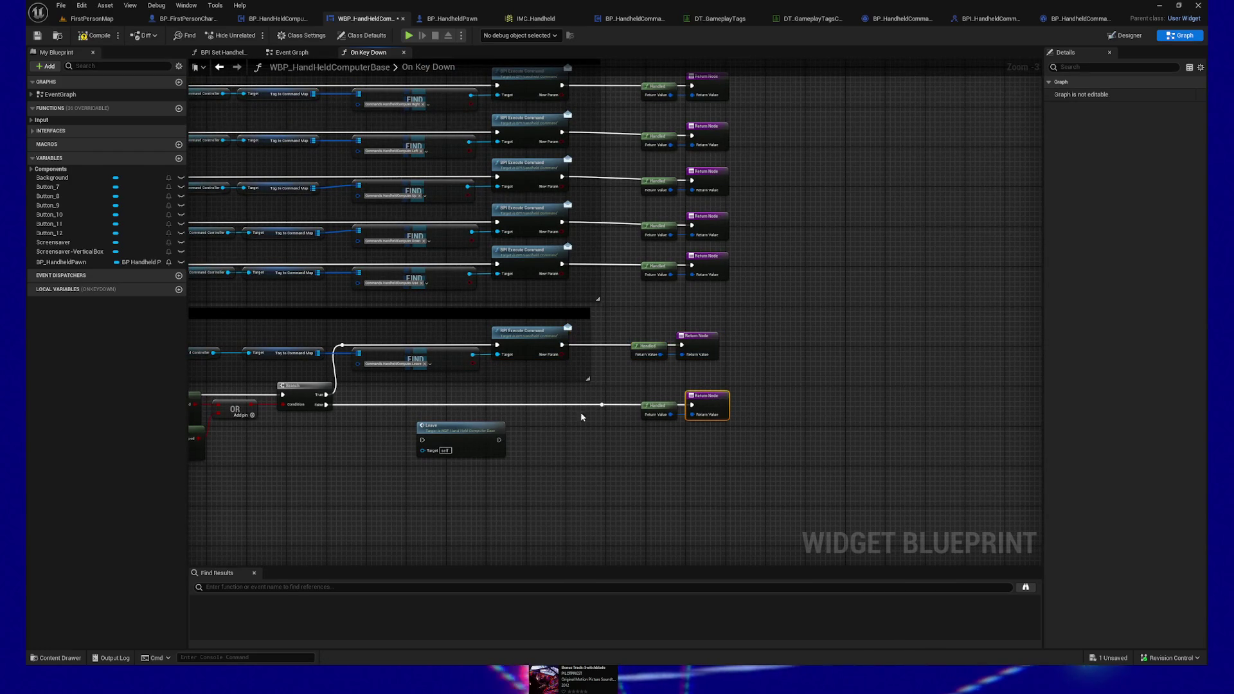
{"action": "left_click", "coordinate": [298, 393], "text": "ctrl"}
{"action": "mouse_move", "coordinate": [741, 299]}
{"action": "left_mouse_down"}
{"action": "mouse_move", "coordinate": [646, 342]}
{"action": "mouse_move", "coordinate": [393, 286]}
{"action": "left_mouse_up"}
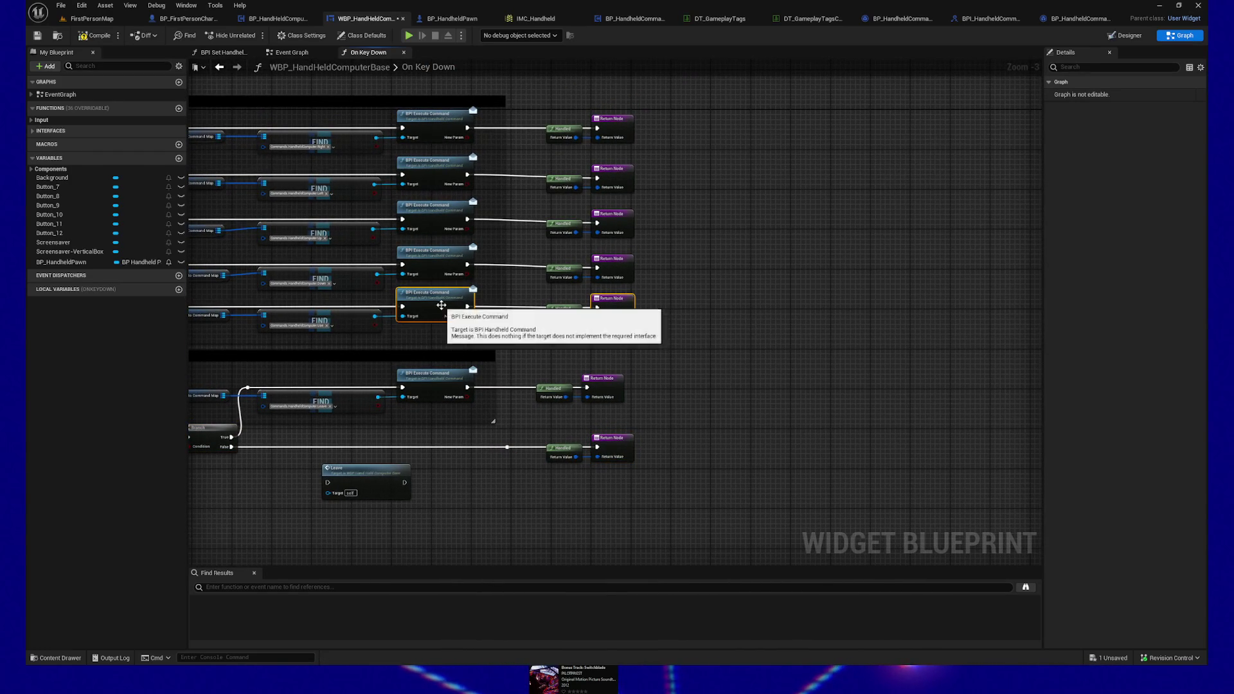
{"action": "left_click_drag", "start_coordinate": [686, 257], "coordinate": [618, 265]}
{"action": "key", "text": "ctrl+z"}
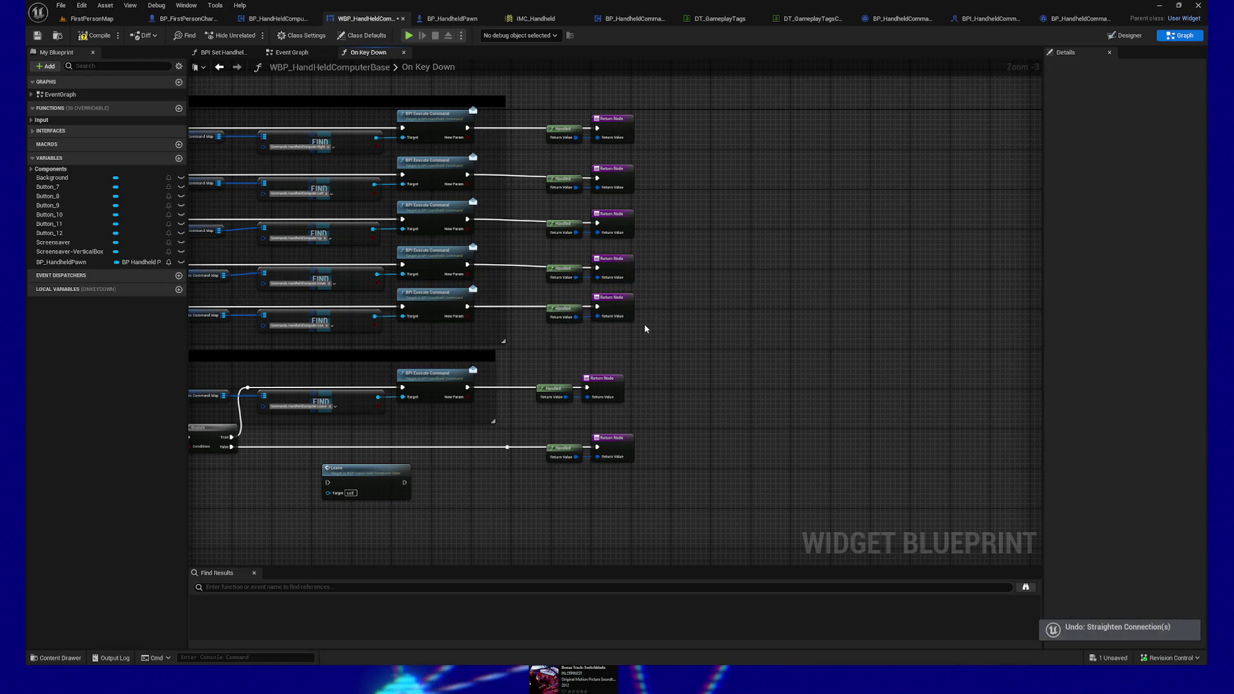
Step: Select the fifth-row chain from reroute to return node and straighten its connections
{"action": "left_click_drag", "start_coordinate": [669, 332], "coordinate": [790, 338]}
{"action": "left_click_drag", "start_coordinate": [686, 319], "coordinate": [682, 320]}
{"action": "mouse_move", "coordinate": [545, 343]}
{"action": "left_mouse_down"}
{"action": "mouse_move", "coordinate": [192, 324]}
{"action": "mouse_move", "coordinate": [294, 318]}
{"action": "mouse_move", "coordinate": [257, 312]}
{"action": "left_mouse_up"}
{"action": "right_click", "coordinate": [297, 338]}
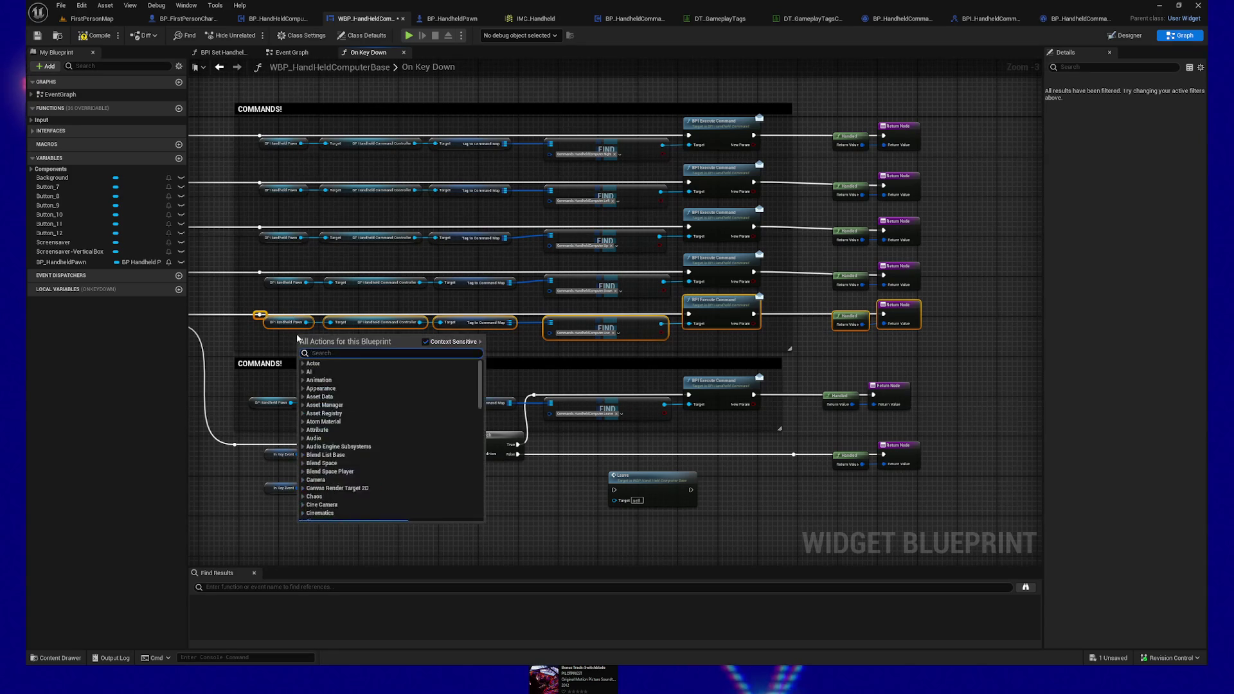
{"action": "left_click", "coordinate": [216, 338]}
{"action": "mouse_move", "coordinate": [259, 311]}
{"action": "left_mouse_down"}
{"action": "mouse_move", "coordinate": [922, 350]}
{"action": "mouse_move", "coordinate": [904, 345]}
{"action": "left_mouse_up"}
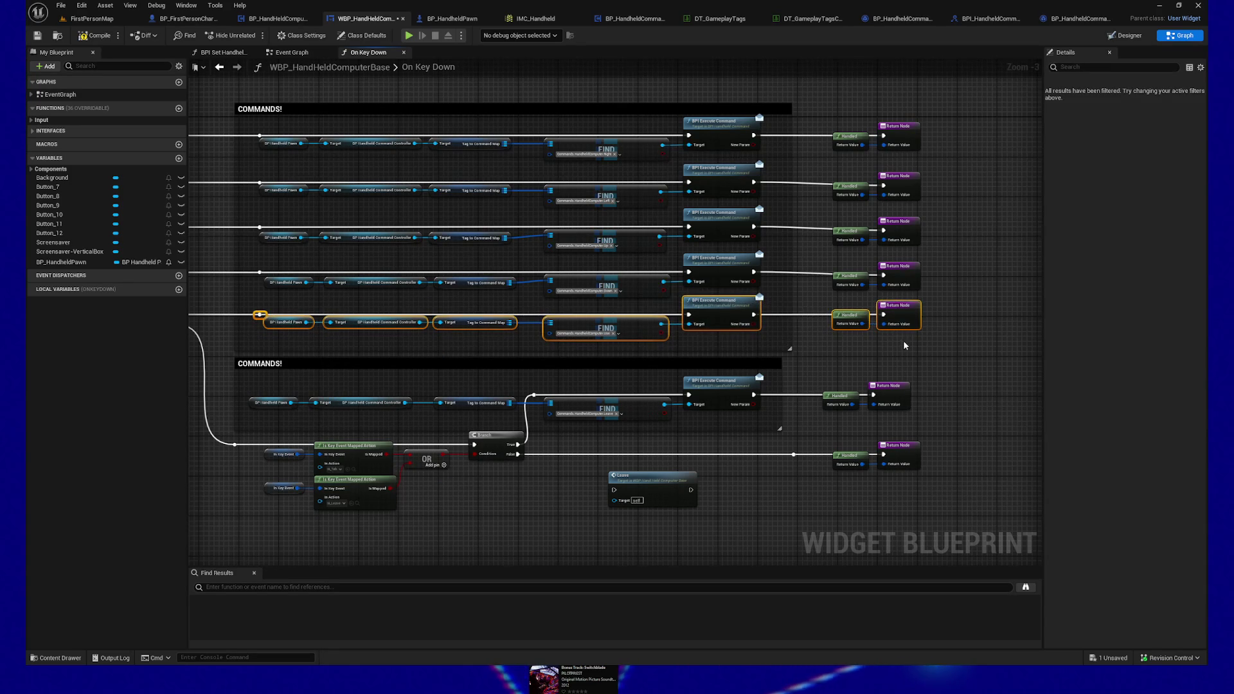
Step: Straighten the fourth, third, second and first command rows in turn
{"action": "mouse_move", "coordinate": [938, 268]}
{"action": "left_mouse_down"}
{"action": "mouse_move", "coordinate": [275, 287]}
{"action": "mouse_move", "coordinate": [404, 289]}
{"action": "mouse_move", "coordinate": [364, 280]}
{"action": "left_mouse_up"}
{"action": "left_click", "coordinate": [245, 264], "text": "ctrl"}
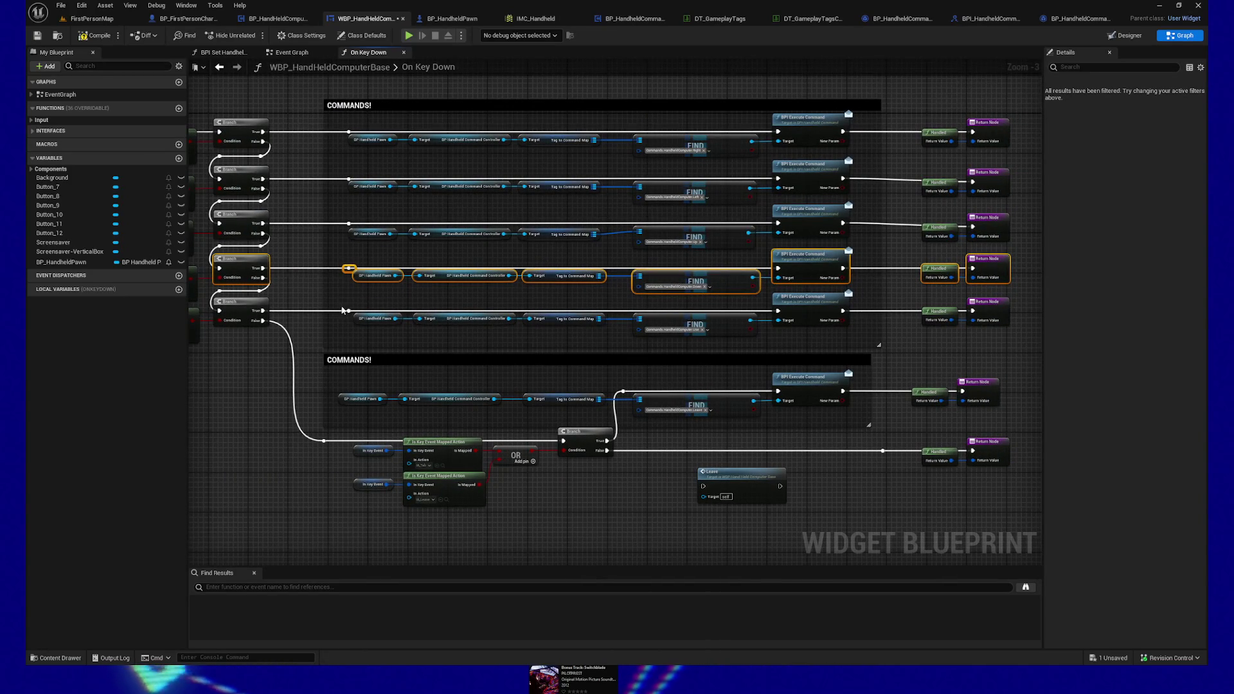
{"action": "left_click_drag", "start_coordinate": [343, 311], "coordinate": [281, 329]}
{"action": "mouse_move", "coordinate": [962, 258]}
{"action": "left_mouse_down"}
{"action": "mouse_move", "coordinate": [286, 251]}
{"action": "mouse_move", "coordinate": [946, 258]}
{"action": "mouse_move", "coordinate": [194, 238]}
{"action": "left_mouse_up"}
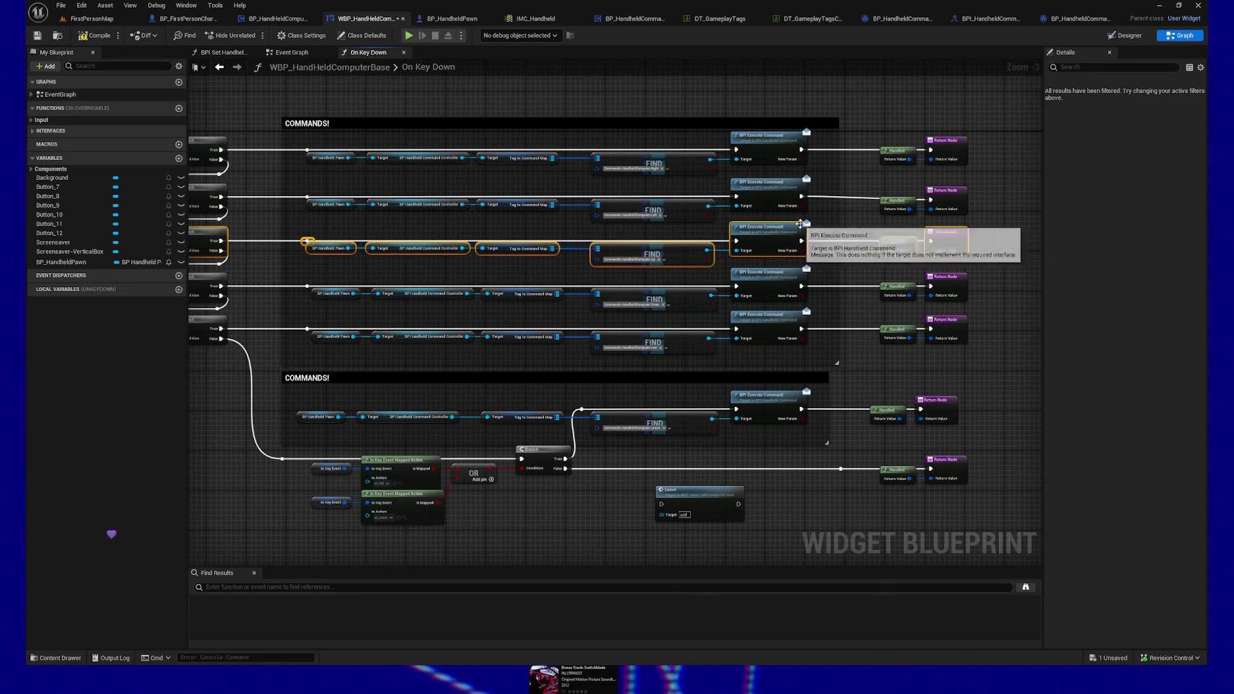
{"action": "mouse_move", "coordinate": [987, 214]}
{"action": "left_mouse_down"}
{"action": "mouse_move", "coordinate": [881, 183]}
{"action": "mouse_move", "coordinate": [193, 182]}
{"action": "left_mouse_up"}
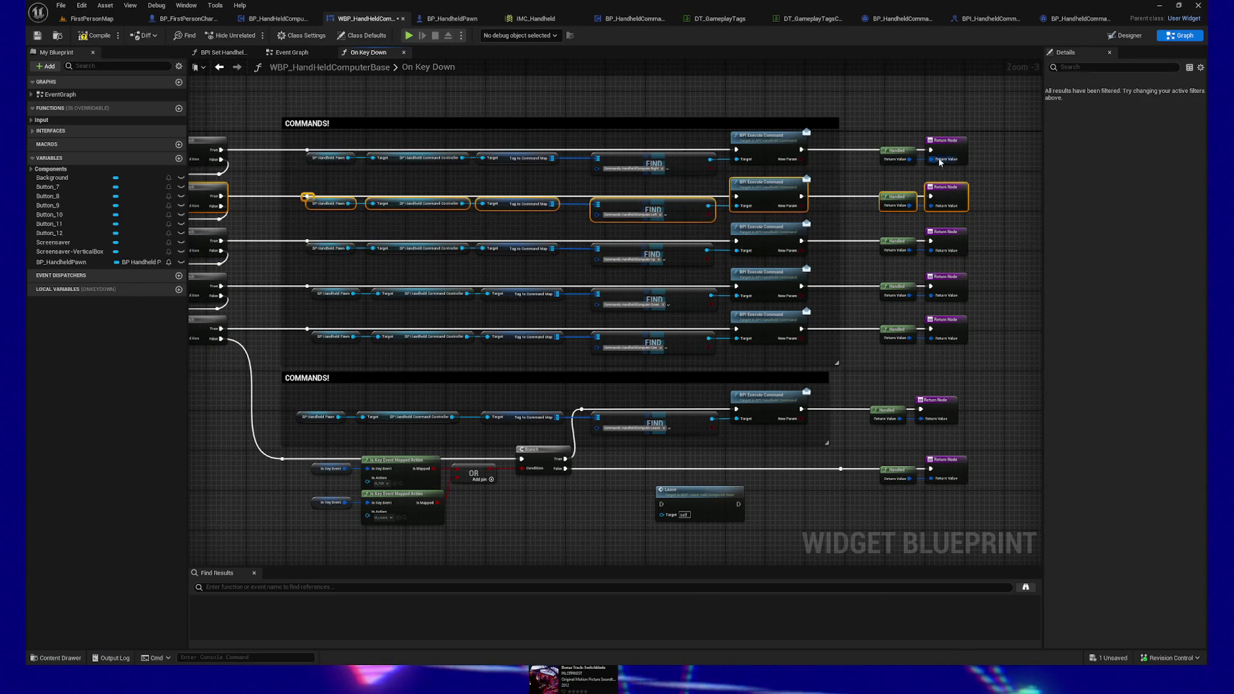
{"action": "left_click_drag", "start_coordinate": [984, 161], "coordinate": [218, 148]}
Step: Align the Return Node column and the Handled node column into even vertical lines
{"action": "mouse_move", "coordinate": [1010, 461]}
{"action": "left_mouse_down"}
{"action": "mouse_move", "coordinate": [986, 402]}
{"action": "mouse_move", "coordinate": [852, 277]}
{"action": "mouse_move", "coordinate": [860, 331]}
{"action": "left_mouse_up"}
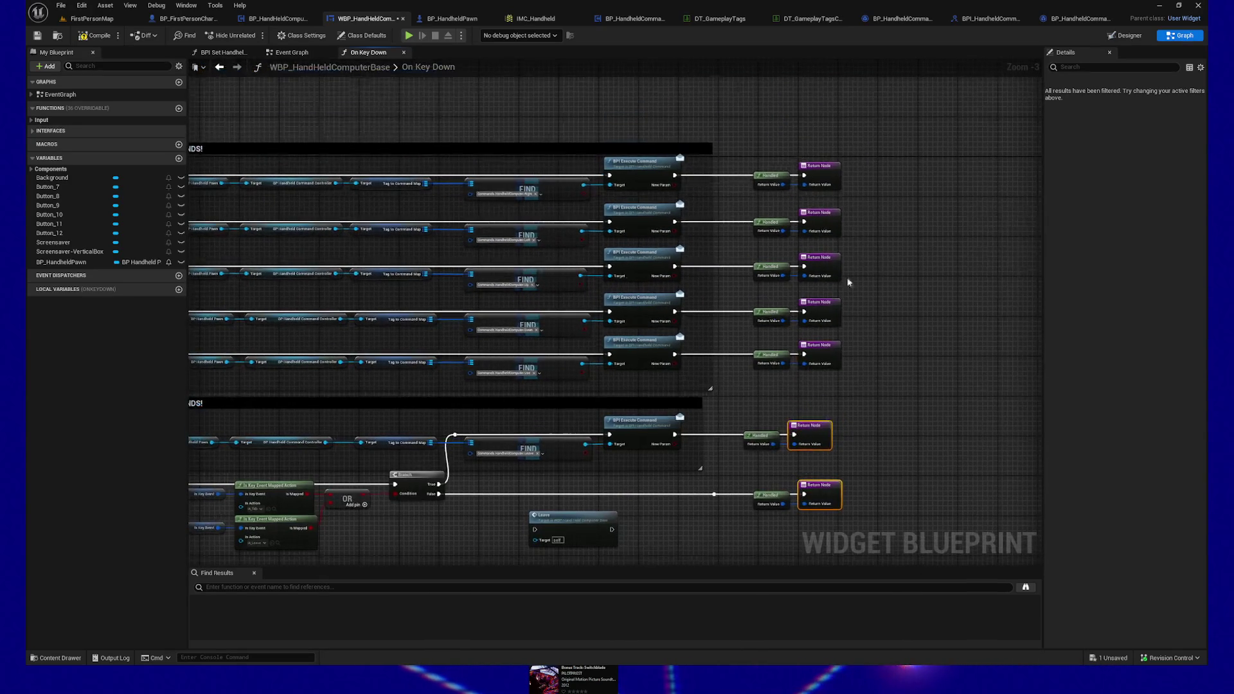
{"action": "left_click_drag", "start_coordinate": [829, 238], "coordinate": [849, 386]}
{"action": "left_click_drag", "start_coordinate": [928, 427], "coordinate": [918, 371]}
{"action": "mouse_move", "coordinate": [757, 98]}
{"action": "left_mouse_down"}
{"action": "mouse_move", "coordinate": [738, 368]}
{"action": "mouse_move", "coordinate": [750, 498]}
{"action": "left_mouse_up"}
{"action": "key", "text": "shift+d"}
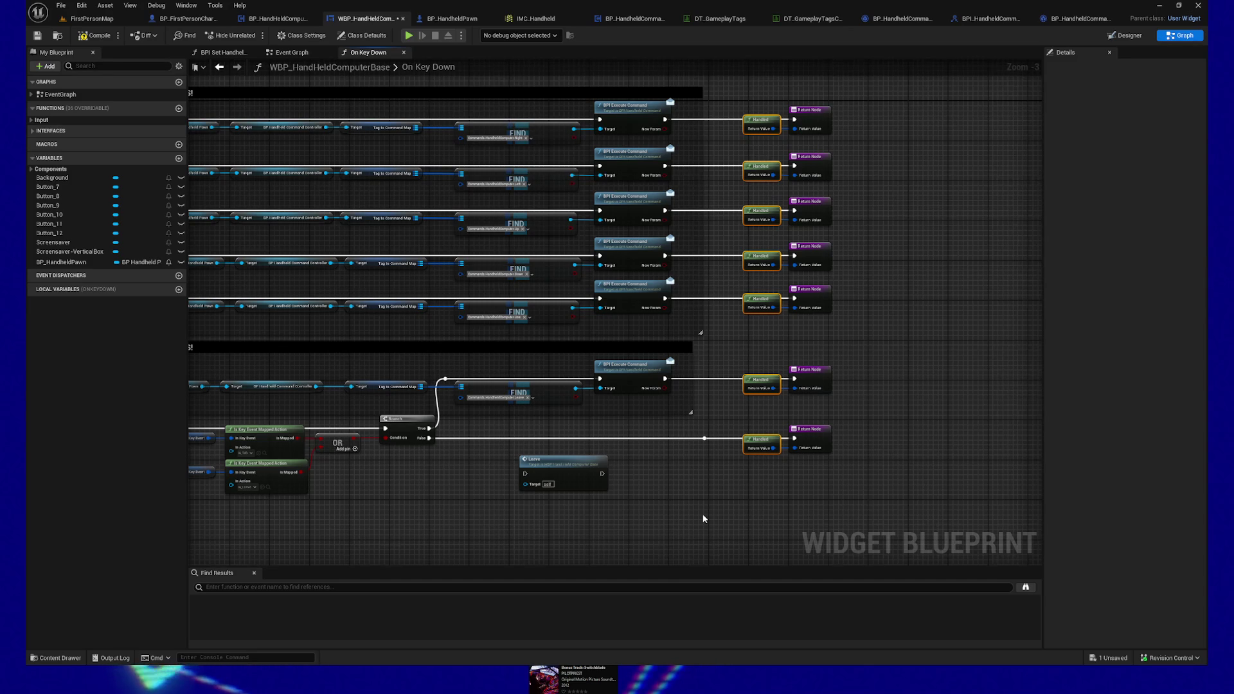
{"action": "mouse_move", "coordinate": [721, 498]}
{"action": "left_mouse_down"}
{"action": "mouse_move", "coordinate": [749, 460]}
{"action": "mouse_move", "coordinate": [771, 463]}
{"action": "mouse_move", "coordinate": [780, 527]}
{"action": "mouse_move", "coordinate": [773, 461]}
{"action": "left_mouse_up"}
Step: Rewire the Branch False output to the lower Return Node and shift the Leave node right
{"action": "left_click", "coordinate": [578, 459], "text": "alt"}
{"action": "left_click_drag", "start_coordinate": [501, 459], "coordinate": [866, 457]}
{"action": "left_click_drag", "start_coordinate": [747, 497], "coordinate": [724, 494]}
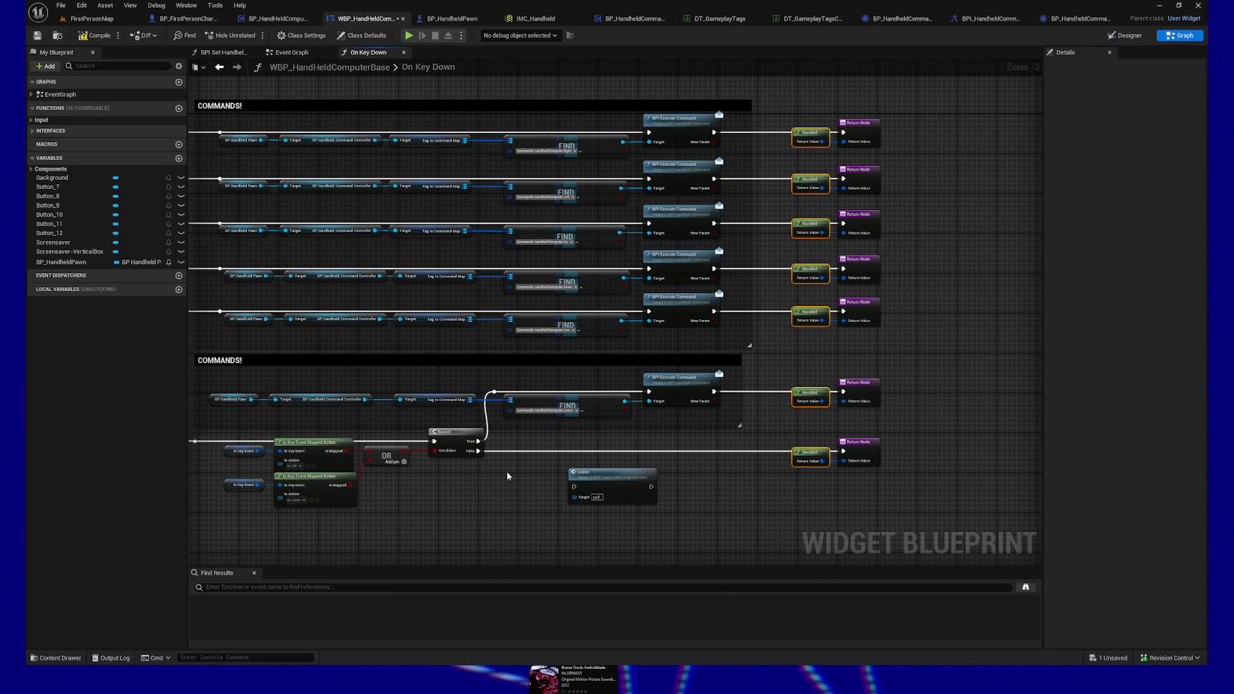
{"action": "mouse_move", "coordinate": [606, 486]}
{"action": "left_mouse_down"}
{"action": "mouse_move", "coordinate": [675, 484]}
{"action": "mouse_move", "coordinate": [664, 483]}
{"action": "left_mouse_up"}
Step: Compile and save WBP_HandheldComputerBase
{"action": "left_click", "coordinate": [579, 499]}
{"action": "left_click", "coordinate": [89, 36]}
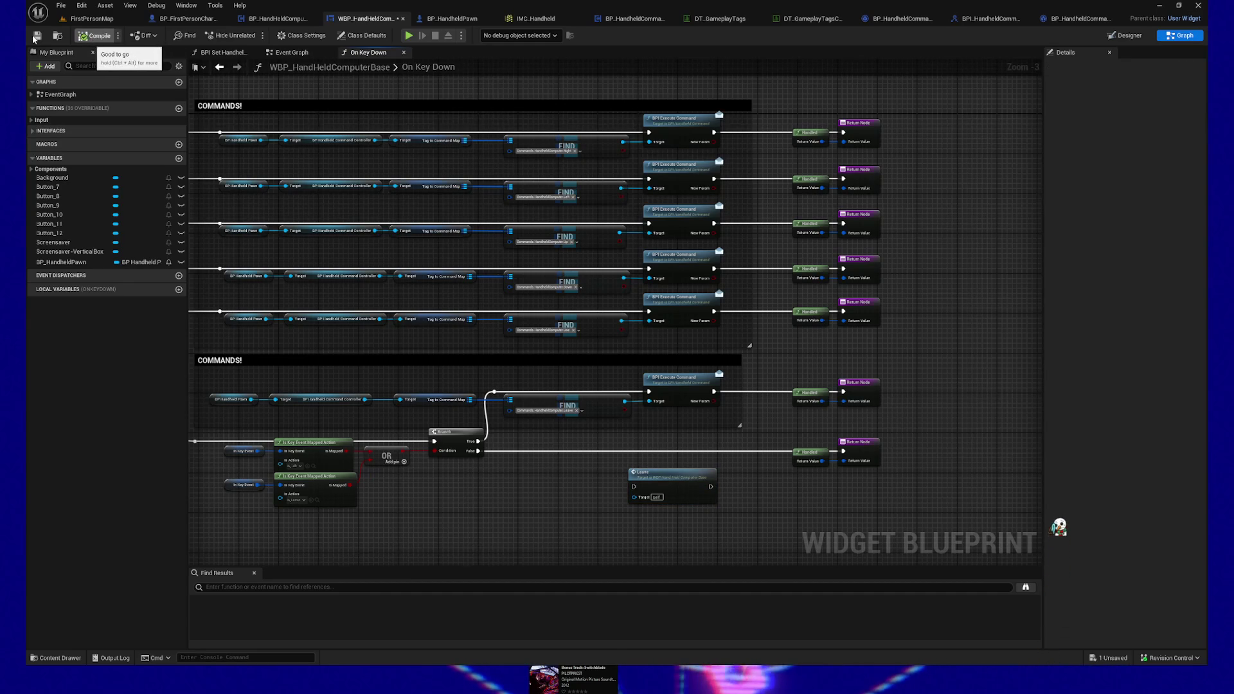
{"action": "key", "text": "ctrl+s"}
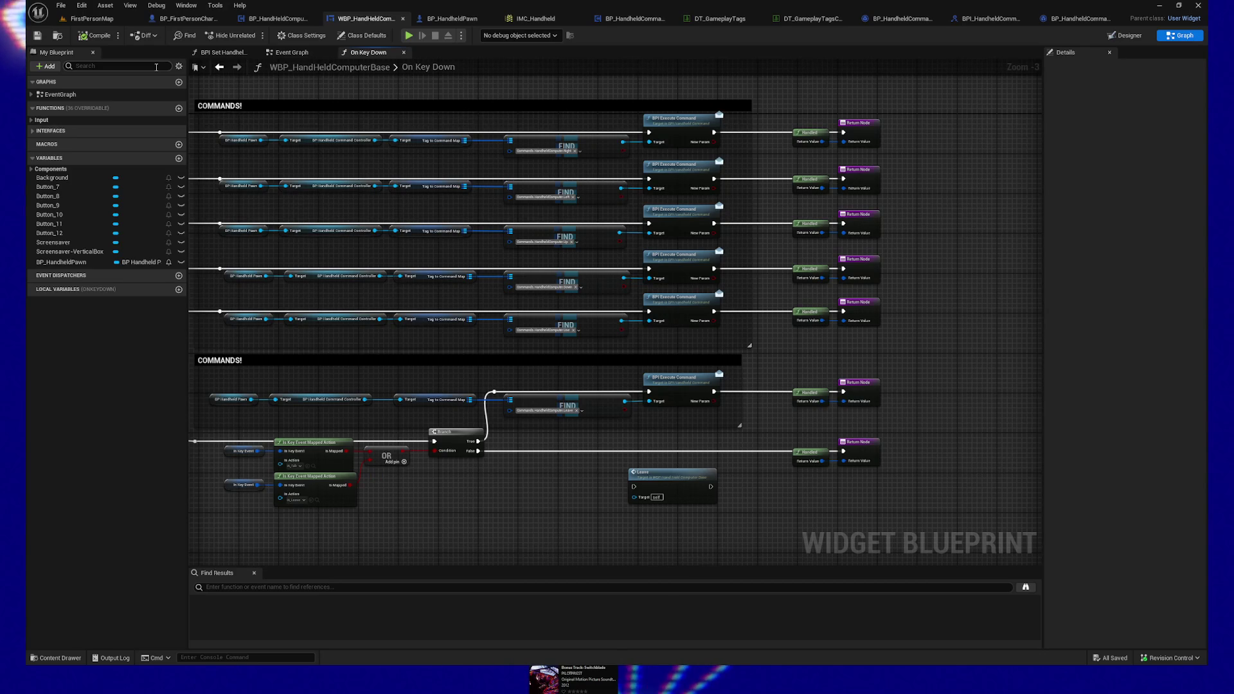
{"action": "mouse_move", "coordinate": [451, 535]}
{"action": "left_mouse_down"}
{"action": "mouse_move", "coordinate": [627, 494]}
{"action": "mouse_move", "coordinate": [570, 501]}
{"action": "left_mouse_up"}
Step: Select the lower COMMANDS! block with its Branch and return nodes and nudge it down twice
{"action": "scroll", "coordinate": [590, 508], "scroll_direction": "down", "scroll_amount": 1}
{"action": "scroll", "coordinate": [578, 448], "scroll_direction": "up", "scroll_amount": 1}
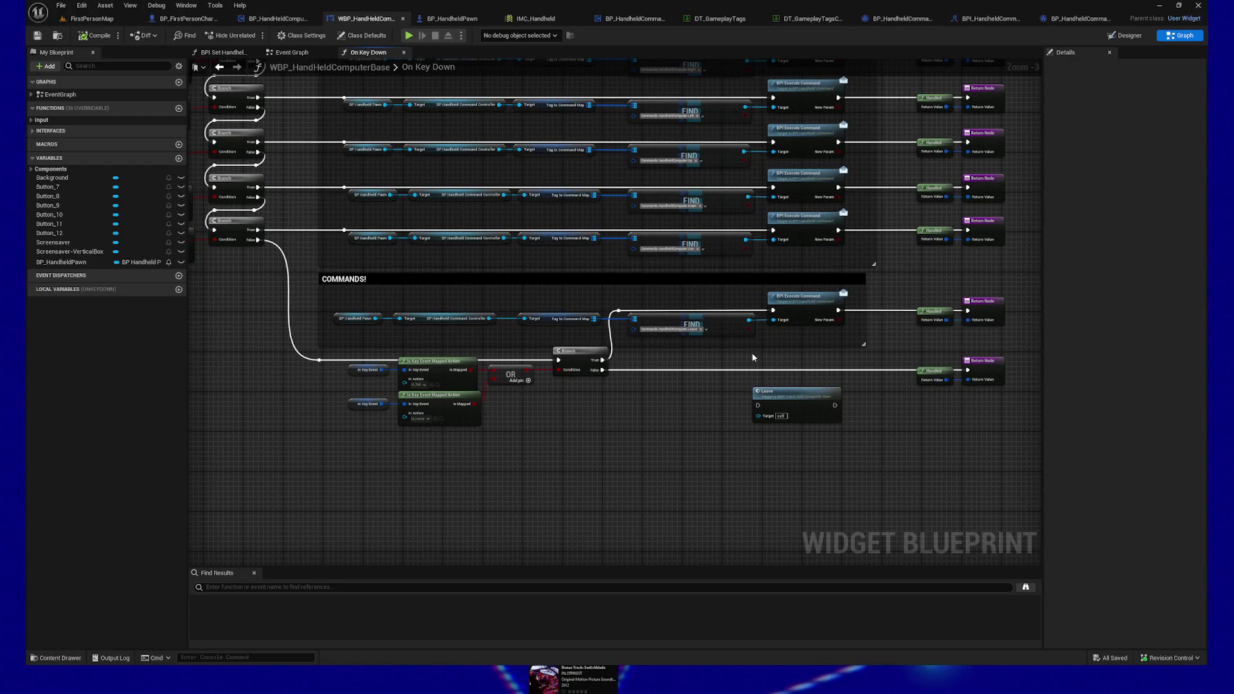
{"action": "left_click_drag", "start_coordinate": [612, 441], "coordinate": [593, 513]}
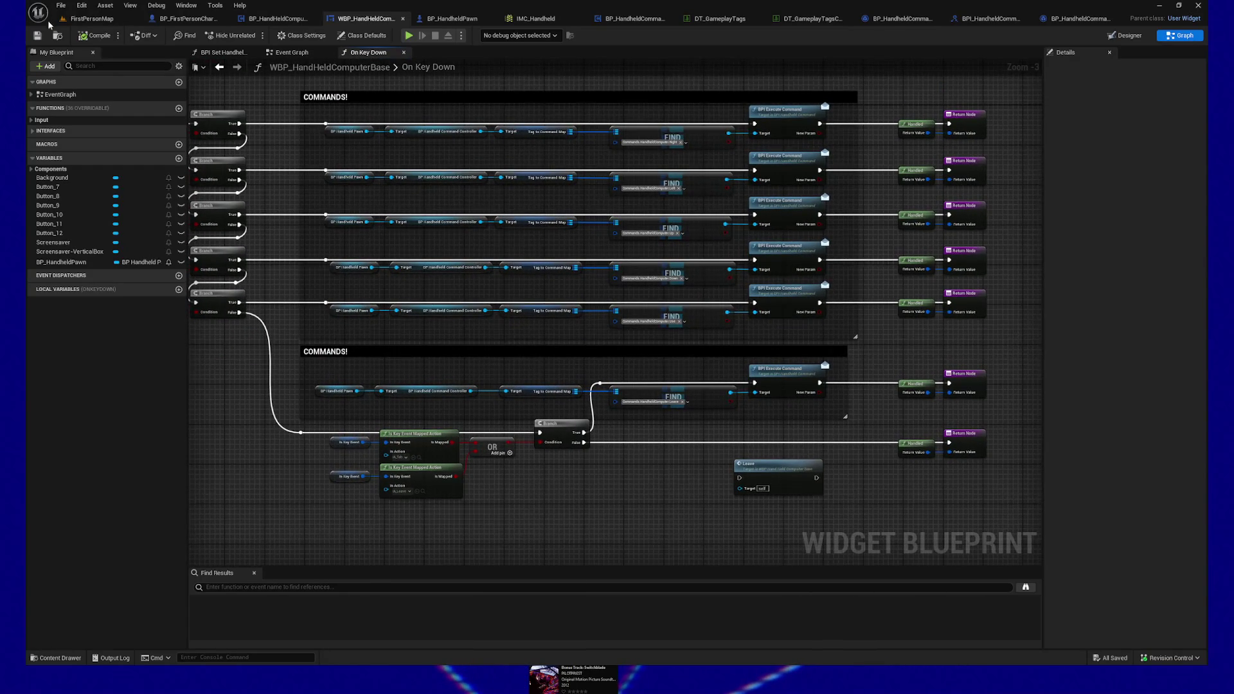
{"action": "mouse_move", "coordinate": [259, 441]}
{"action": "left_mouse_down"}
{"action": "mouse_move", "coordinate": [367, 444]}
{"action": "mouse_move", "coordinate": [405, 471]}
{"action": "left_mouse_up"}
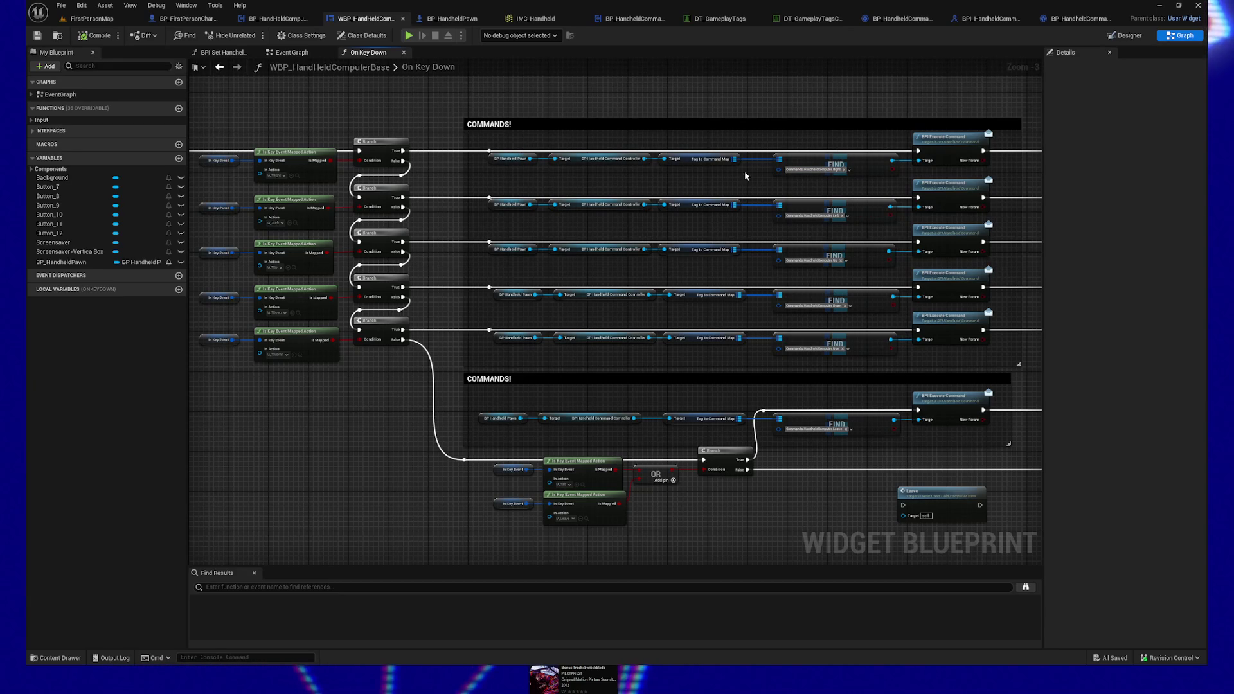
{"action": "scroll", "coordinate": [985, 387], "scroll_direction": "up", "scroll_amount": 1}
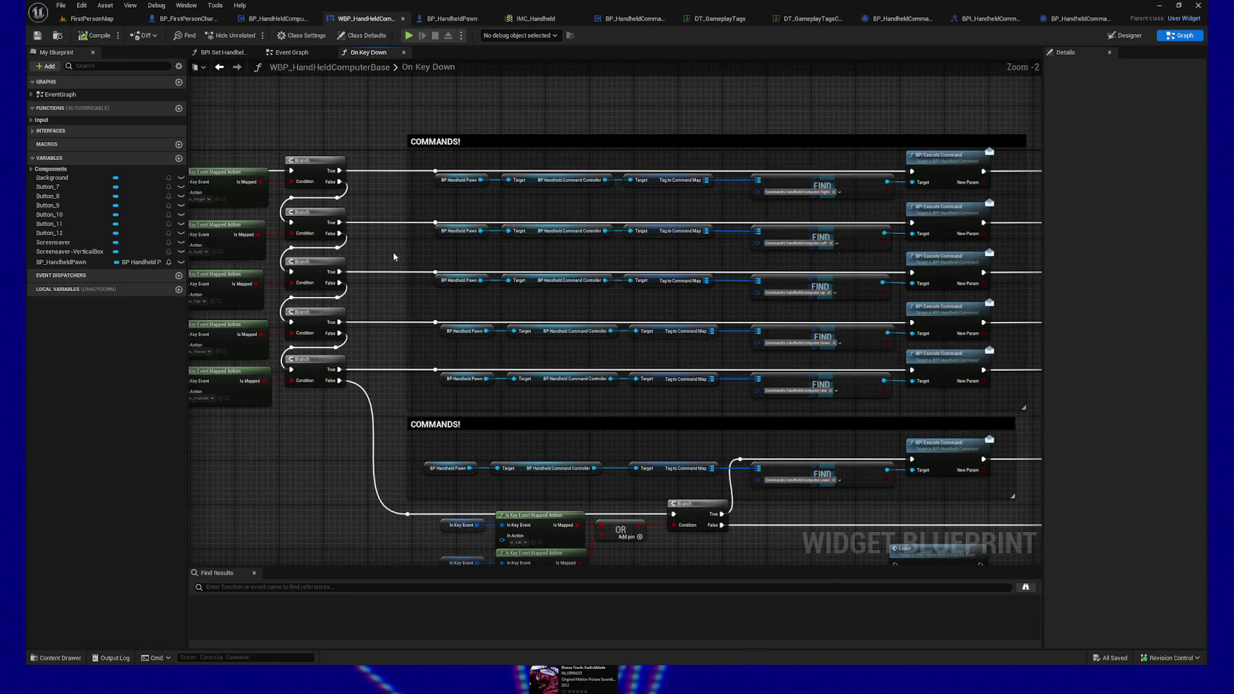
{"action": "left_click_drag", "start_coordinate": [395, 256], "coordinate": [426, 189]}
{"action": "left_click_drag", "start_coordinate": [500, 169], "coordinate": [487, 178]}
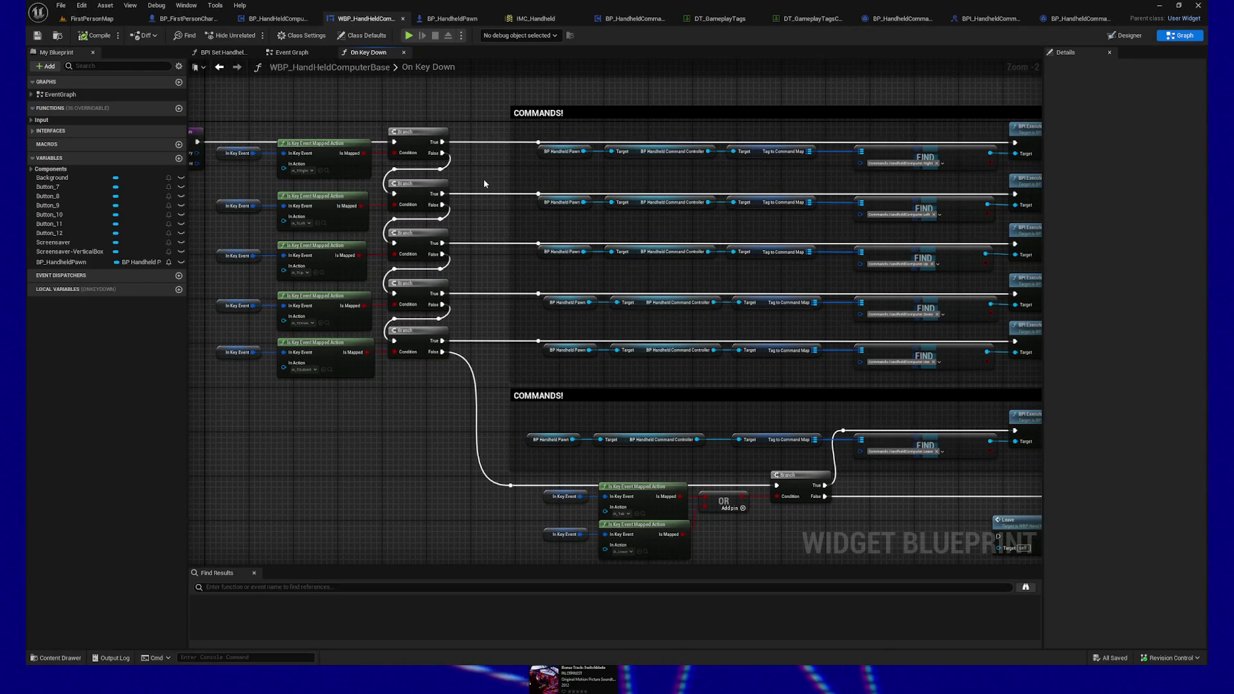
{"action": "scroll", "coordinate": [488, 193], "scroll_direction": "down", "scroll_amount": 3}
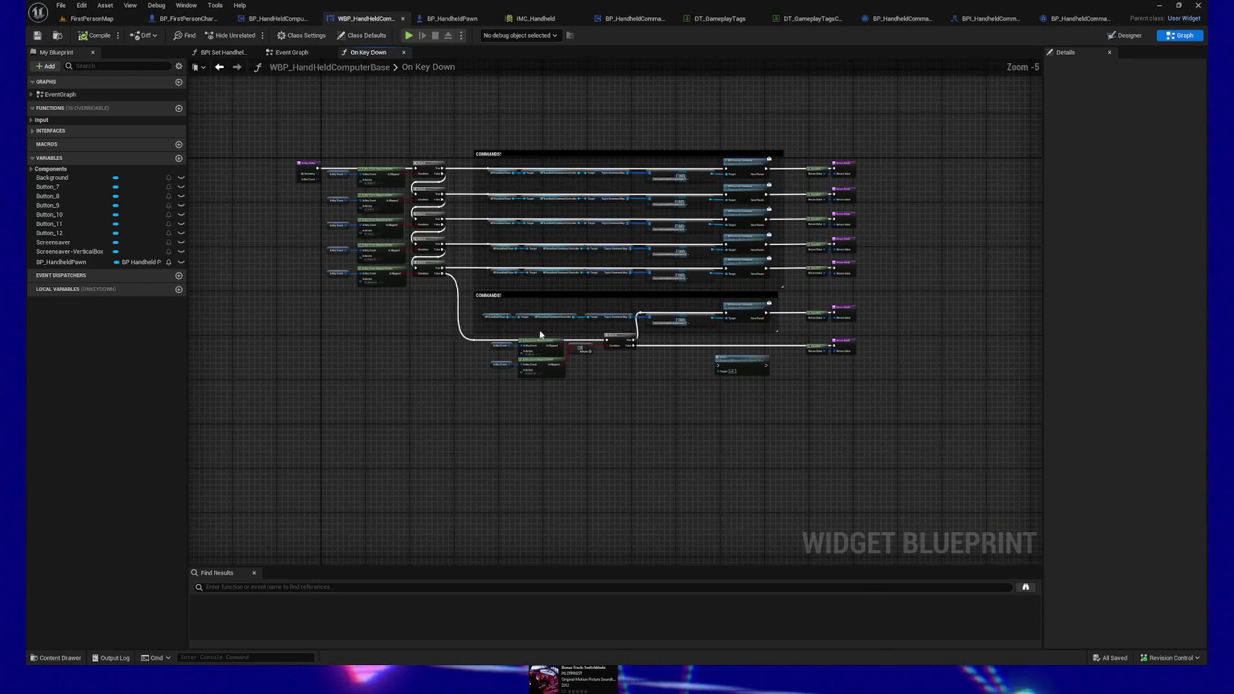
{"action": "left_click_drag", "start_coordinate": [572, 317], "coordinate": [637, 314]}
{"action": "left_click_drag", "start_coordinate": [950, 410], "coordinate": [493, 292]}
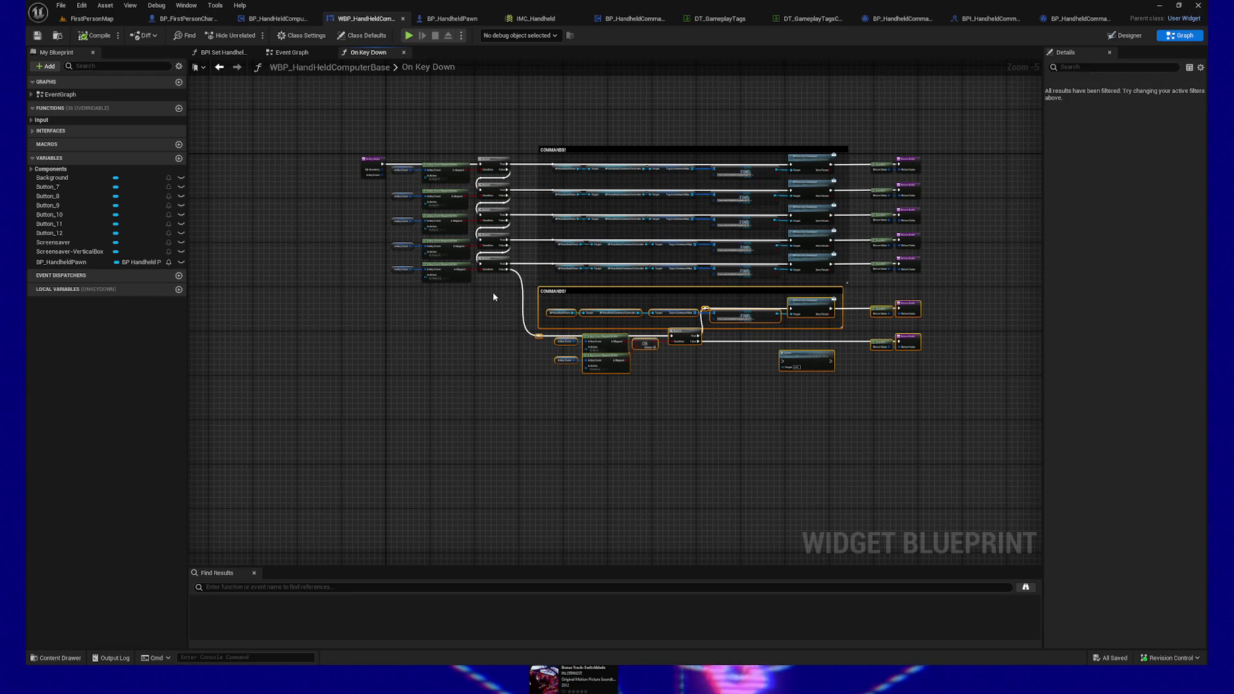
{"action": "key", "text": "Down"}
{"action": "key", "text": "Down"}
{"action": "key", "text": "Down"}
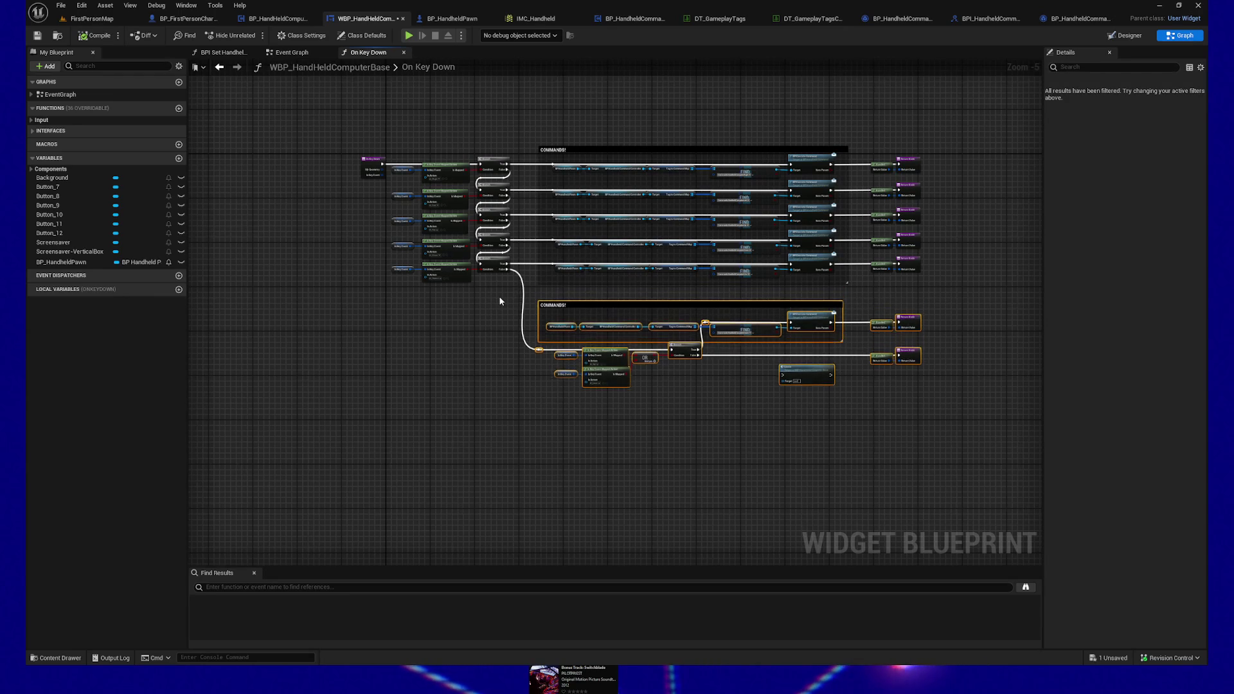
{"action": "key", "text": "Down"}
{"action": "key", "text": "Down"}
{"action": "key", "text": "Down"}
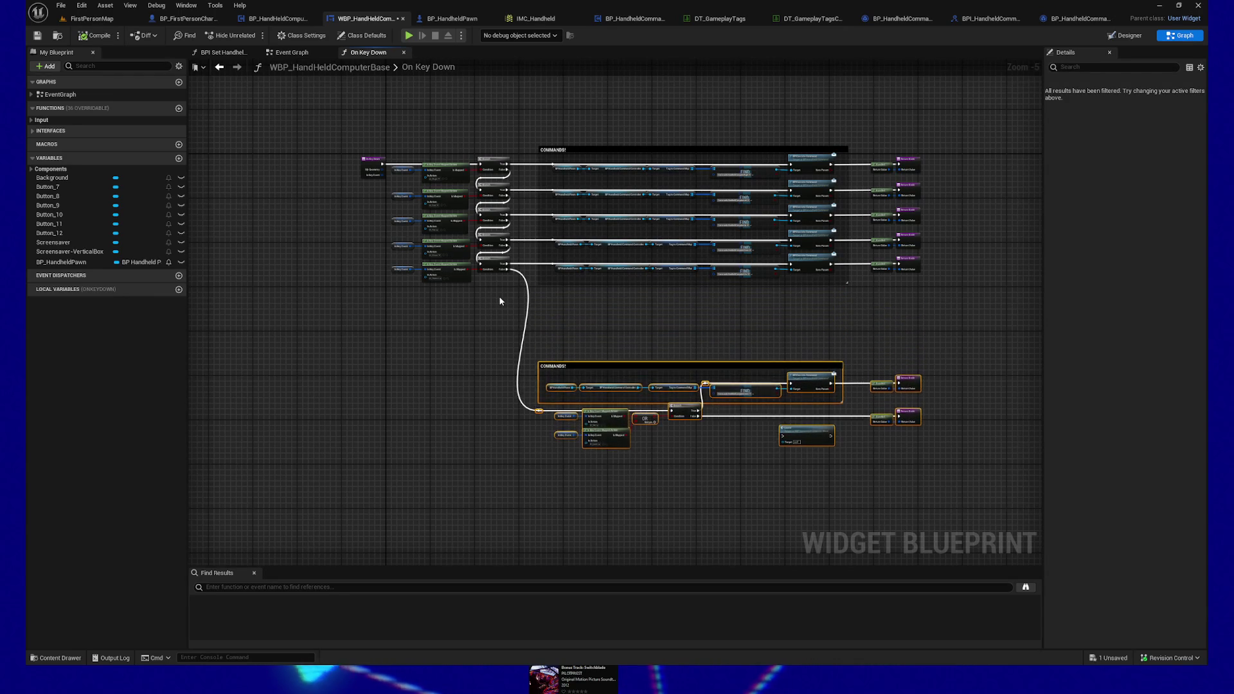
{"action": "scroll", "coordinate": [500, 301], "scroll_direction": "up", "scroll_amount": 6}
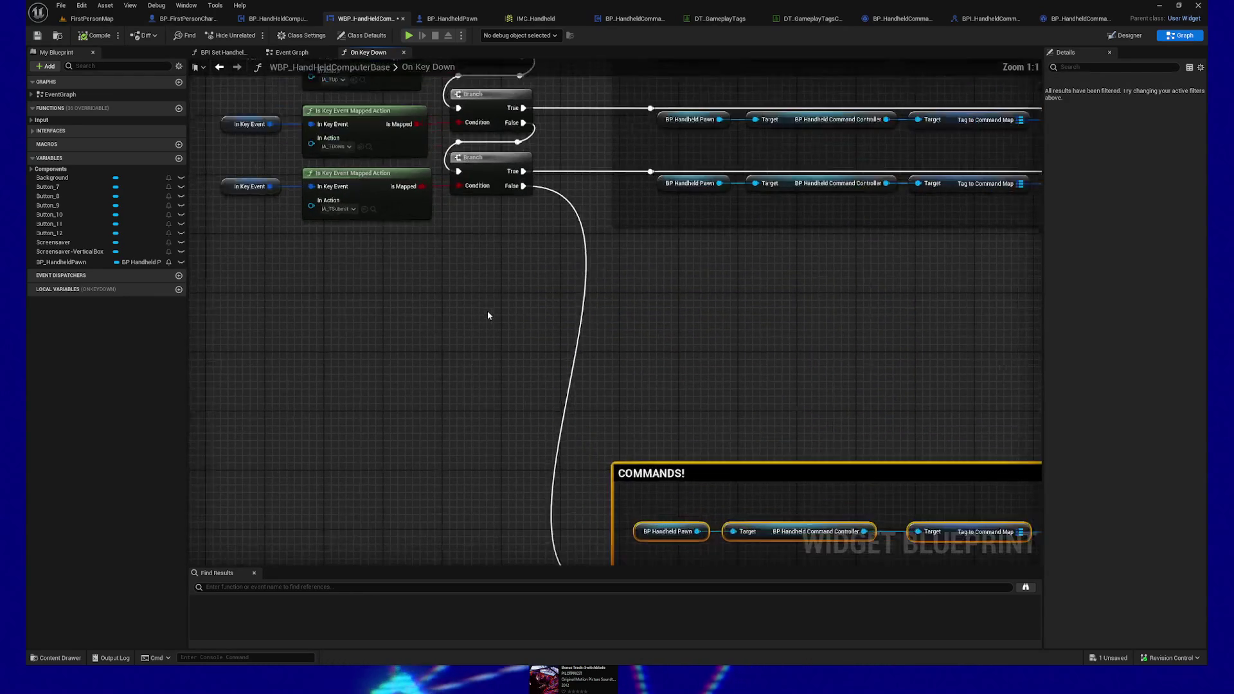
Step: Duplicate the last In Key Event / Is Key Event Mapped Action / Branch row and place it below
{"action": "mouse_move", "coordinate": [513, 360]}
{"action": "left_mouse_down"}
{"action": "mouse_move", "coordinate": [349, 372]}
{"action": "mouse_move", "coordinate": [351, 381]}
{"action": "mouse_move", "coordinate": [640, 283]}
{"action": "left_mouse_up"}
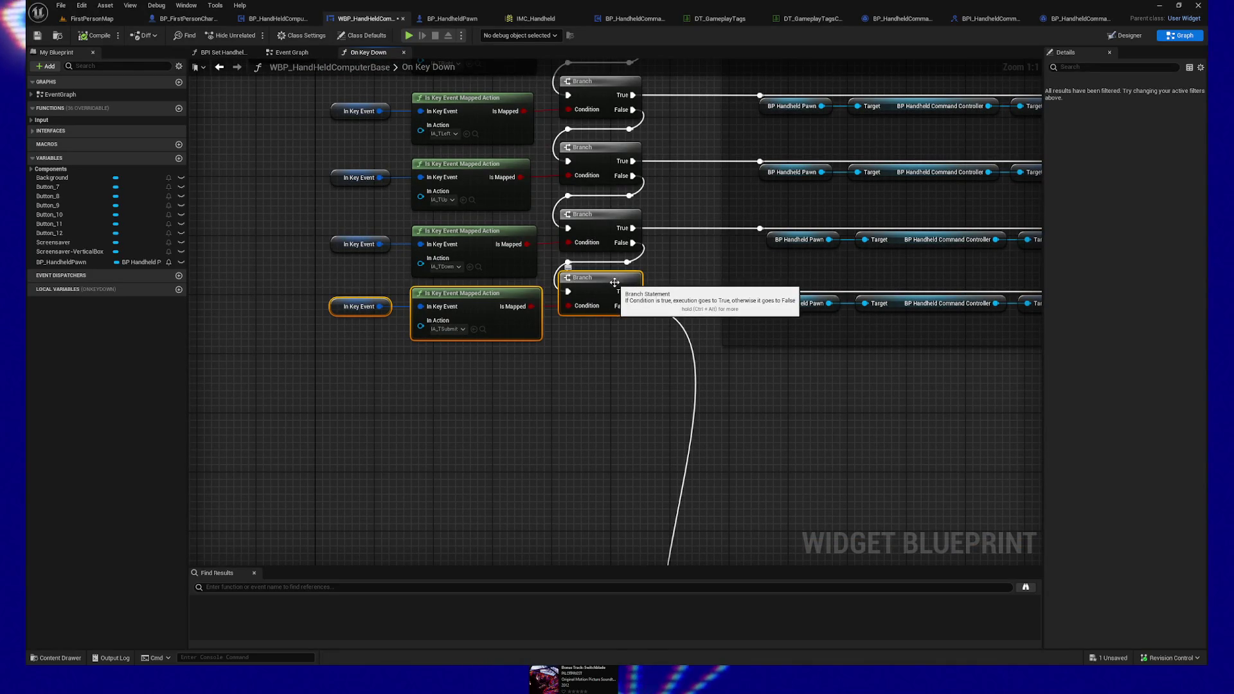
{"action": "key", "text": "ctrl+c"}
{"action": "key", "text": "ctrl+v"}
{"action": "key", "text": "ctrl+z"}
{"action": "mouse_move", "coordinate": [329, 342]}
{"action": "left_mouse_down"}
{"action": "mouse_move", "coordinate": [620, 297]}
{"action": "mouse_move", "coordinate": [661, 276]}
{"action": "mouse_move", "coordinate": [601, 260]}
{"action": "left_mouse_up"}
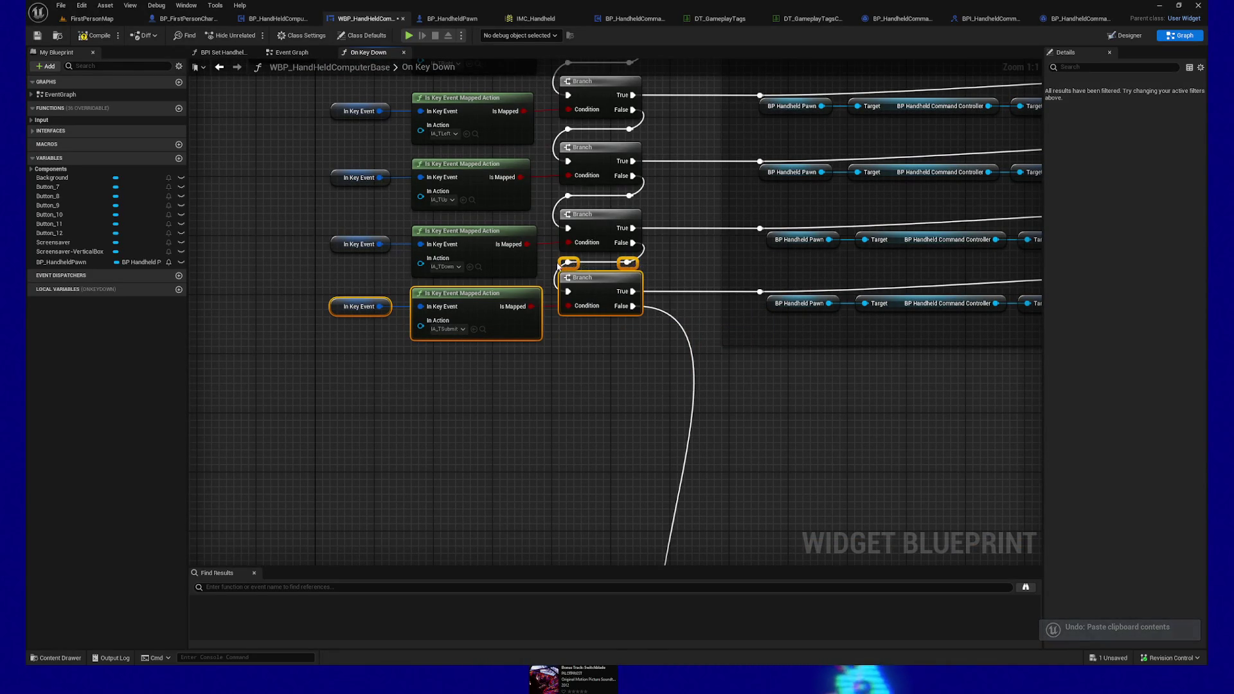
{"action": "key", "text": "ctrl+c"}
{"action": "key", "text": "ctrl+v"}
{"action": "left_click_drag", "start_coordinate": [635, 322], "coordinate": [494, 361]}
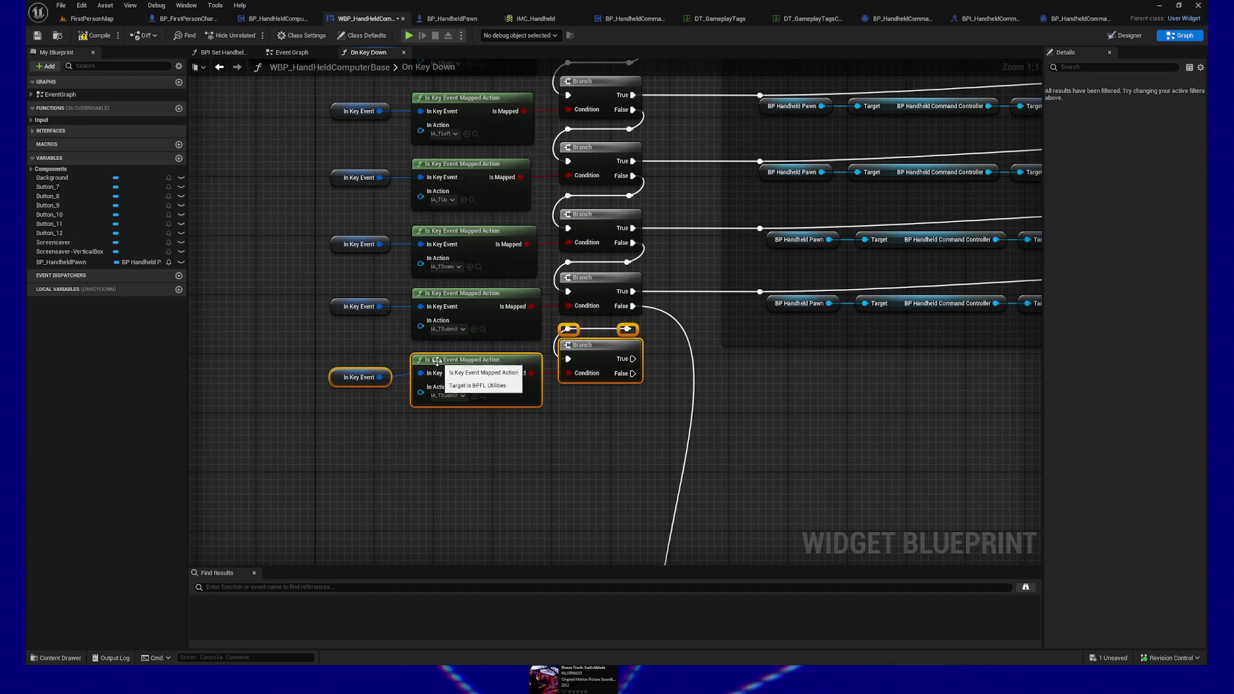
Step: Keep IA_TSubmit as the new row's input action and chain the previous Branch False into it
{"action": "left_click", "coordinate": [462, 395]}
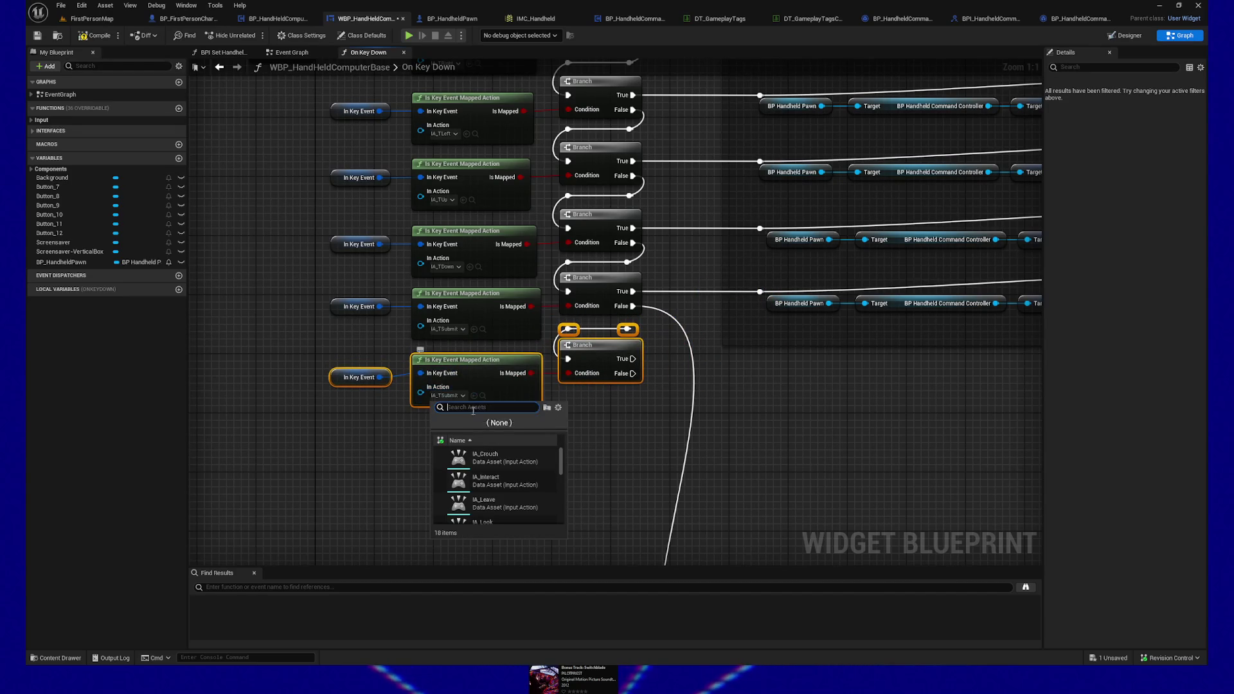
{"action": "scroll", "coordinate": [532, 479], "scroll_direction": "down", "scroll_amount": 4}
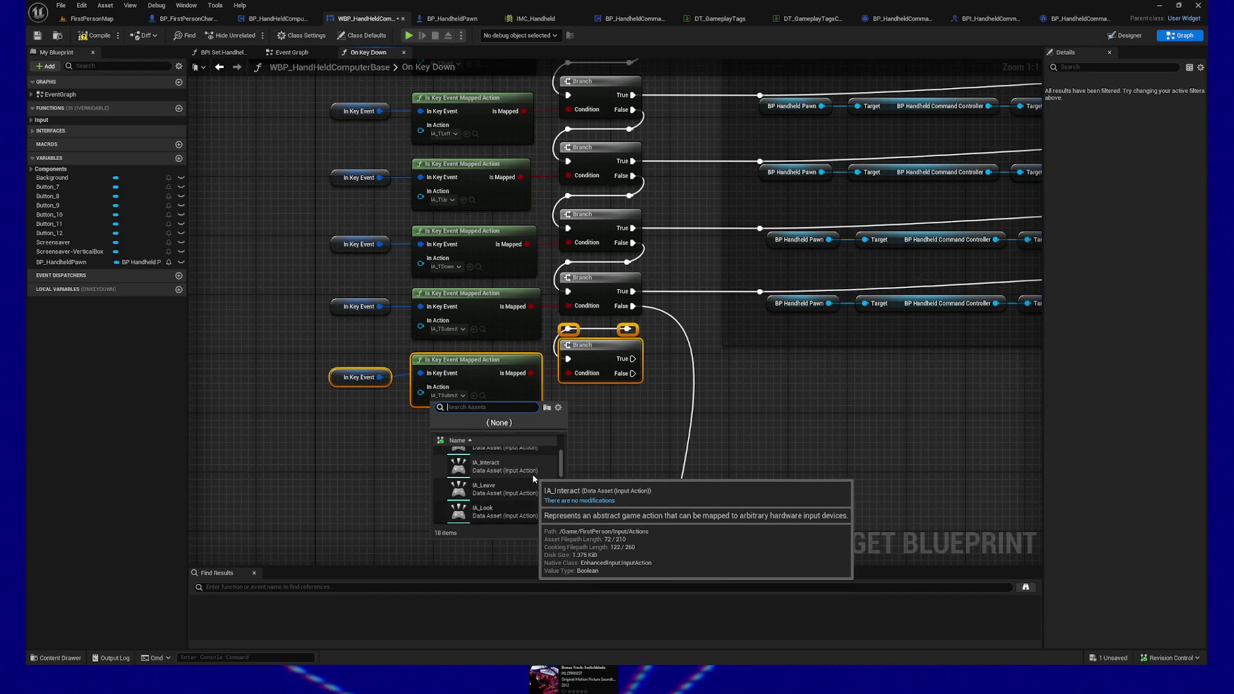
{"action": "scroll", "coordinate": [533, 479], "scroll_direction": "down", "scroll_amount": 2}
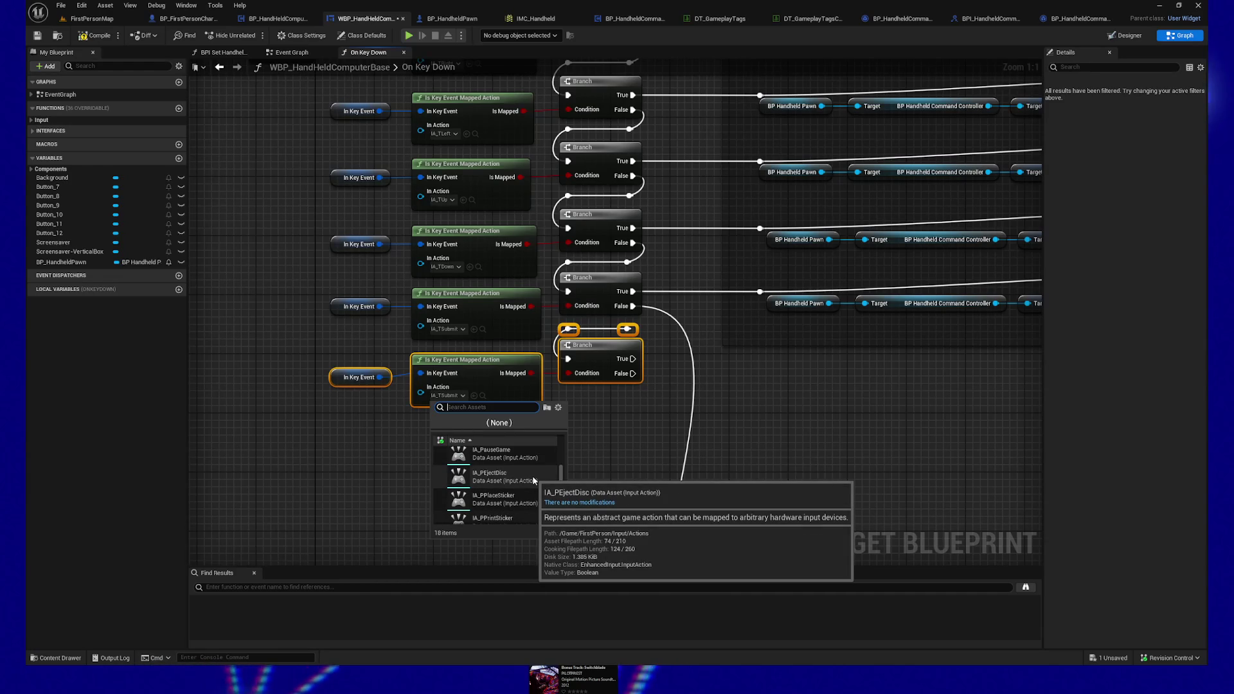
{"action": "scroll", "coordinate": [532, 479], "scroll_direction": "down", "scroll_amount": 1}
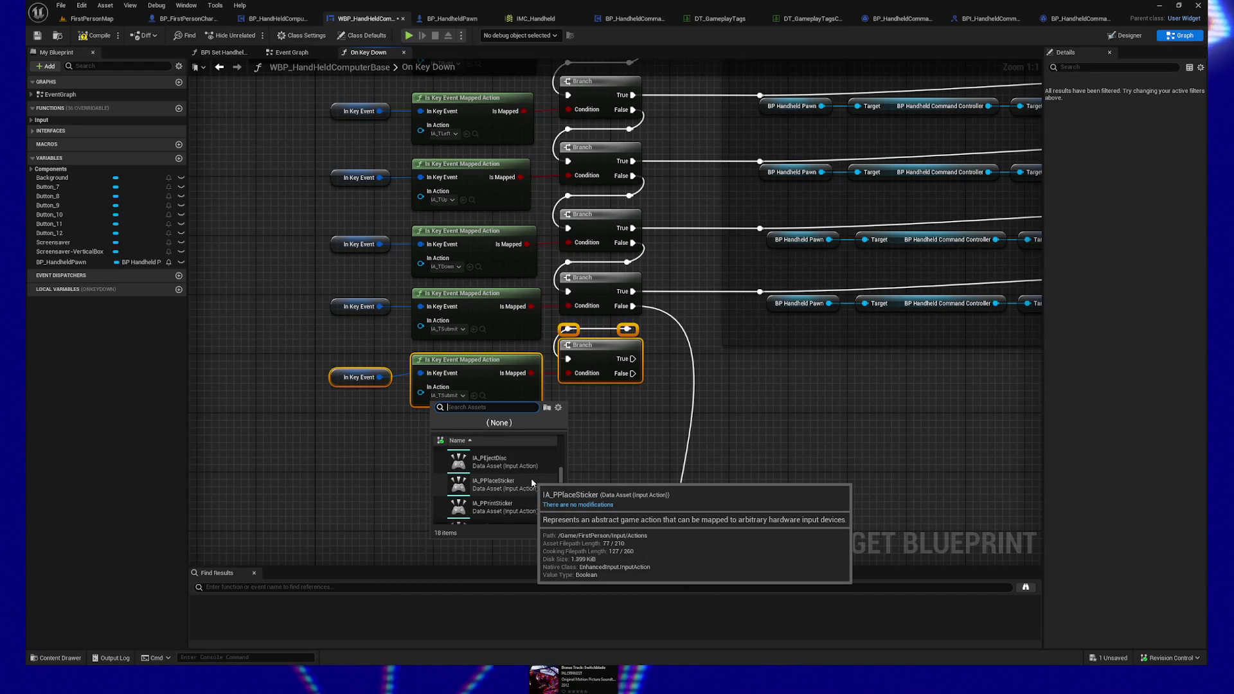
{"action": "scroll", "coordinate": [531, 479], "scroll_direction": "down", "scroll_amount": 5}
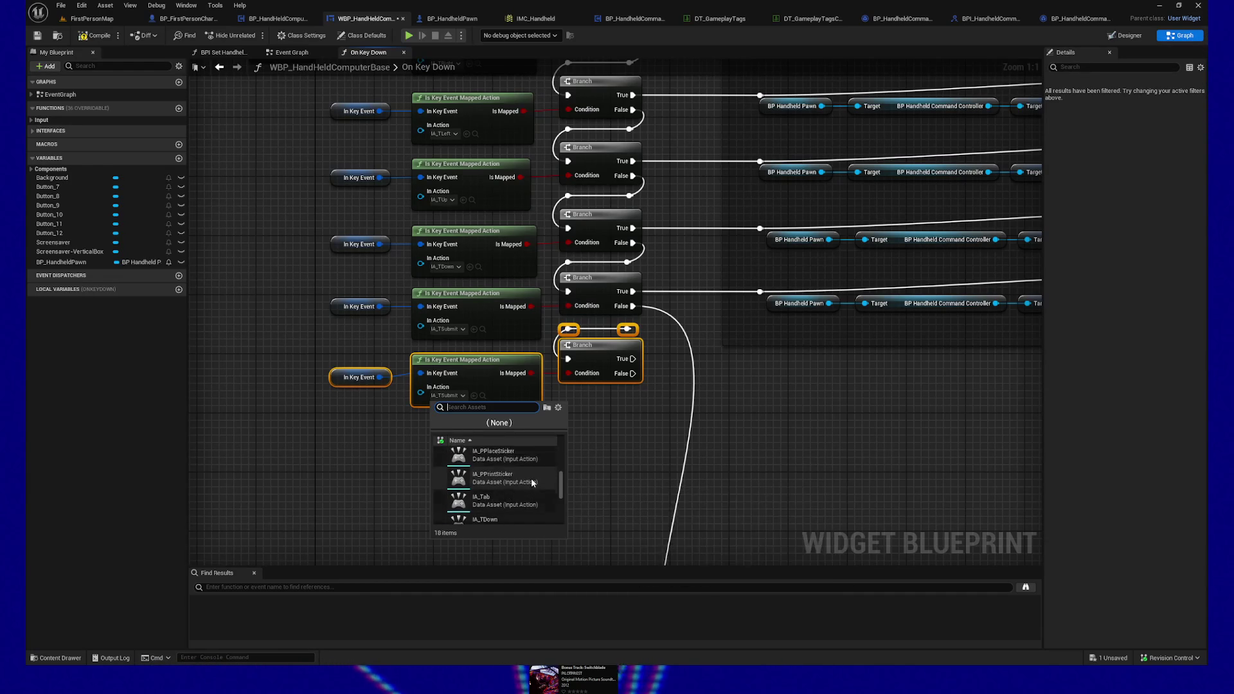
{"action": "scroll", "coordinate": [531, 478], "scroll_direction": "down", "scroll_amount": 3}
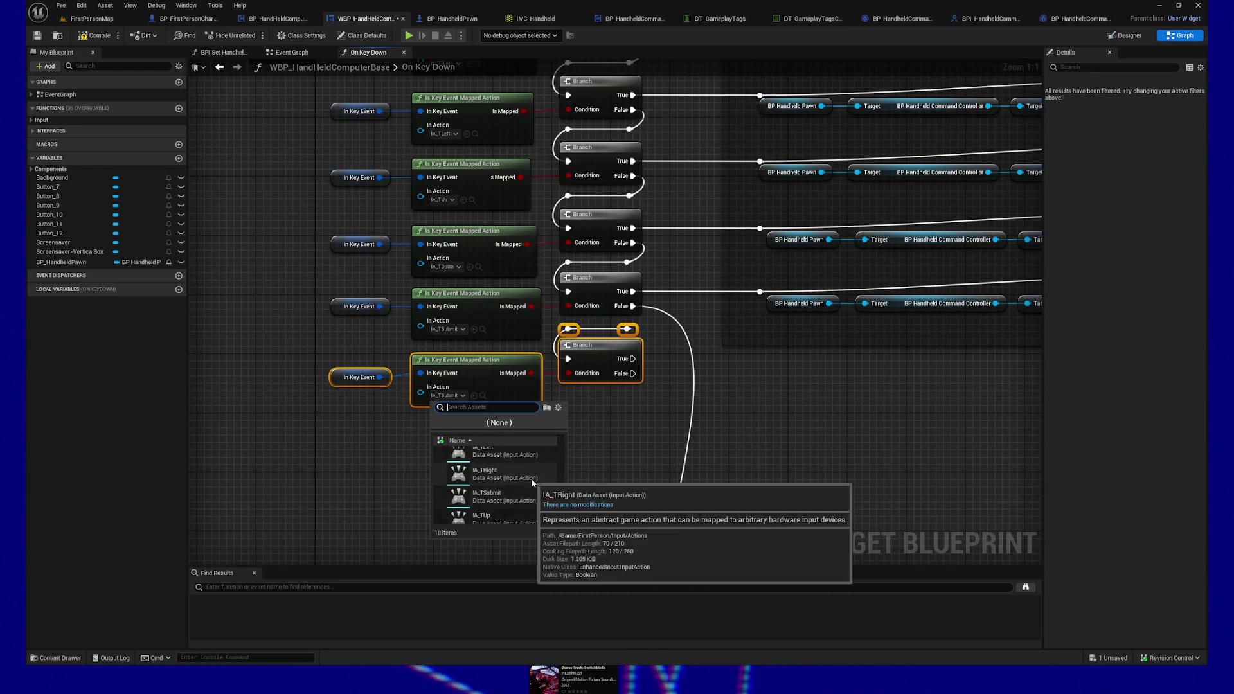
{"action": "left_click", "coordinate": [279, 491]}
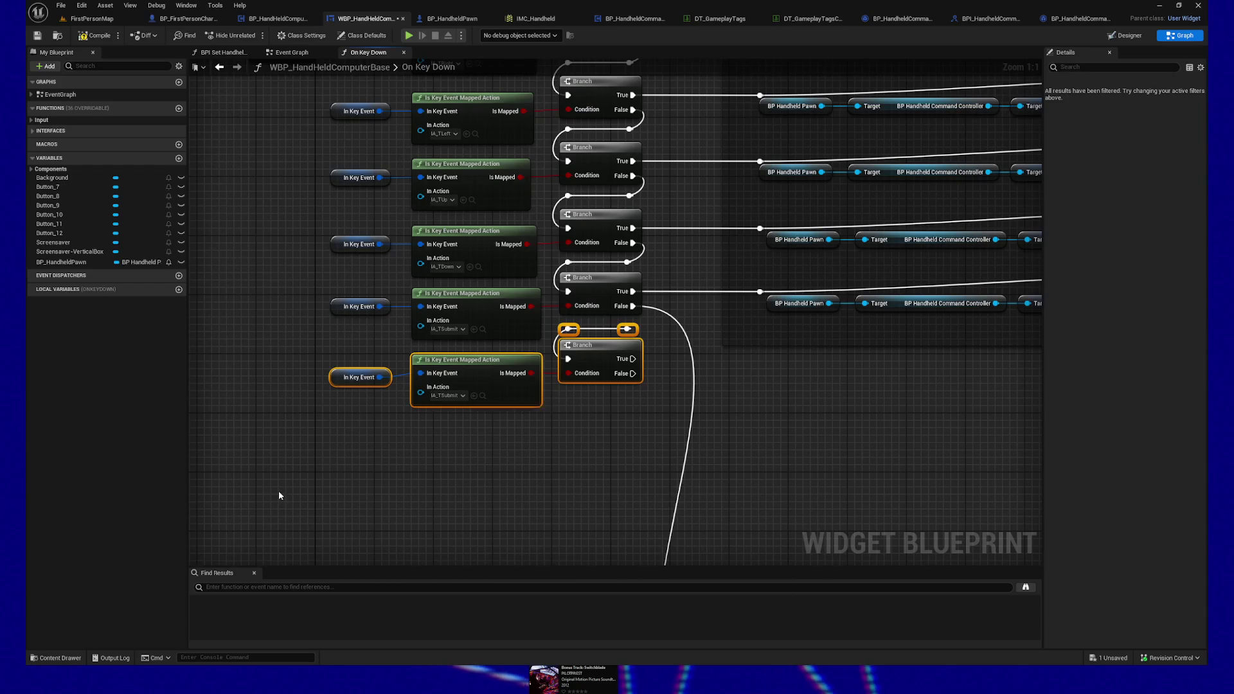
{"action": "left_click", "coordinate": [279, 491]}
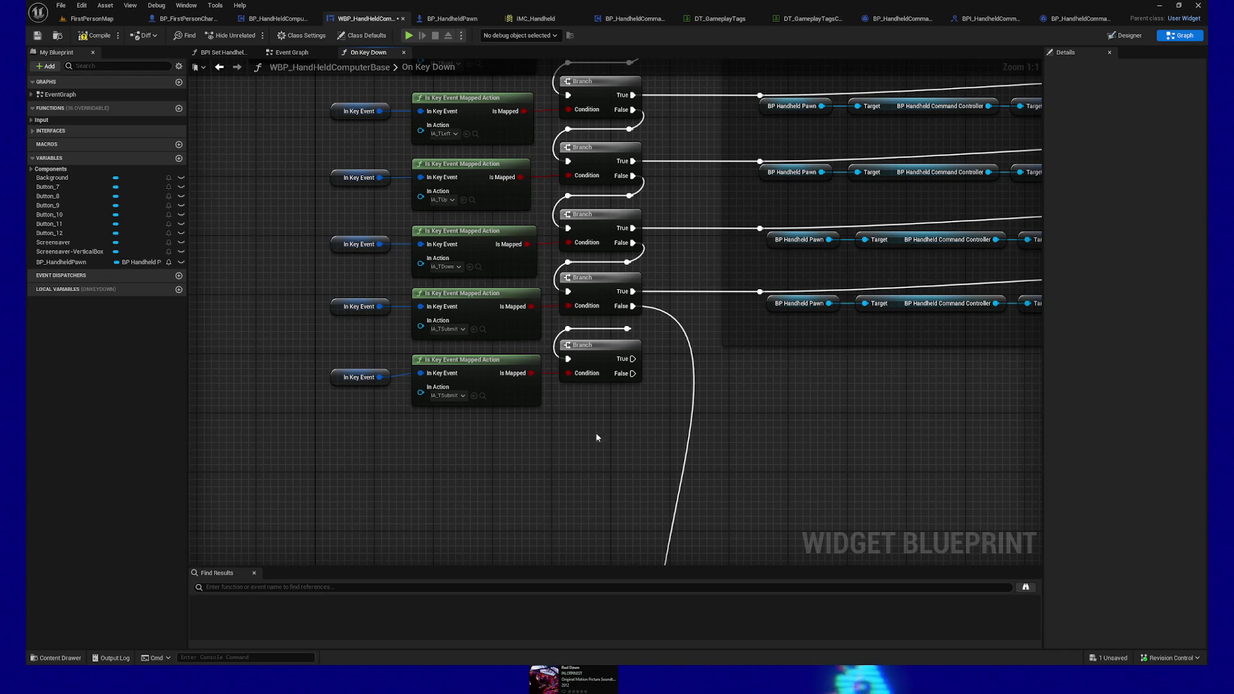
{"action": "mouse_move", "coordinate": [633, 306]}
{"action": "left_mouse_down"}
{"action": "mouse_move", "coordinate": [639, 328]}
{"action": "mouse_move", "coordinate": [627, 329]}
{"action": "left_mouse_up"}
Step: Search content for 'ia_', jump to FirstPerson > Input > Actions, and open IA_PEjectDisc's Reference Viewer
{"action": "left_click", "coordinate": [57, 658]}
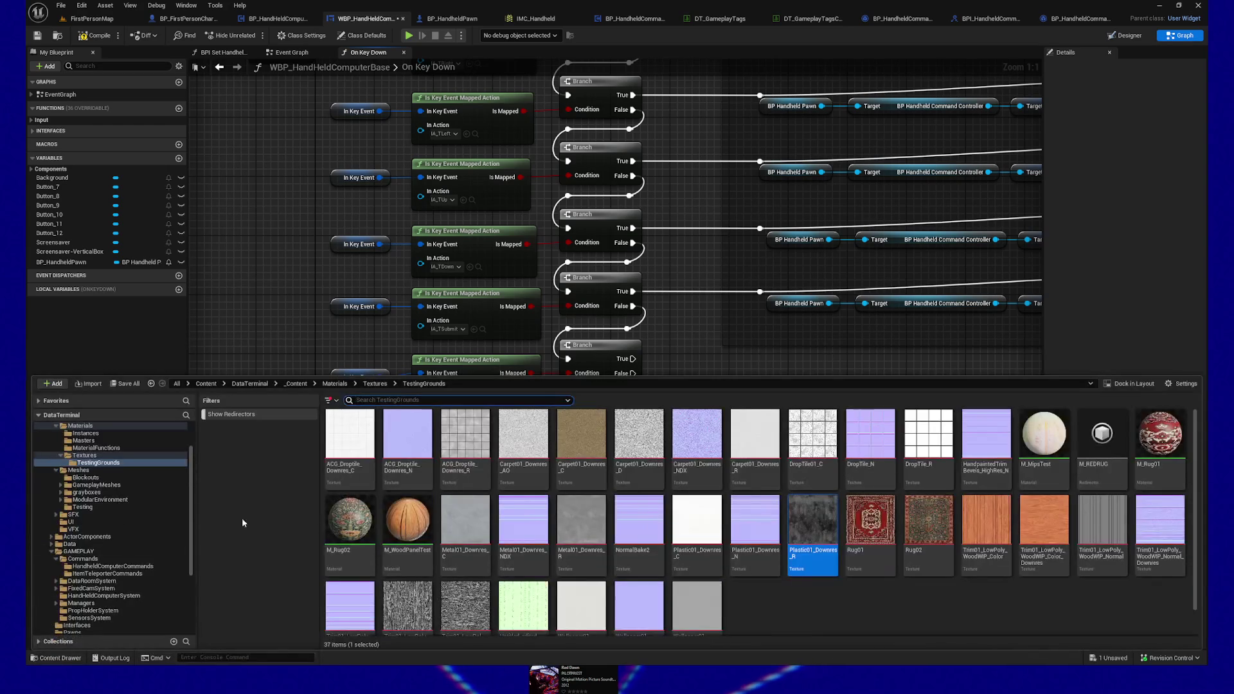
{"action": "scroll", "coordinate": [72, 427], "scroll_direction": "up", "scroll_amount": 3}
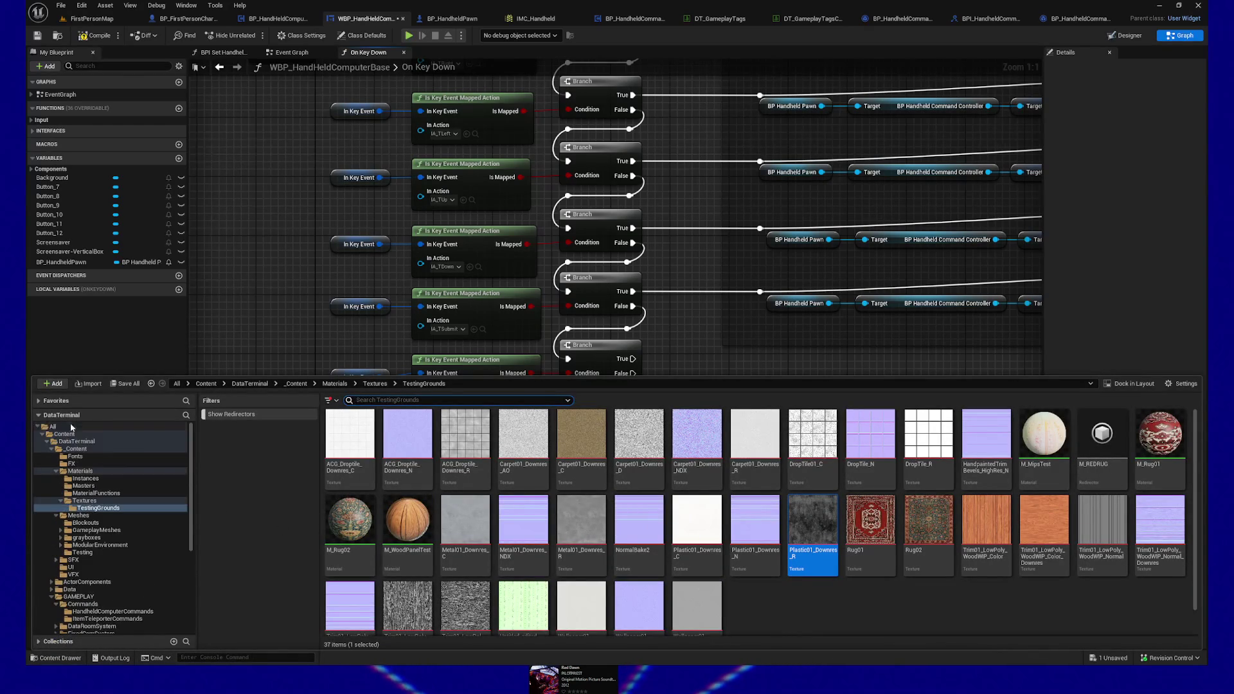
{"action": "left_click", "coordinate": [72, 428]}
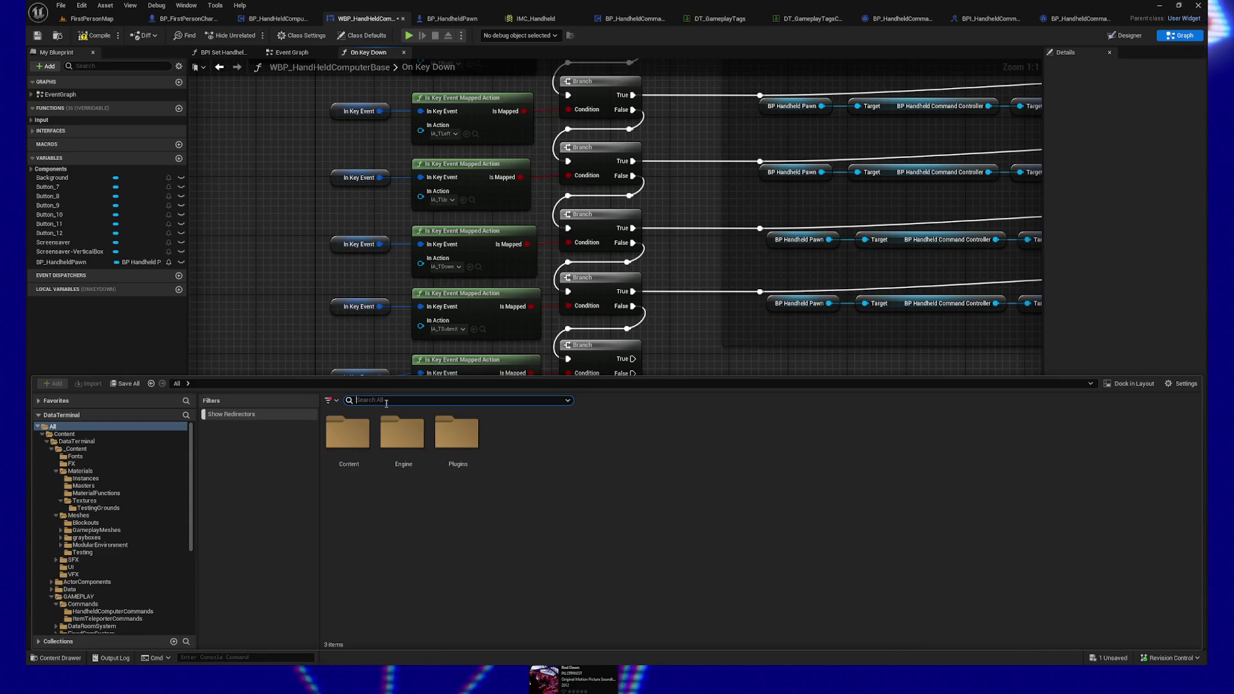
{"action": "type", "text": "ia_"}
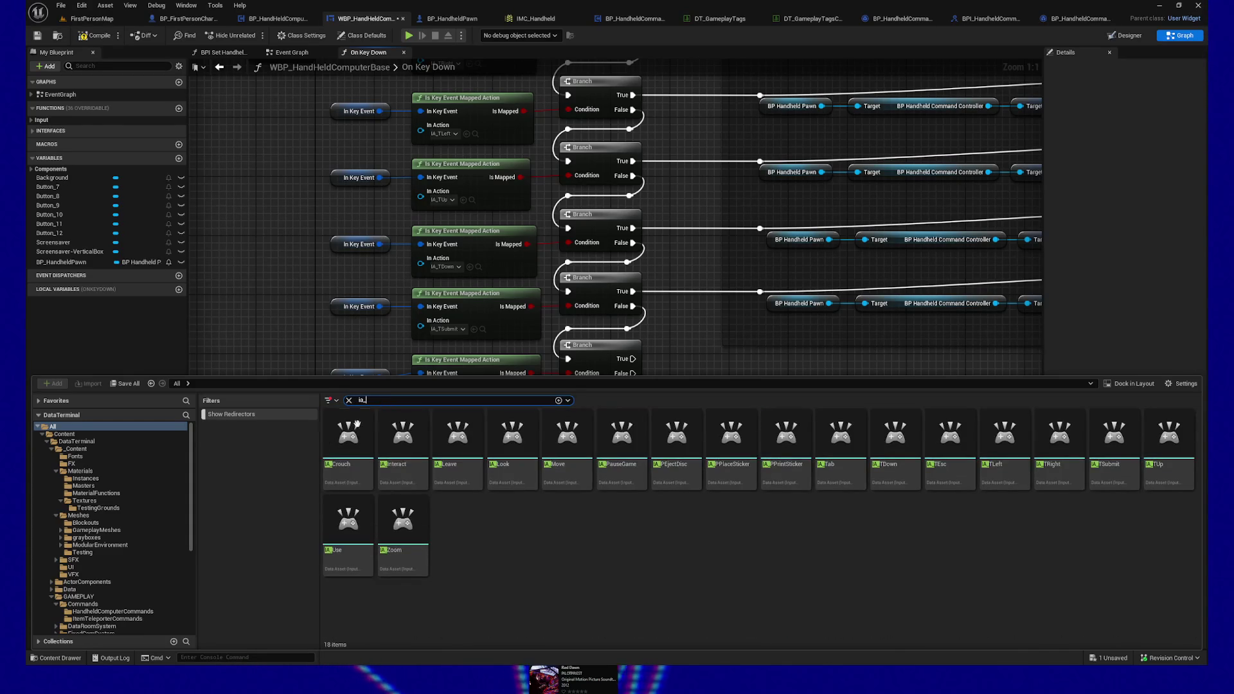
{"action": "right_click", "coordinate": [324, 450]}
{"action": "mouse_move", "coordinate": [396, 331]}
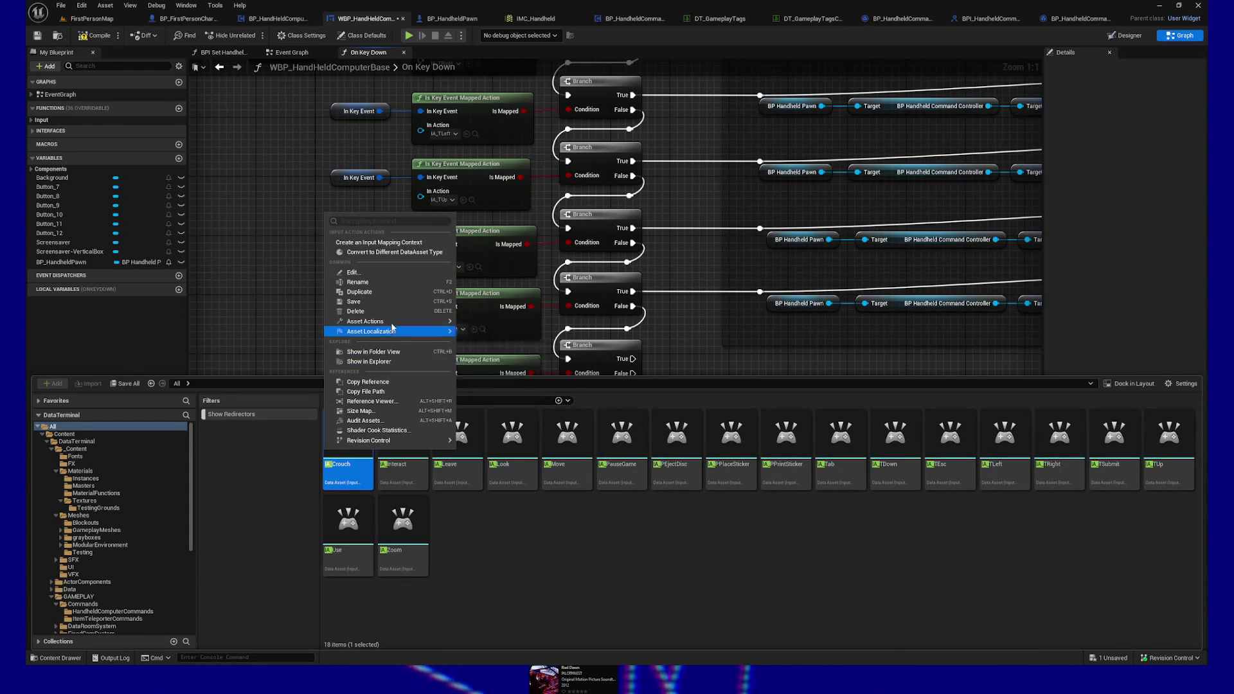
{"action": "left_click", "coordinate": [386, 352]}
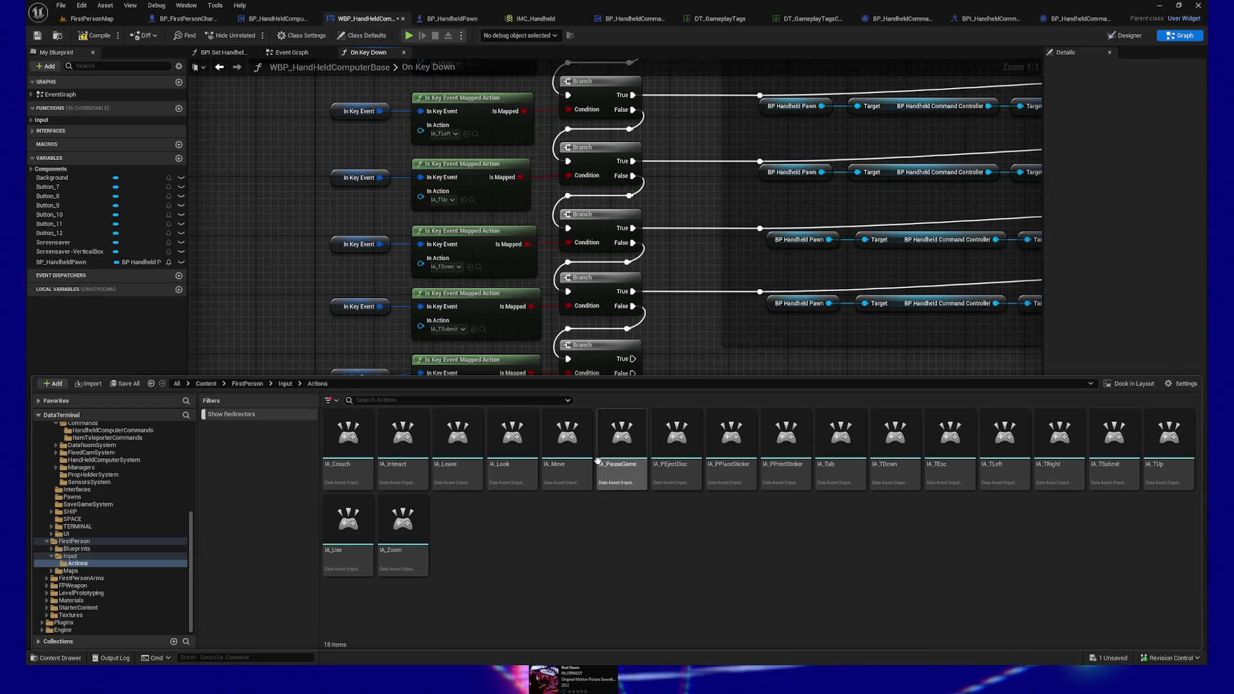
{"action": "right_click", "coordinate": [683, 479]}
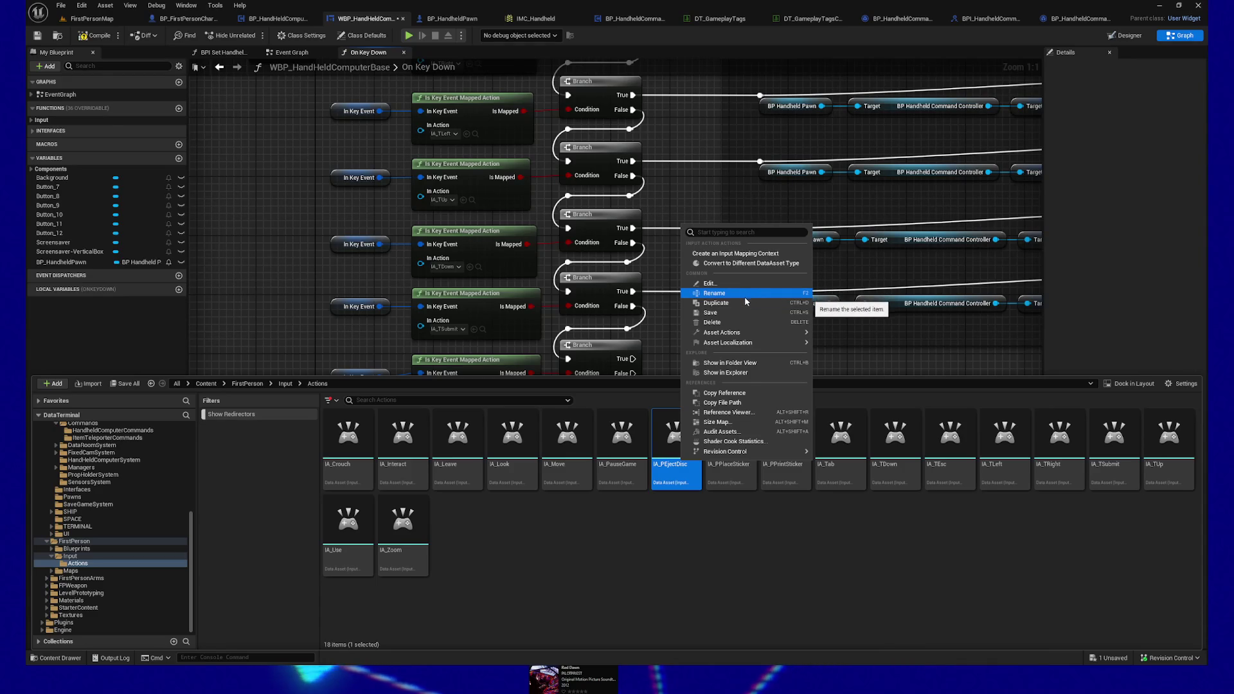
{"action": "left_click", "coordinate": [725, 412]}
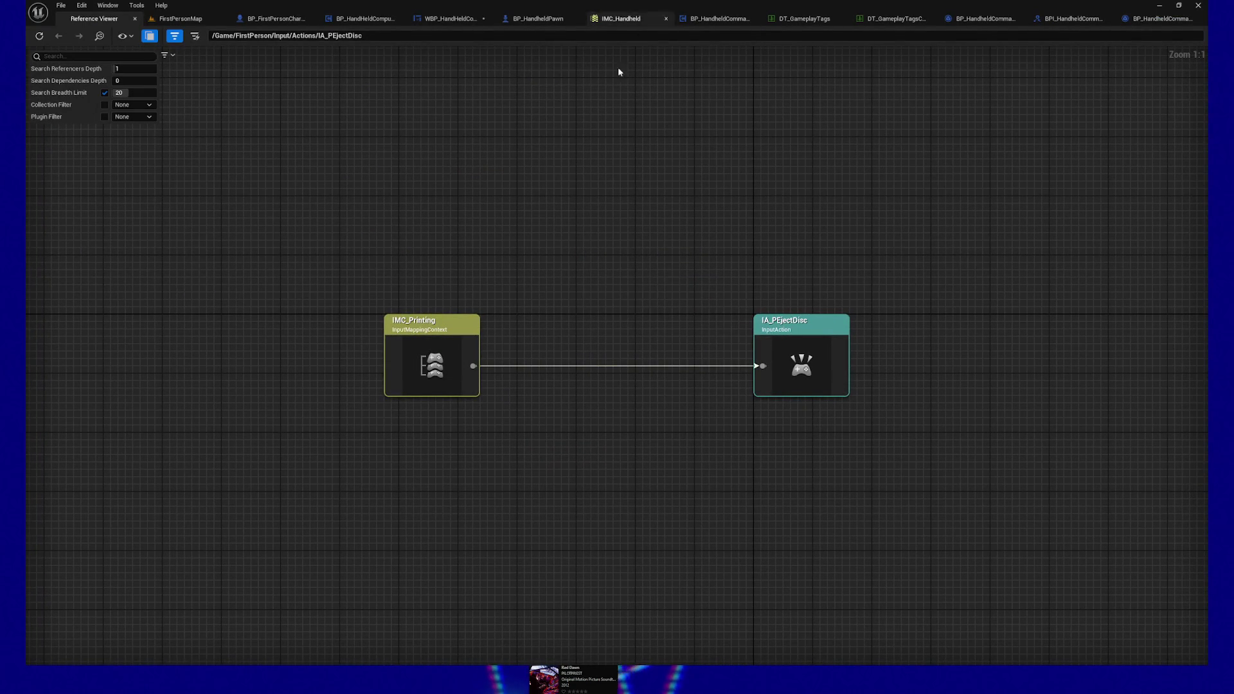
Step: Close the Reference Viewer, enlarge the content drawer, and bring up IMC_Printing's options in the Input folder
{"action": "left_click", "coordinate": [135, 19]}
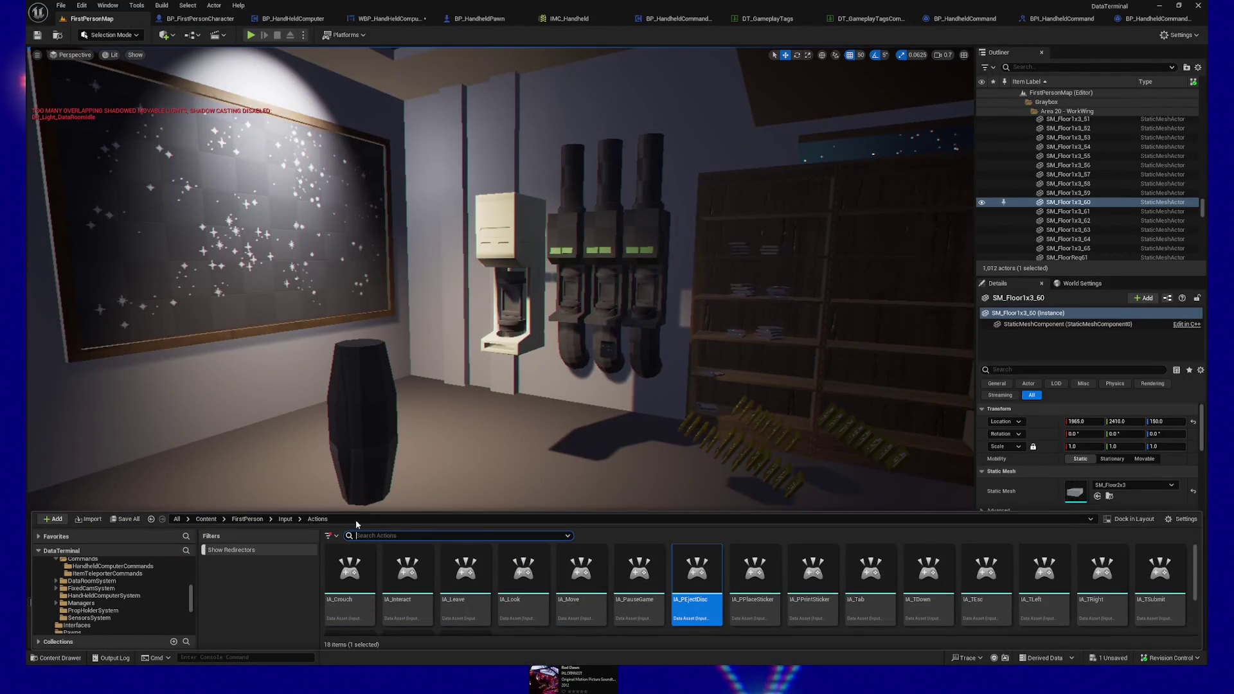
{"action": "left_click_drag", "start_coordinate": [315, 512], "coordinate": [315, 396]}
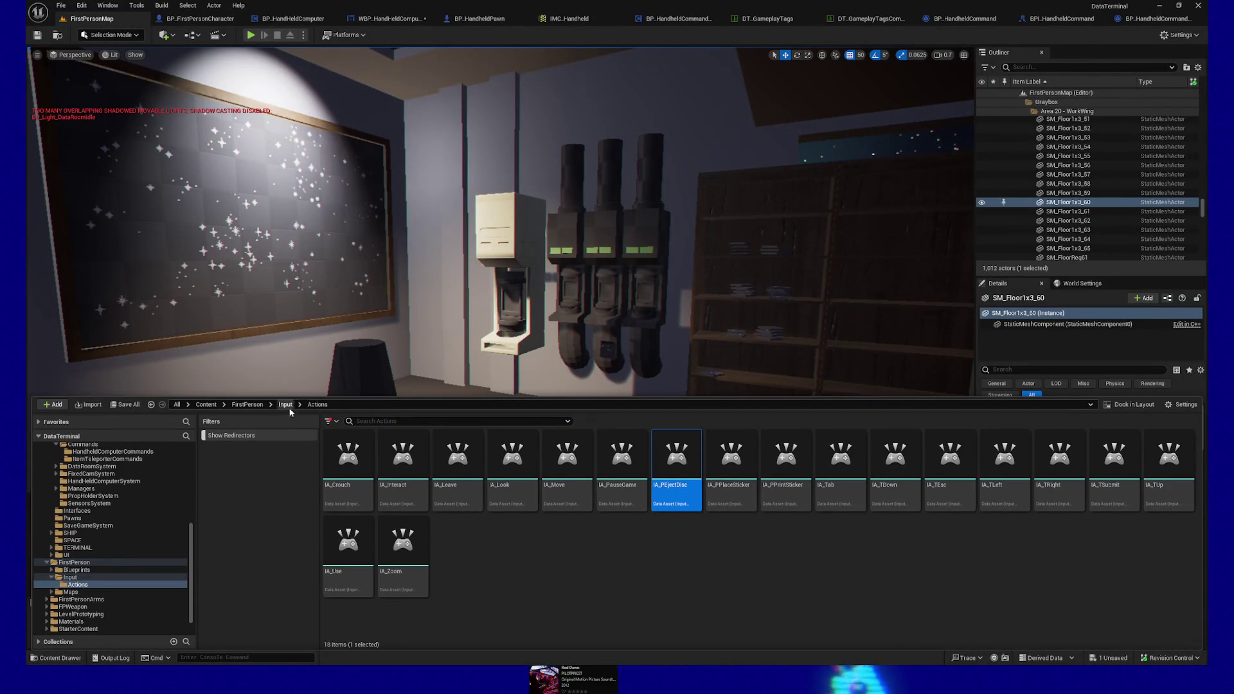
{"action": "left_click", "coordinate": [286, 405]}
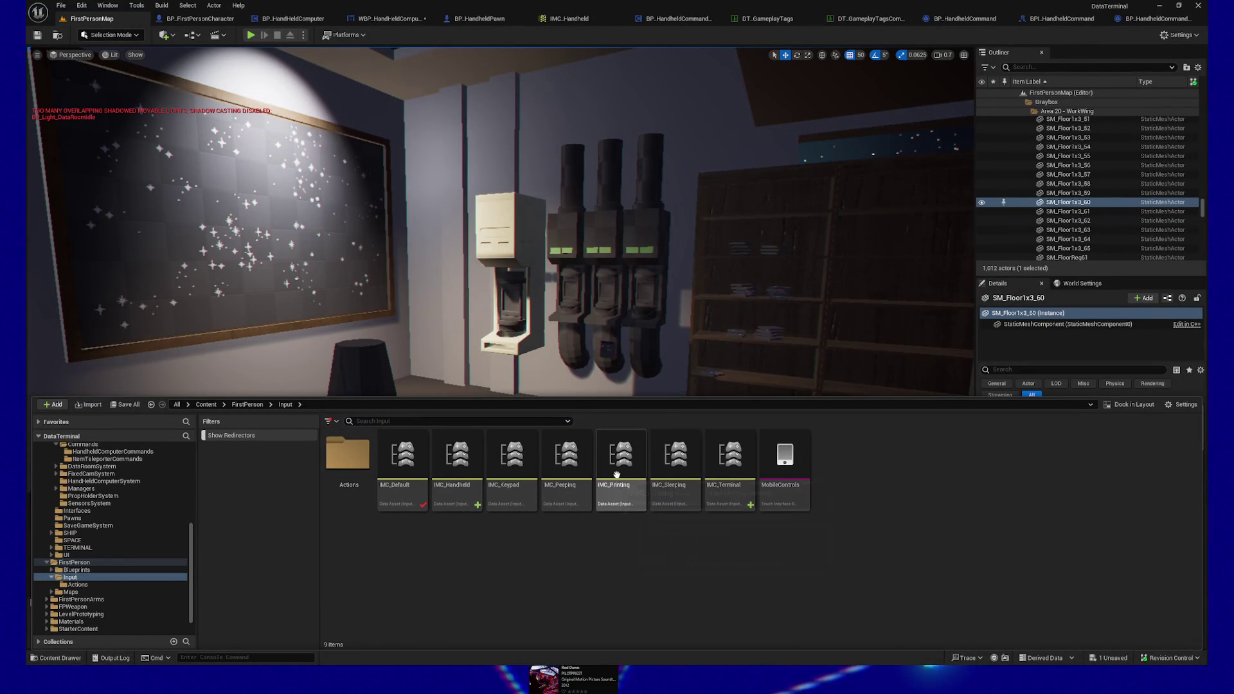
{"action": "right_click", "coordinate": [612, 475]}
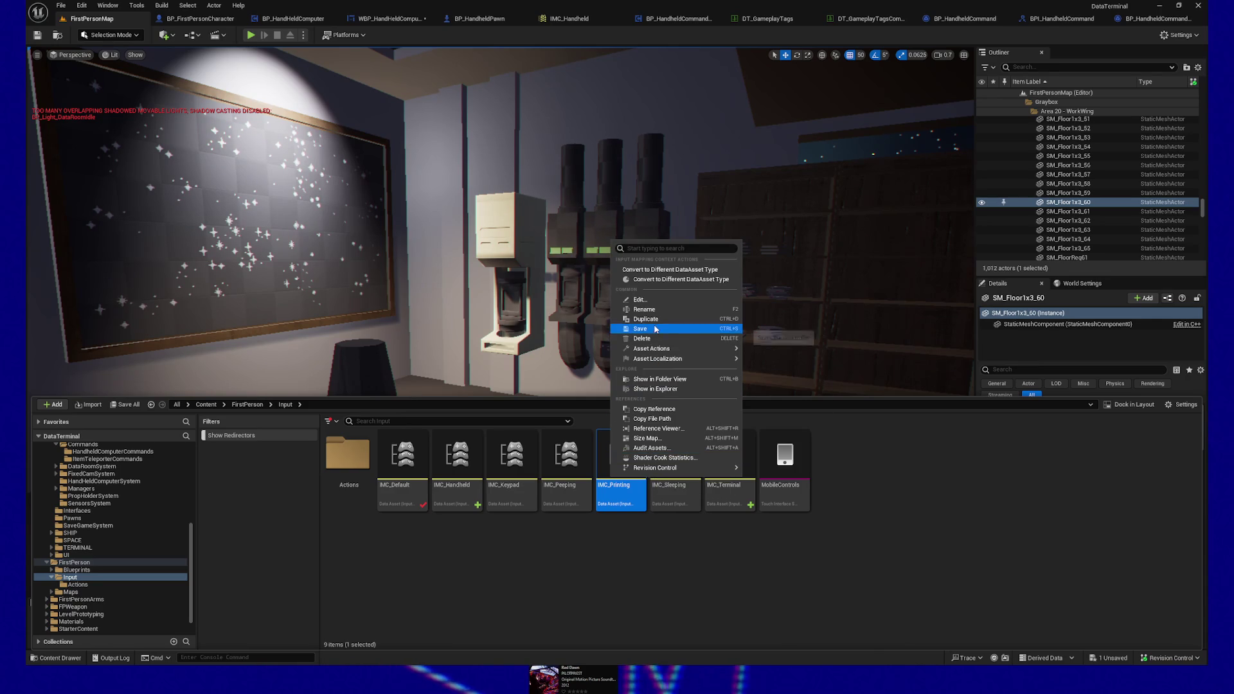
Step: Try deleting IMC_Printing, then open the referencing BP_FirstPersonPlayerController blueprint
{"action": "left_click", "coordinate": [655, 338]}
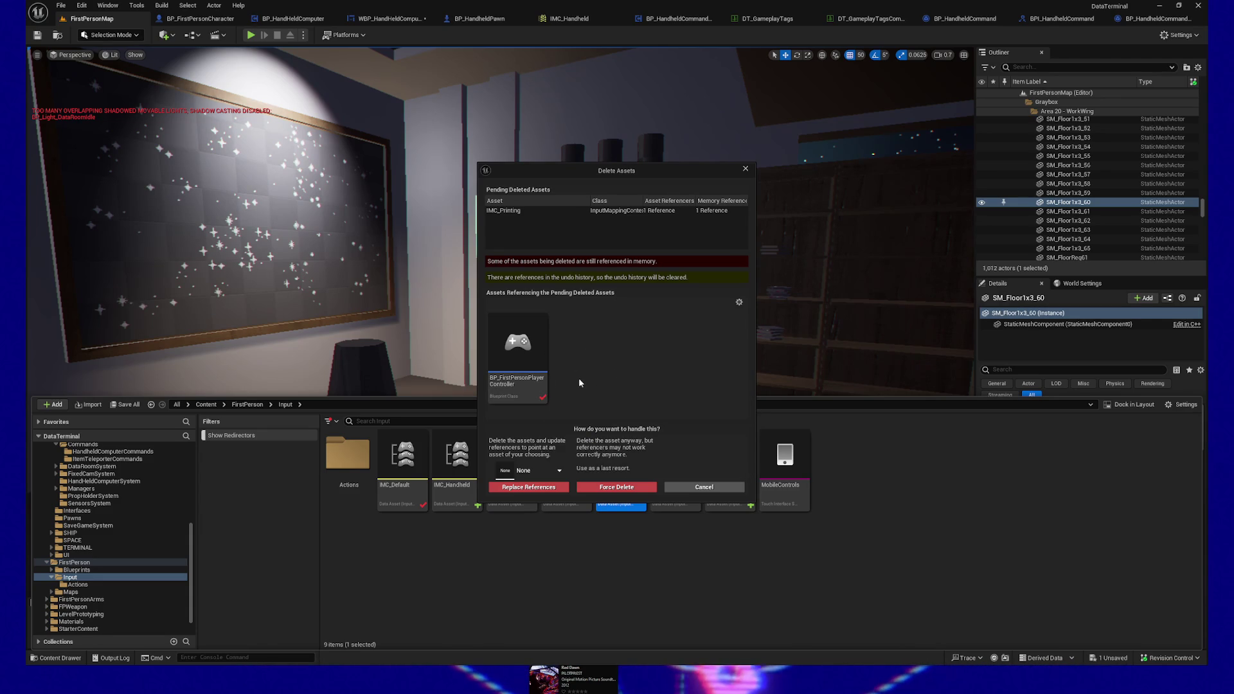
{"action": "right_click", "coordinate": [506, 356]}
{"action": "left_click", "coordinate": [524, 330]}
{"action": "double_click", "coordinate": [523, 330]}
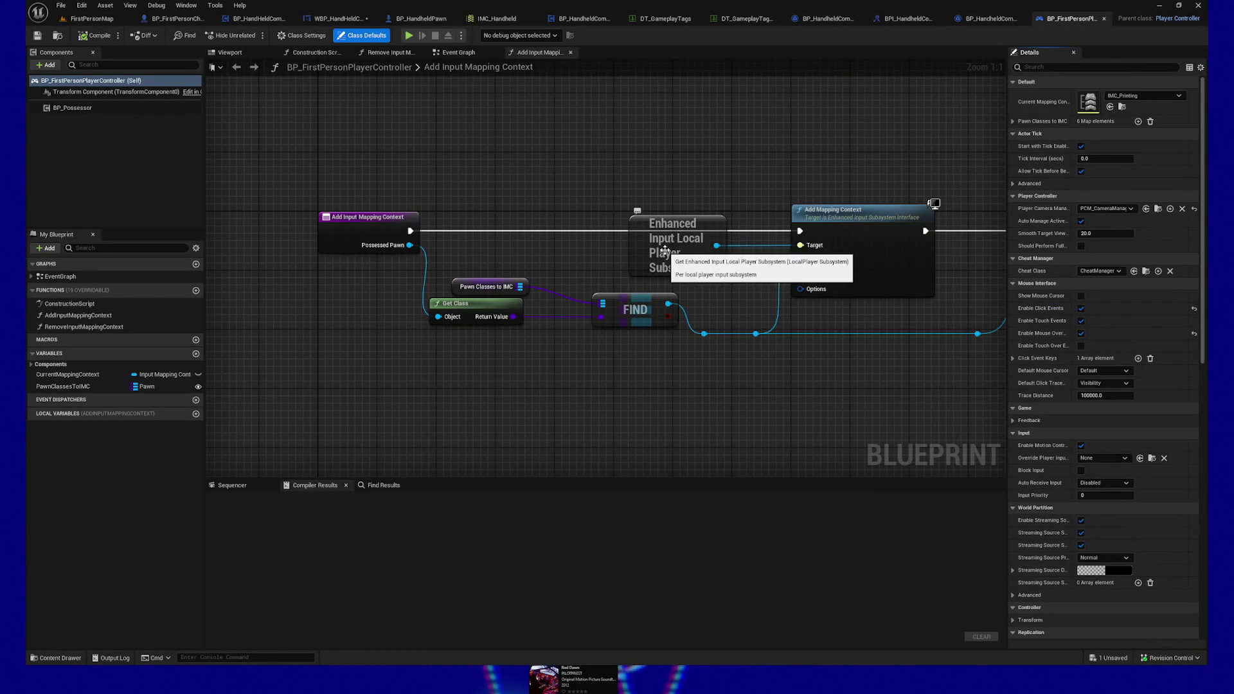
Step: Remove the BP_PrintingPawn entry from PawnClassesToIMC, compile the controller, and reopen the content drawer
{"action": "left_click_drag", "start_coordinate": [825, 145], "coordinate": [731, 156]}
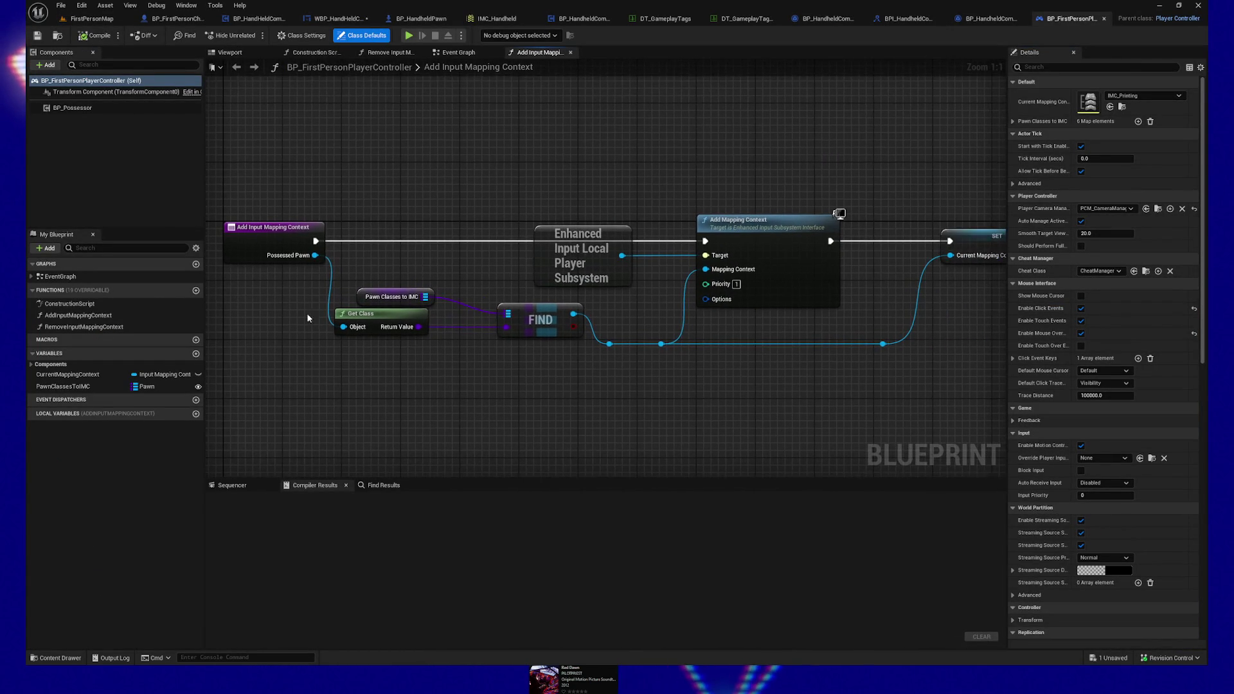
{"action": "left_click", "coordinate": [64, 386]}
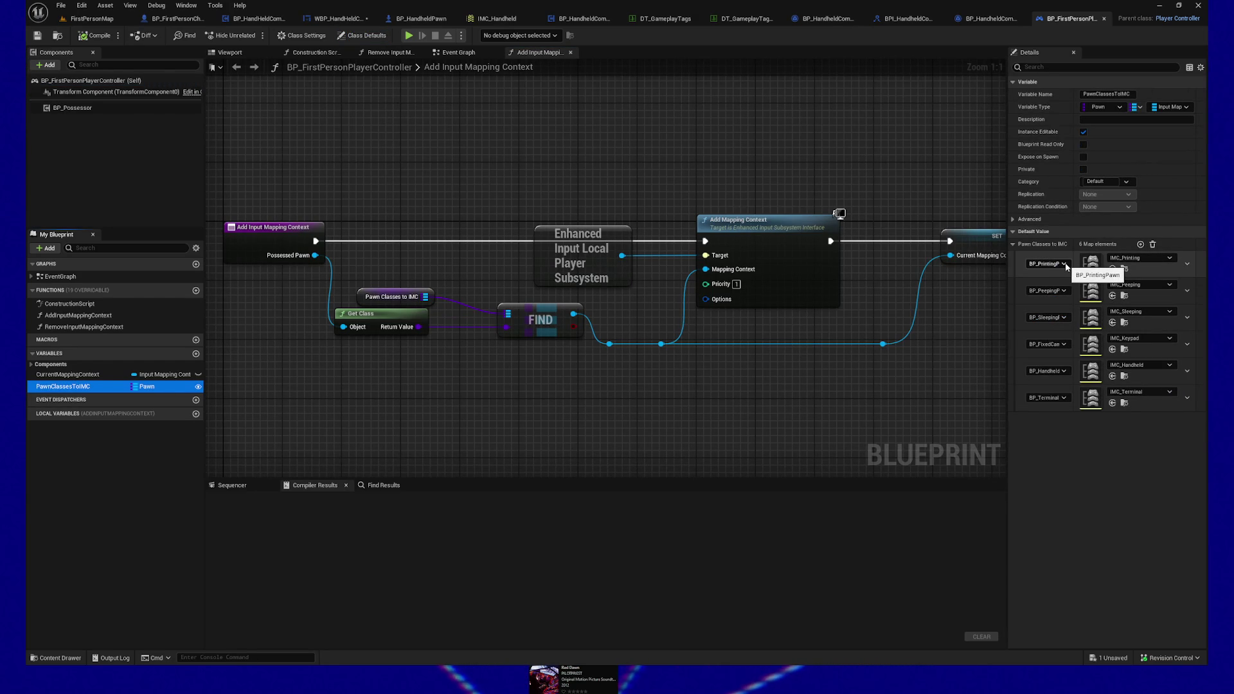
{"action": "left_click", "coordinate": [1193, 276]}
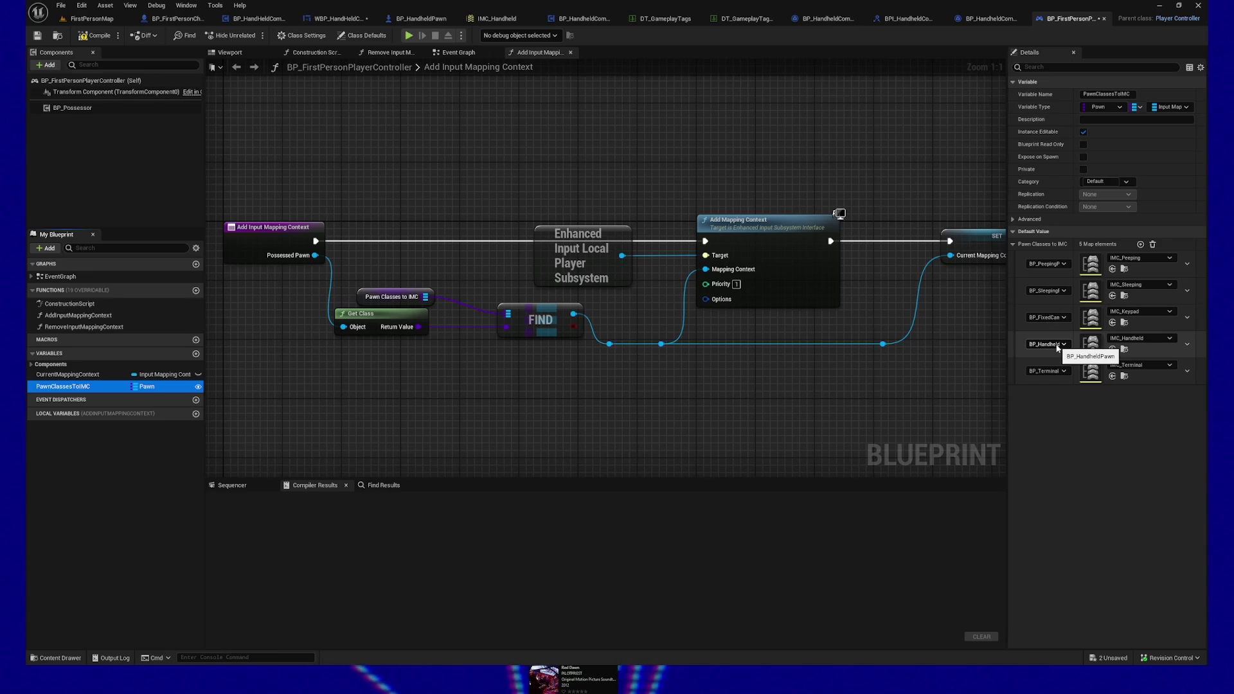
{"action": "left_click", "coordinate": [94, 36]}
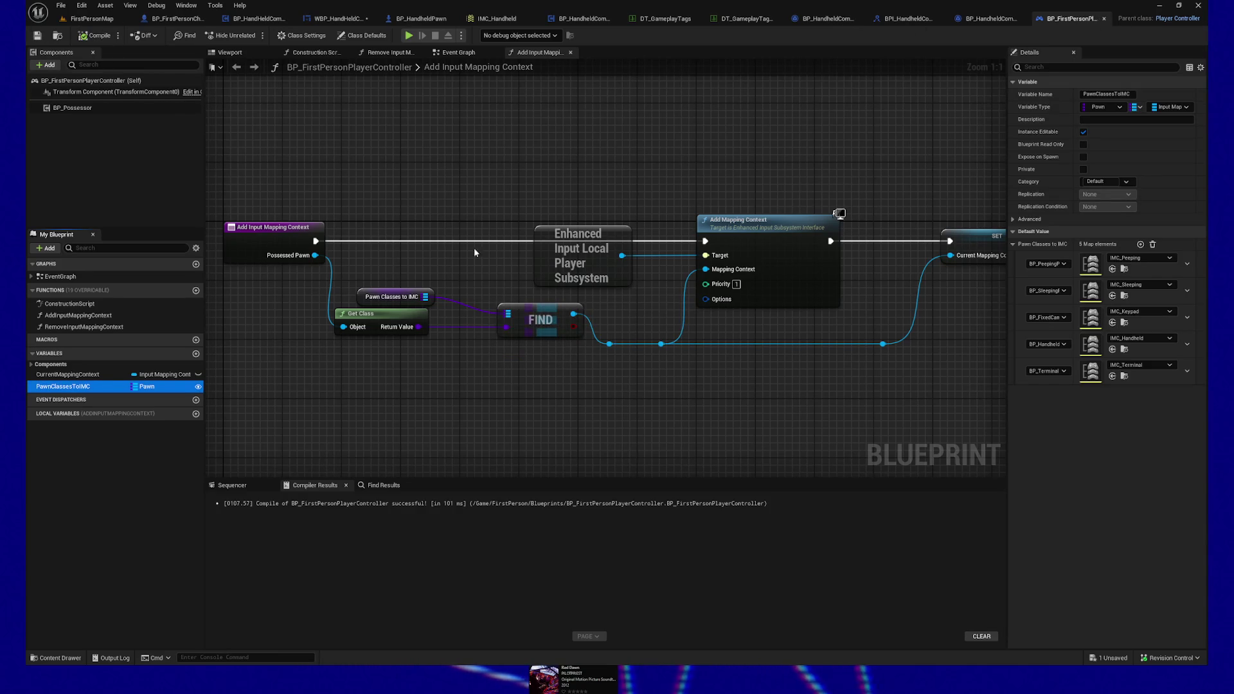
{"action": "left_click", "coordinate": [57, 658]}
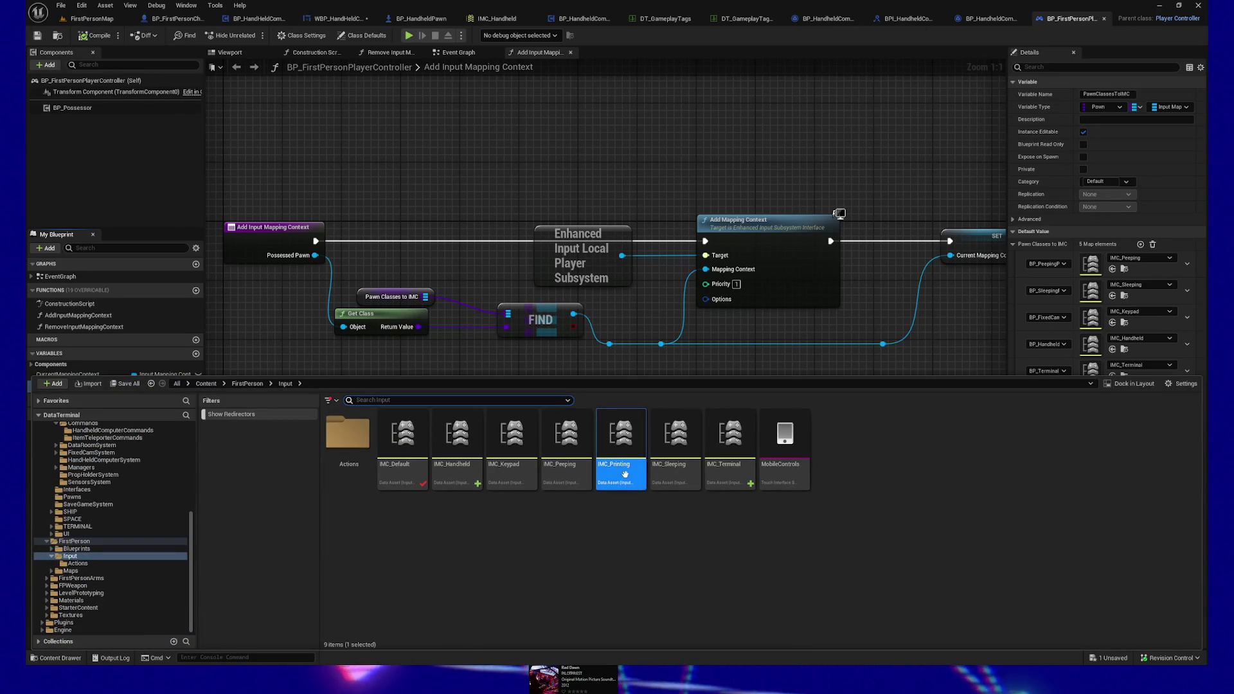
Step: Attempt to delete IMC_Printing, review the reference warning, cancel, and return to the graph
{"action": "right_click", "coordinate": [621, 442]}
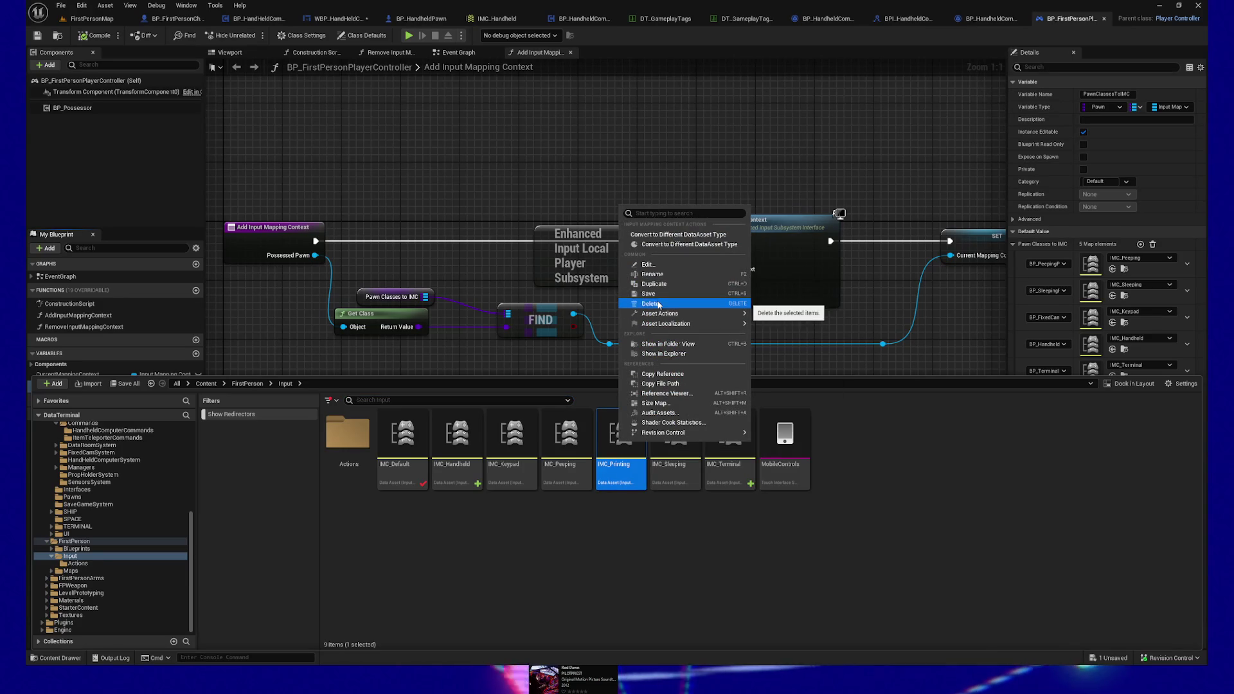
{"action": "left_click", "coordinate": [650, 304]}
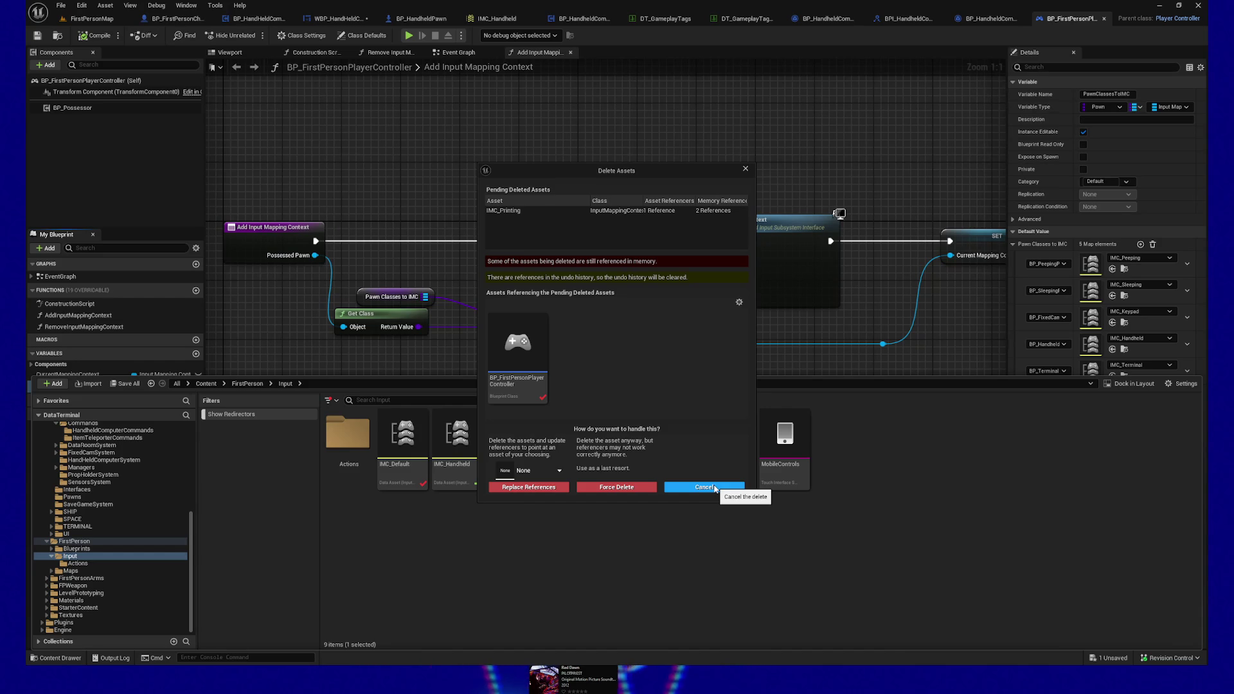
{"action": "left_click", "coordinate": [649, 212]}
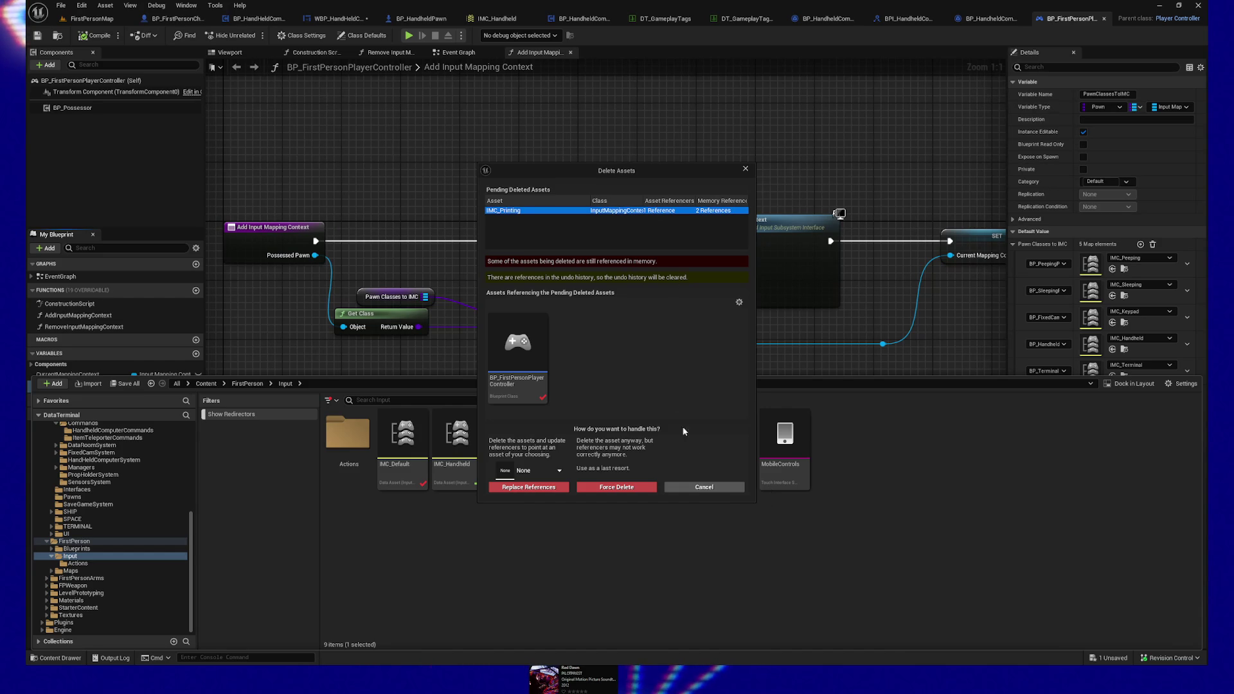
{"action": "left_click", "coordinate": [694, 486]}
{"action": "left_click", "coordinate": [514, 167]}
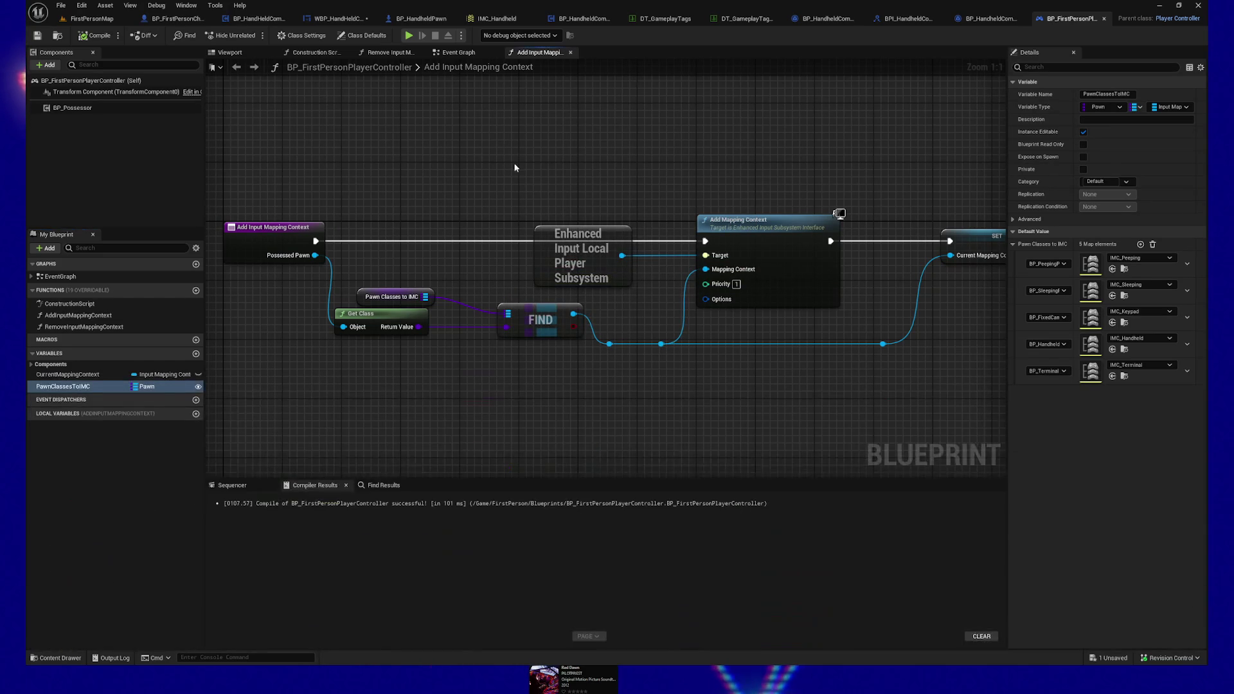
Step: Search the blueprint for 'printing' and inspect CurrentMappingContext's default asset value
{"action": "key", "text": "ctrl+f"}
{"action": "type", "text": "print"}
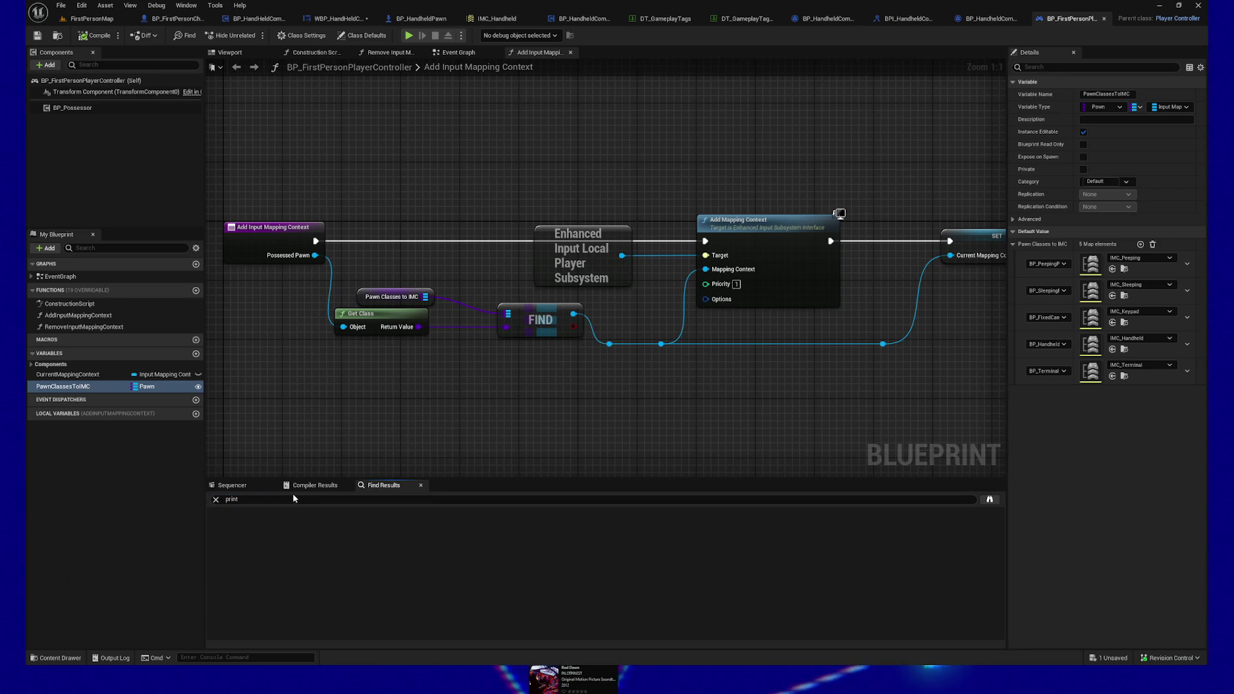
{"action": "type", "text": "ing"}
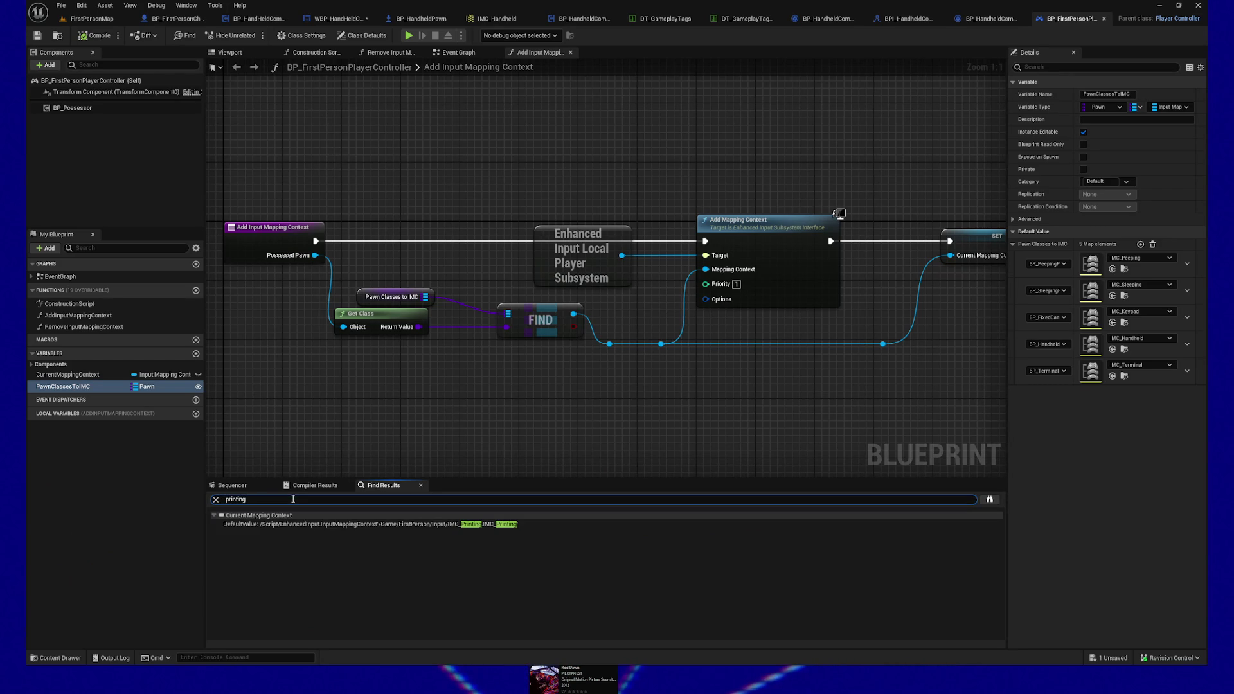
{"action": "left_click", "coordinate": [357, 525]}
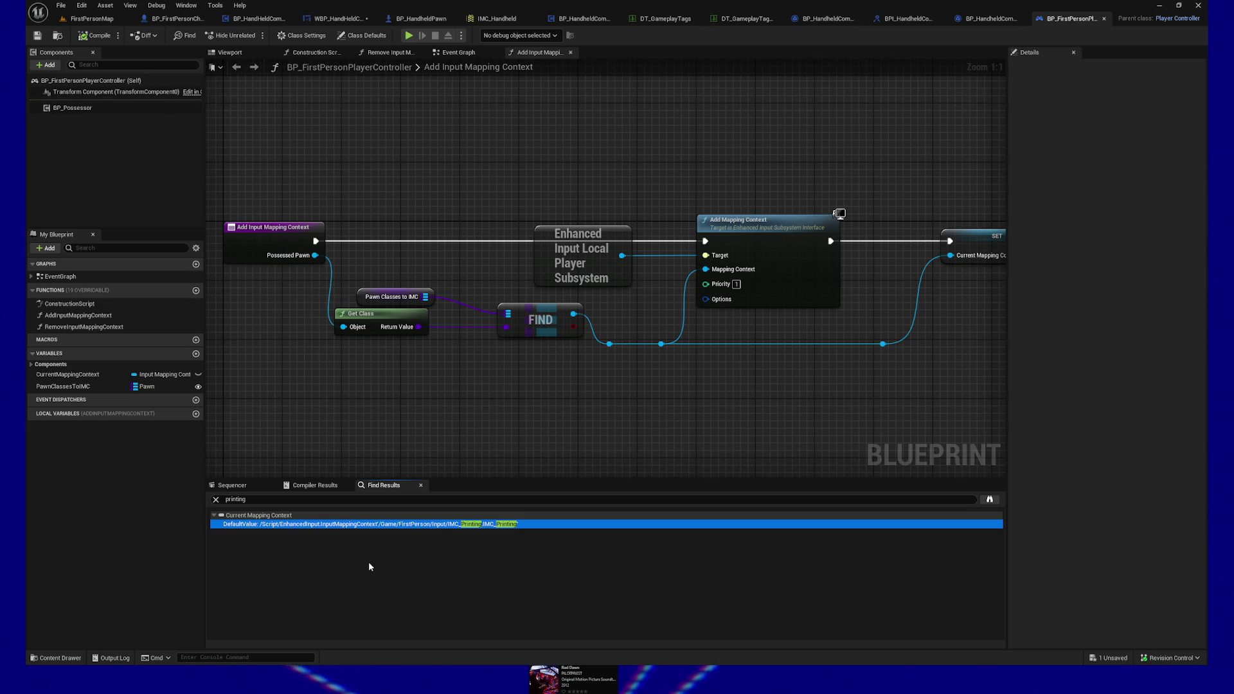
{"action": "left_click", "coordinate": [37, 39]}
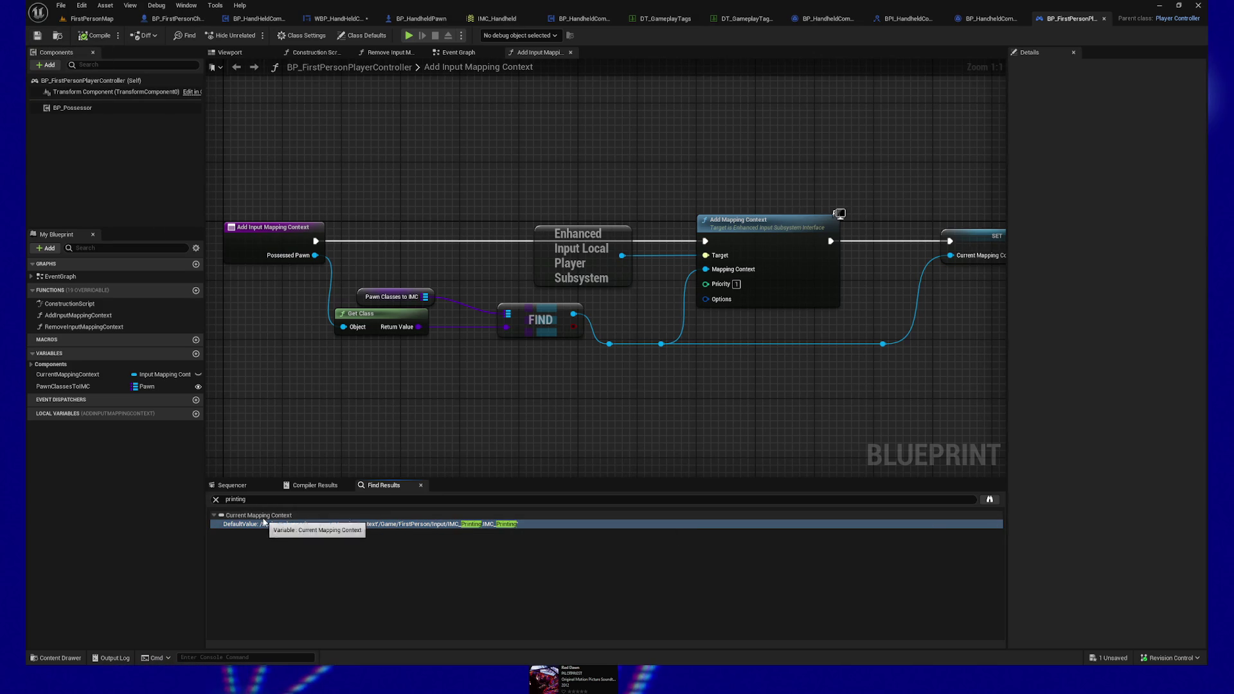
{"action": "left_click", "coordinate": [263, 517]}
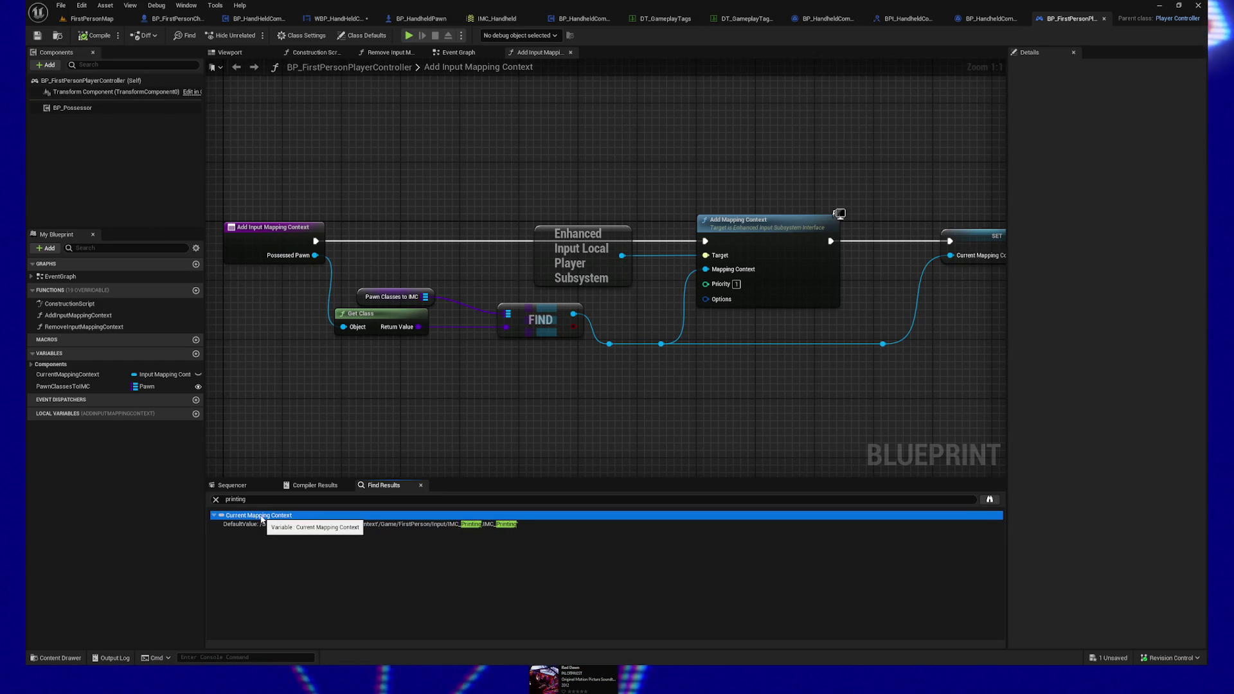
{"action": "right_click", "coordinate": [74, 378]}
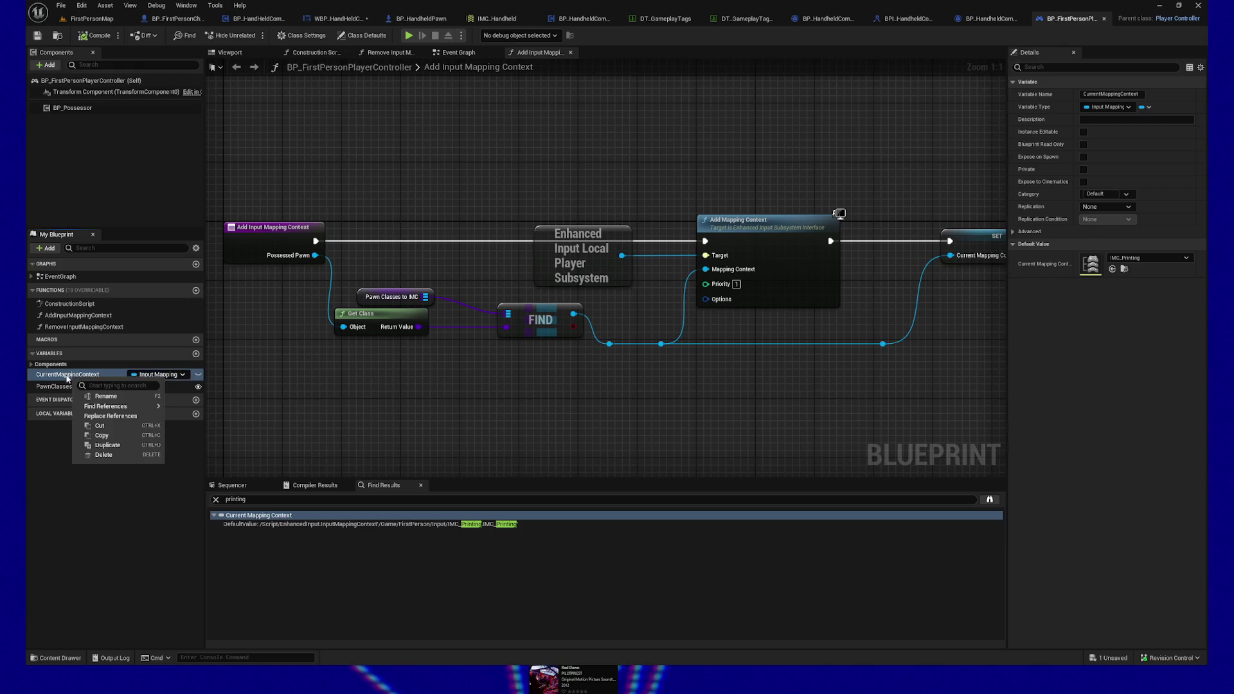
{"action": "left_click", "coordinate": [106, 396]}
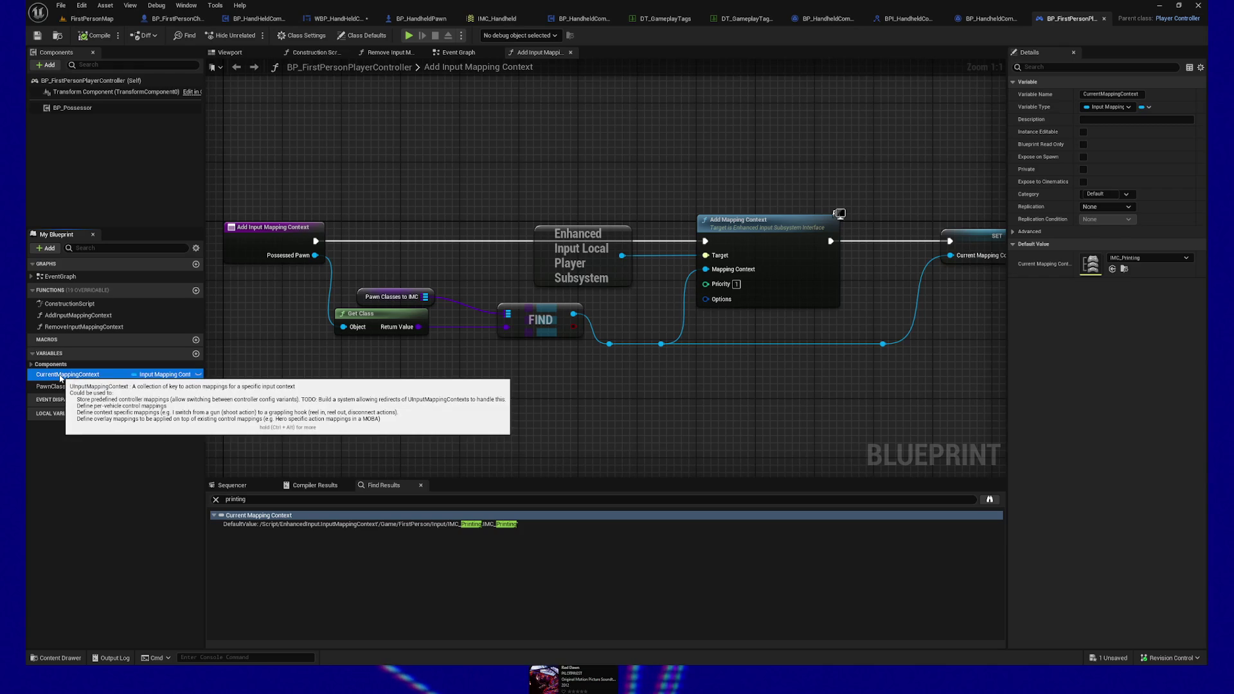
{"action": "left_click", "coordinate": [1186, 258]}
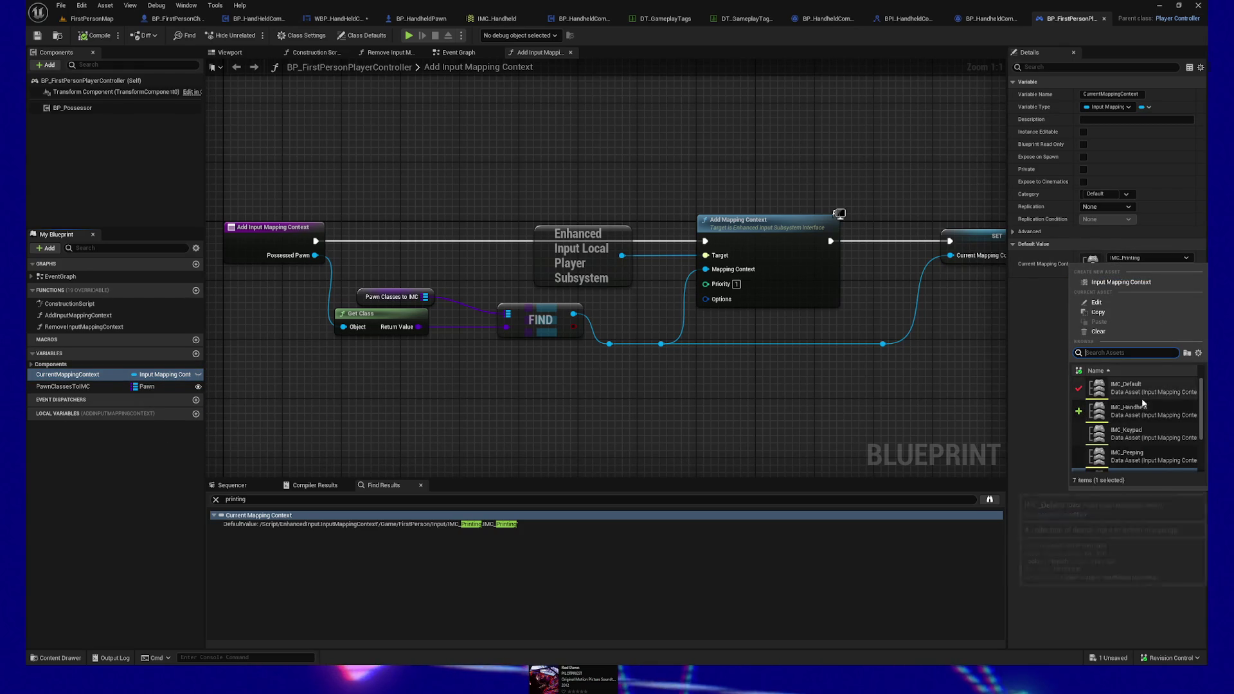
Step: Find CurrentMappingContext references by name and open its set and Remove Input Mapping Context get uses
{"action": "right_click", "coordinate": [86, 376]}
{"action": "mouse_move", "coordinate": [110, 435]}
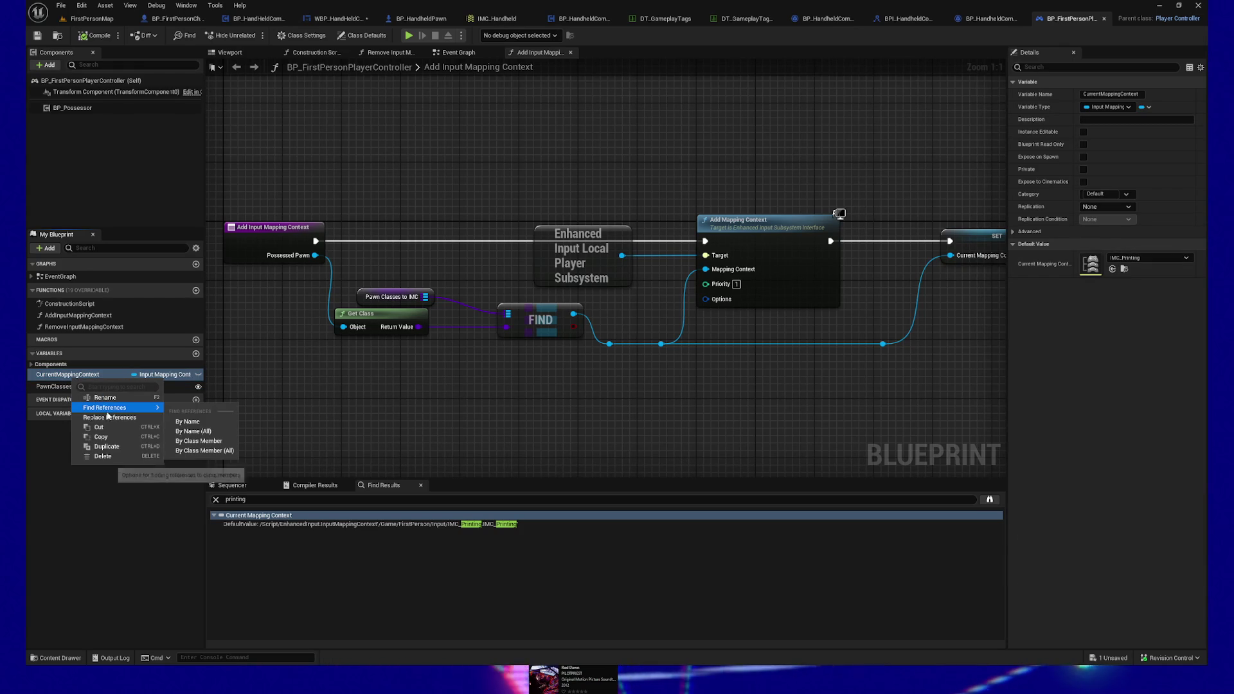
{"action": "left_click", "coordinate": [193, 439]}
{"action": "left_click", "coordinate": [286, 542]}
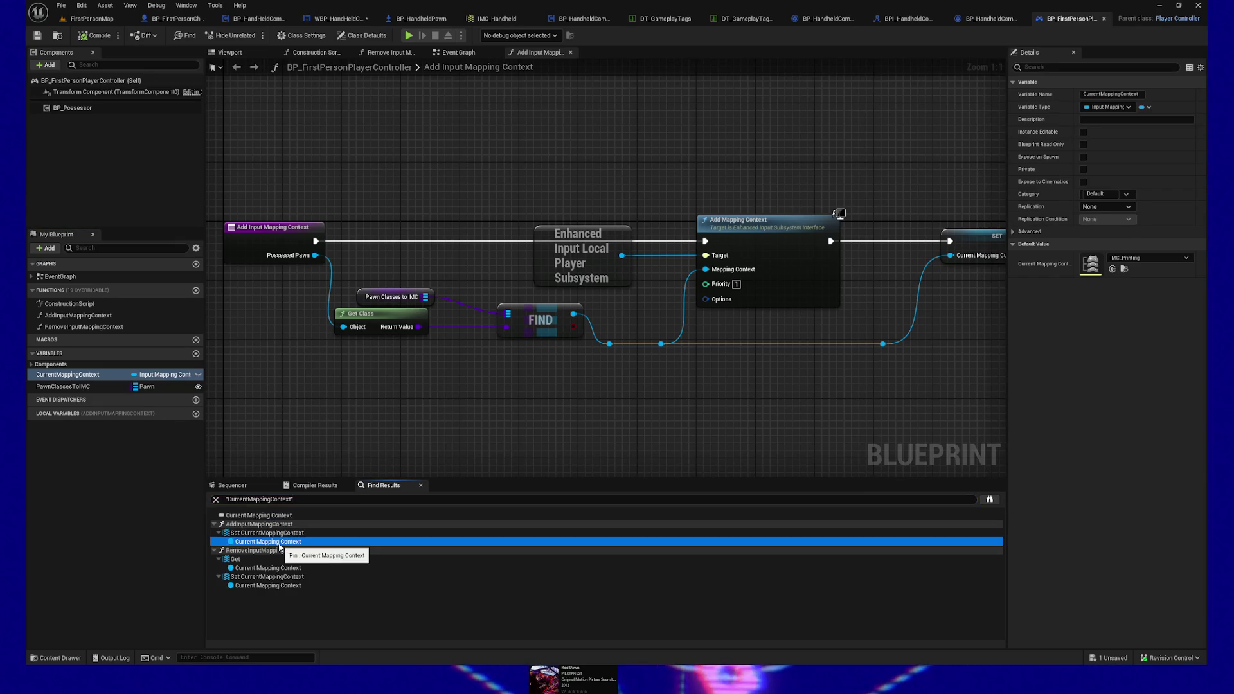
{"action": "key", "text": "Home"}
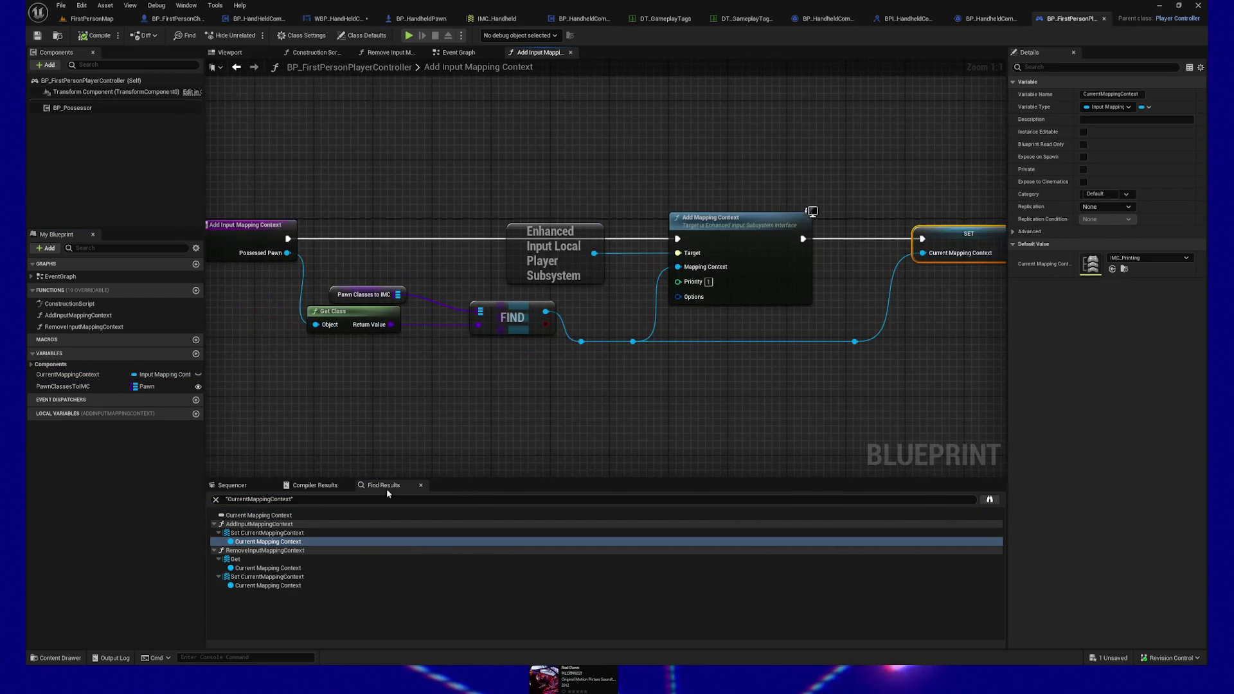
{"action": "left_click", "coordinate": [249, 568]}
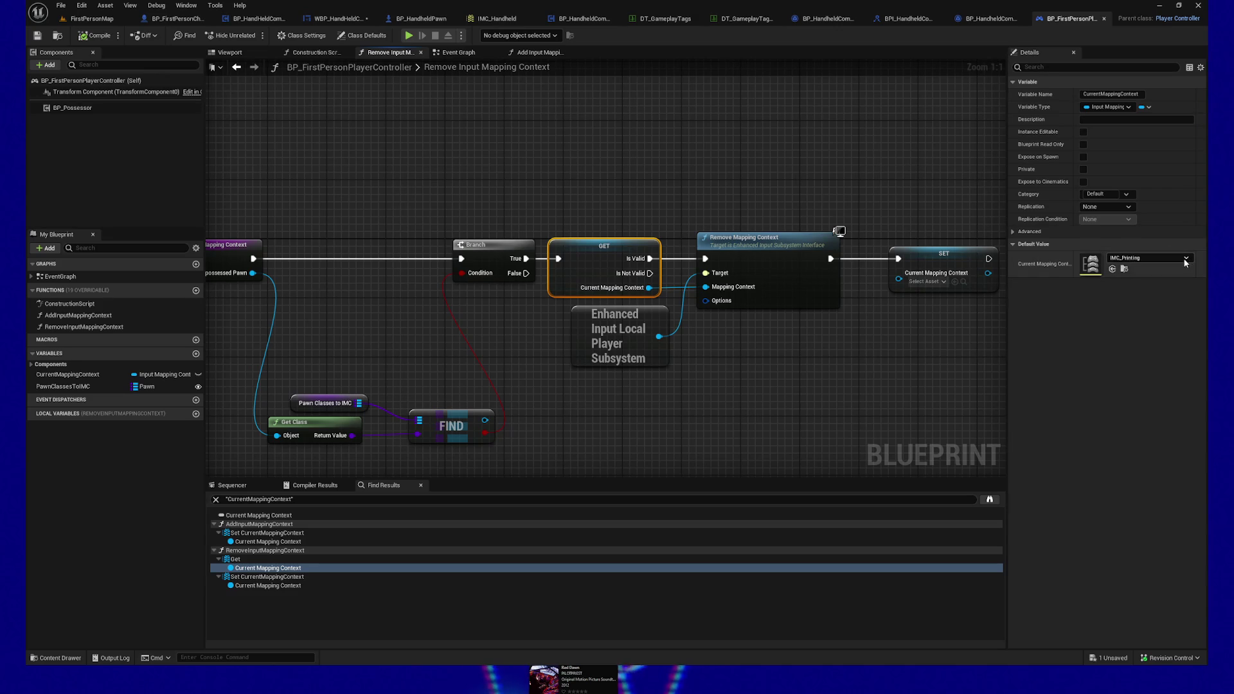
Step: Inspect CurrentMappingContext's default-value choices and locate its getter and setter nodes in the graph
{"action": "left_click", "coordinate": [1157, 257]}
{"action": "scroll", "coordinate": [1136, 417], "scroll_direction": "up", "scroll_amount": 3}
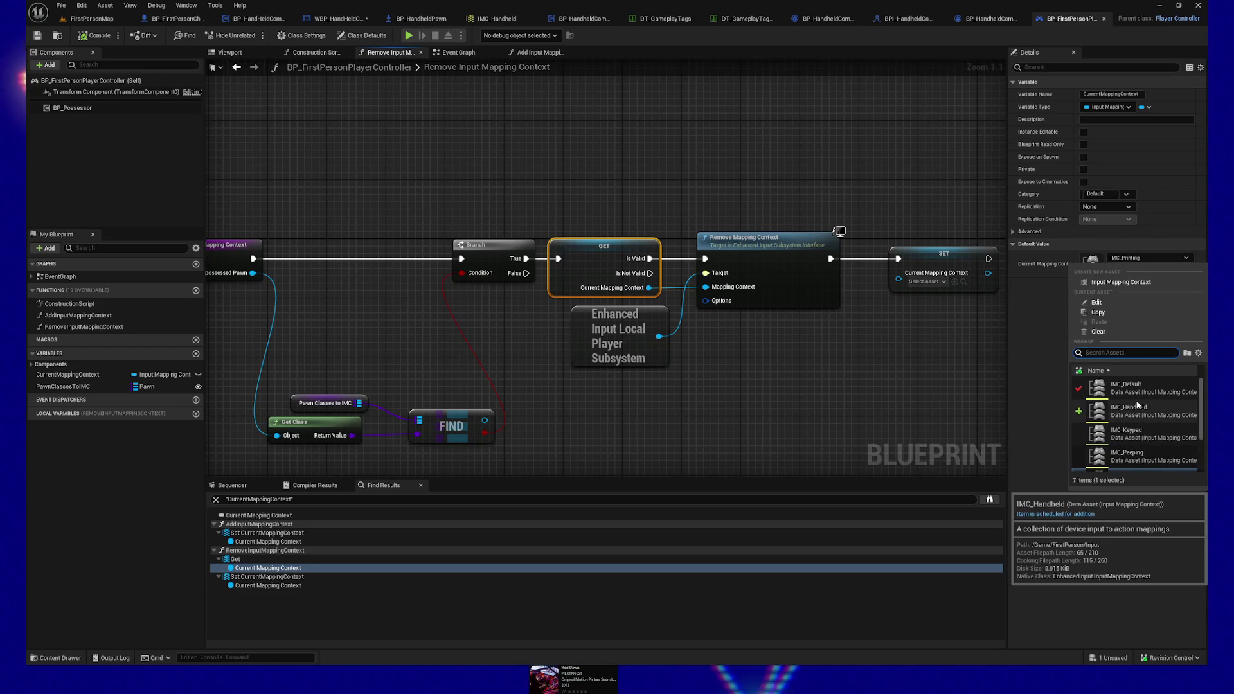
{"action": "scroll", "coordinate": [1136, 406], "scroll_direction": "down", "scroll_amount": 1}
{"action": "left_click", "coordinate": [1044, 385]}
{"action": "left_click", "coordinate": [883, 365]}
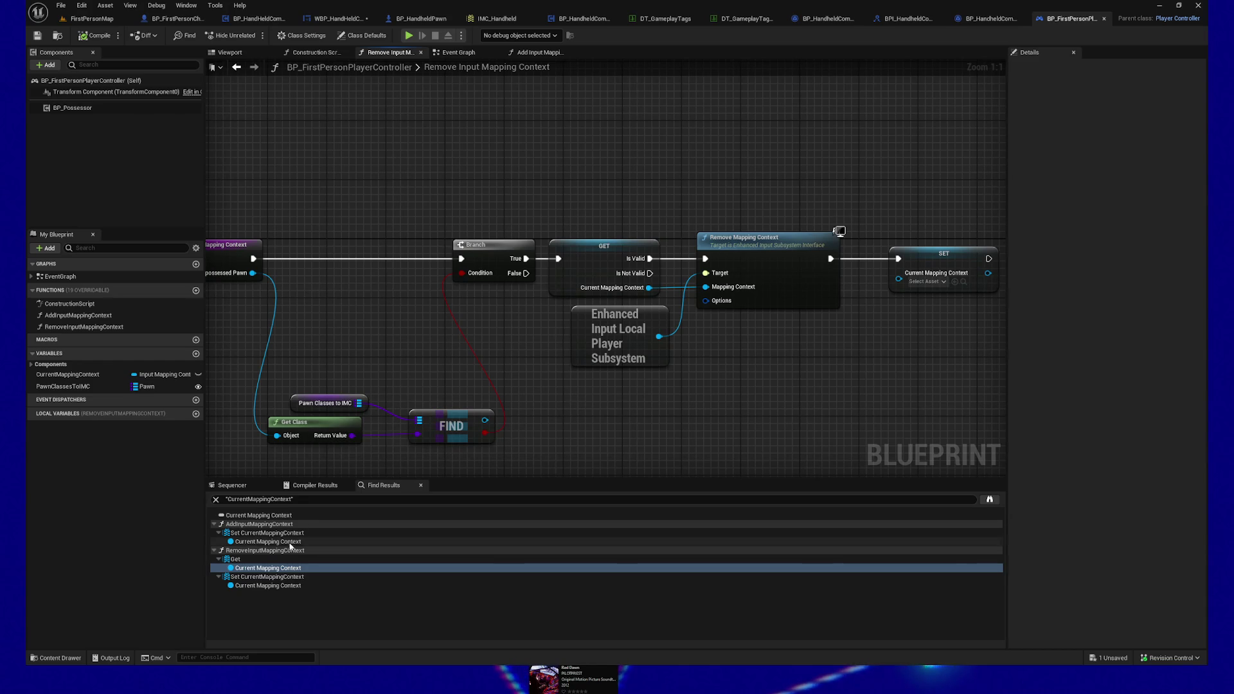
{"action": "double_click", "coordinate": [253, 568]}
{"action": "left_click_drag", "start_coordinate": [592, 413], "coordinate": [804, 405]}
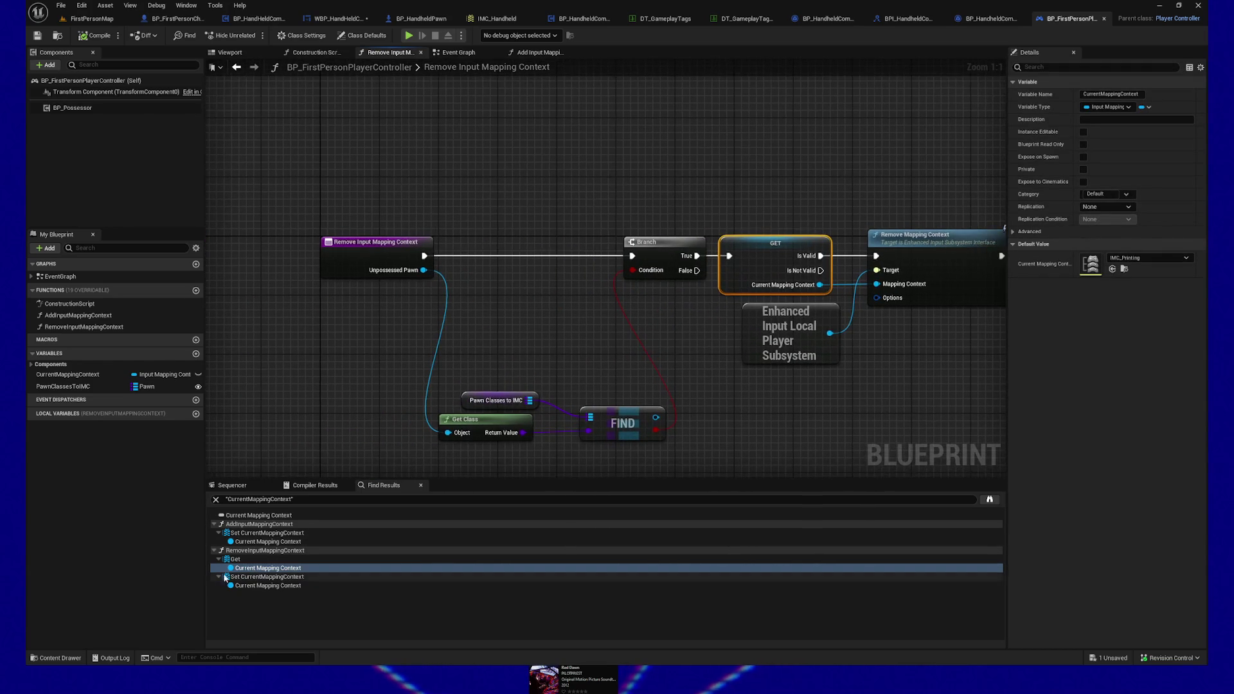
{"action": "double_click", "coordinate": [264, 586]}
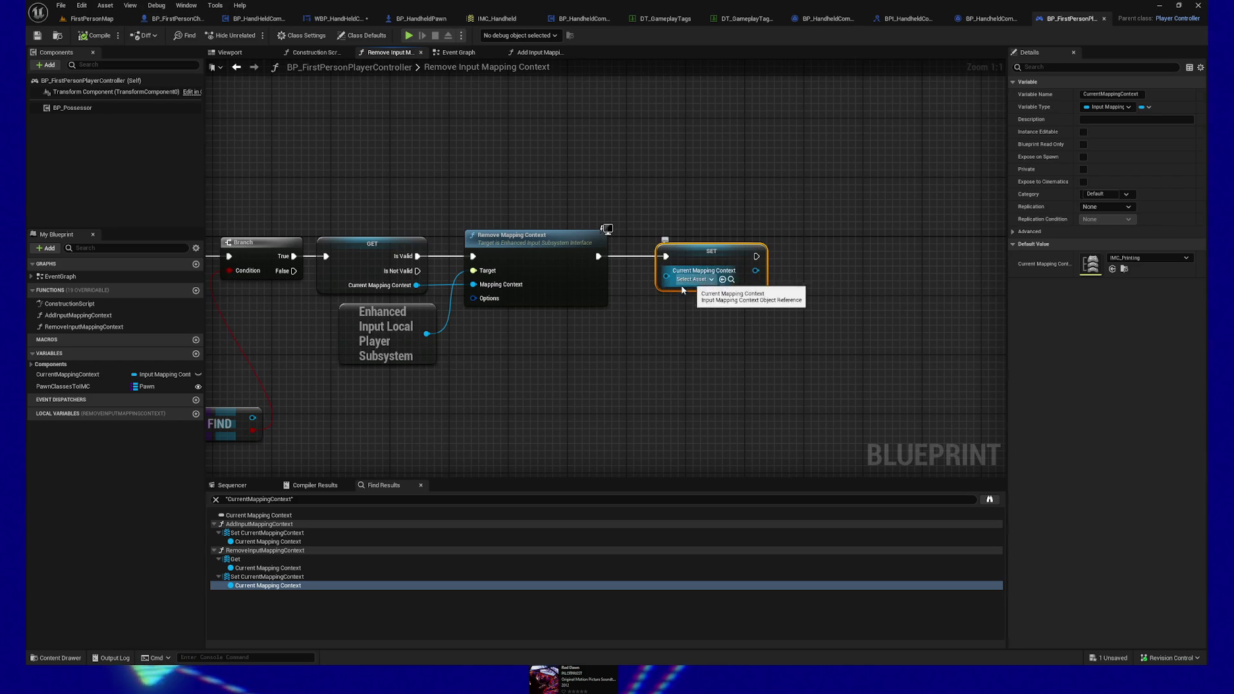
Step: Clear CurrentMappingContext's default from IMC_Printing to None and save the player controller
{"action": "left_click", "coordinate": [71, 374]}
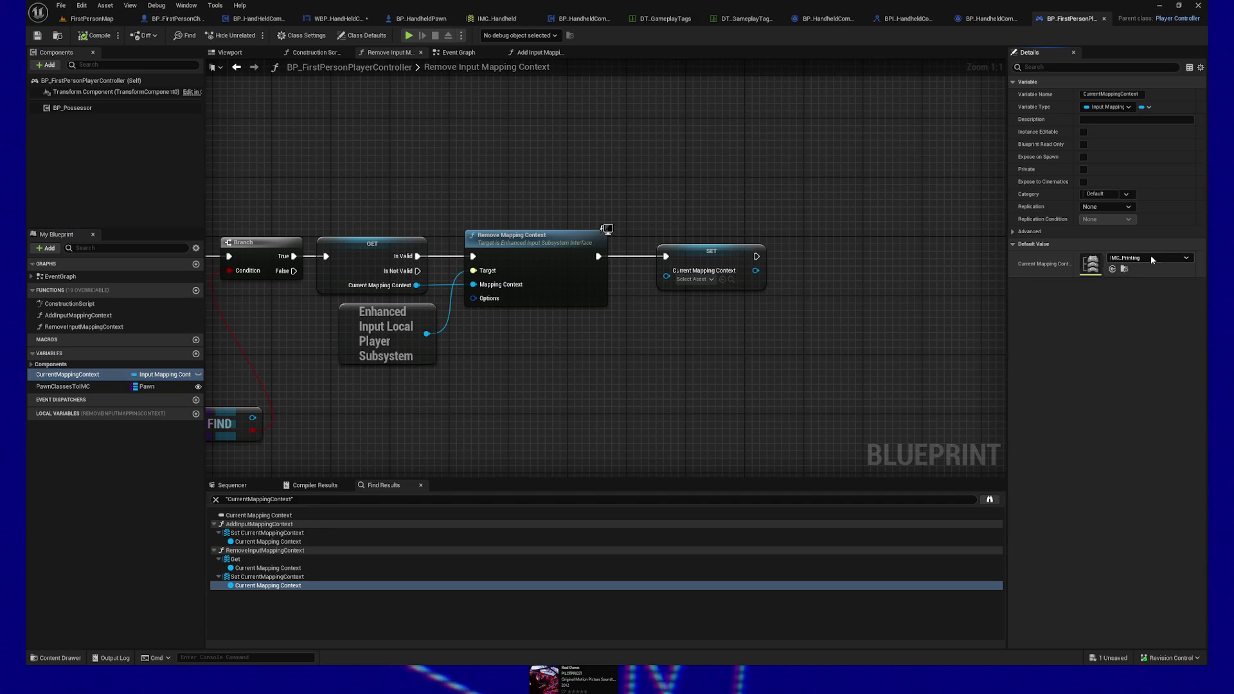
{"action": "left_click", "coordinate": [1148, 258]}
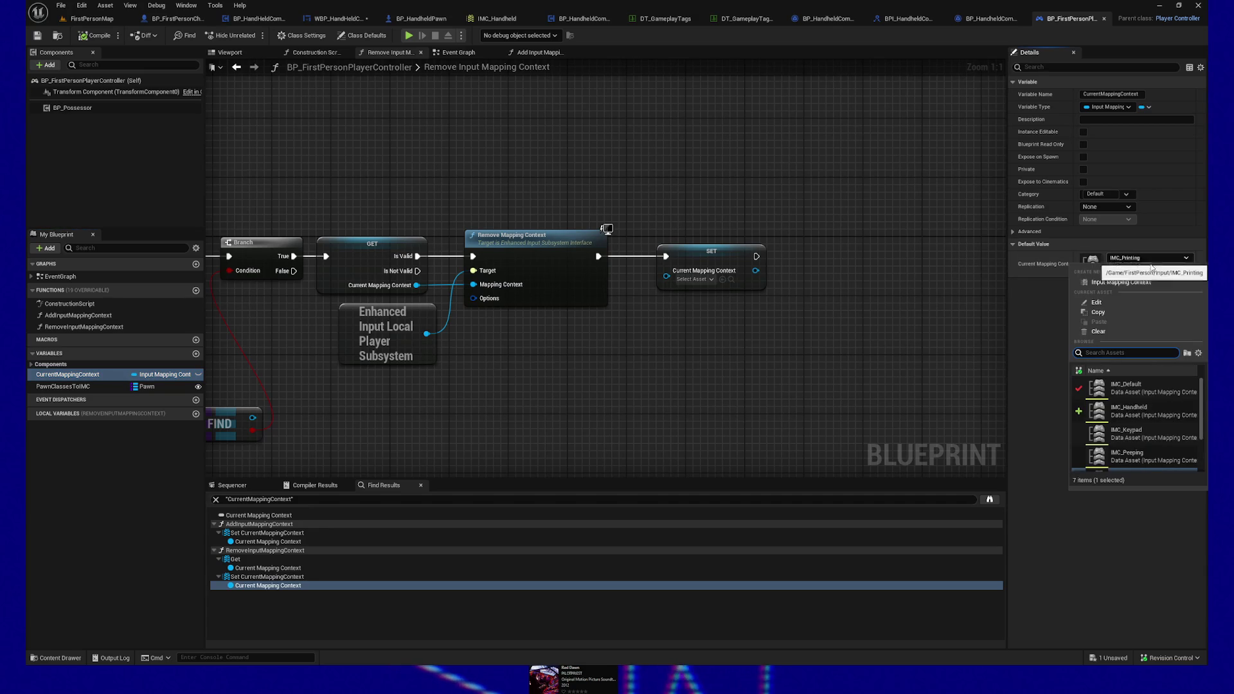
{"action": "left_click", "coordinate": [1107, 332]}
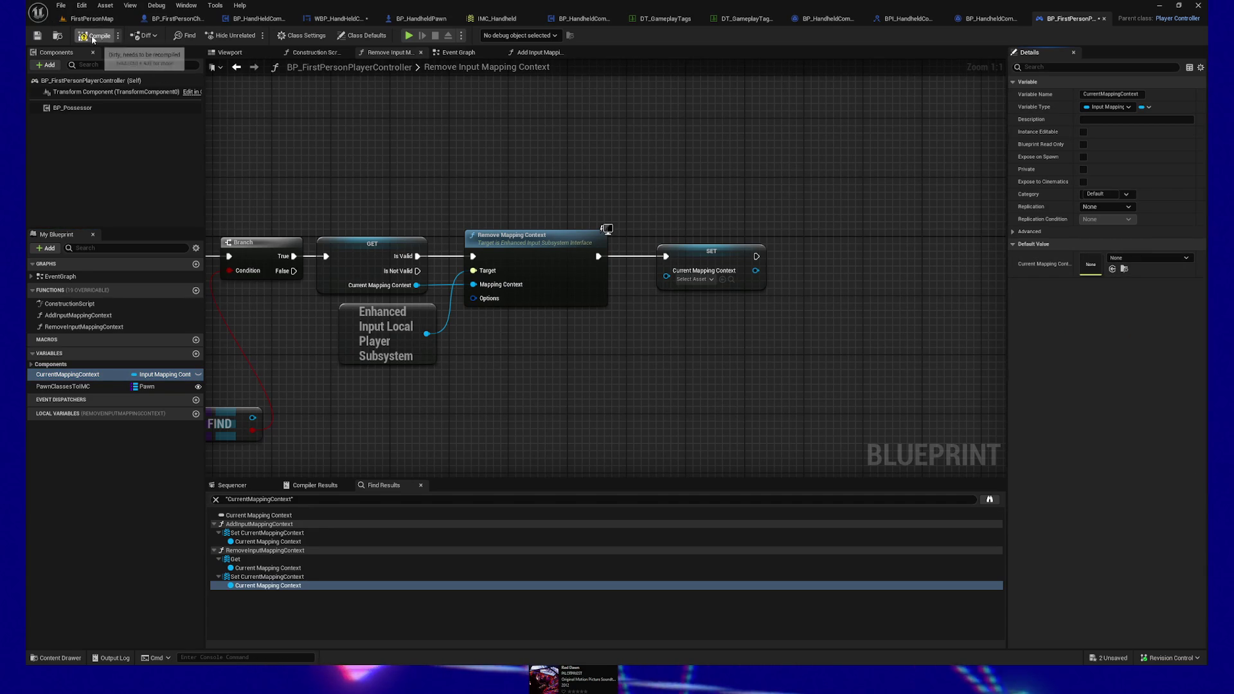
{"action": "left_click", "coordinate": [38, 36]}
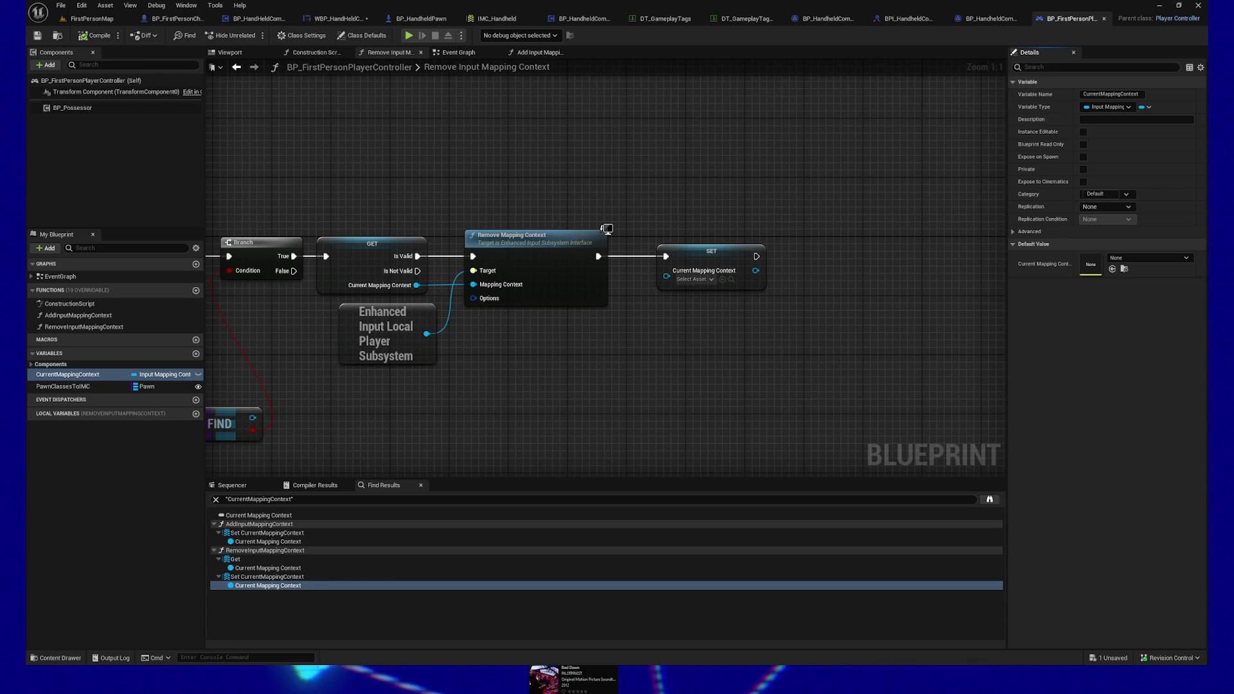
Step: Compile the handheld computer widget blueprint and delete the IMC_Printing mapping context asset
{"action": "left_click", "coordinate": [338, 18]}
{"action": "left_click", "coordinate": [78, 38]}
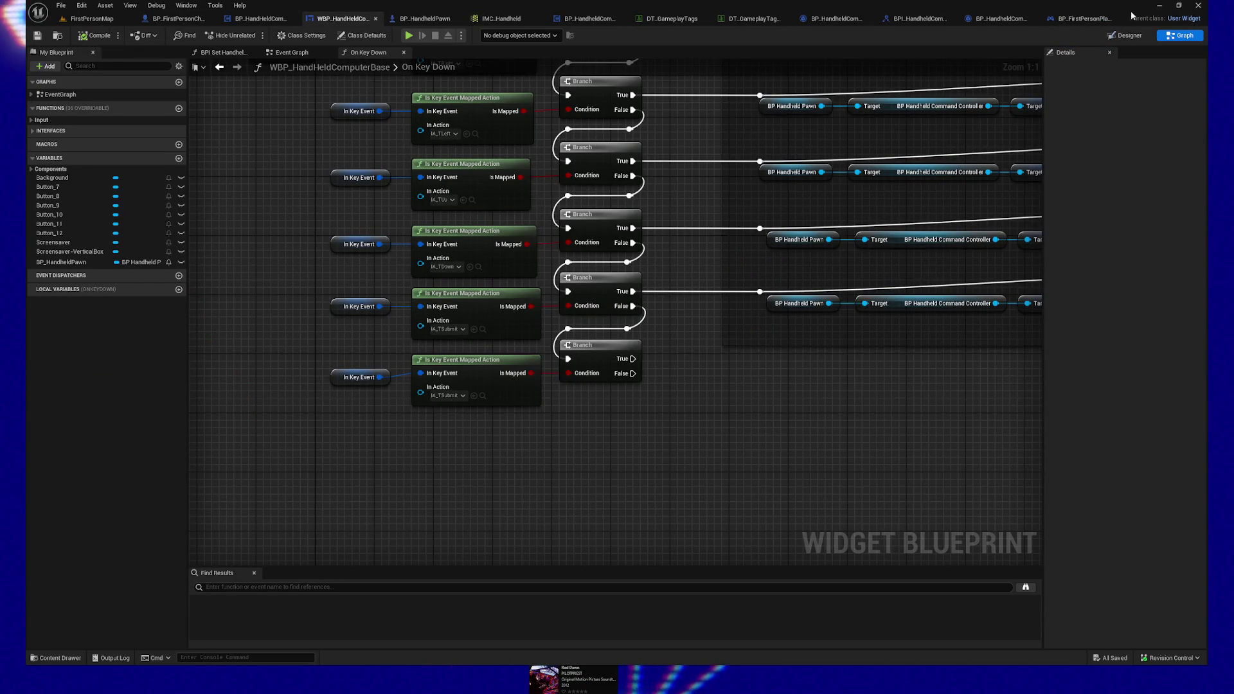
{"action": "left_click", "coordinate": [51, 658]}
{"action": "right_click", "coordinate": [624, 446]}
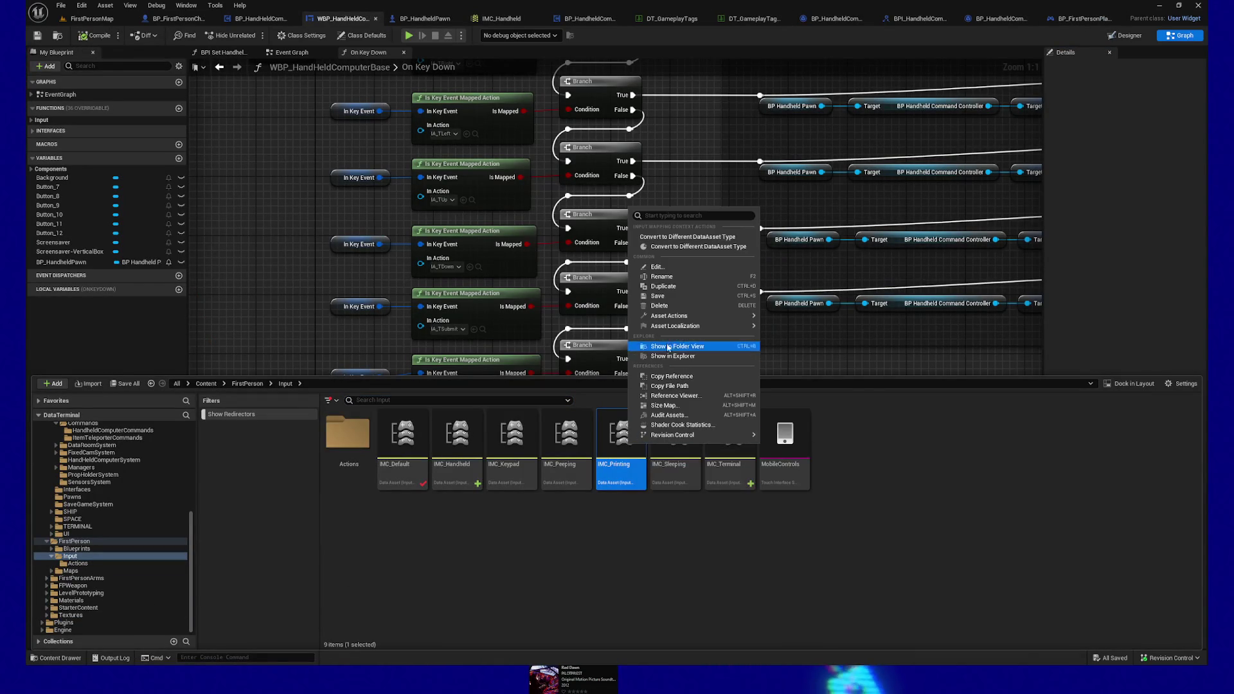
{"action": "left_click", "coordinate": [665, 305]}
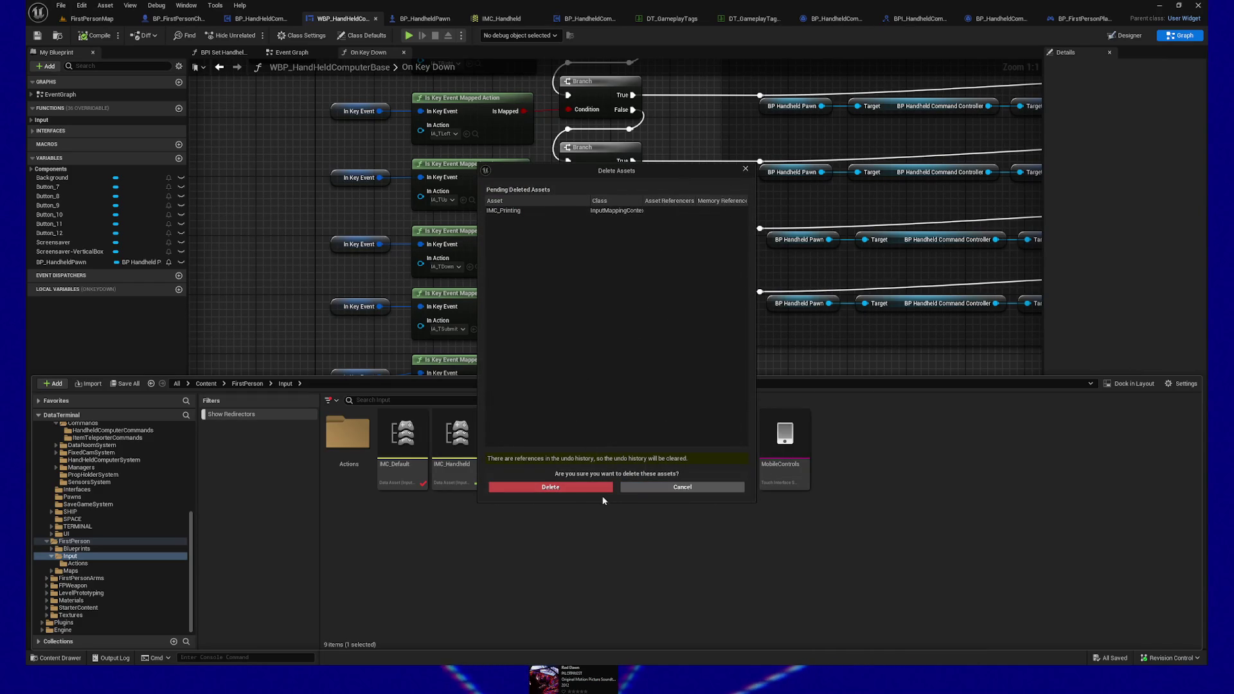
{"action": "left_click", "coordinate": [565, 489]}
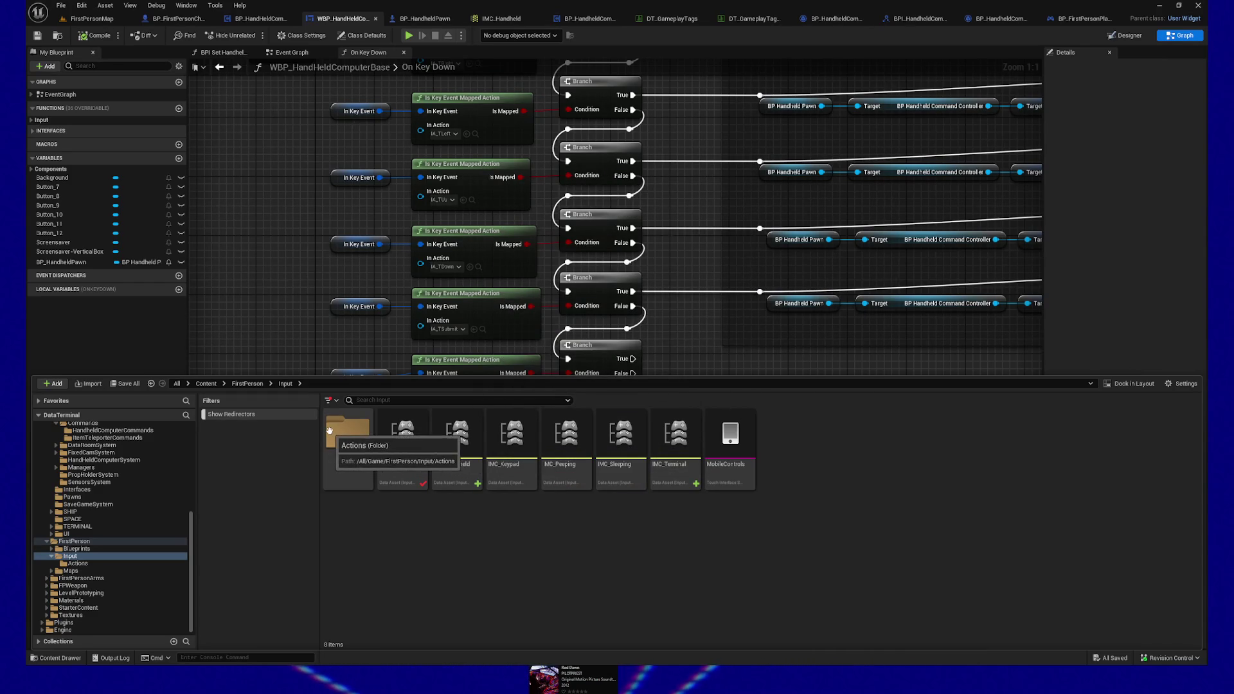
Step: Delete IA_PPrintSticker, IA_PPlaceSticker and IA_PEjectDisc from Input/Actions, then return to FirstPersonMap
{"action": "double_click", "coordinate": [347, 436]}
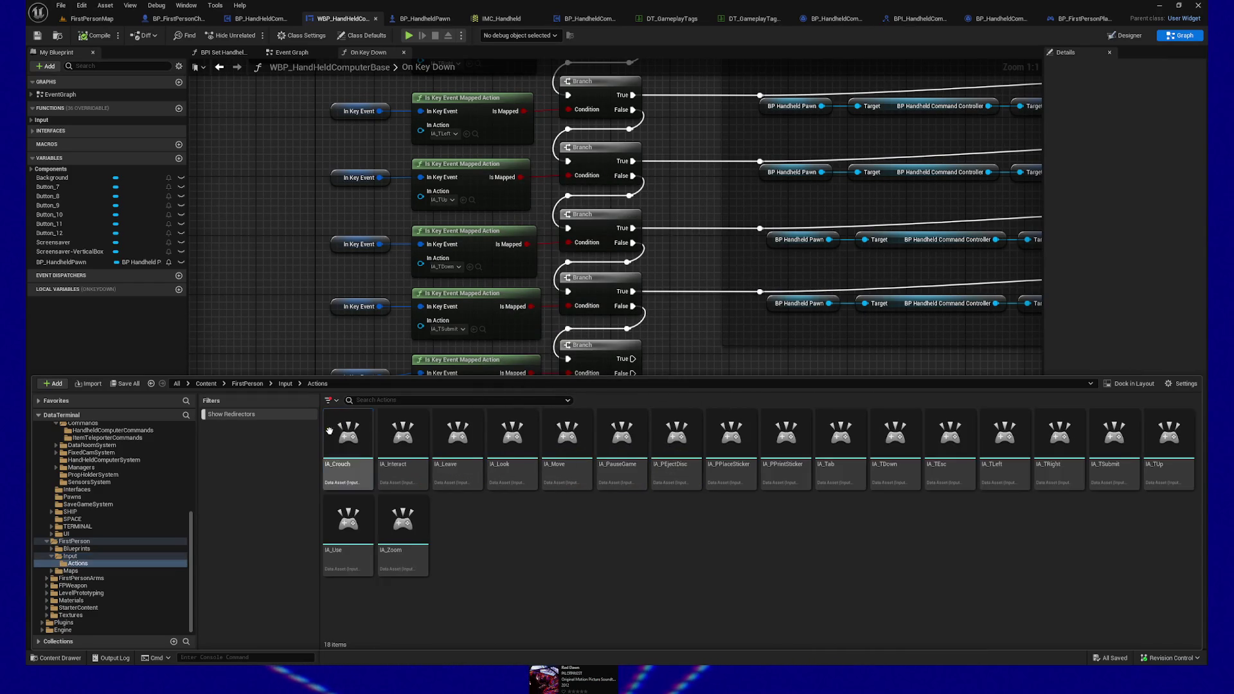
{"action": "right_click", "coordinate": [787, 444]}
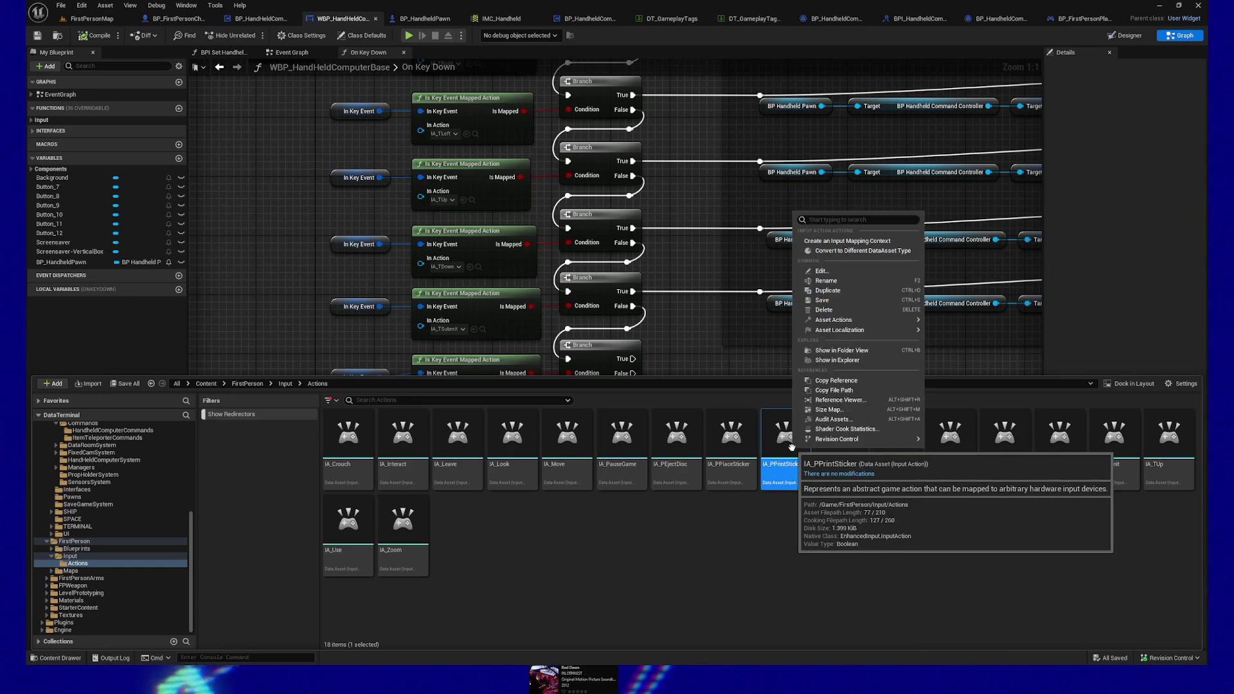
{"action": "left_click", "coordinate": [829, 311]}
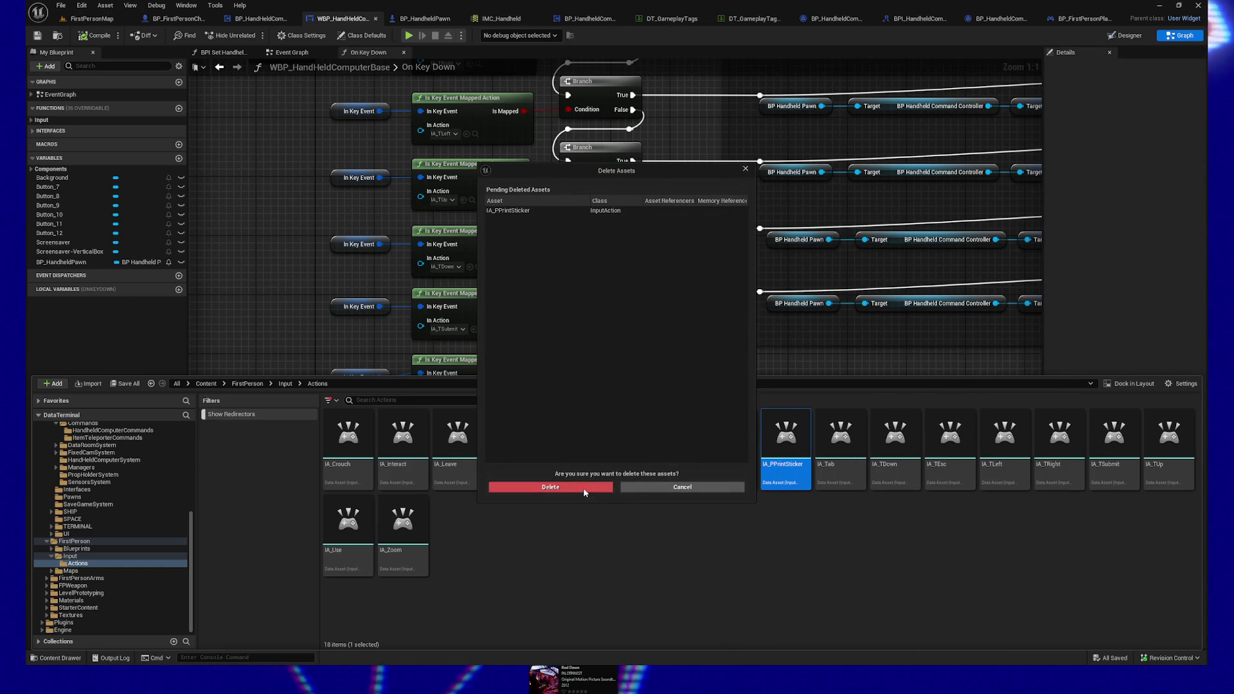
{"action": "left_click", "coordinate": [585, 487]}
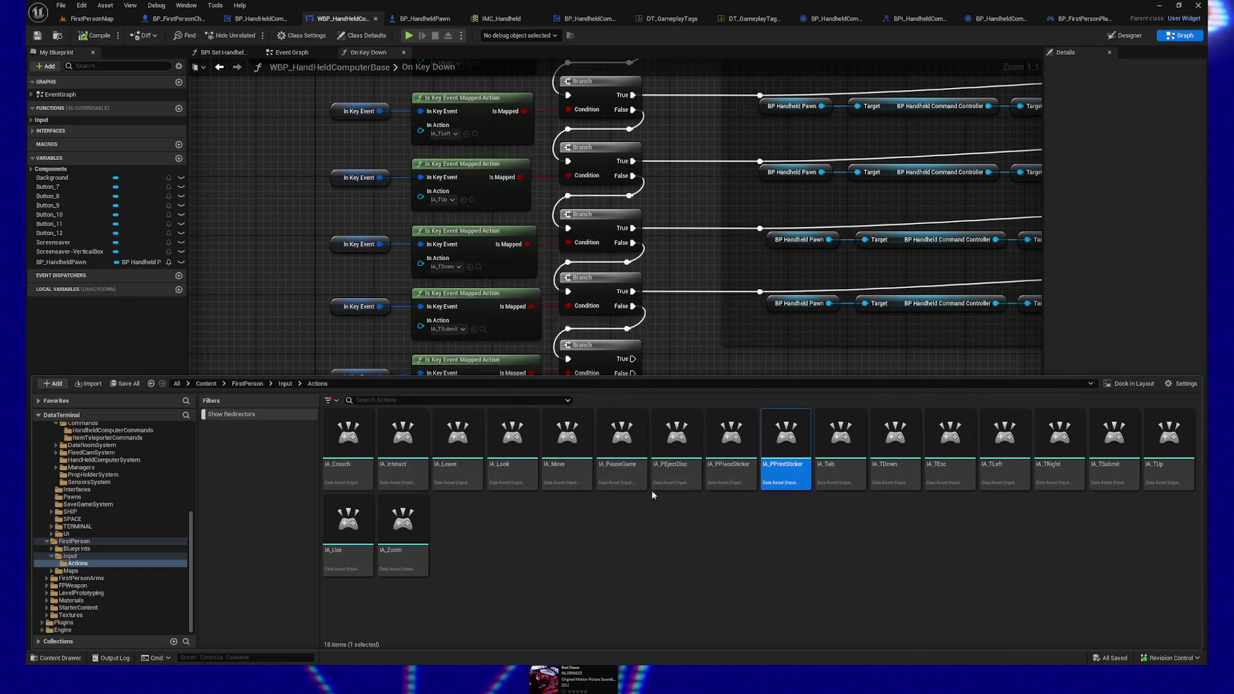
{"action": "right_click", "coordinate": [731, 474]}
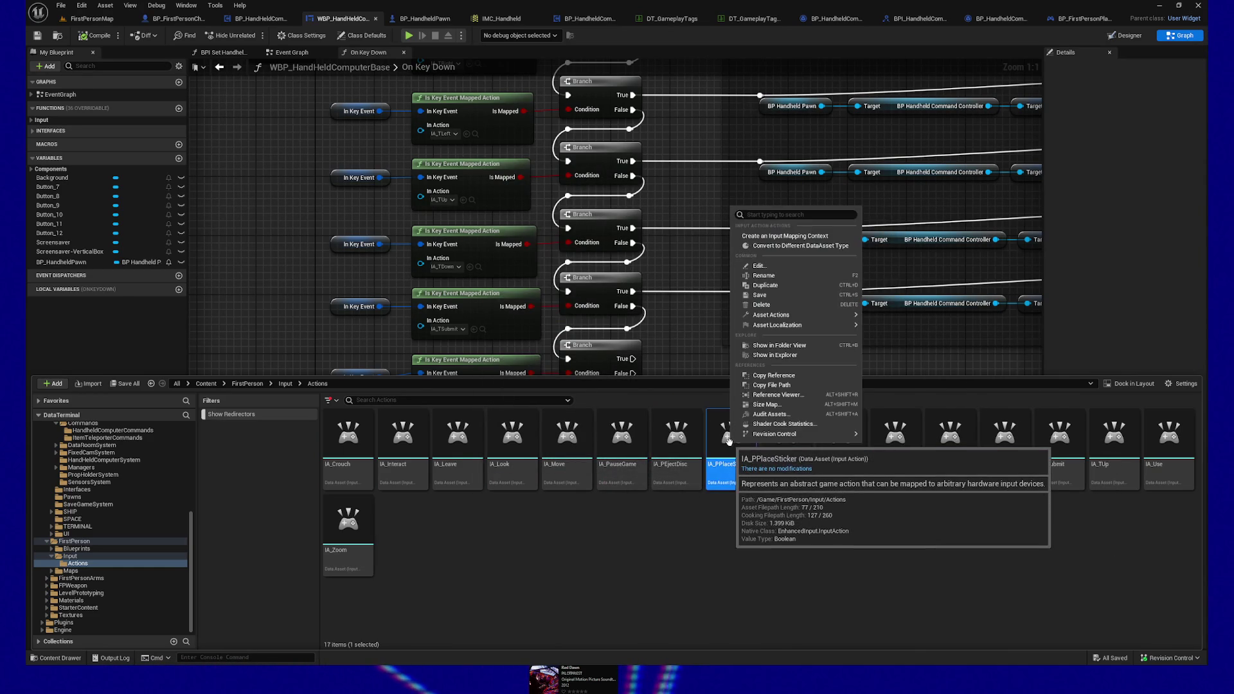
{"action": "left_click", "coordinate": [764, 310]}
{"action": "left_click", "coordinate": [570, 486]}
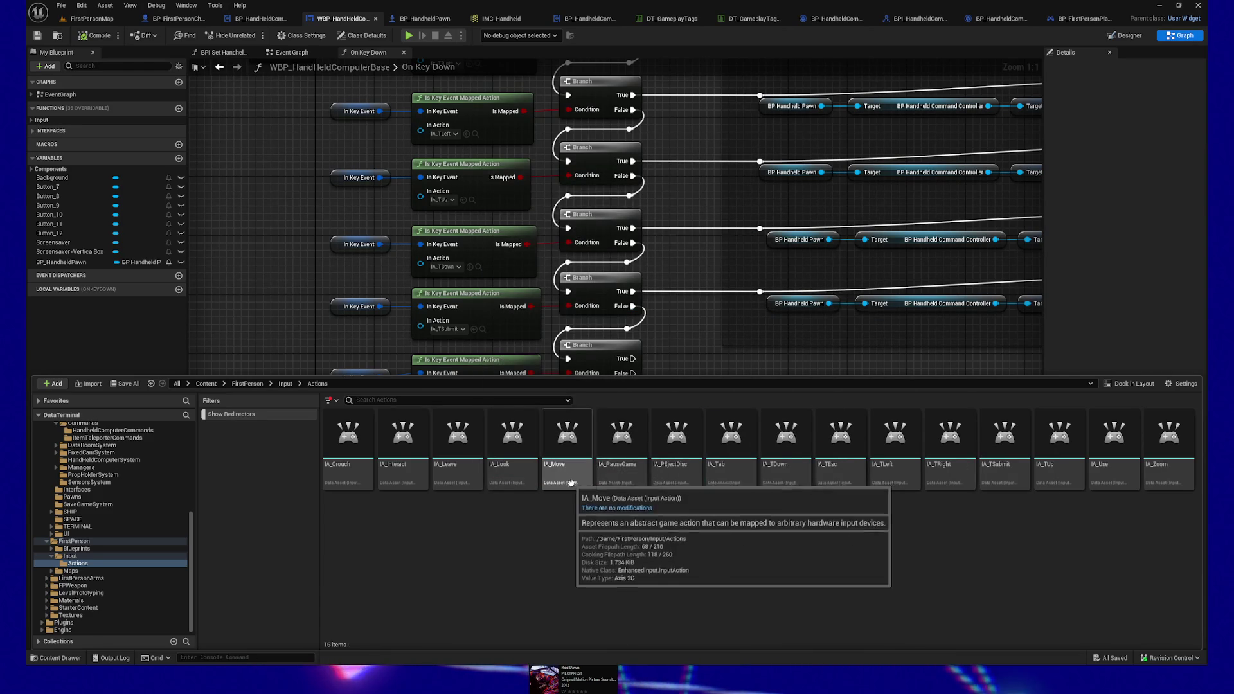
{"action": "right_click", "coordinate": [672, 443]}
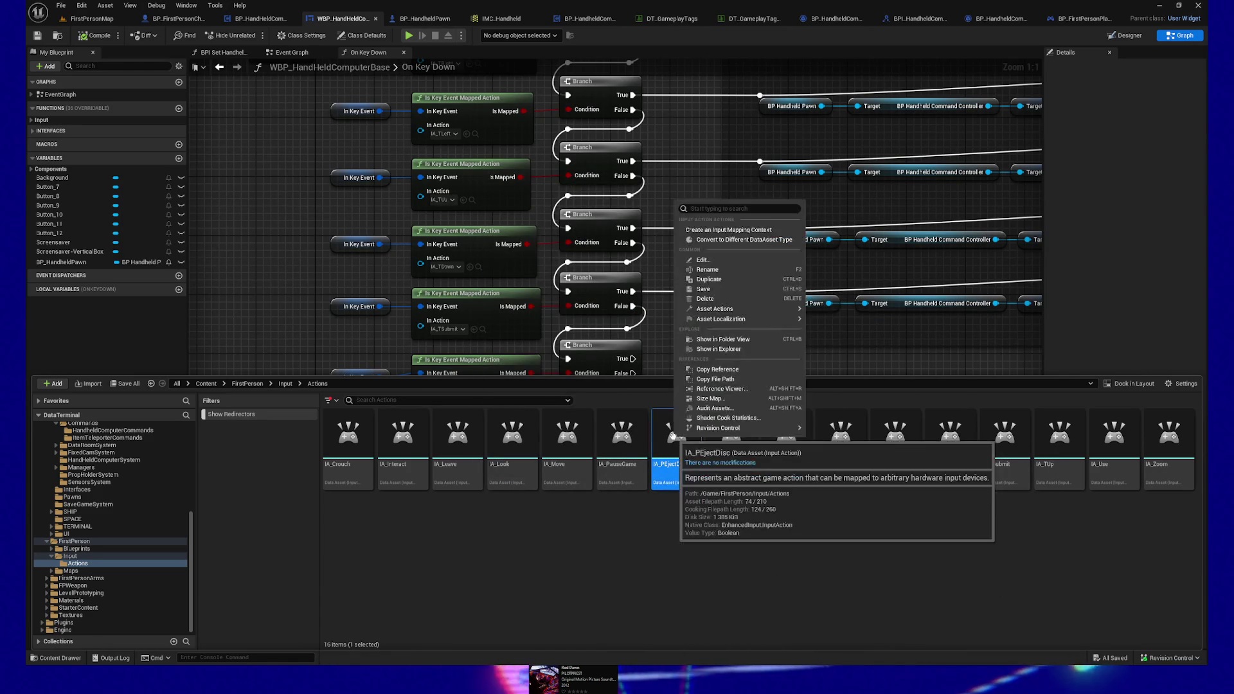
{"action": "left_click", "coordinate": [718, 299]}
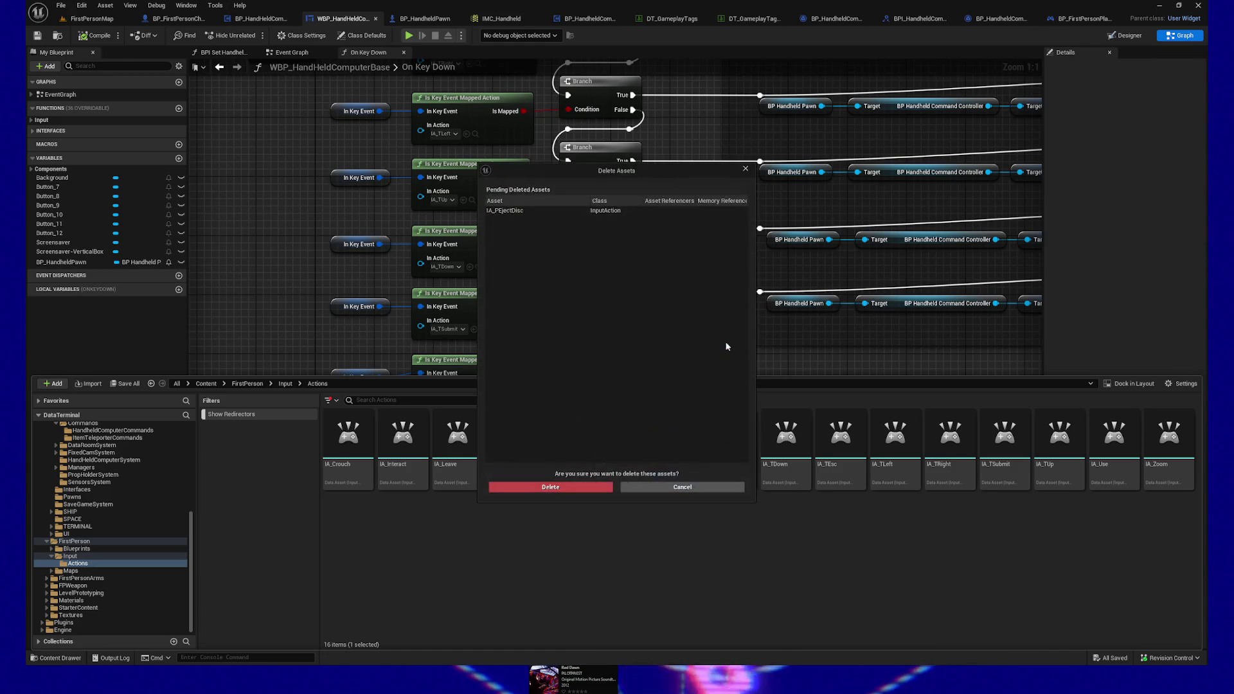
{"action": "left_click", "coordinate": [550, 488]}
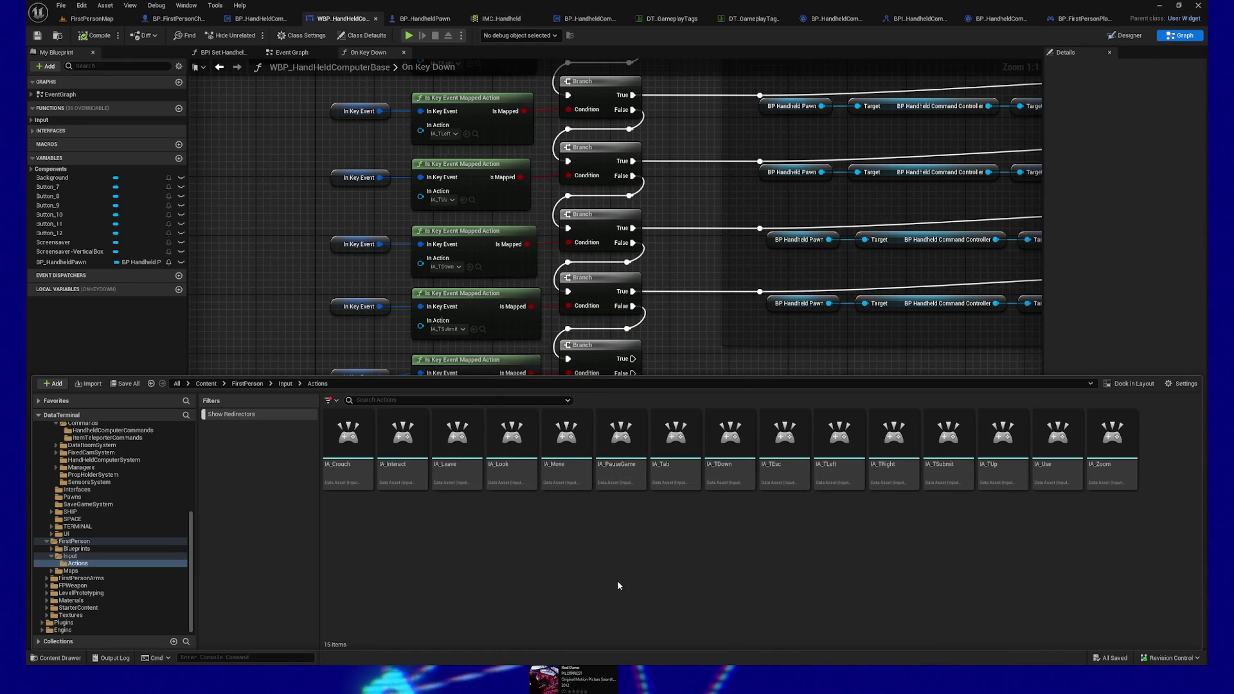
{"action": "left_click", "coordinate": [106, 21]}
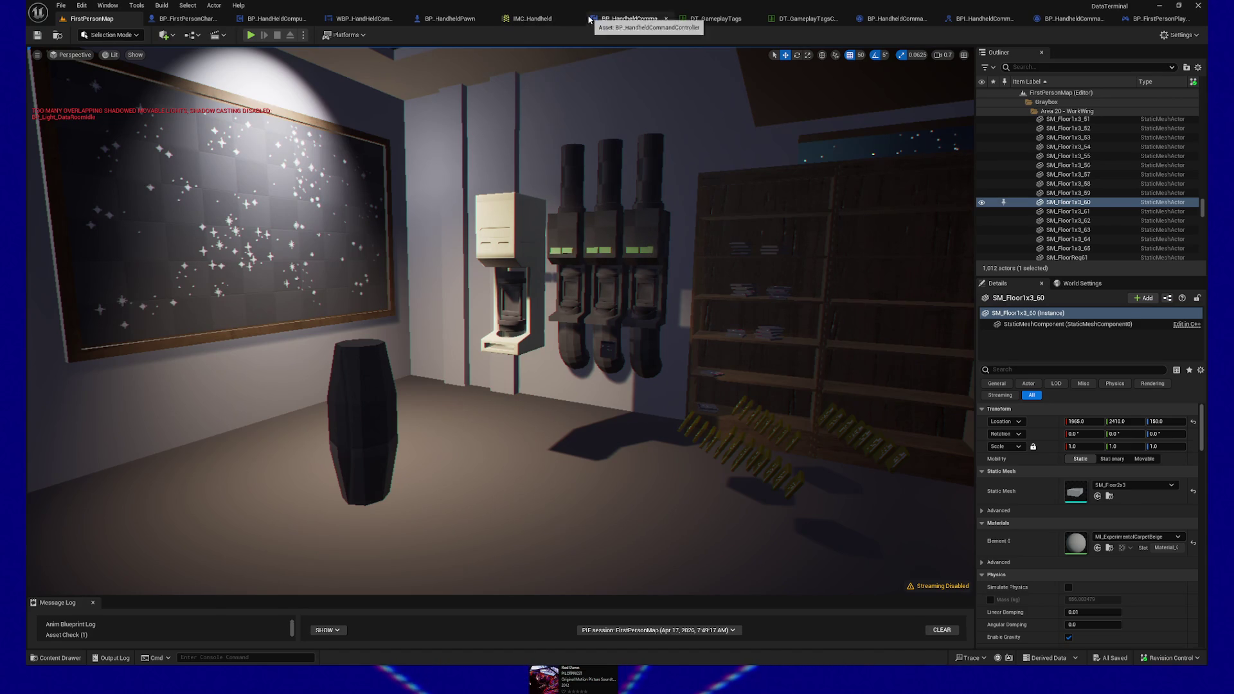
Step: In BP_FirstPersonPlayerController, jump to the Current Mapping Context nodes in the add and removal functions
{"action": "left_click", "coordinate": [1151, 23]}
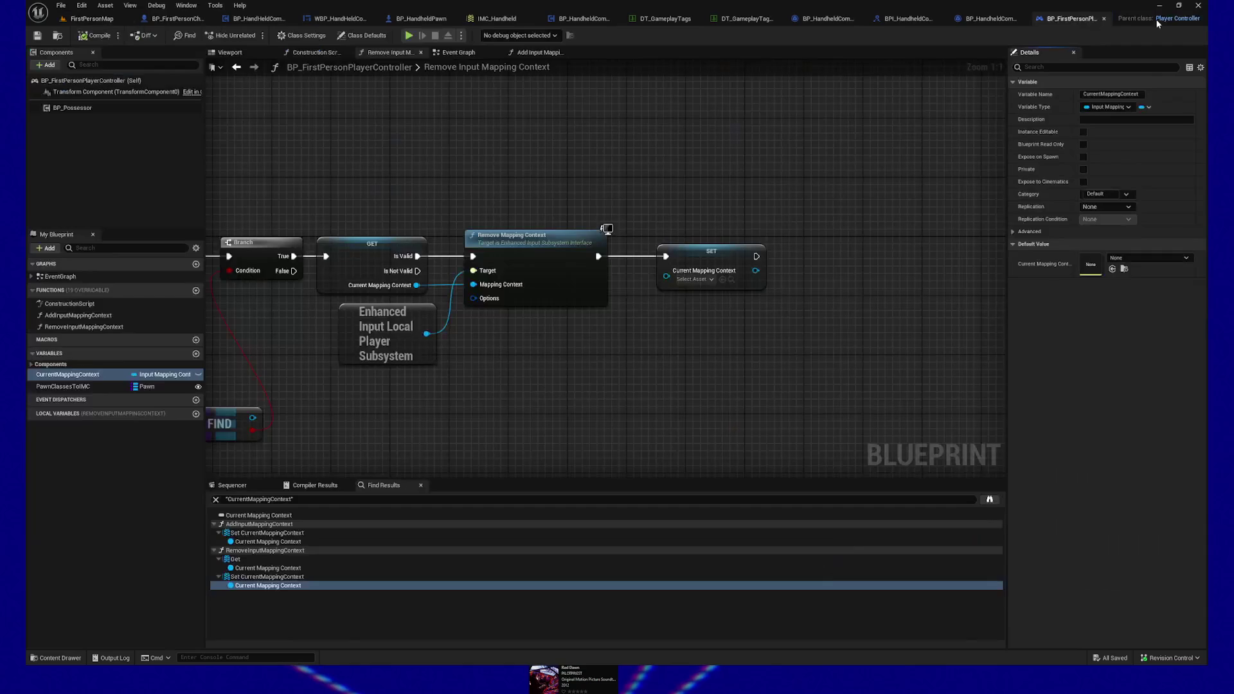
{"action": "left_click_drag", "start_coordinate": [500, 435], "coordinate": [638, 437]}
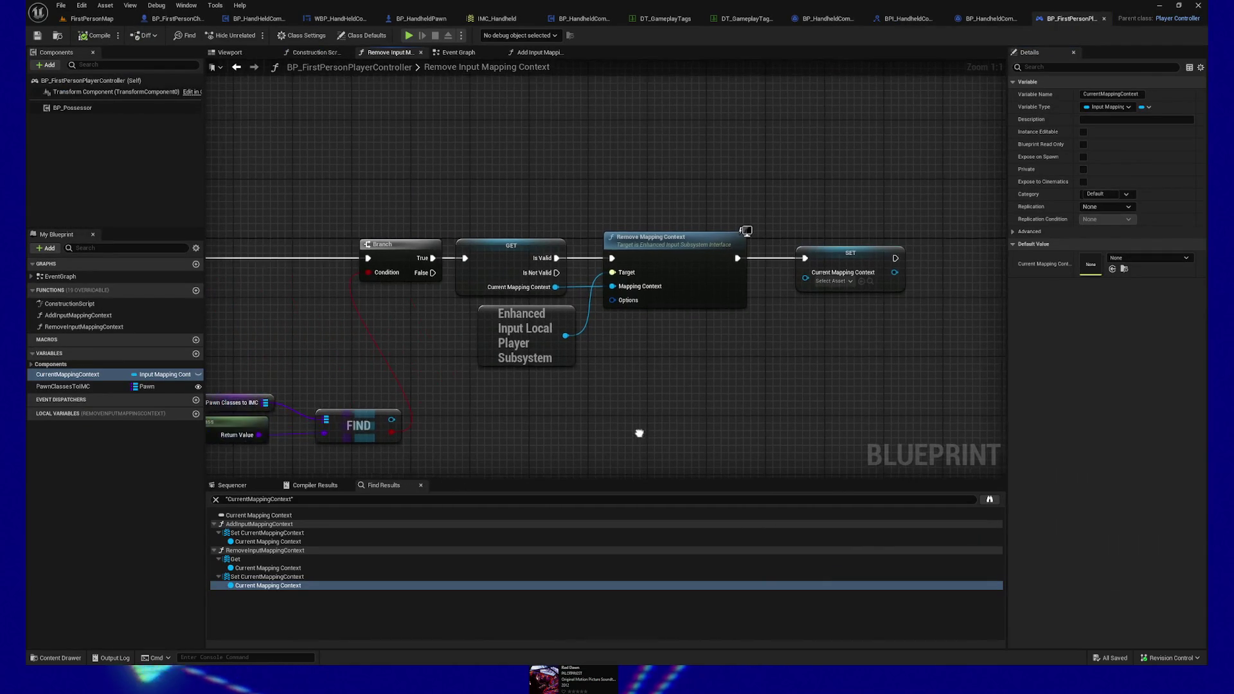
{"action": "left_click", "coordinate": [265, 542]}
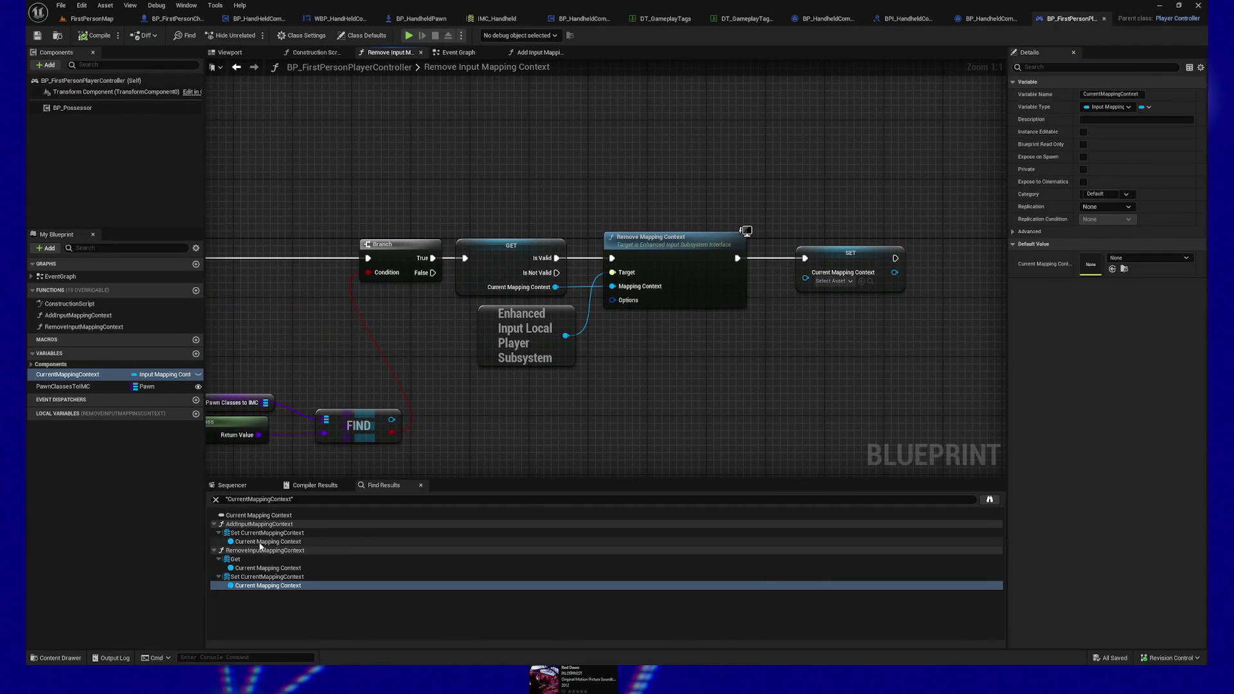
{"action": "left_click", "coordinate": [262, 569]}
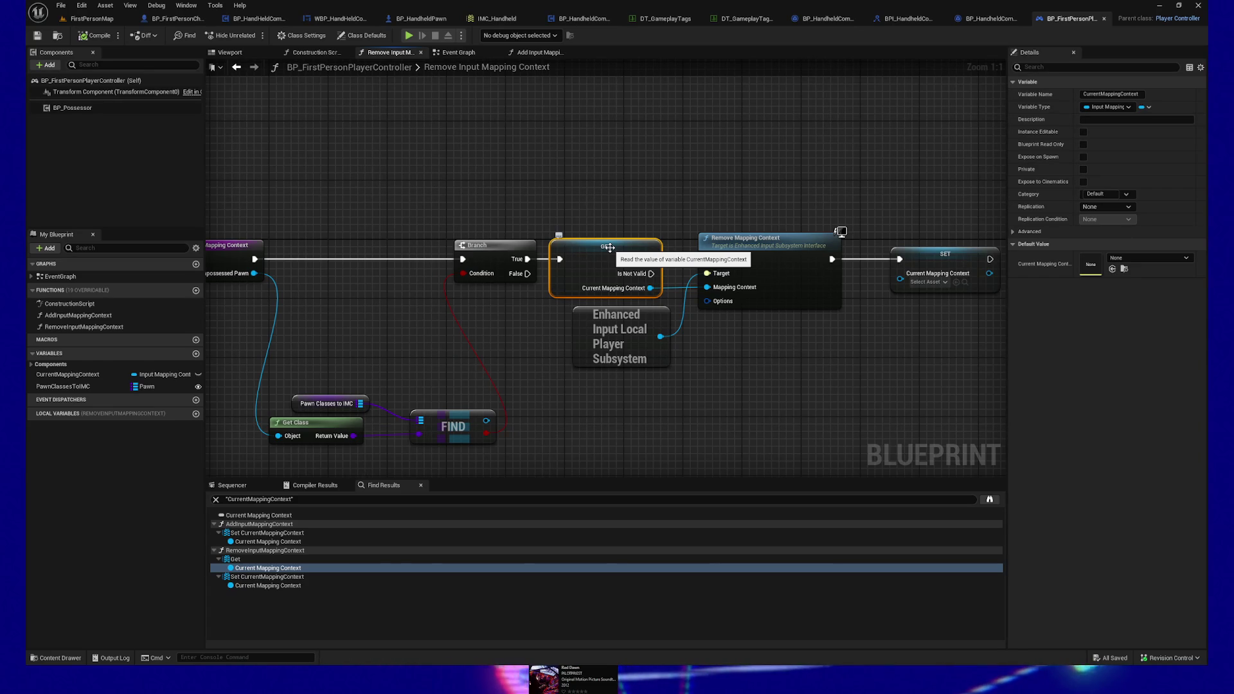
{"action": "left_click", "coordinate": [255, 586]}
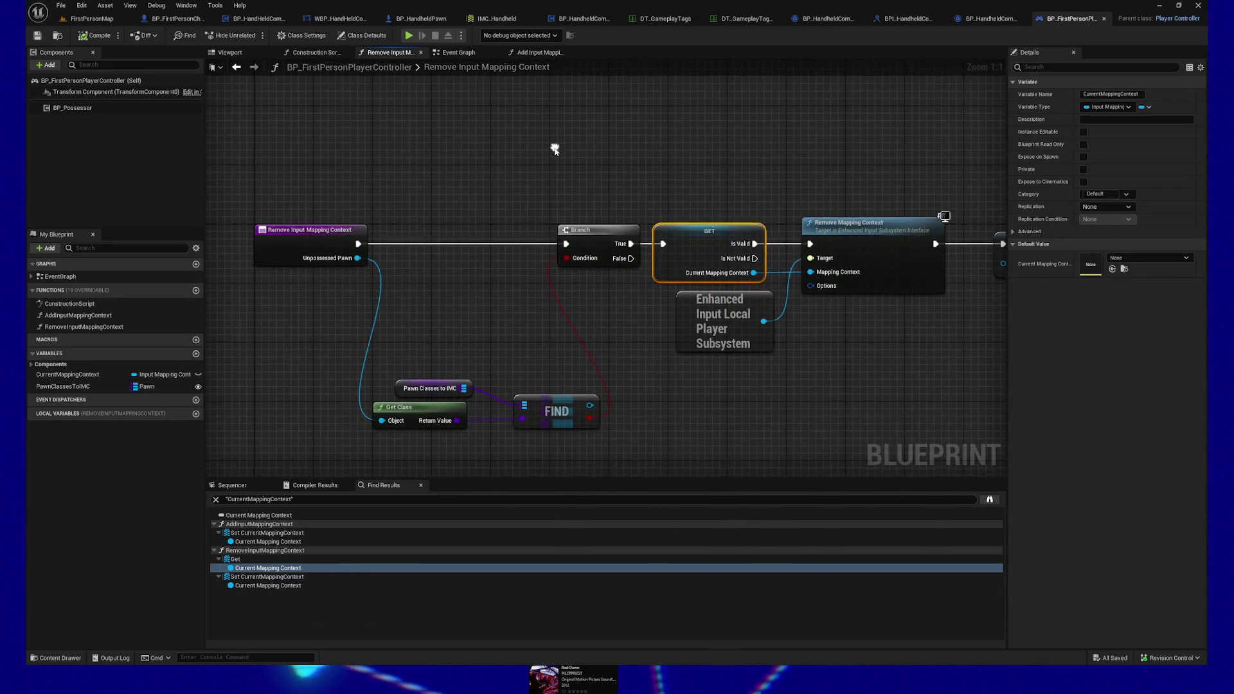
Step: Align the Get Class, Pawn Classes to IMC and FIND nodes beside the entry node, then close the Blueprint
{"action": "left_click_drag", "start_coordinate": [504, 358], "coordinate": [354, 417]}
{"action": "key", "text": "q"}
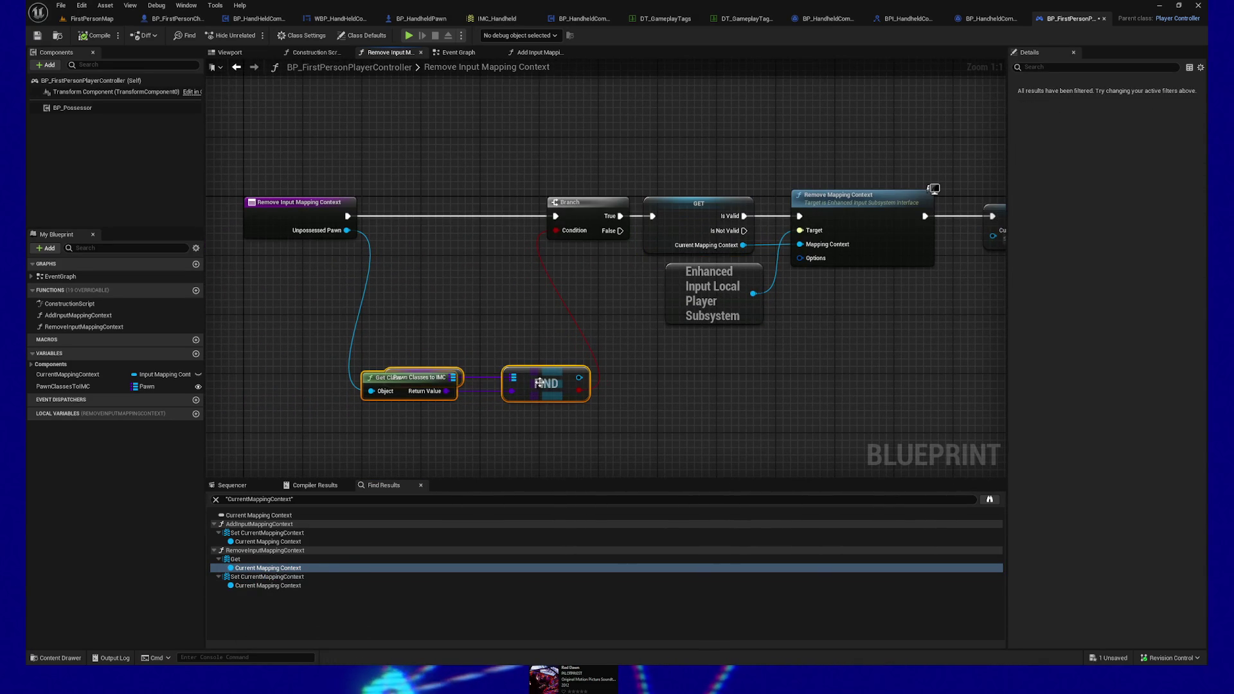
{"action": "left_click_drag", "start_coordinate": [402, 397], "coordinate": [409, 413]}
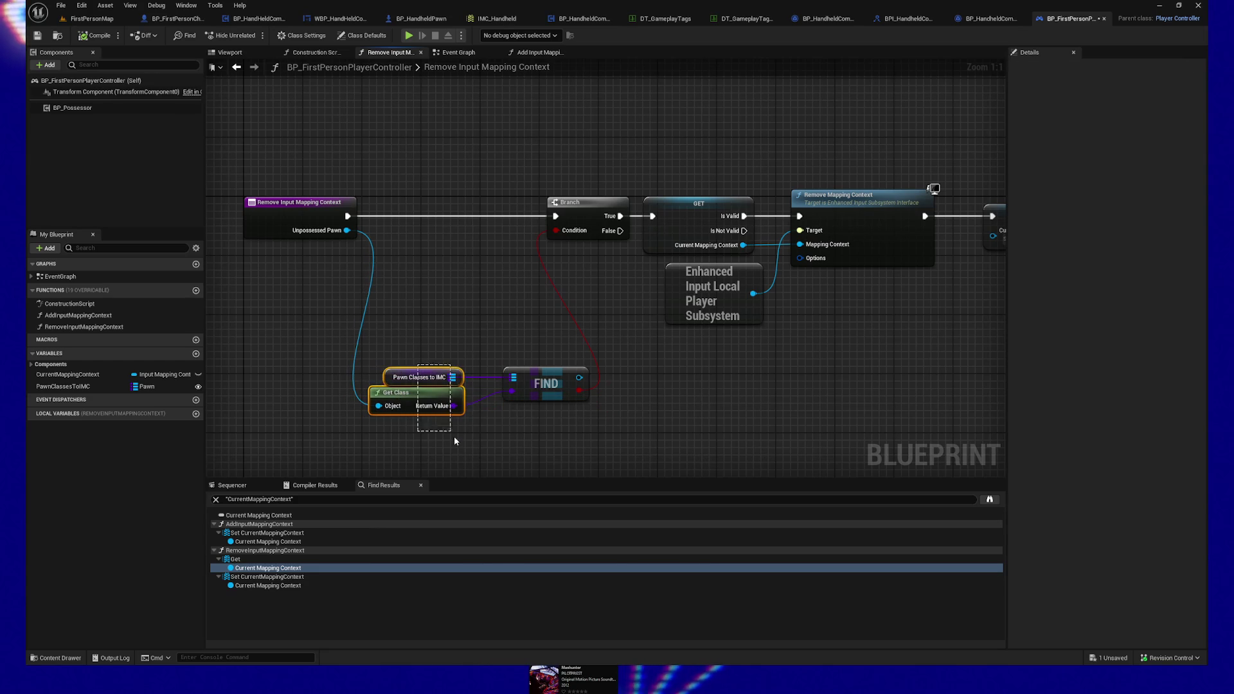
{"action": "left_click_drag", "start_coordinate": [364, 350], "coordinate": [562, 460]}
{"action": "key", "text": "q"}
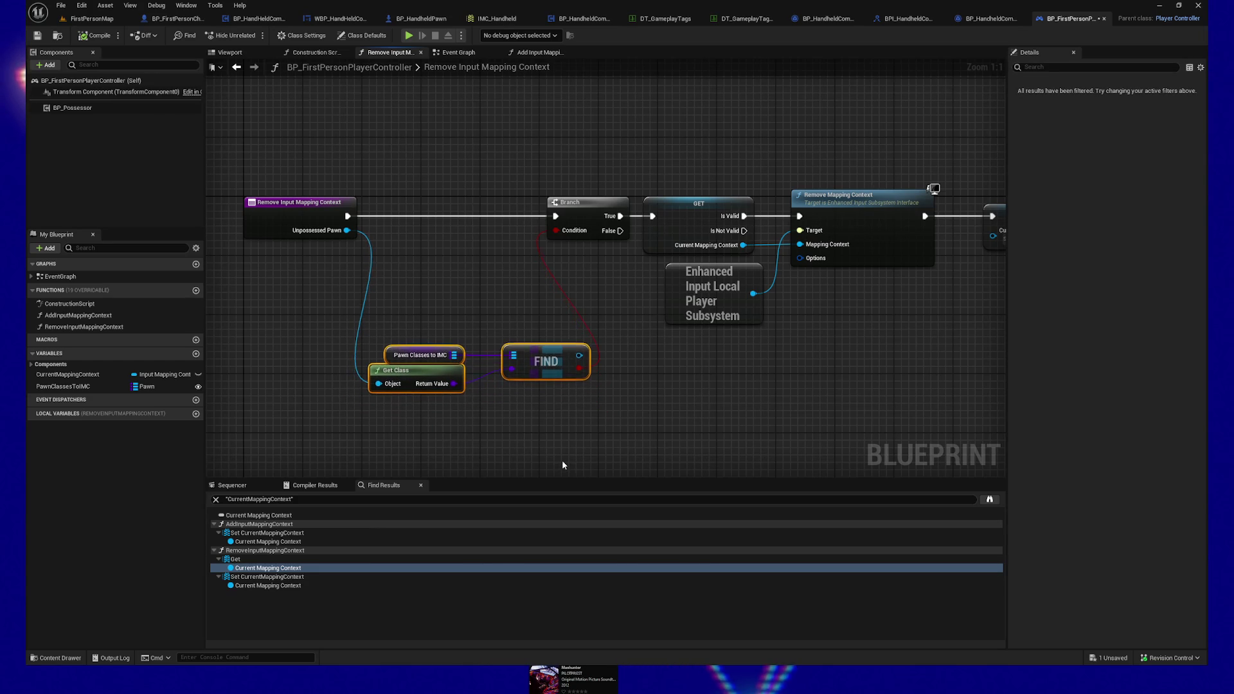
{"action": "left_click_drag", "start_coordinate": [259, 231], "coordinate": [378, 236]}
{"action": "left_click", "coordinate": [378, 236]}
{"action": "key", "text": "f"}
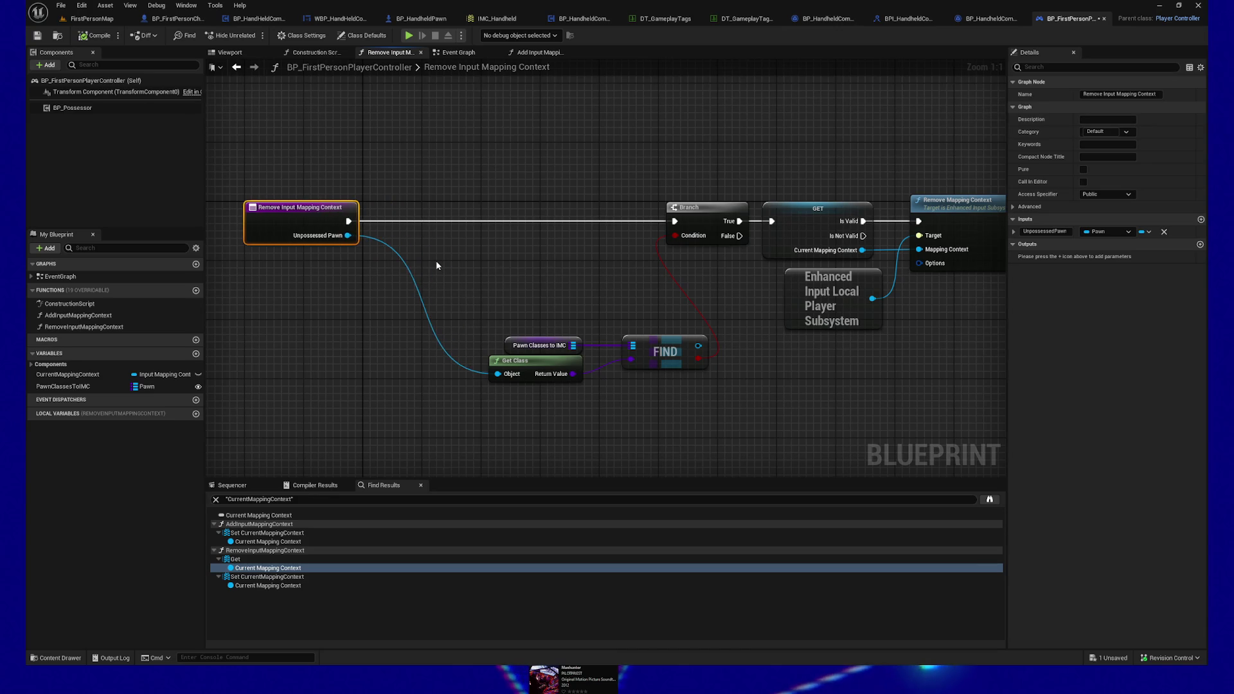
{"action": "mouse_move", "coordinate": [481, 329]}
{"action": "left_mouse_down"}
{"action": "mouse_move", "coordinate": [664, 374]}
{"action": "mouse_move", "coordinate": [621, 323]}
{"action": "mouse_move", "coordinate": [588, 252]}
{"action": "left_mouse_up"}
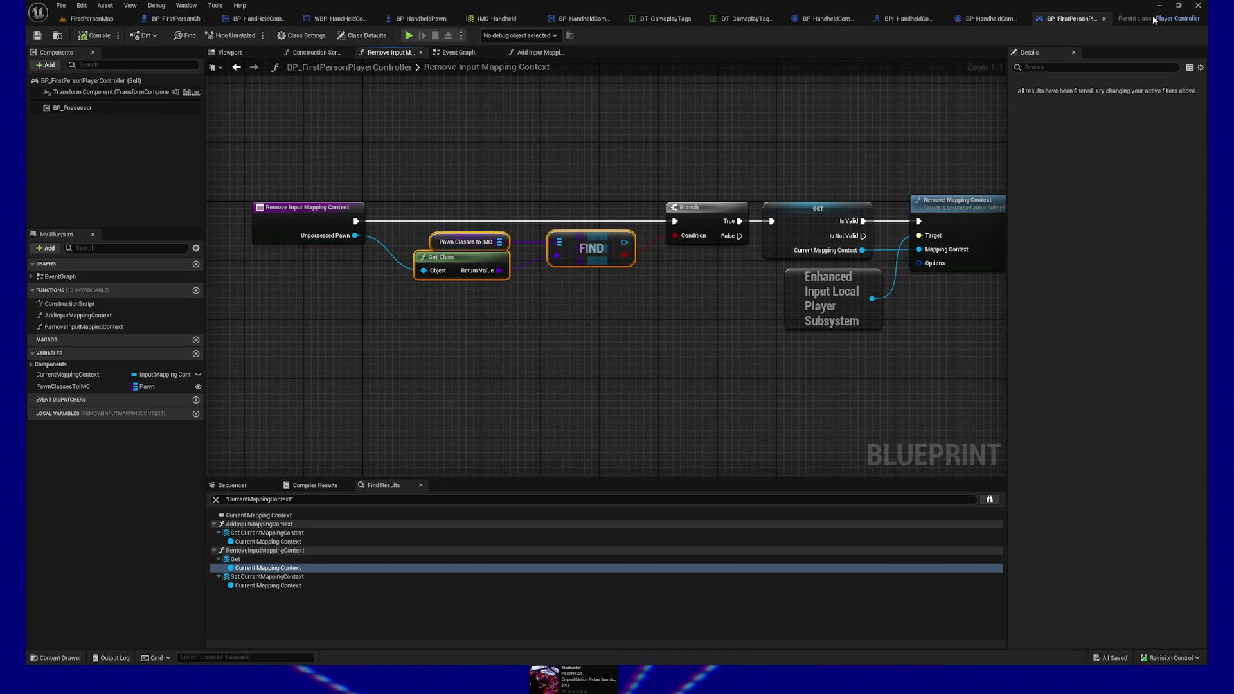
{"action": "left_click", "coordinate": [1106, 20]}
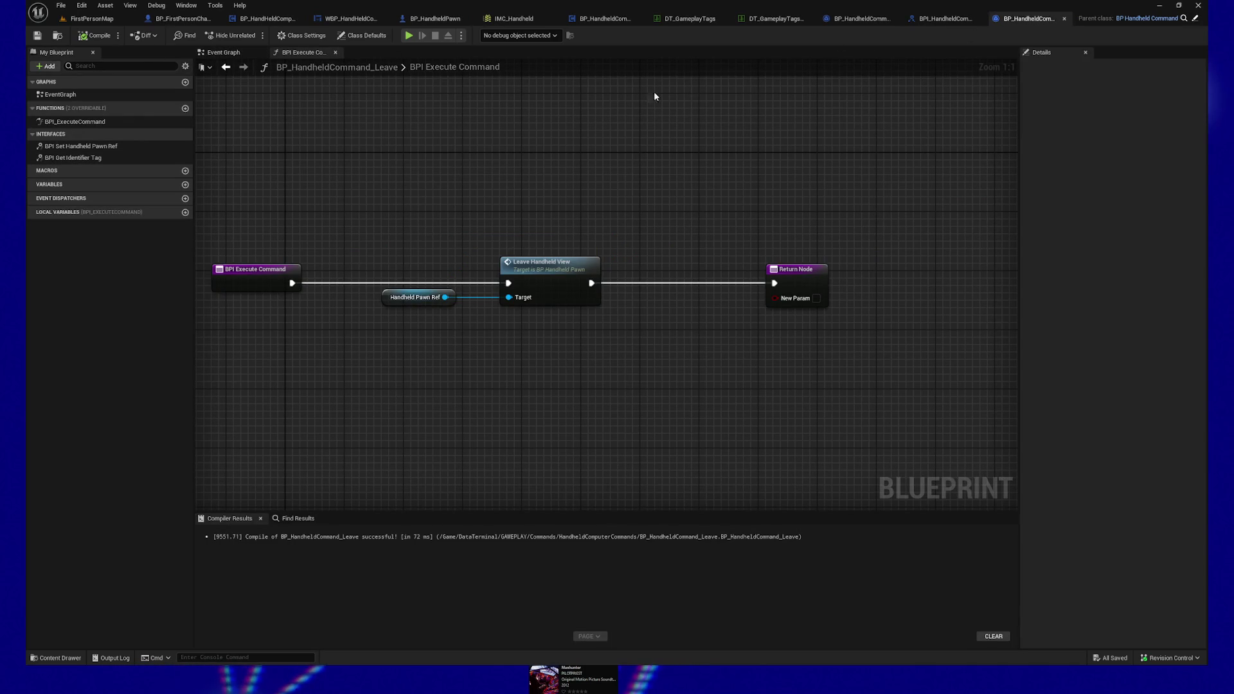
Step: Open the Content Drawer at FirstPerson/Input/Actions, listing its 15 input actions
{"action": "left_click", "coordinate": [56, 657]}
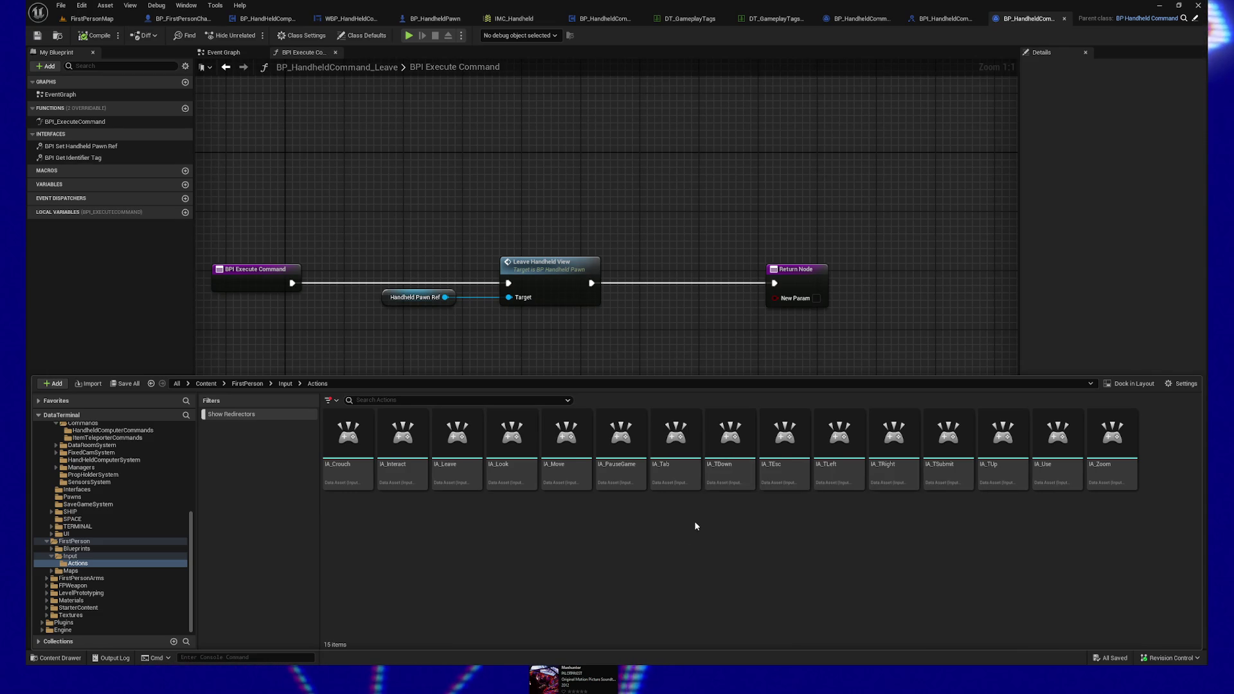
Step: Create a new Input Action named IA_TNext in the Actions folder
{"action": "right_click", "coordinate": [585, 530]}
{"action": "type", "text": "input"}
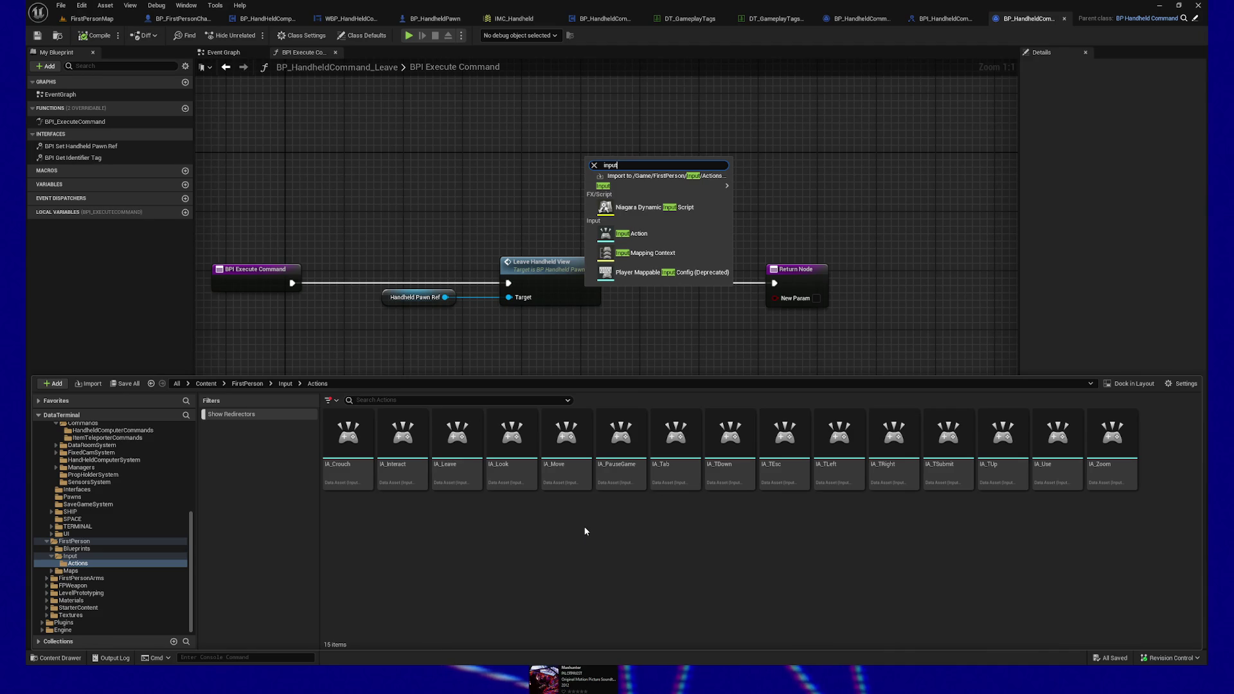
{"action": "left_click", "coordinate": [622, 235]}
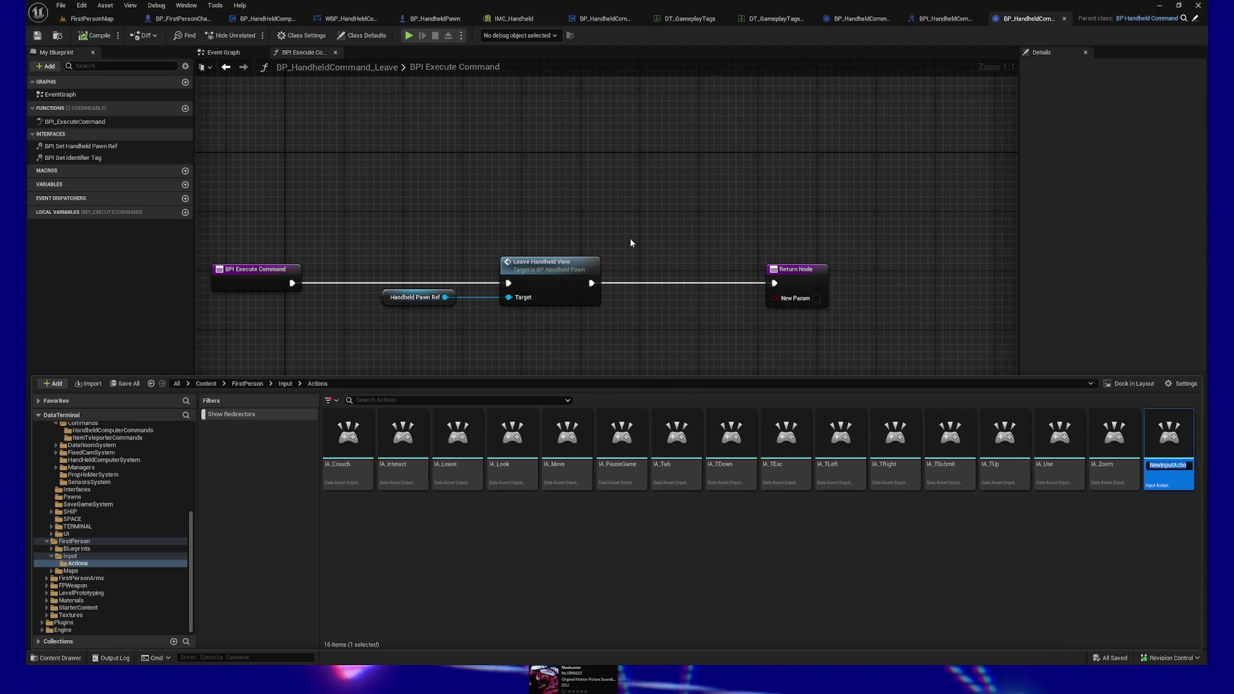
{"action": "type", "text": "IA_"}
{"action": "type", "text": "Ne"}
{"action": "key", "text": "Left"}
{"action": "key", "text": "Left"}
{"action": "key", "text": "Left"}
{"action": "type", "text": "T"}
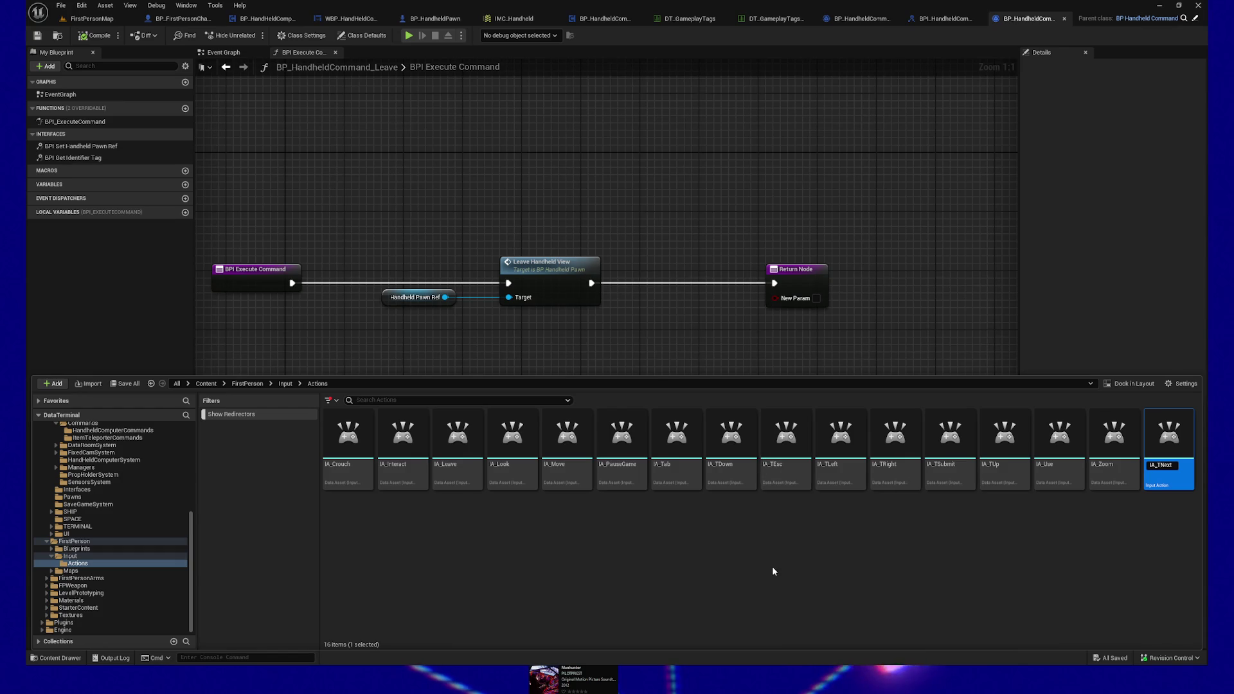
{"action": "key", "text": "Return"}
Step: Create a second Input Action named IA_TPrevious, then switch to the tldraw diagram
{"action": "right_click", "coordinate": [647, 559]}
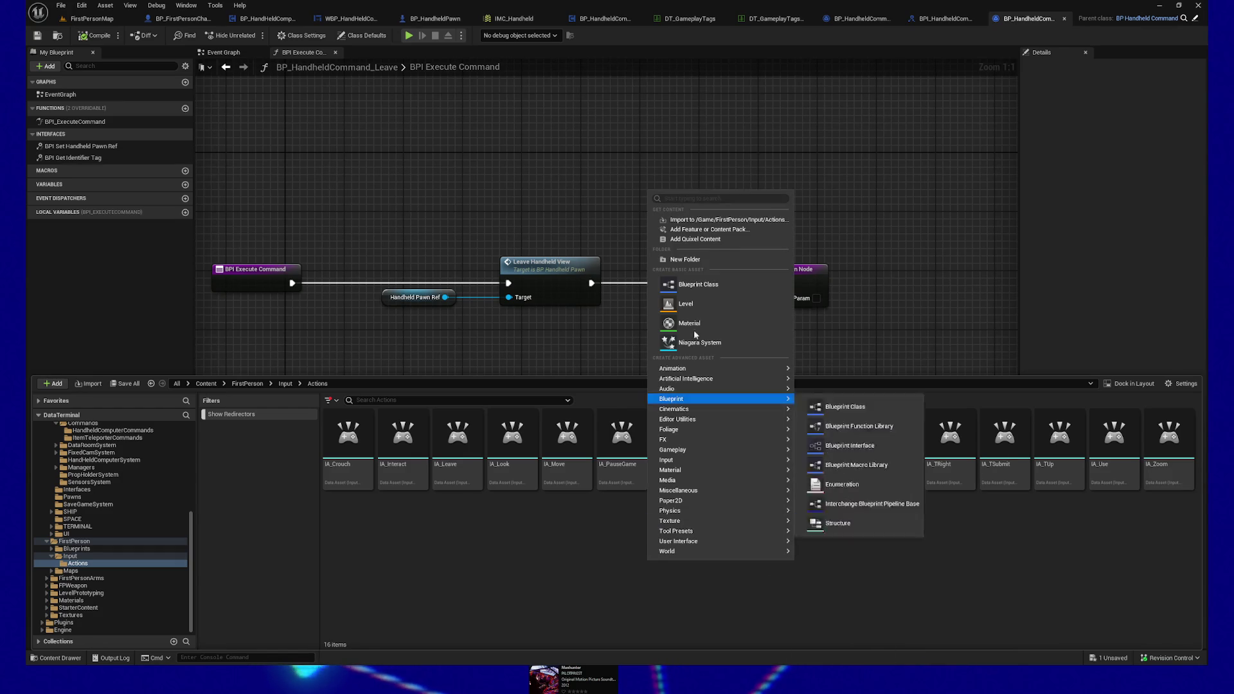
{"action": "type", "text": "input action"}
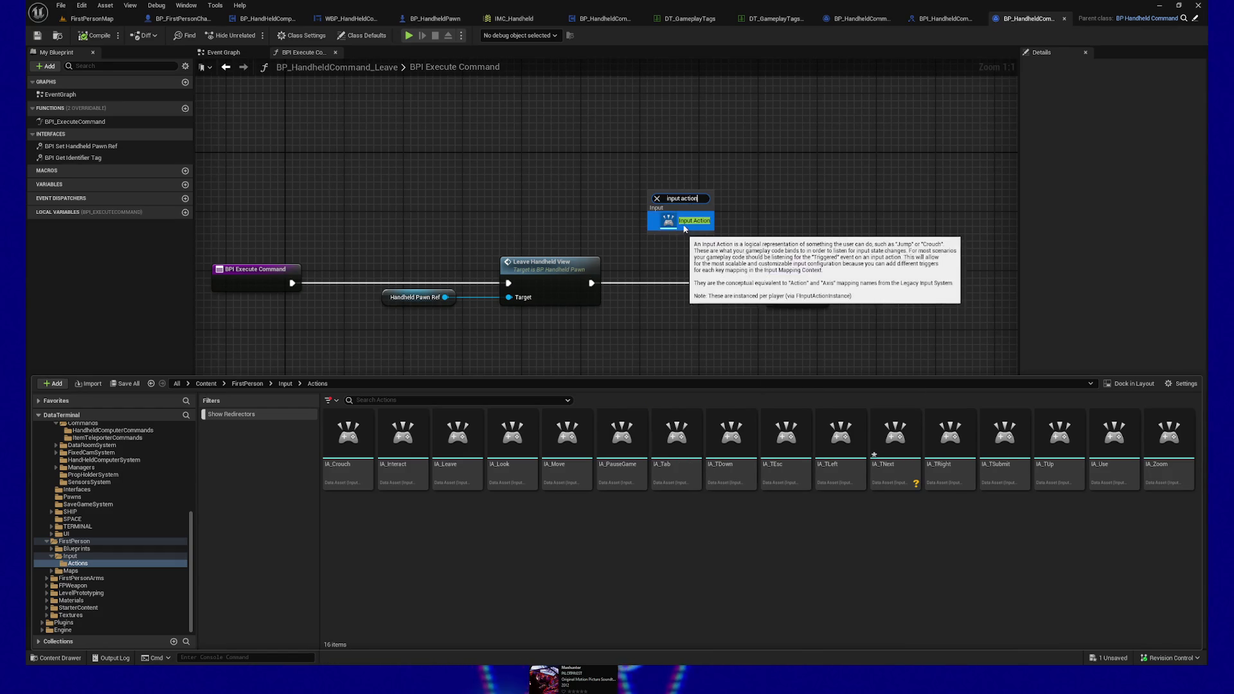
{"action": "left_click", "coordinate": [681, 220]}
{"action": "type", "text": "IA_T"}
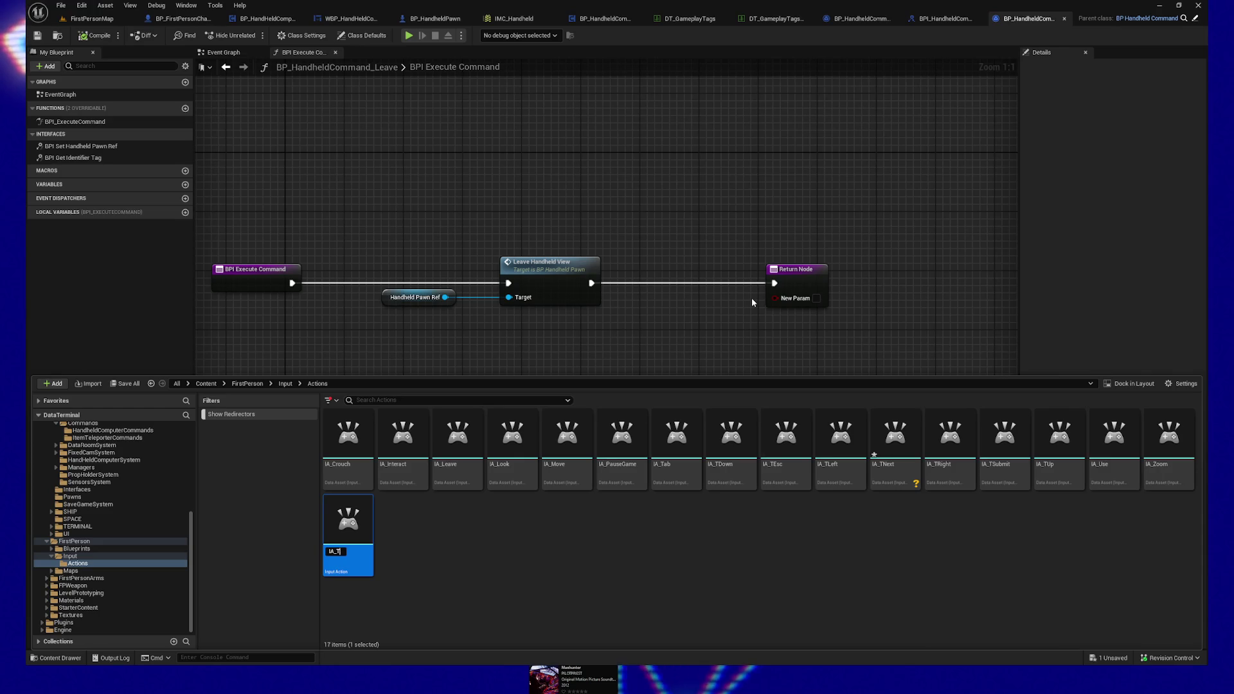
{"action": "type", "text": "Previous"}
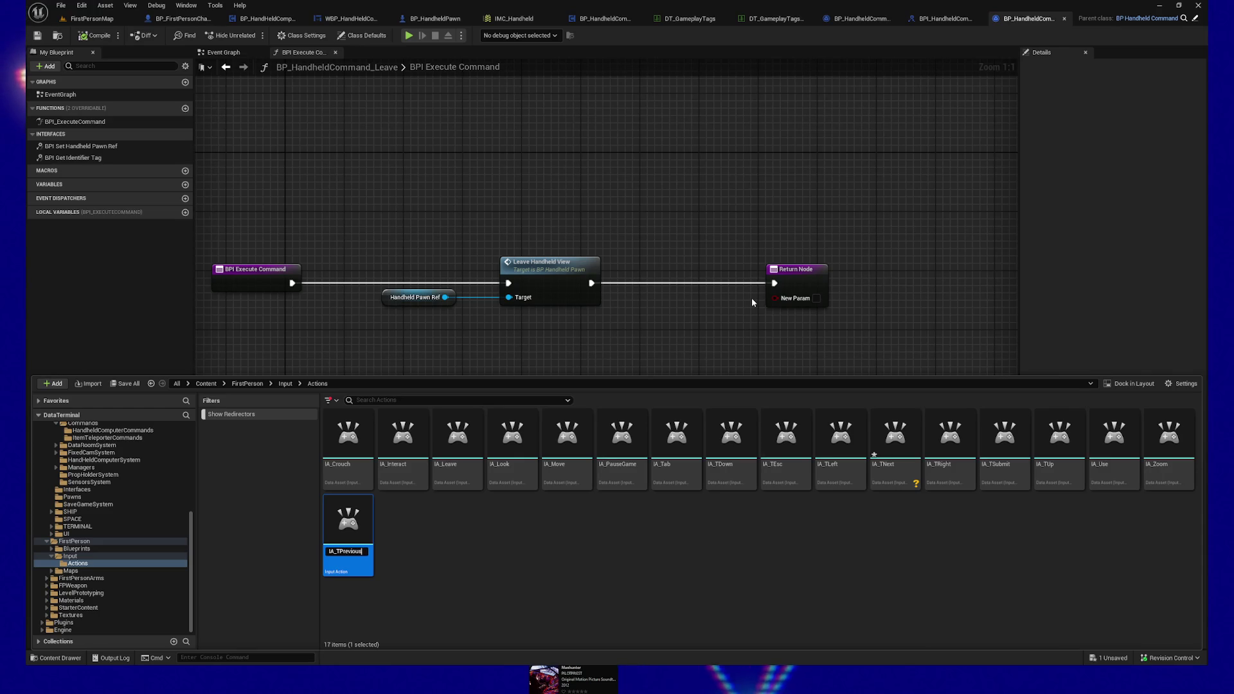
{"action": "key", "text": "Return"}
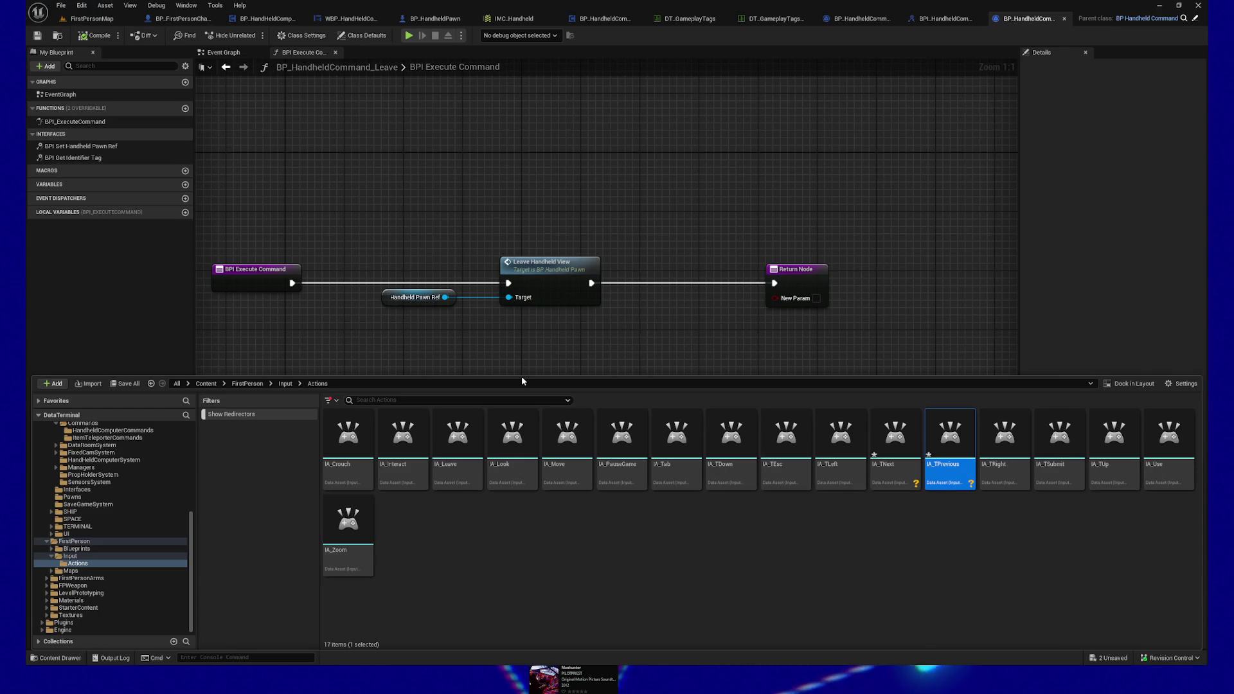
{"action": "key", "text": "alt+Tab"}
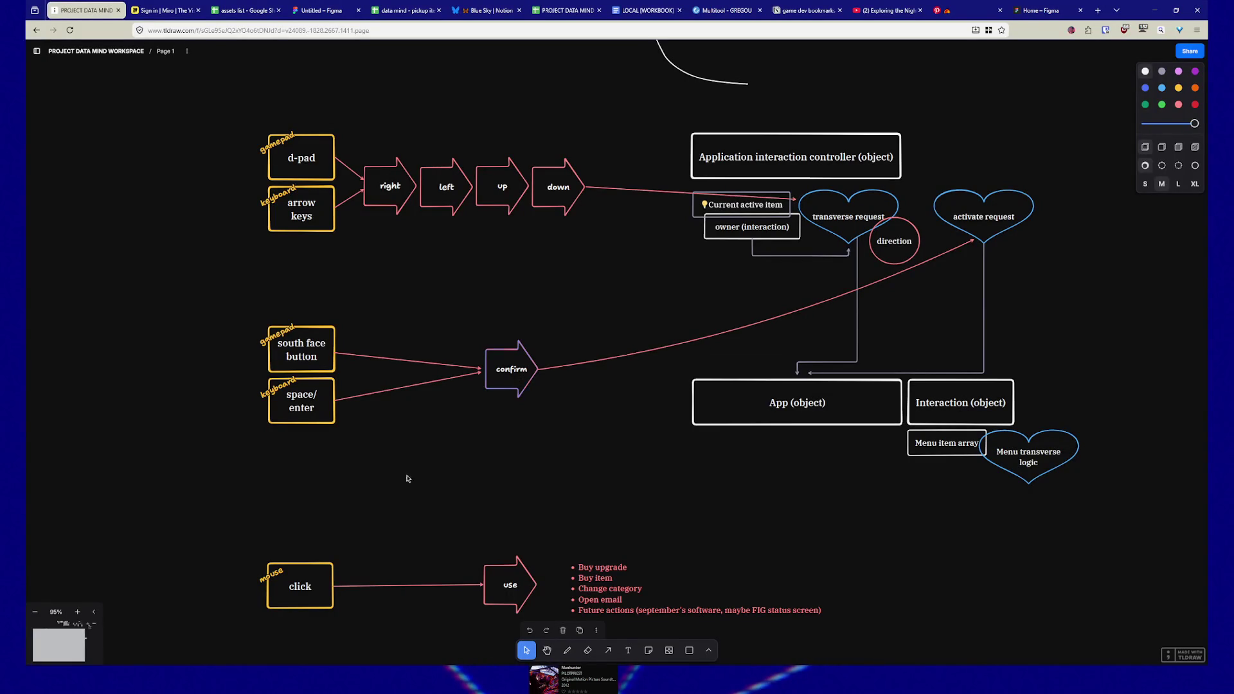
Step: Pan and zoom around the tldraw gamepad and keyboard input flow, then return to Unreal Editor
{"action": "right_click", "coordinate": [428, 367]}
{"action": "left_click", "coordinate": [437, 244]}
{"action": "scroll", "coordinate": [423, 350], "scroll_direction": "up", "scroll_amount": 2}
{"action": "scroll", "coordinate": [423, 350], "scroll_direction": "up", "scroll_amount": 7}
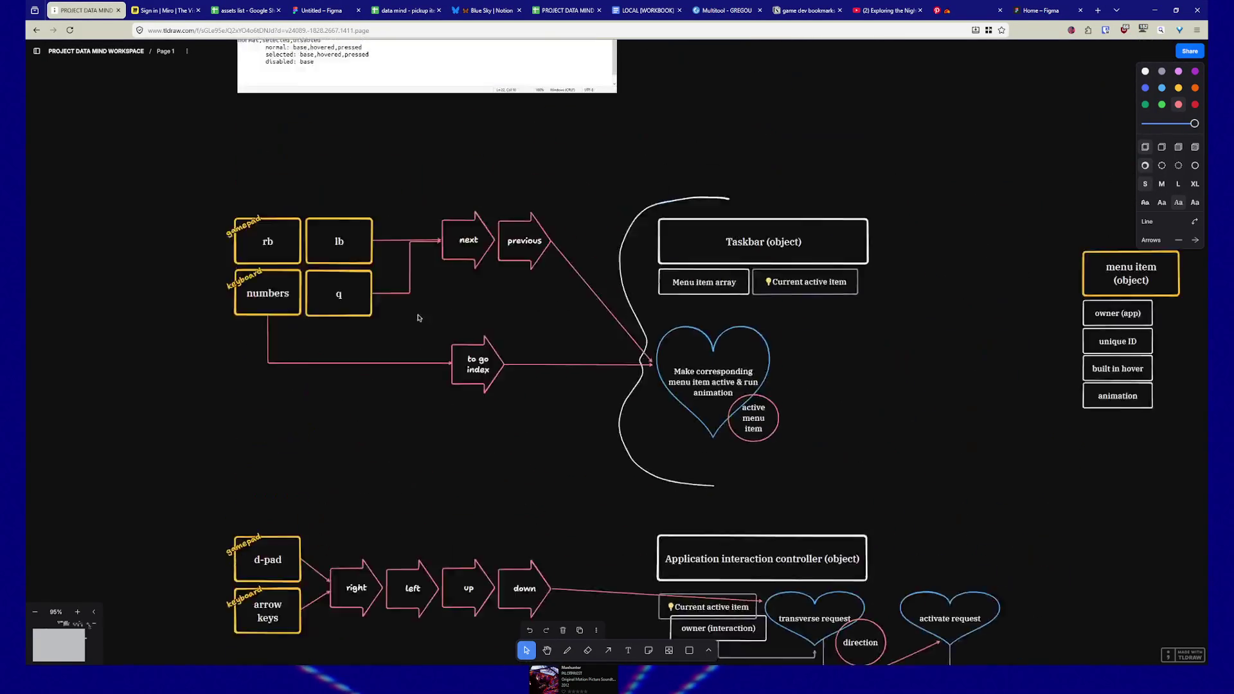
{"action": "left_click_drag", "start_coordinate": [428, 317], "coordinate": [481, 151]}
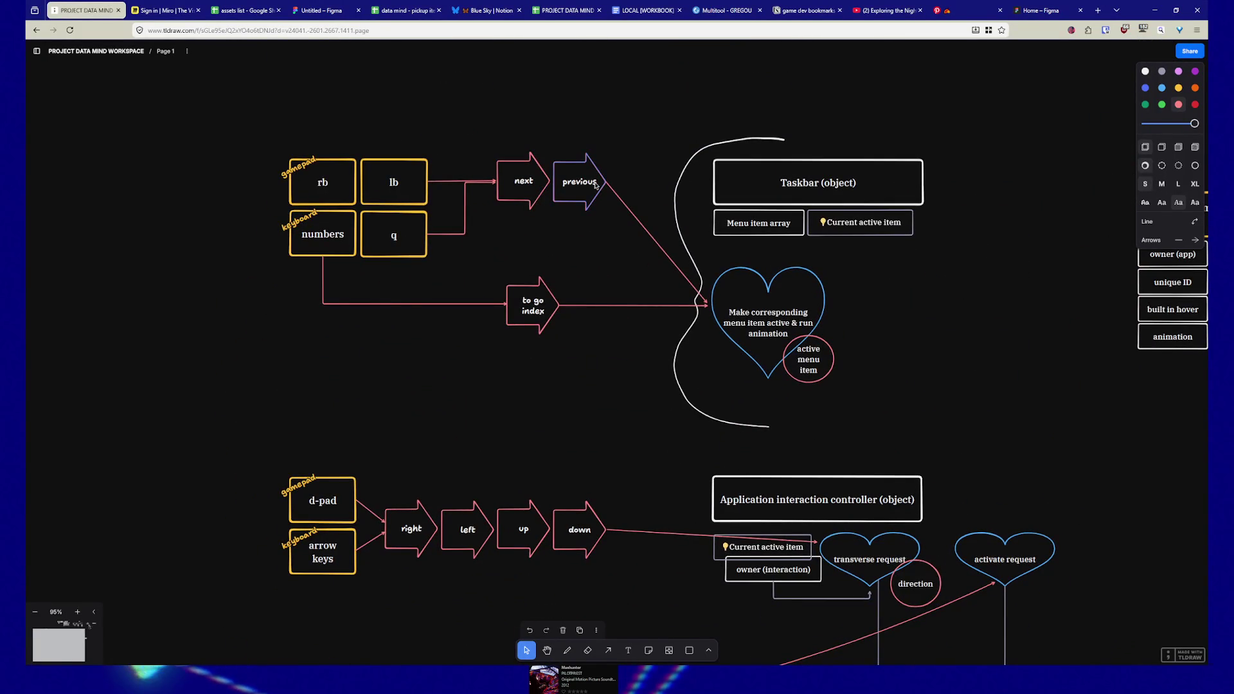
{"action": "scroll", "coordinate": [476, 267], "scroll_direction": "down", "scroll_amount": 3}
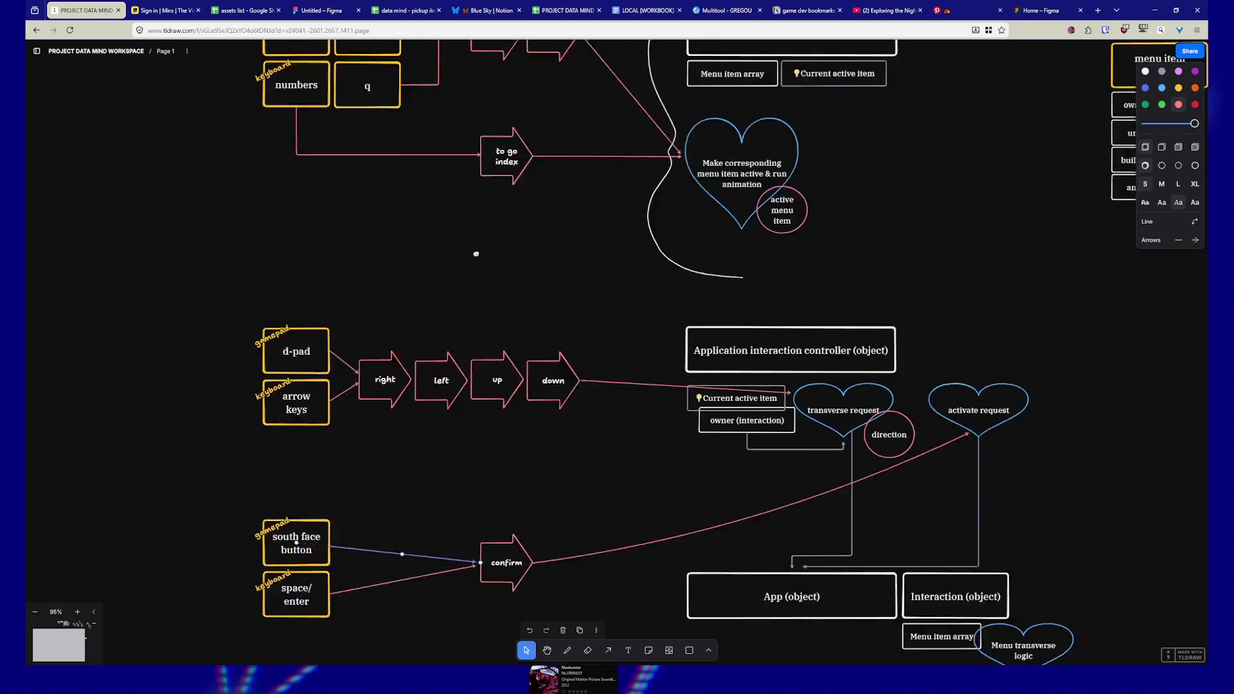
{"action": "scroll", "coordinate": [476, 230], "scroll_direction": "down", "scroll_amount": 1}
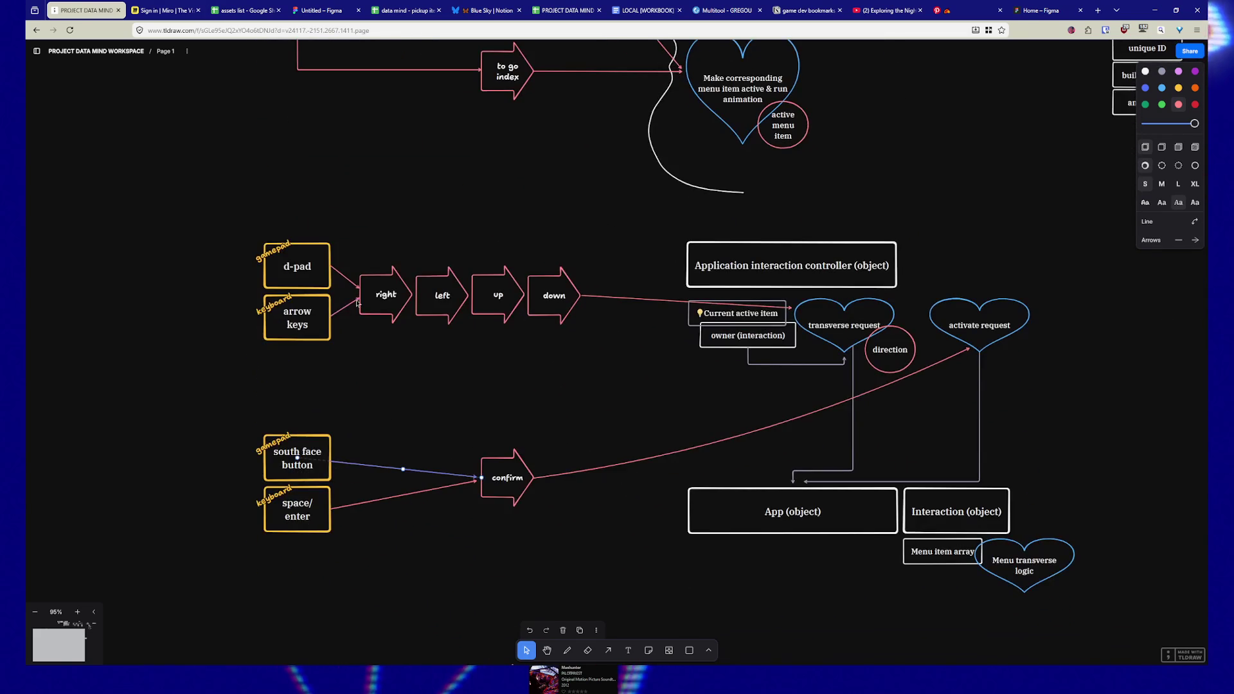
{"action": "scroll", "coordinate": [537, 339], "scroll_direction": "down", "scroll_amount": 4}
{"action": "scroll", "coordinate": [514, 308], "scroll_direction": "up", "scroll_amount": 8}
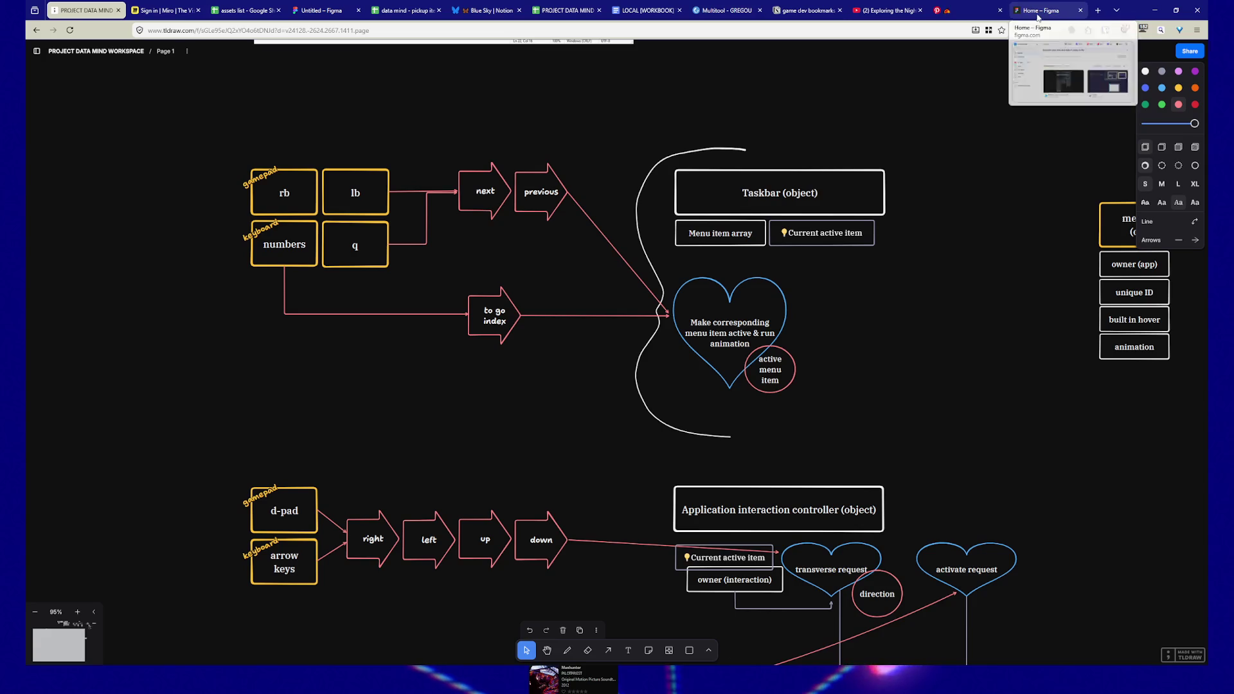
{"action": "left_click", "coordinate": [1155, 10]}
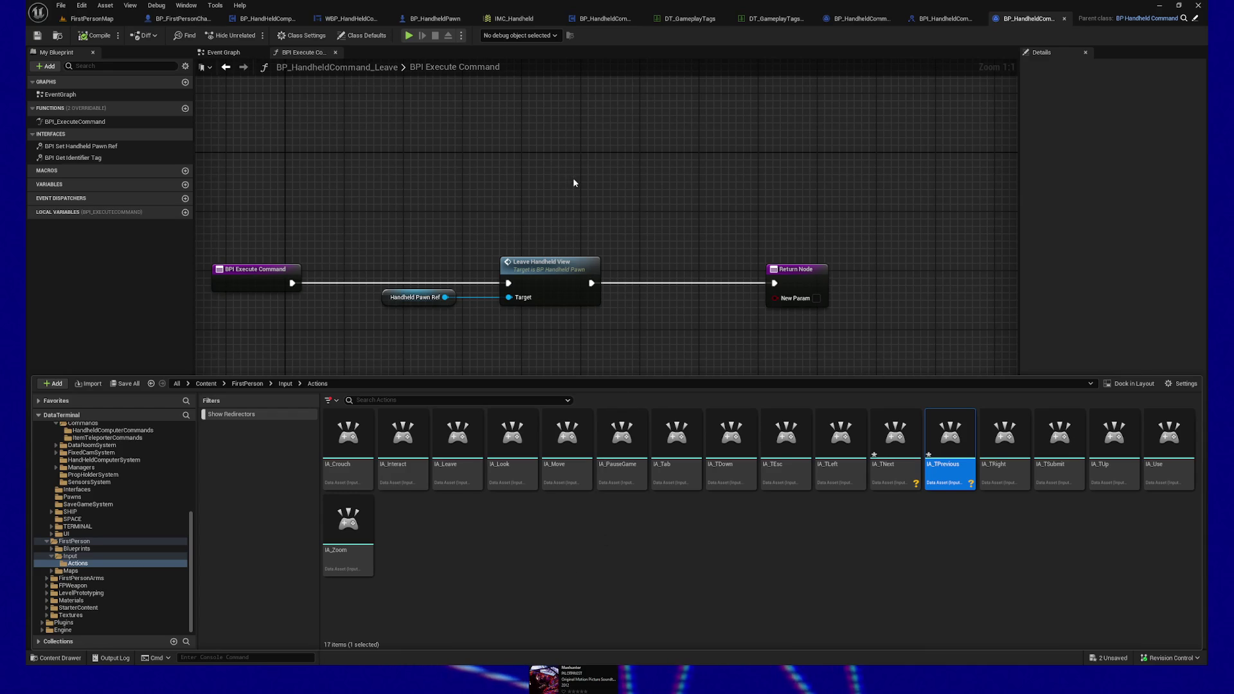
Step: Compile BP_HandheldCommand_Leave and show the FirstPerson/Input folder in the Content Drawer
{"action": "left_click", "coordinate": [38, 36]}
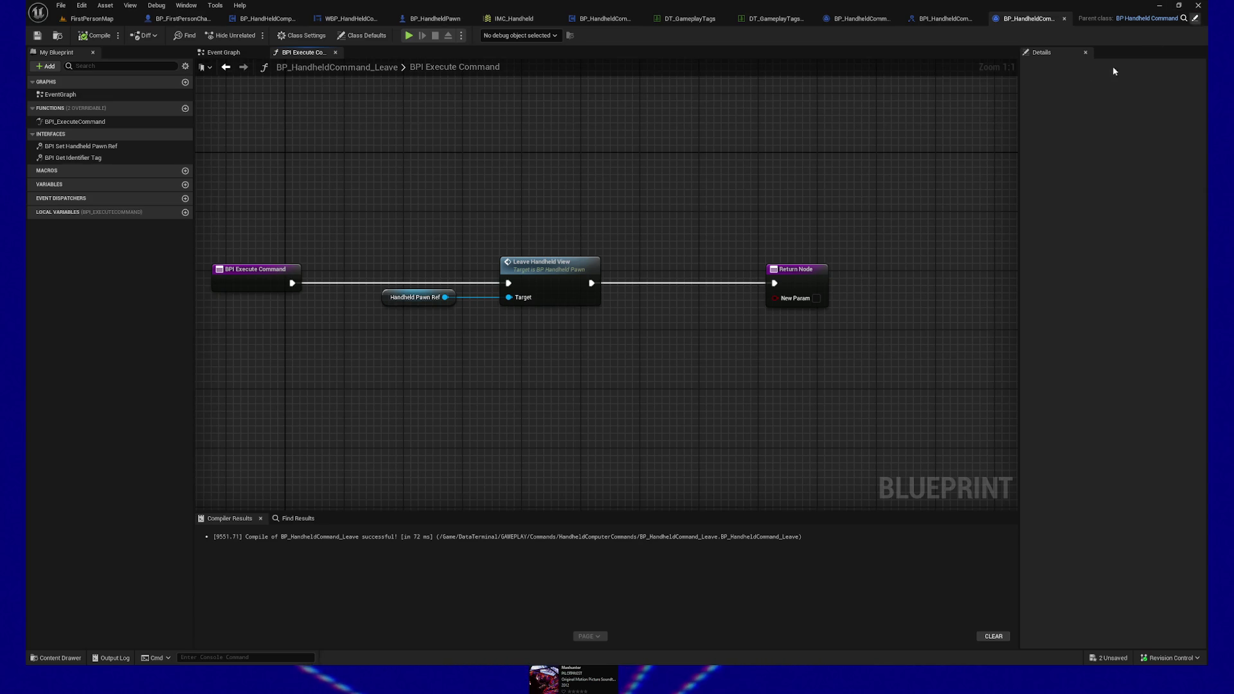
{"action": "mouse_move", "coordinate": [552, 139]}
{"action": "left_mouse_down"}
{"action": "mouse_move", "coordinate": [581, 143]}
{"action": "mouse_move", "coordinate": [609, 190]}
{"action": "mouse_move", "coordinate": [595, 171]}
{"action": "mouse_move", "coordinate": [605, 154]}
{"action": "left_mouse_up"}
{"action": "left_click_drag", "start_coordinate": [735, 190], "coordinate": [718, 185]}
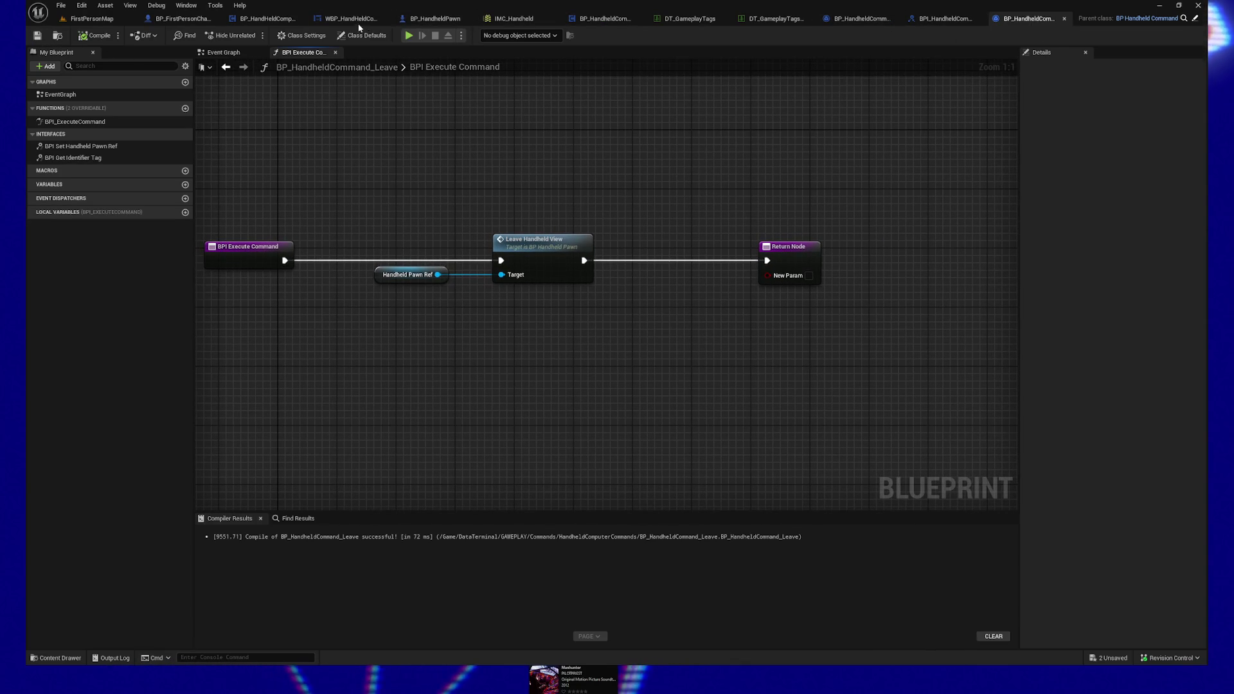
{"action": "left_click", "coordinate": [57, 657]}
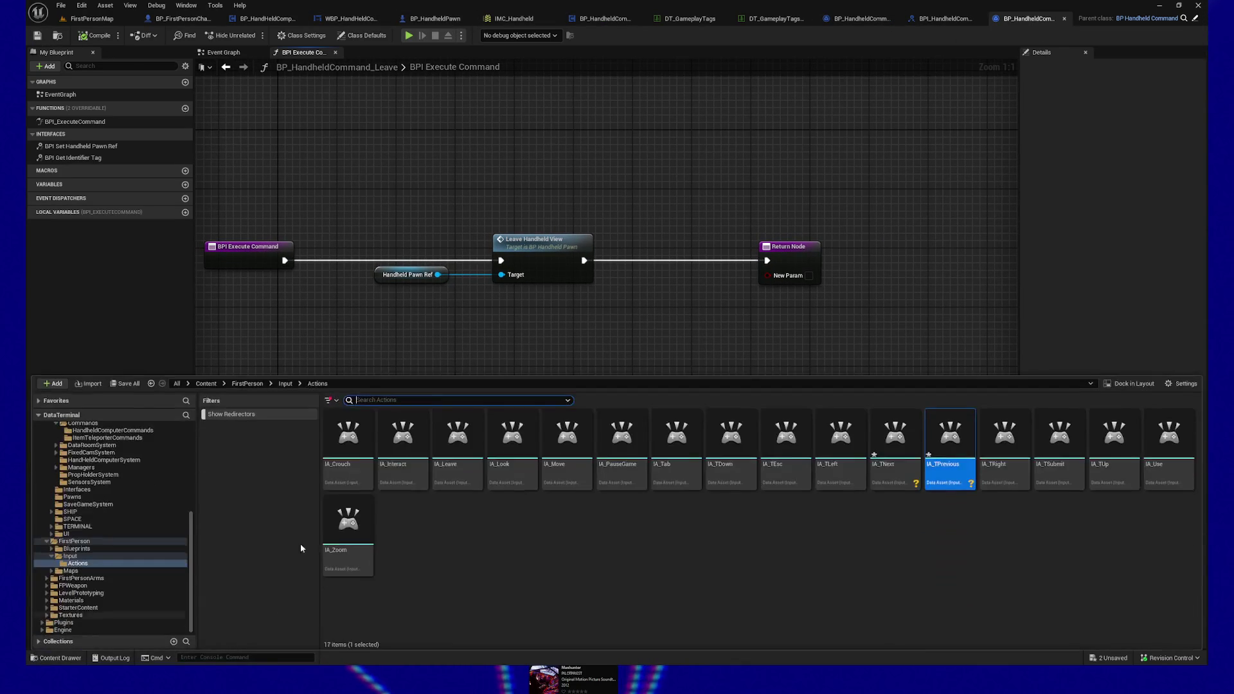
{"action": "left_click", "coordinate": [287, 384]}
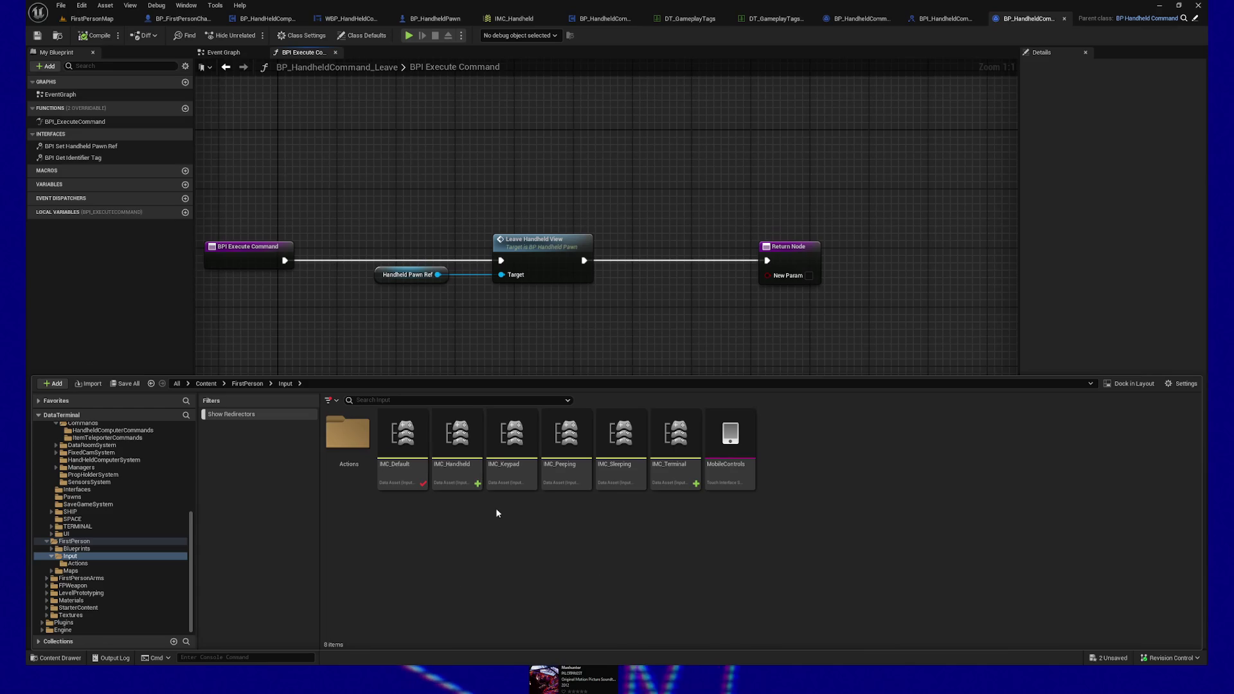
Step: Open IMC_Handheld and add a new mapping assigned to IA_TNext, expanding its key binding
{"action": "double_click", "coordinate": [446, 455]}
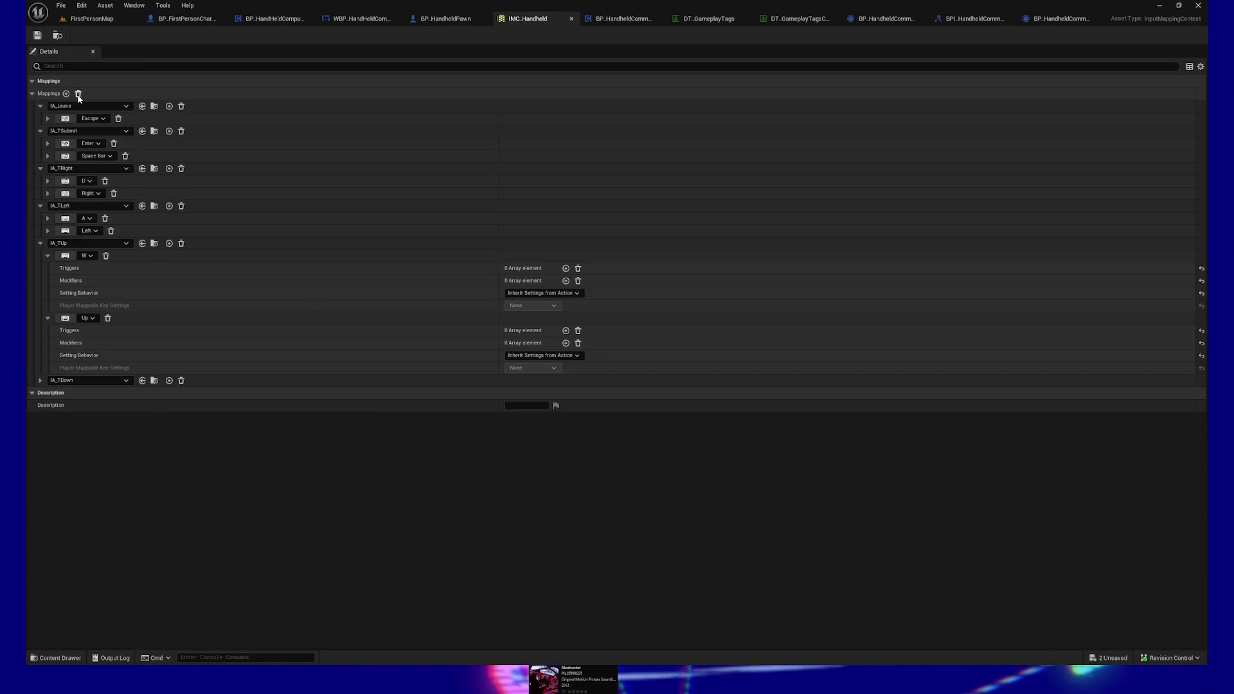
{"action": "left_click", "coordinate": [66, 93]}
{"action": "left_click", "coordinate": [122, 393]}
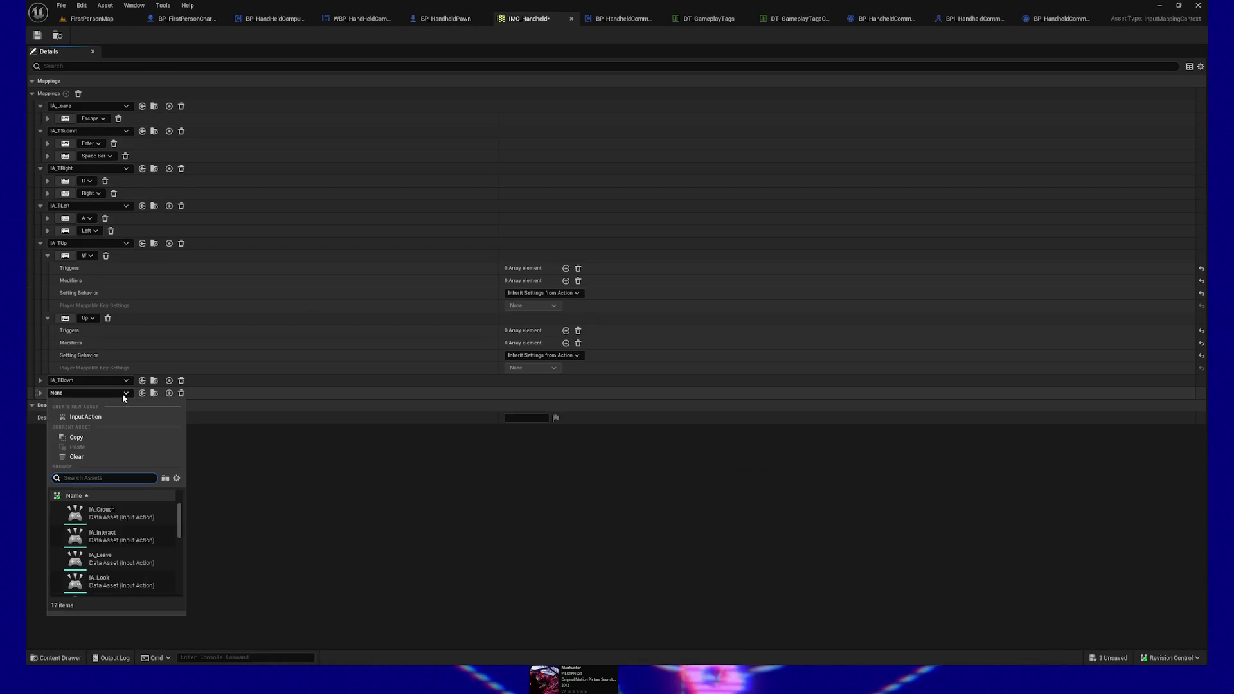
{"action": "type", "text": "IA_TN"}
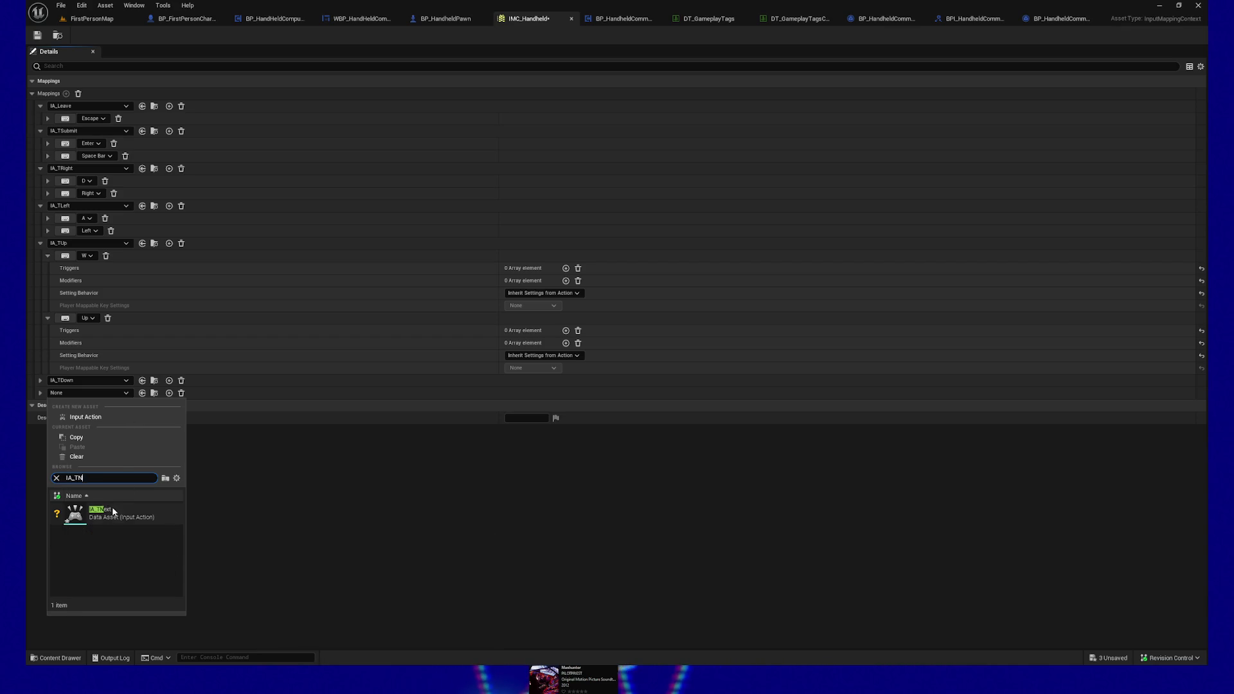
{"action": "left_click", "coordinate": [113, 508]}
{"action": "left_click", "coordinate": [40, 394]}
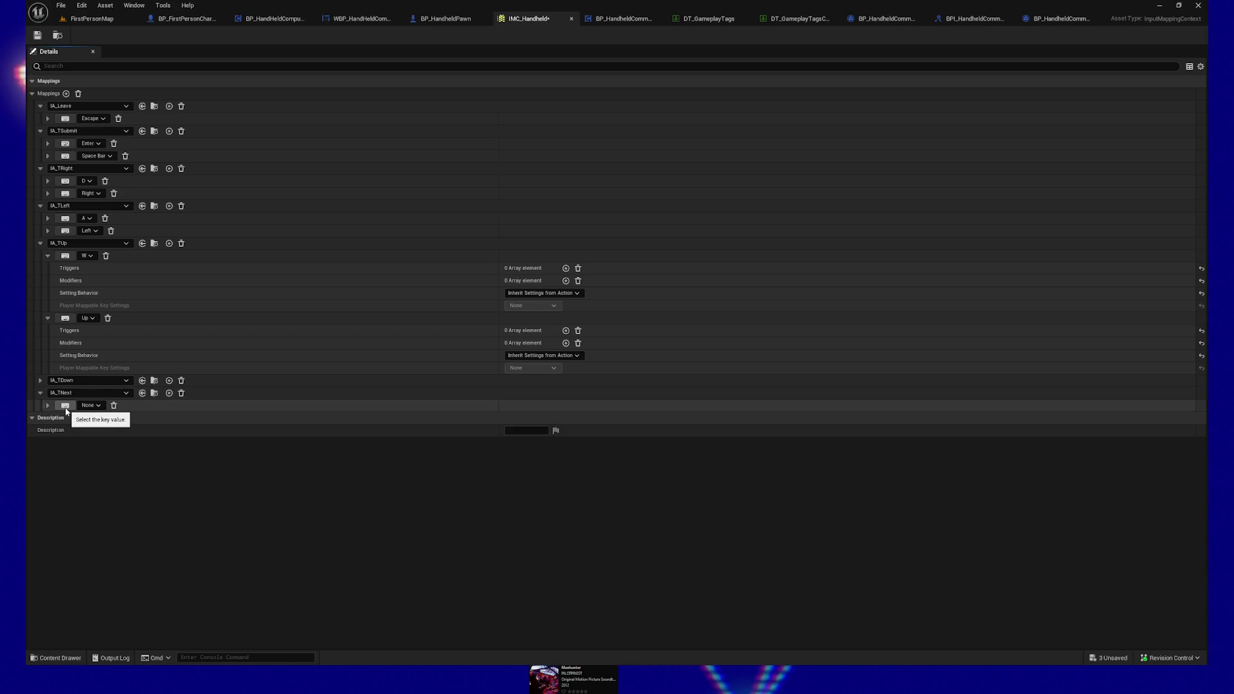
Step: Bind IA_TNext to Gamepad Right Shoulder and add a second binding for Mouse Wheel Axis
{"action": "left_click", "coordinate": [101, 407]}
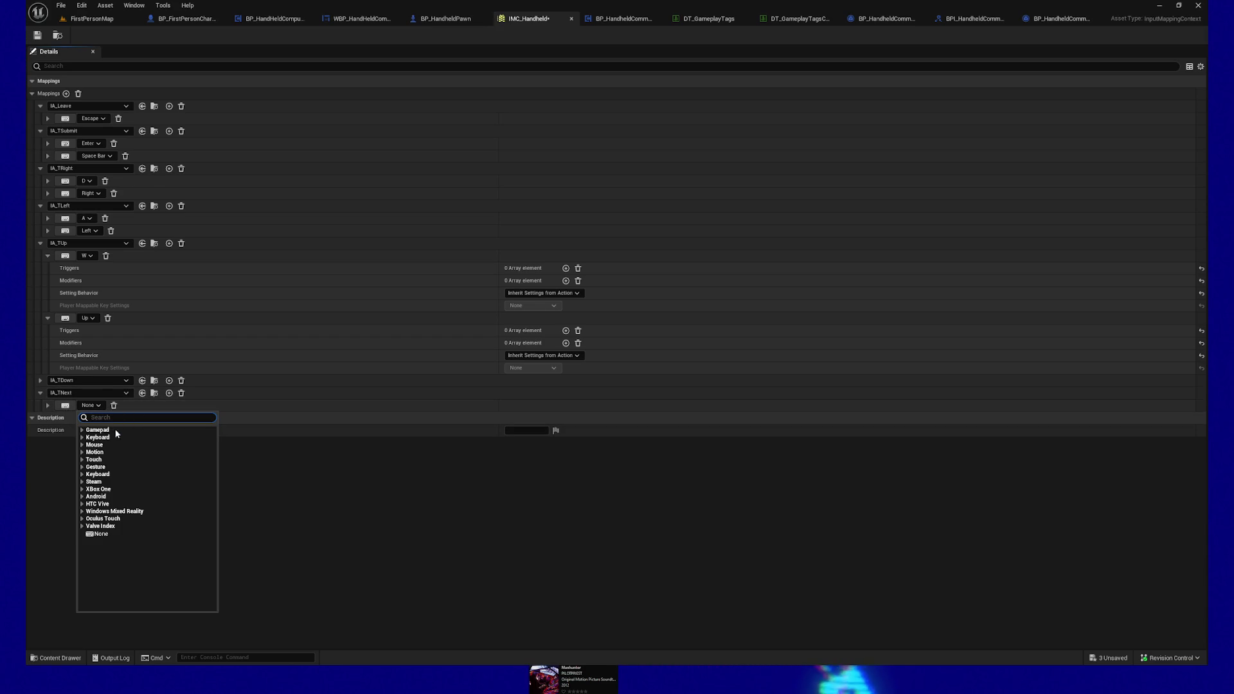
{"action": "left_click", "coordinate": [89, 431]}
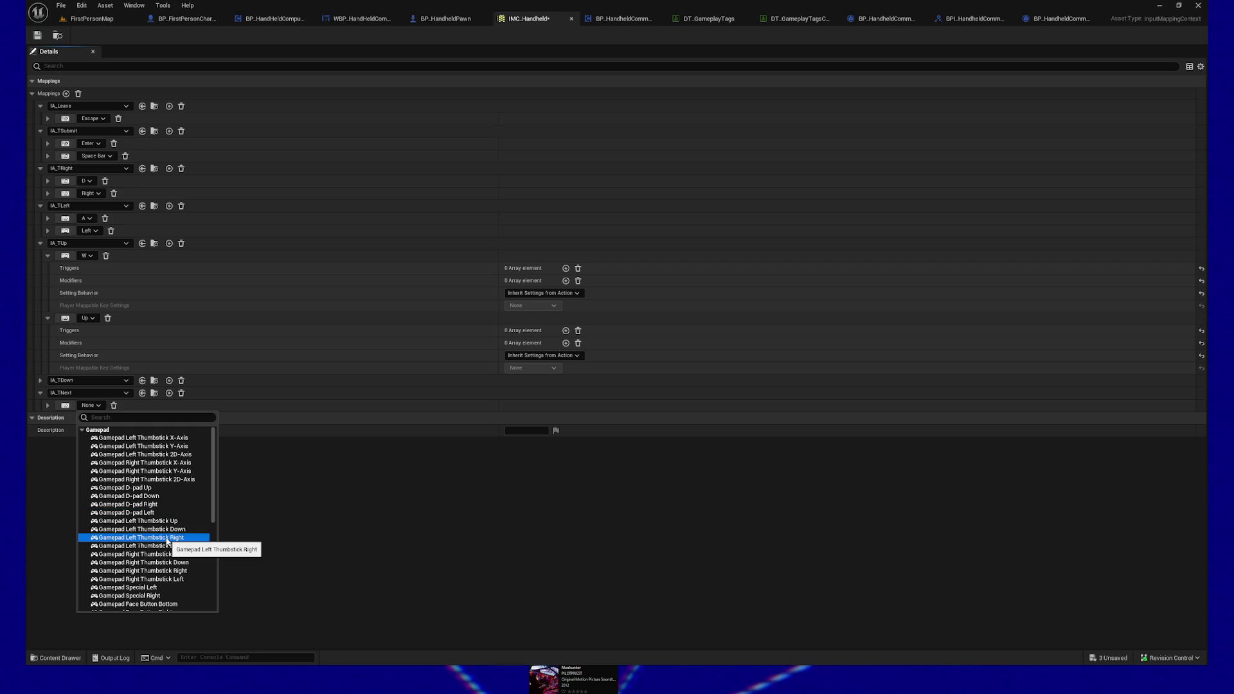
{"action": "left_click", "coordinate": [70, 411]}
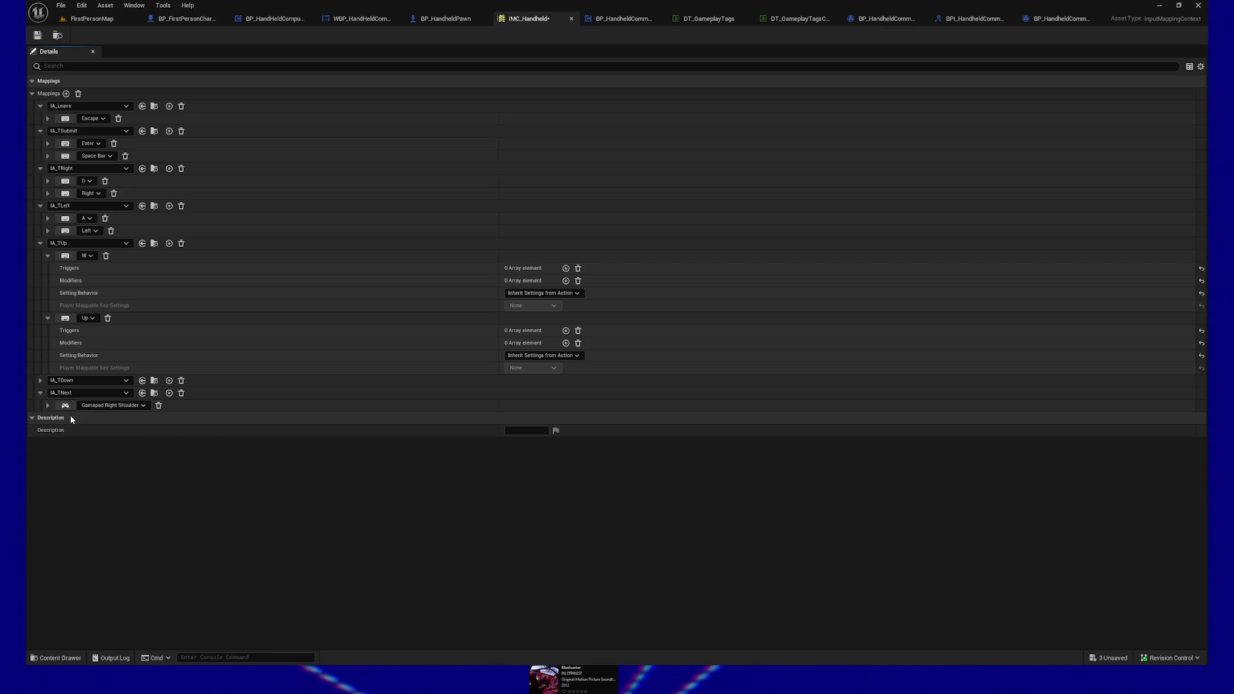
{"action": "left_click", "coordinate": [169, 393]}
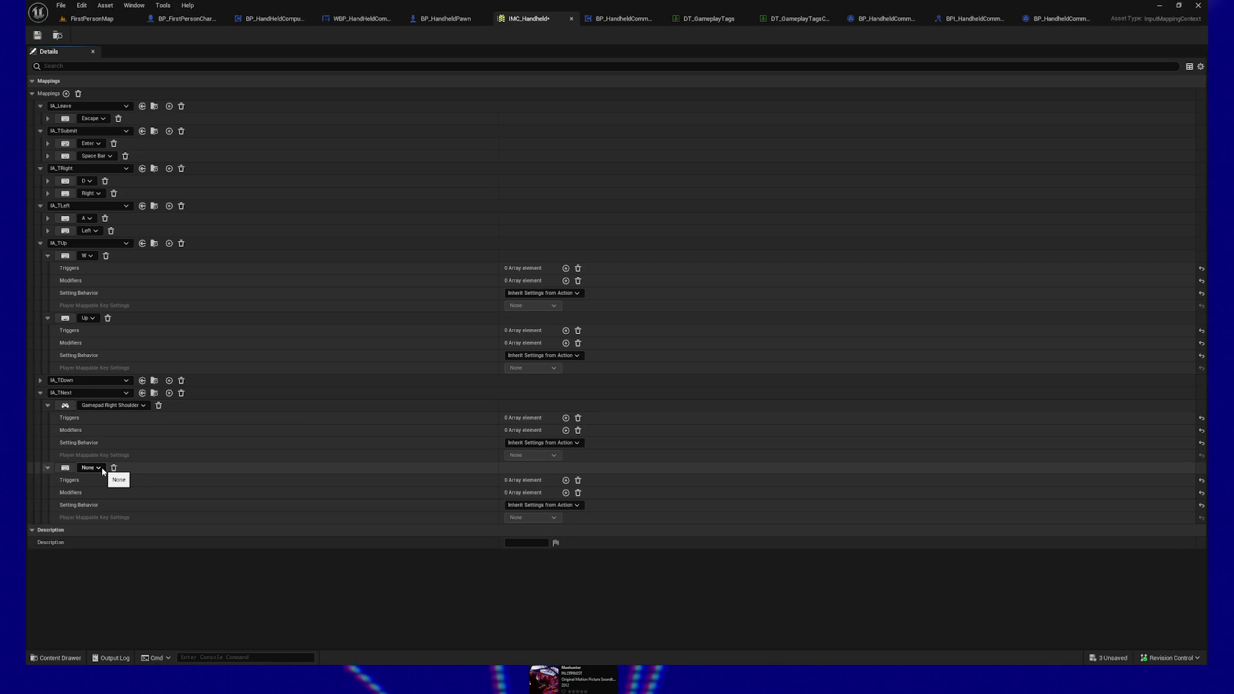
{"action": "left_click", "coordinate": [102, 468]}
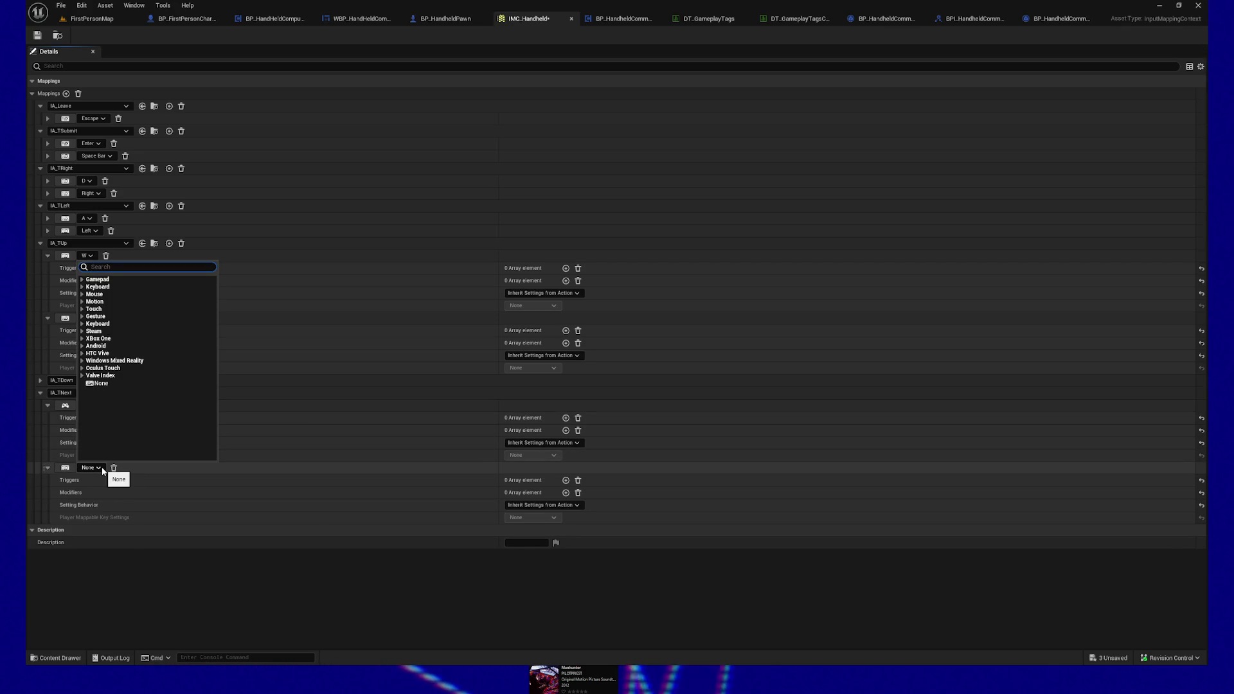
{"action": "left_click", "coordinate": [66, 469]}
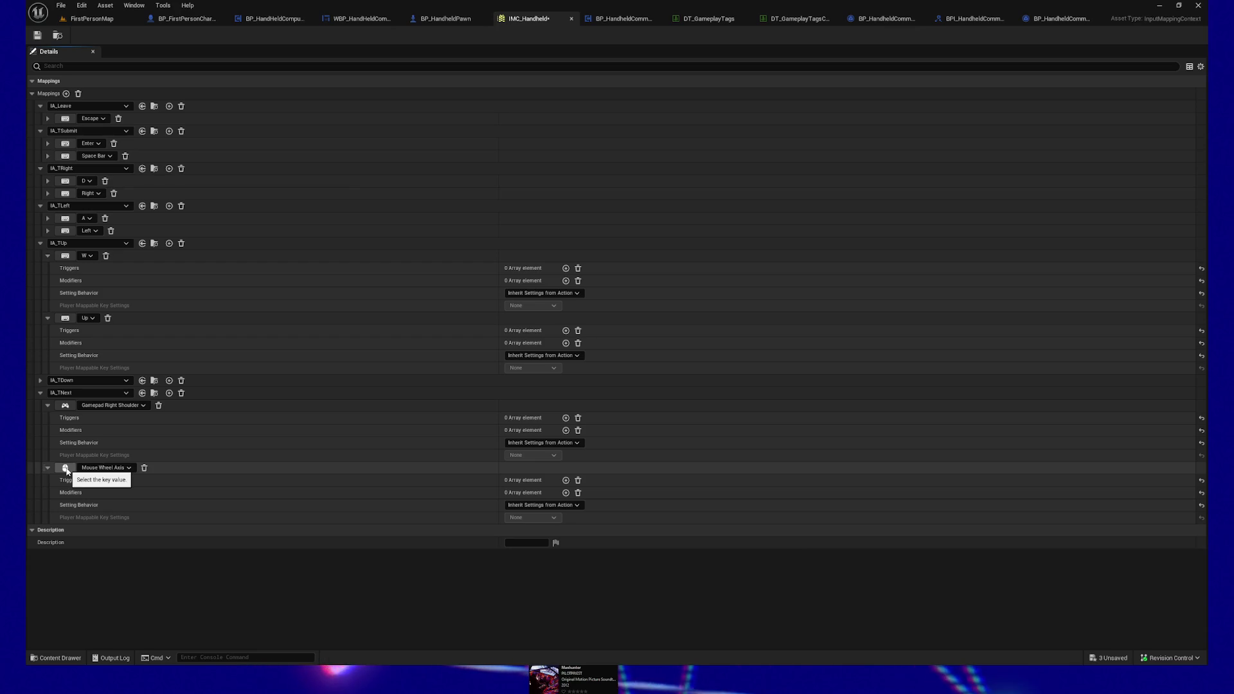
{"action": "scroll", "coordinate": [91, 566], "scroll_direction": "down", "scroll_amount": 1}
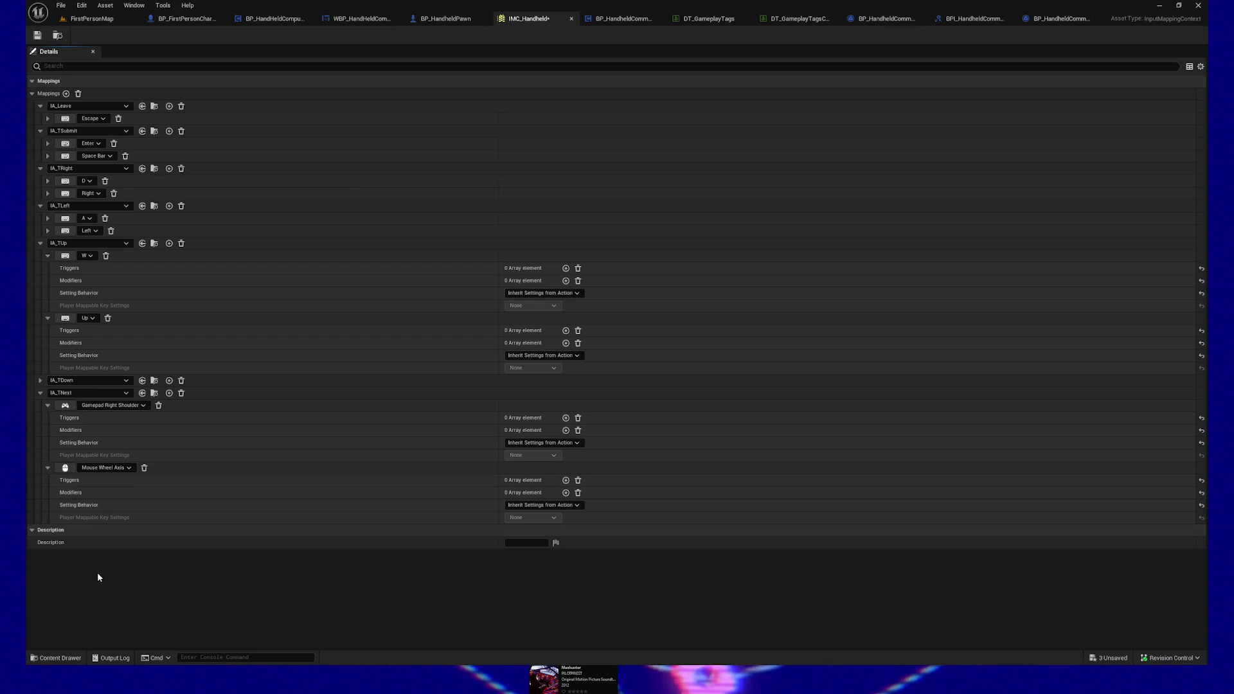
Step: Add a third IA_TNext binding for the T key, plus another empty mapping entry
{"action": "left_click", "coordinate": [169, 393]}
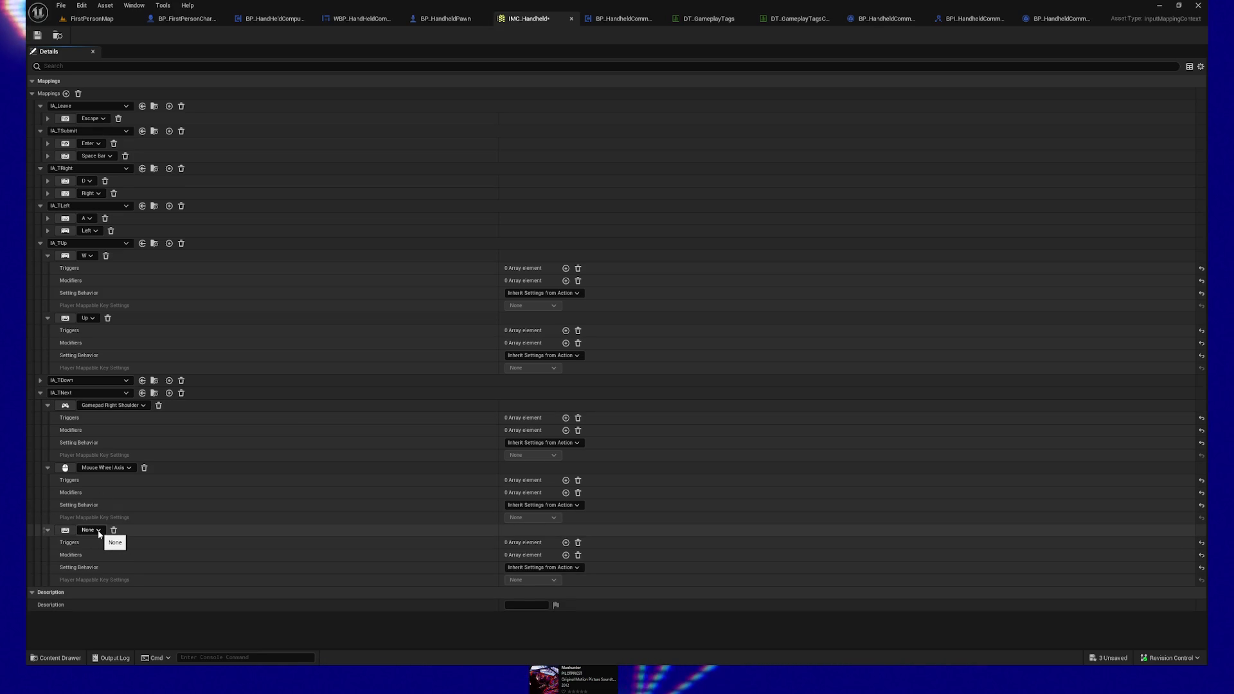
{"action": "left_click", "coordinate": [64, 529]}
{"action": "key", "text": "t"}
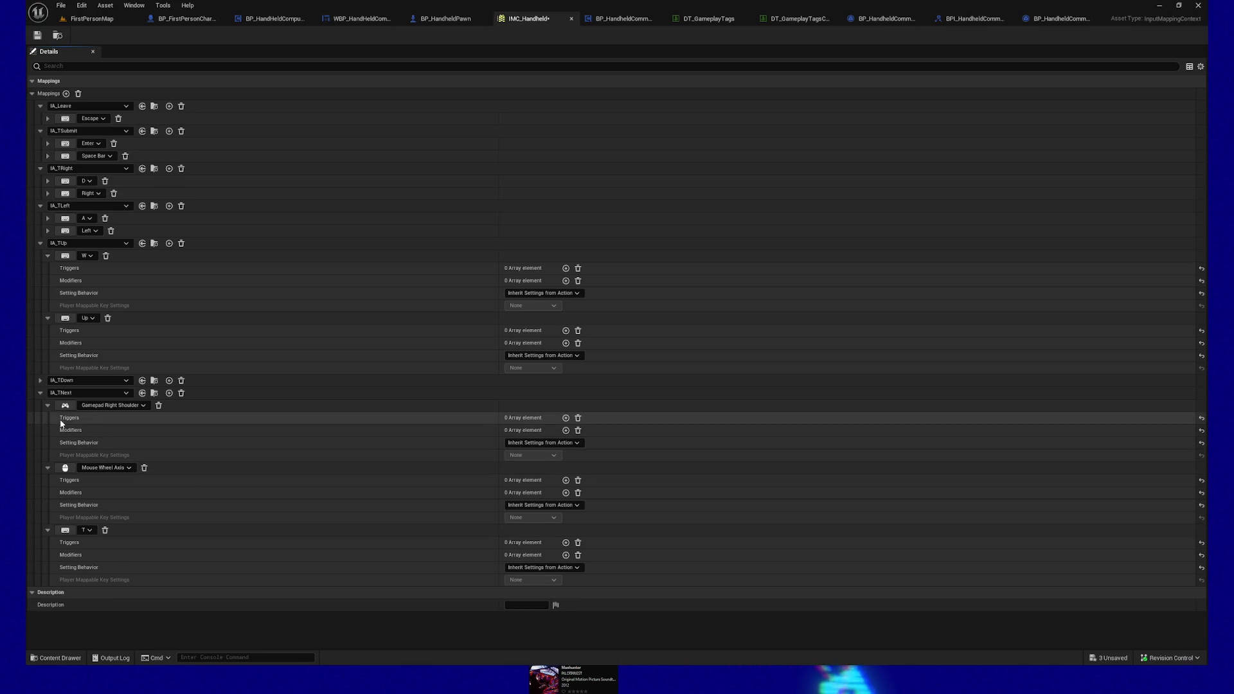
{"action": "left_click", "coordinate": [66, 93]}
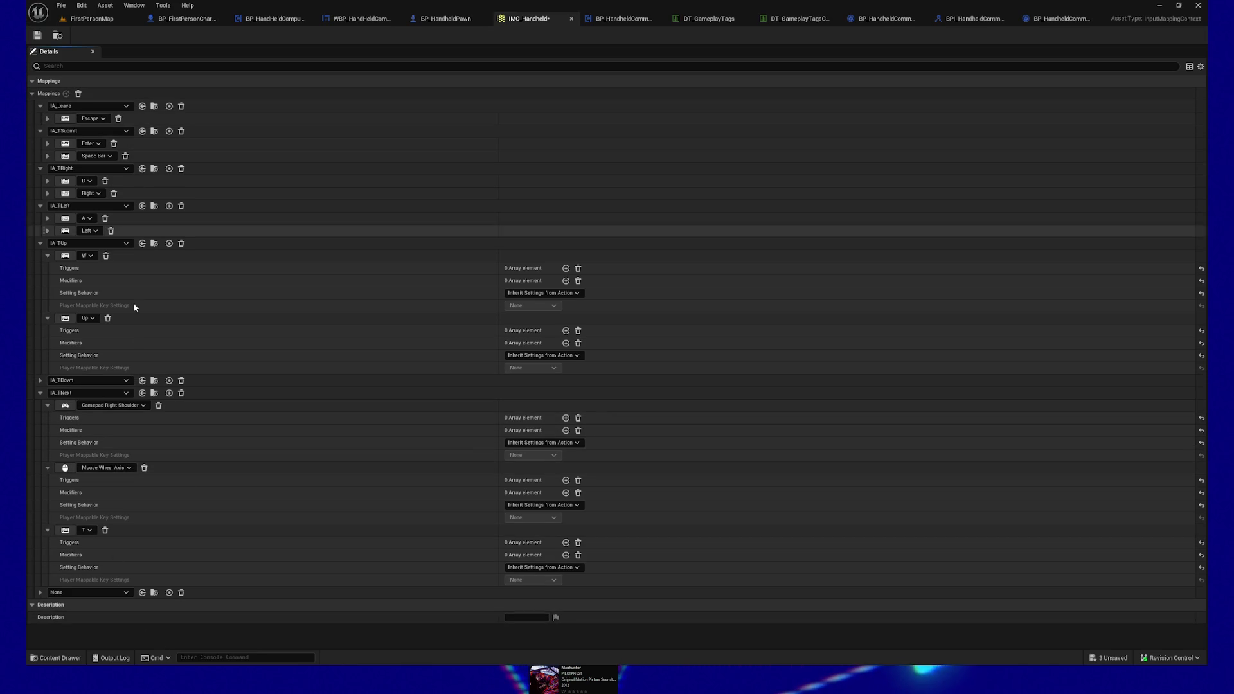
Step: Assign IA_TPrevious to the new mapping and set its key bindings, including Gamepad Left Shoulder
{"action": "left_click", "coordinate": [95, 591]}
{"action": "type", "text": "previous"}
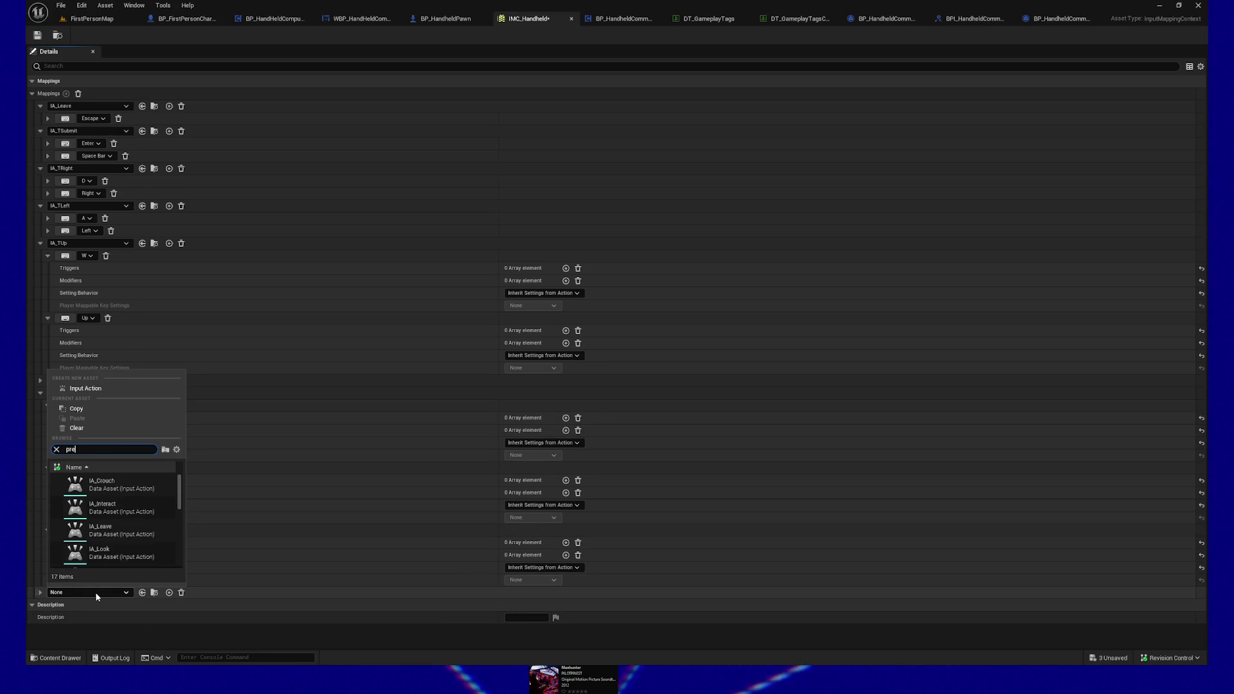
{"action": "left_click", "coordinate": [108, 485]}
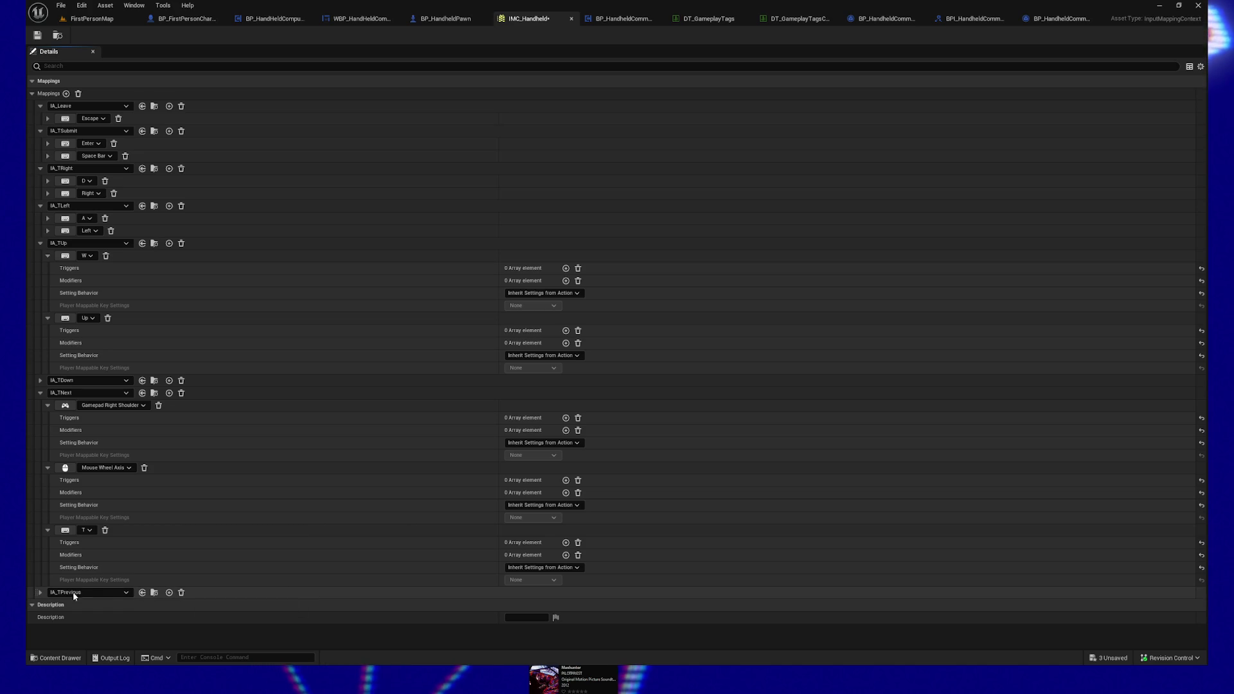
{"action": "left_click", "coordinate": [41, 592]}
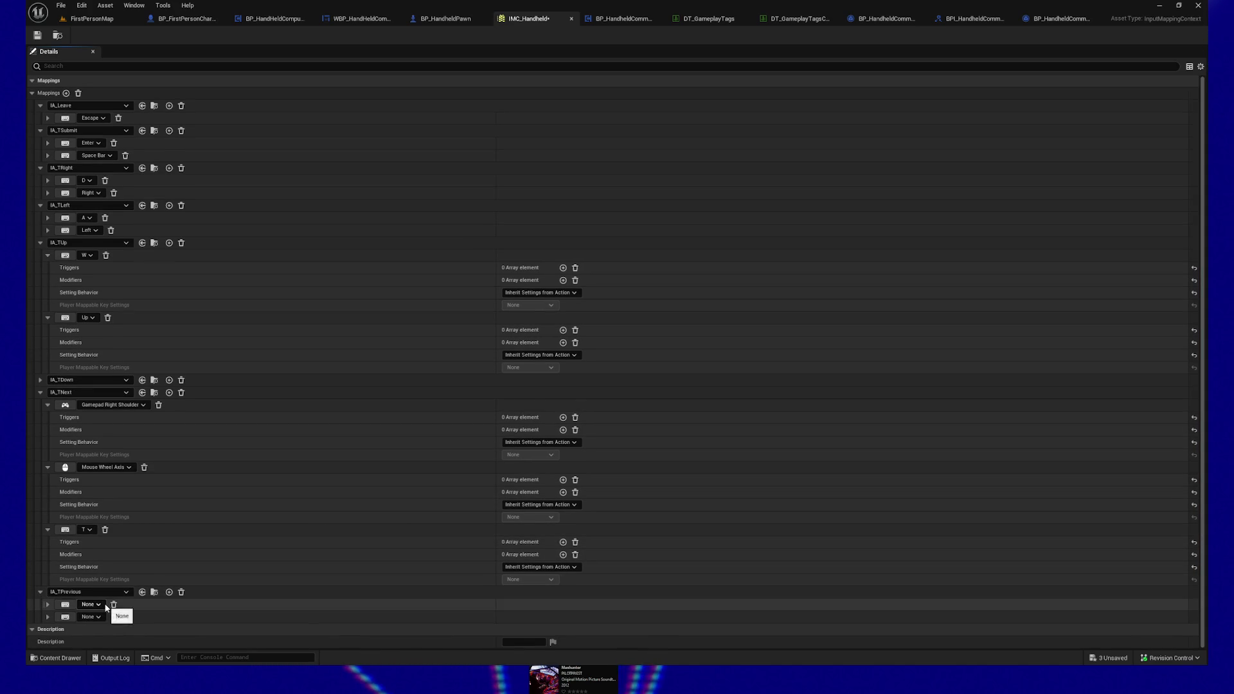
{"action": "left_click", "coordinate": [169, 592]}
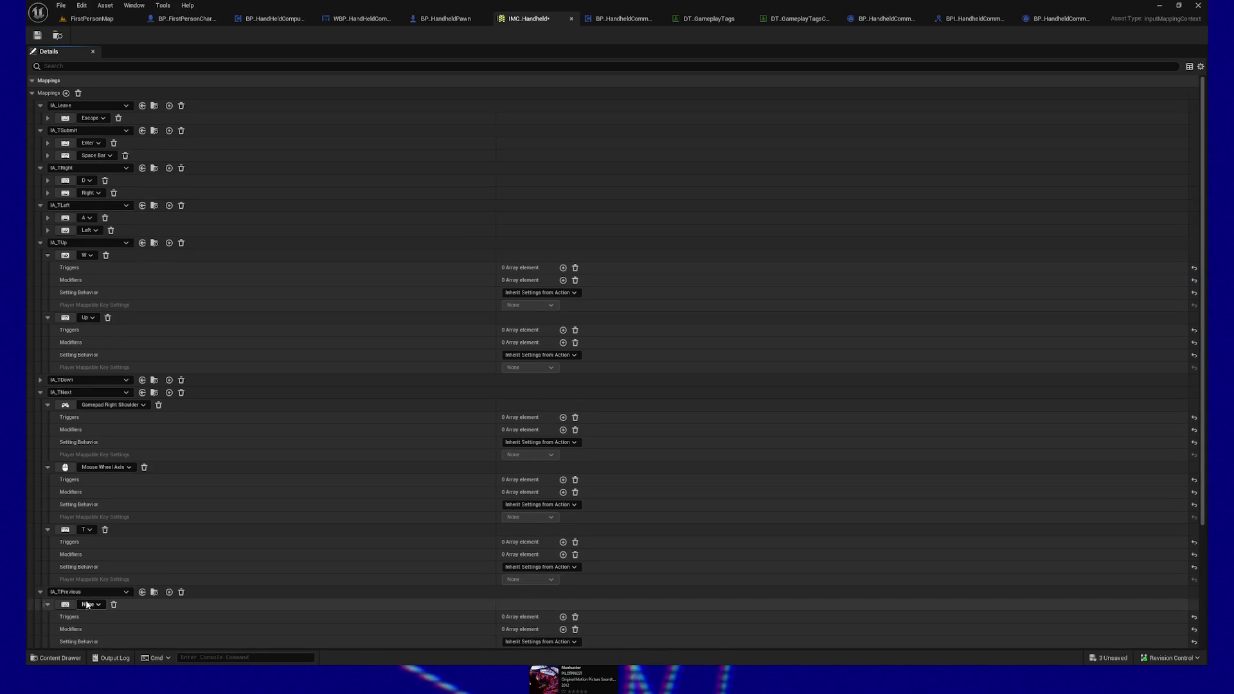
{"action": "left_click", "coordinate": [63, 607]}
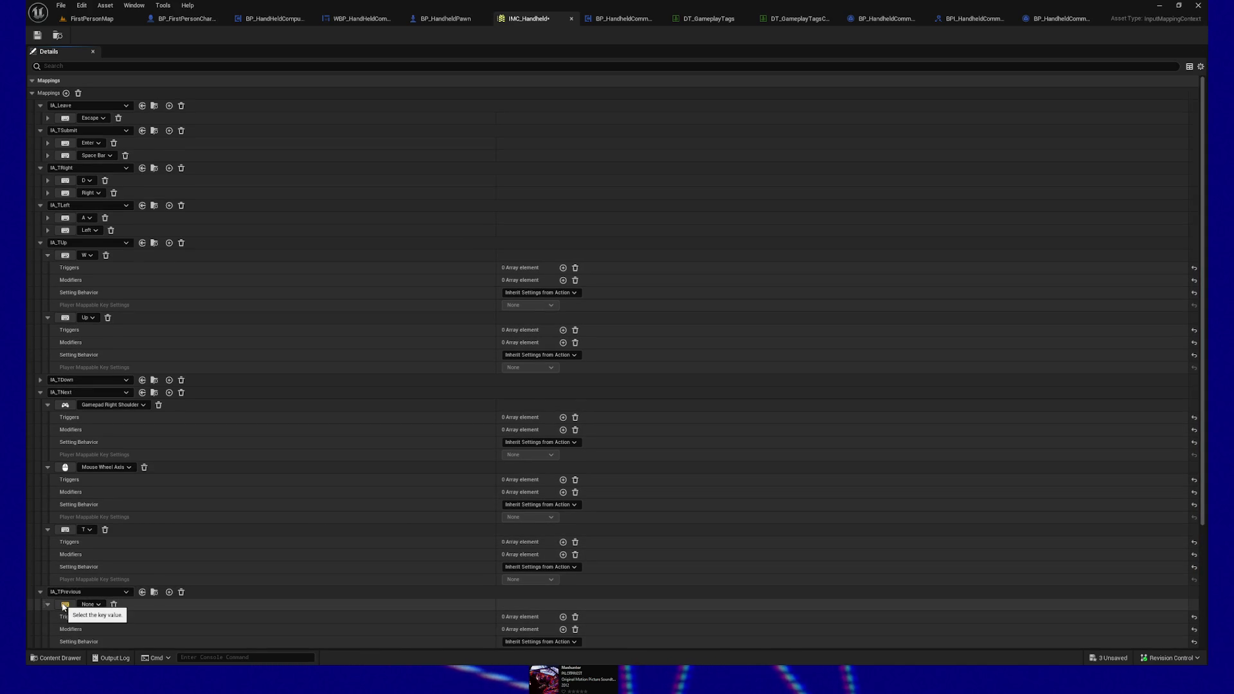
{"action": "scroll", "coordinate": [140, 576], "scroll_direction": "down", "scroll_amount": 2}
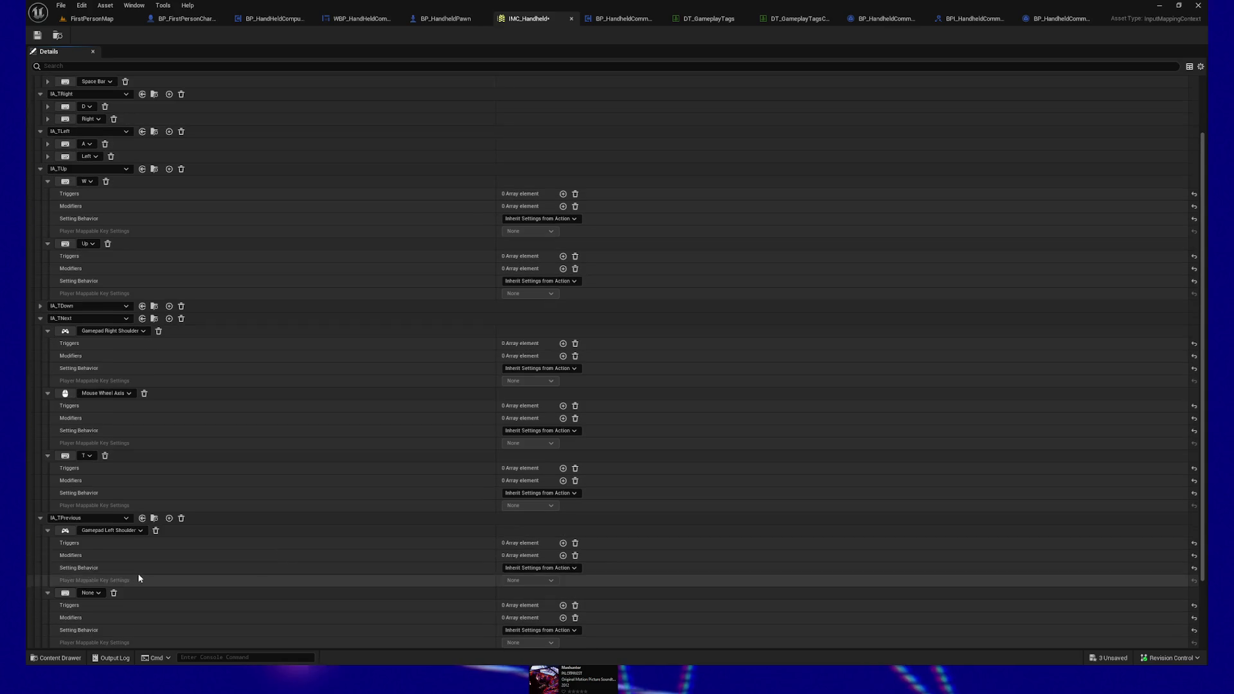
{"action": "left_click", "coordinate": [71, 596]}
{"action": "scroll", "coordinate": [70, 596], "scroll_direction": "down", "scroll_amount": 1}
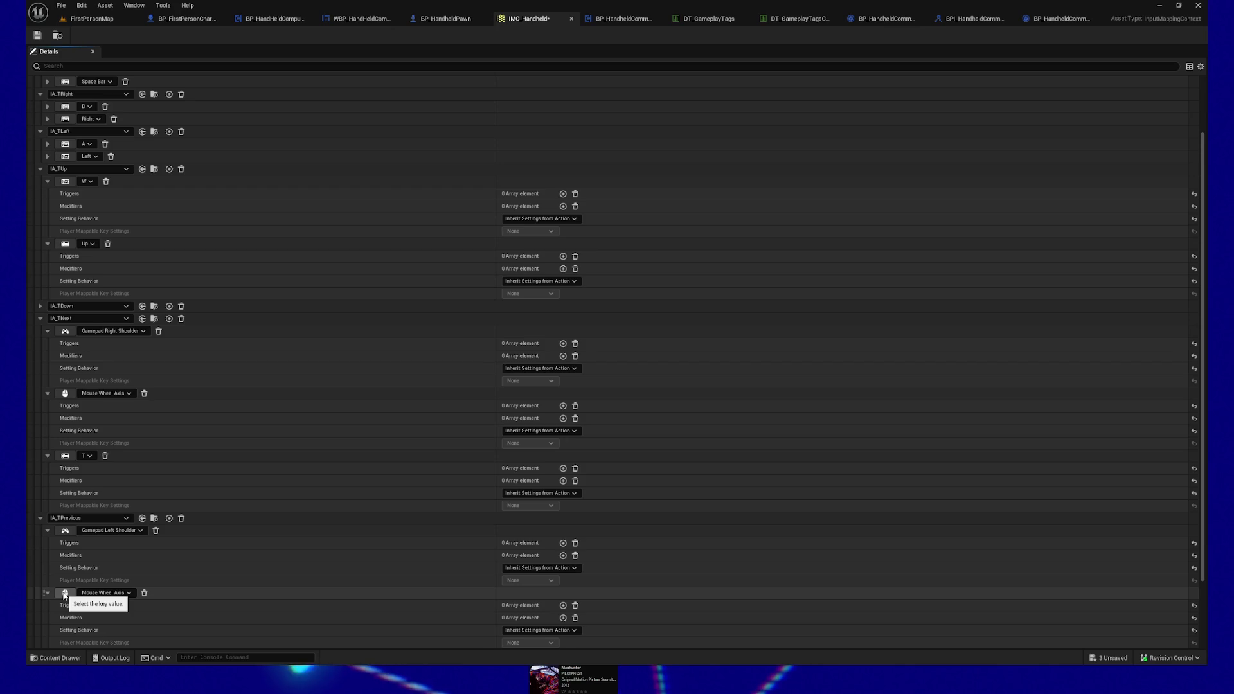
Step: Clear IA_TPrevious's Mouse Wheel Axis binding to None and remove IA_TNext's Mouse Wheel Axis binding
{"action": "left_click", "coordinate": [105, 592]}
{"action": "left_click", "coordinate": [121, 593]}
{"action": "left_click", "coordinate": [145, 593]}
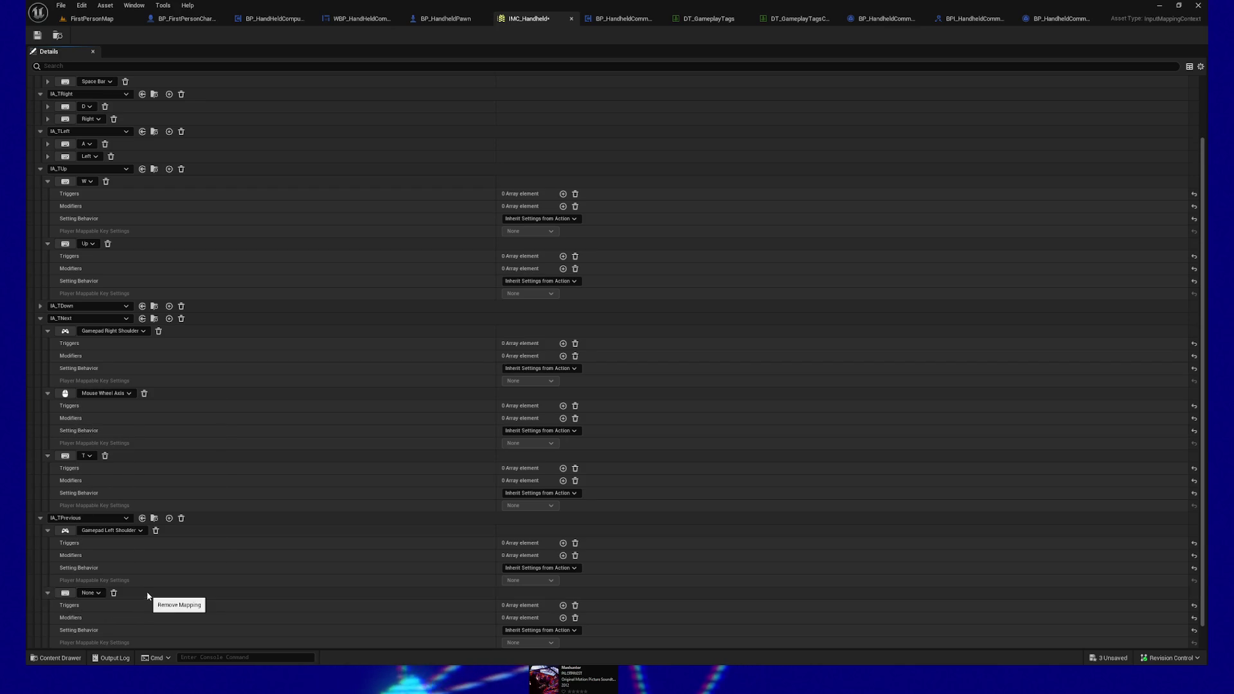
{"action": "left_click", "coordinate": [145, 394]}
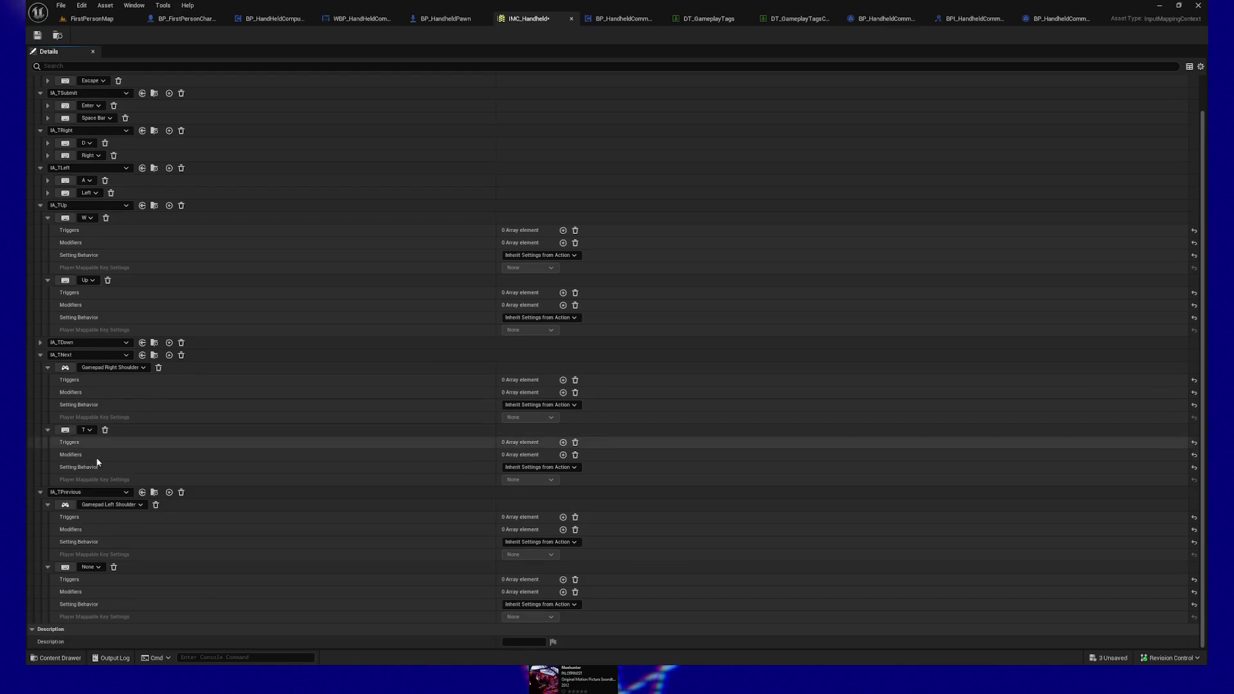
Step: Bind Q as IA_TPrevious's second key in IMC_Handheld and save the mapping context
{"action": "left_click", "coordinate": [101, 570]}
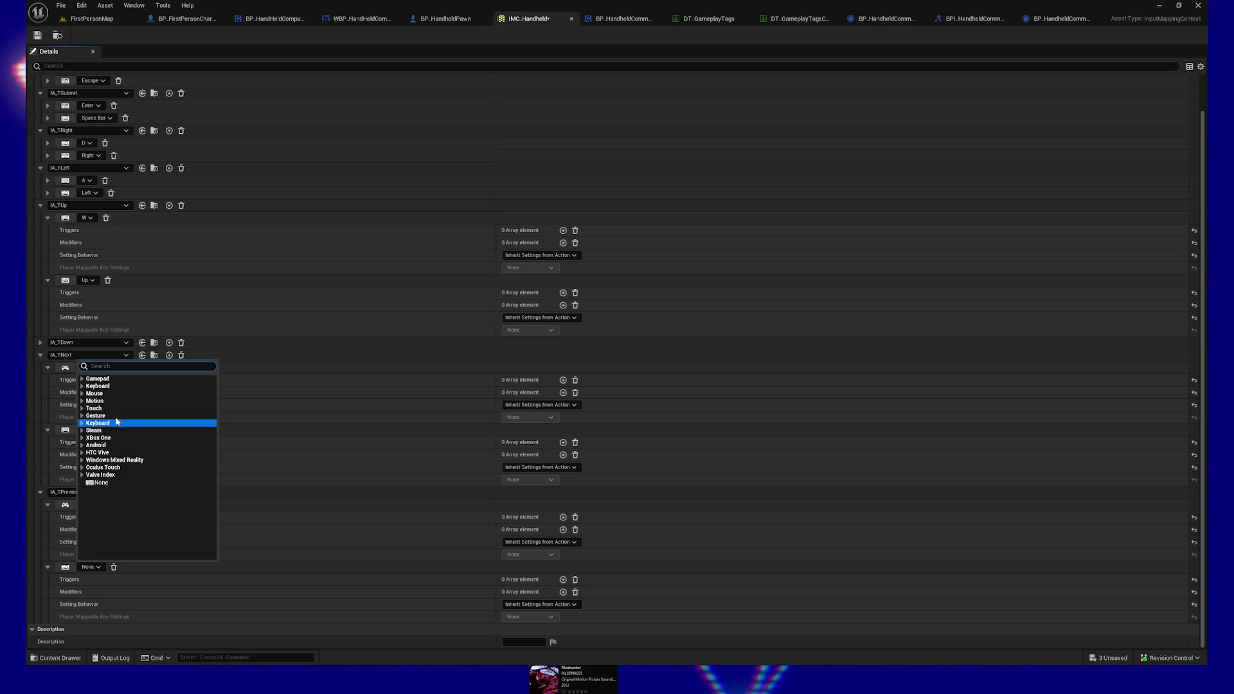
{"action": "left_click", "coordinate": [63, 569]}
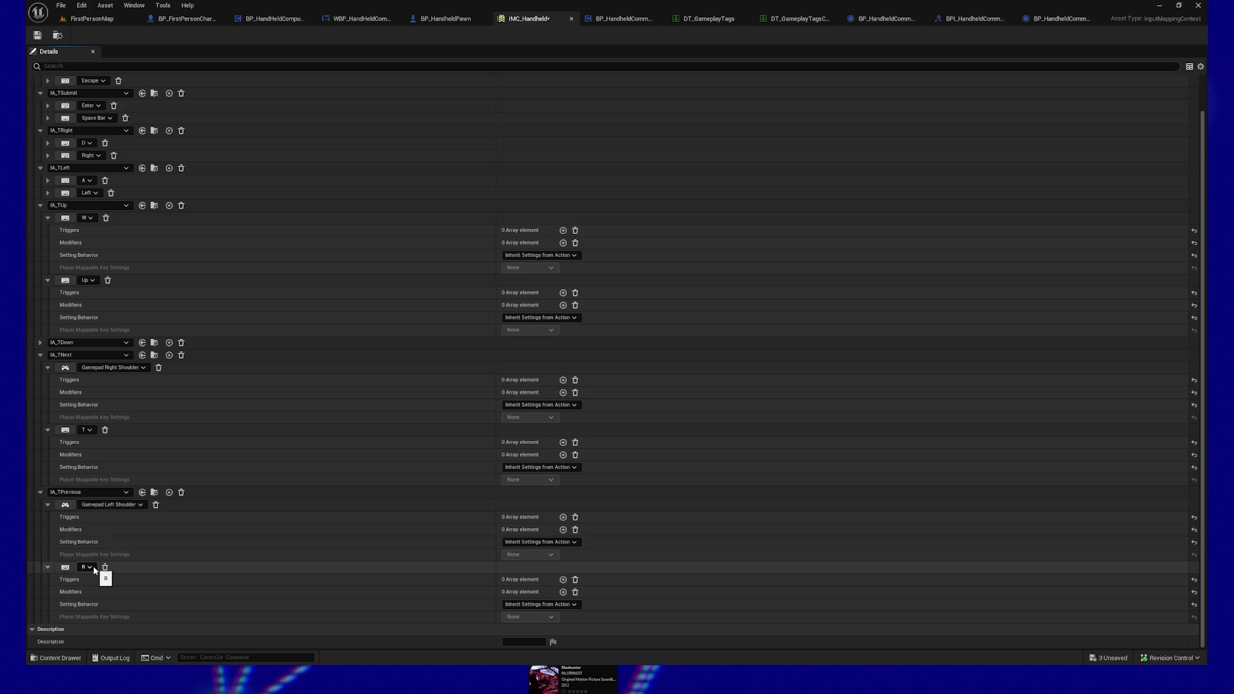
{"action": "left_click", "coordinate": [89, 568]}
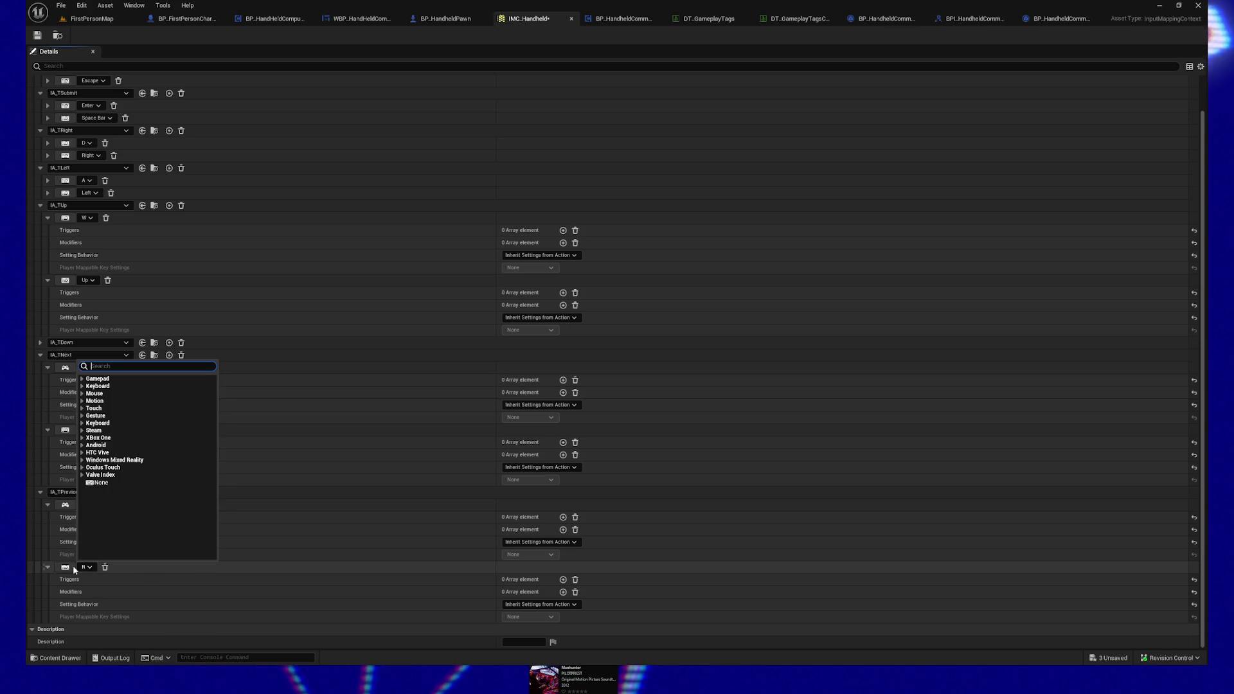
{"action": "left_click", "coordinate": [65, 567]}
{"action": "key", "text": "q"}
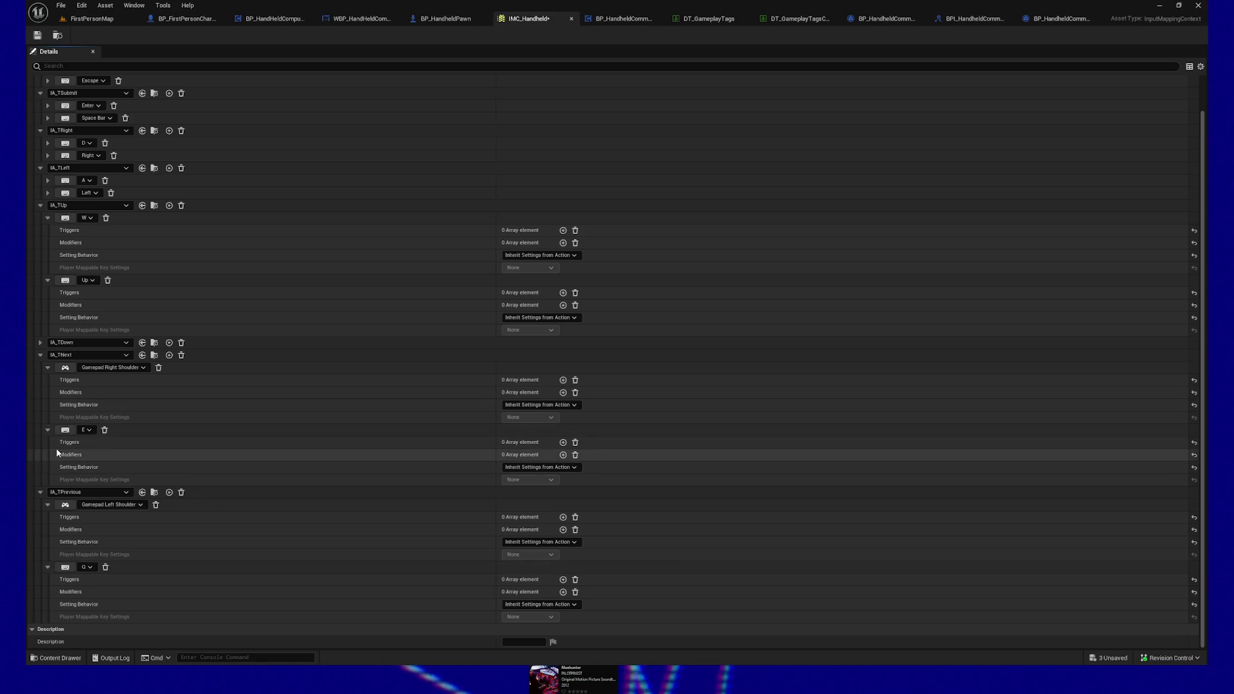
{"action": "left_click", "coordinate": [37, 35]}
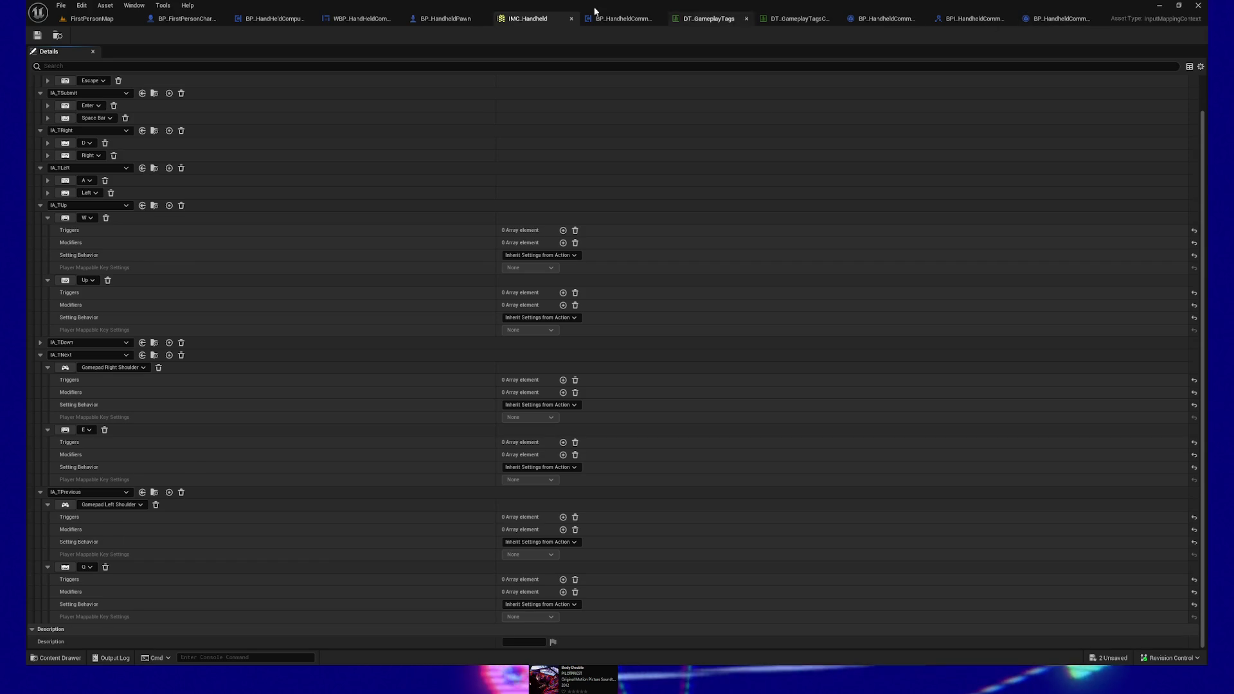
Step: Set the last branch's In Action to IA_TNext in the WBP_HandheldComputerBase graph
{"action": "left_click", "coordinate": [377, 19]}
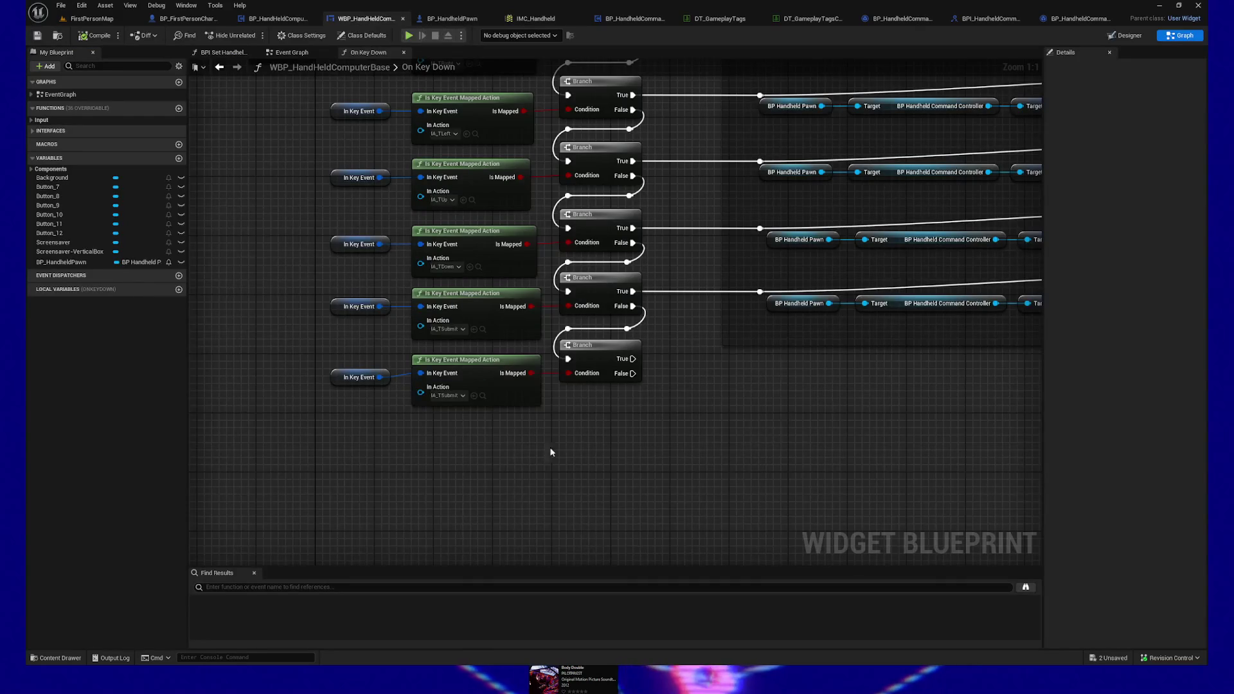
{"action": "left_click", "coordinate": [389, 369]}
{"action": "type", "text": "next"}
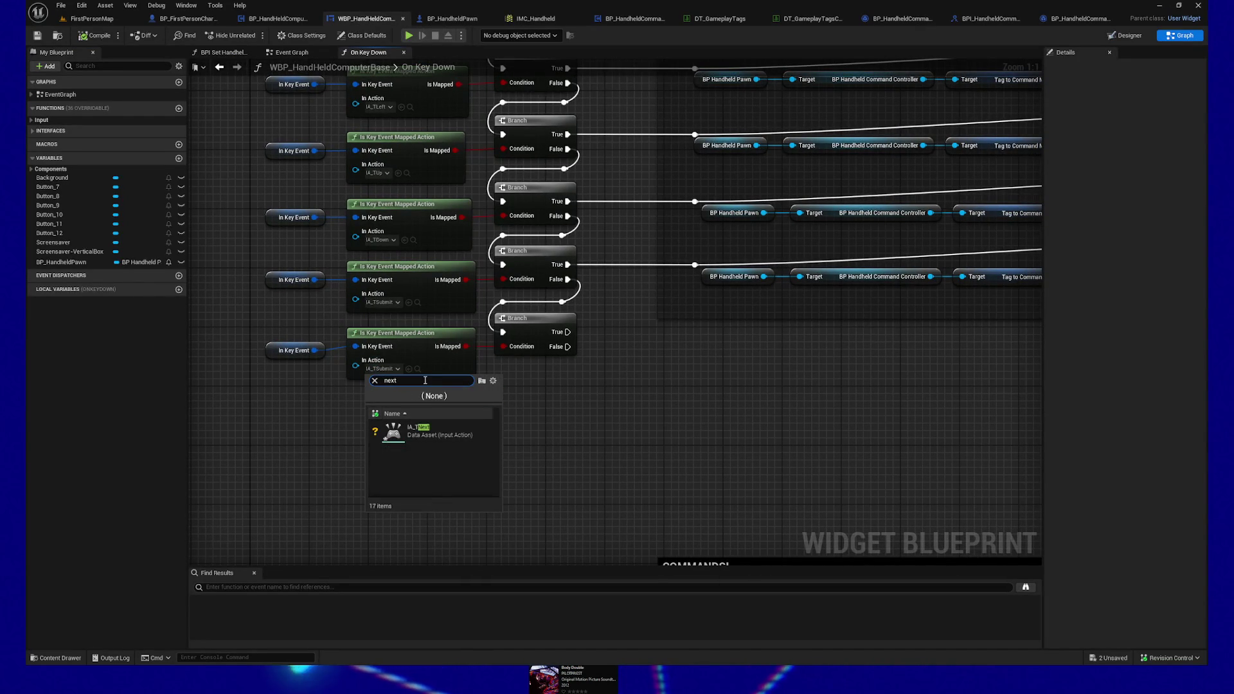
{"action": "left_click", "coordinate": [425, 429]}
Step: Rework the last key-event row, deleting stray nodes and selecting its key-event and branch nodes
{"action": "left_click_drag", "start_coordinate": [634, 424], "coordinate": [286, 337]}
{"action": "left_click_drag", "start_coordinate": [527, 323], "coordinate": [595, 323]}
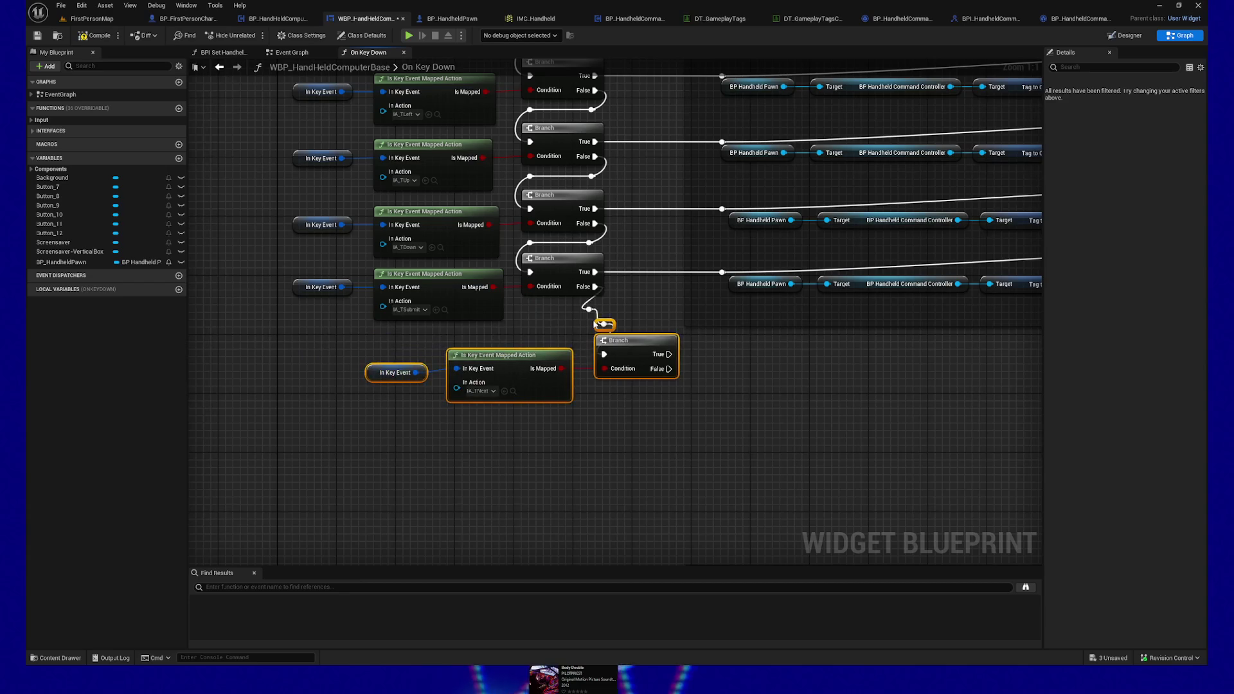
{"action": "key", "text": "ctrl+z"}
{"action": "scroll", "coordinate": [676, 398], "scroll_direction": "down", "scroll_amount": 2}
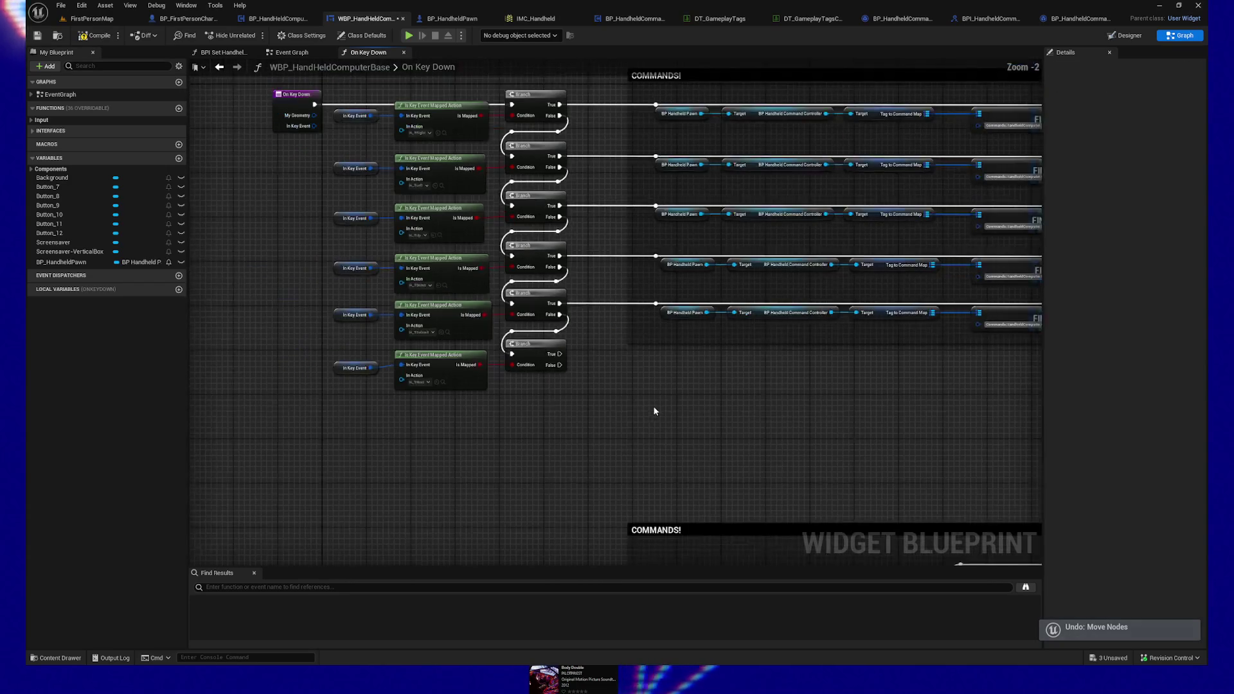
{"action": "left_click_drag", "start_coordinate": [573, 418], "coordinate": [248, 353]}
{"action": "left_click_drag", "start_coordinate": [560, 352], "coordinate": [453, 324]}
{"action": "key", "text": "Delete"}
{"action": "left_click_drag", "start_coordinate": [278, 298], "coordinate": [457, 351]}
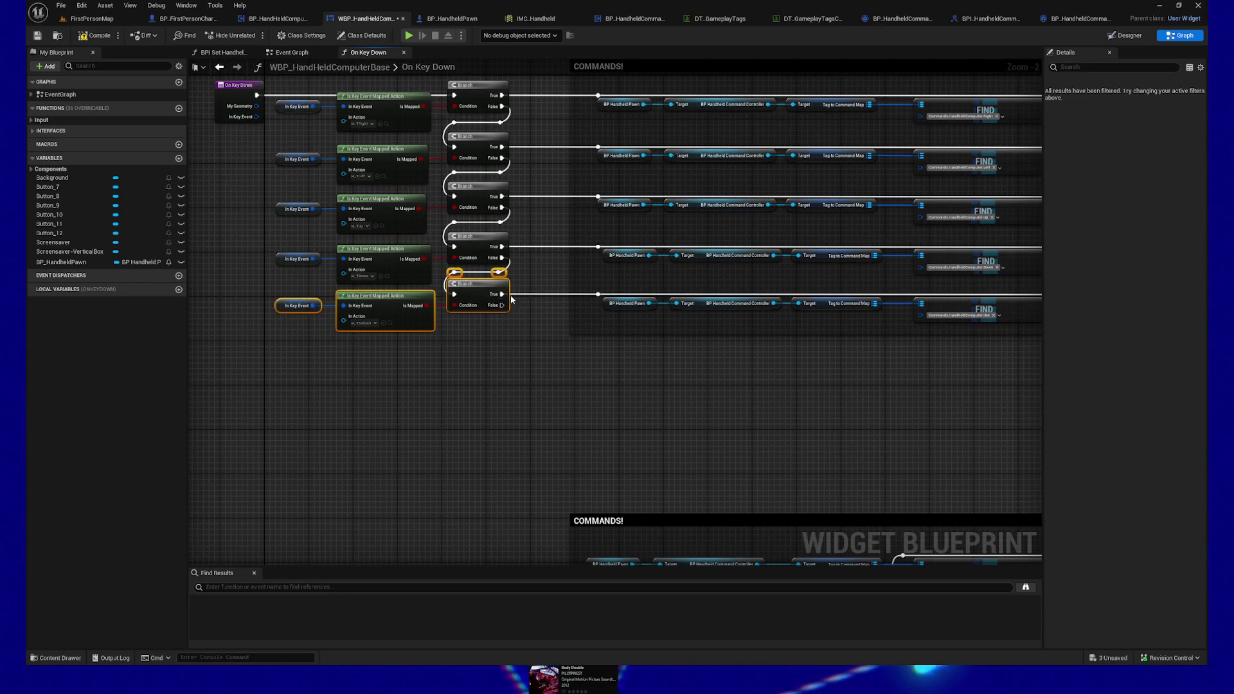
Step: Select the last command row with its return node and place it inside the COMMANDS group
{"action": "scroll", "coordinate": [394, 341], "scroll_direction": "down", "scroll_amount": 1}
{"action": "scroll", "coordinate": [416, 386], "scroll_direction": "down", "scroll_amount": 1}
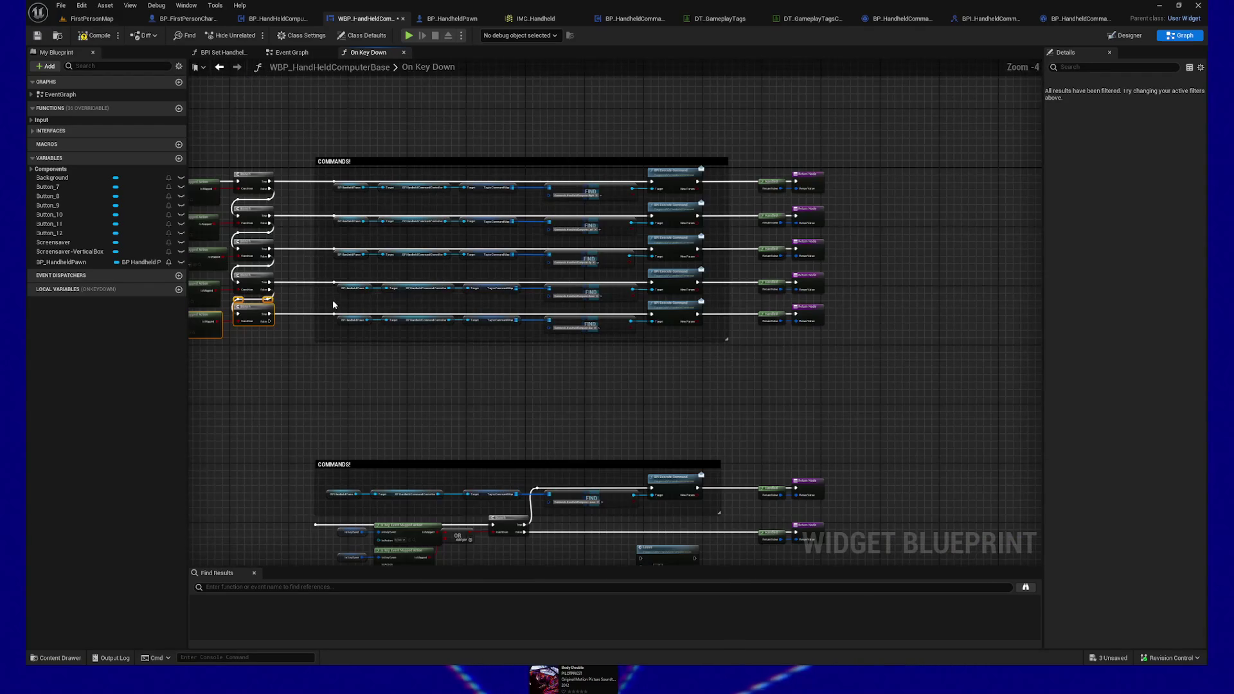
{"action": "left_click_drag", "start_coordinate": [417, 335], "coordinate": [638, 342]}
{"action": "left_click_drag", "start_coordinate": [781, 340], "coordinate": [821, 340]}
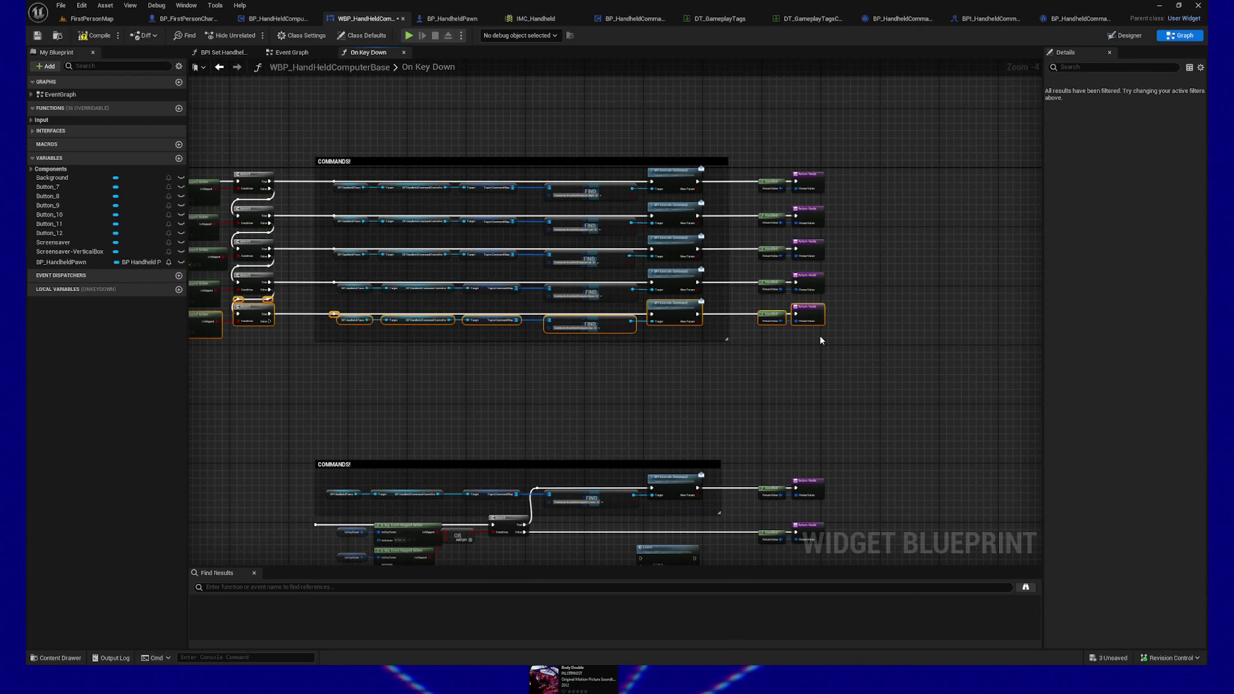
{"action": "mouse_move", "coordinate": [360, 319]}
{"action": "left_mouse_down"}
{"action": "mouse_move", "coordinate": [359, 380]}
{"action": "mouse_move", "coordinate": [426, 331]}
{"action": "left_mouse_up"}
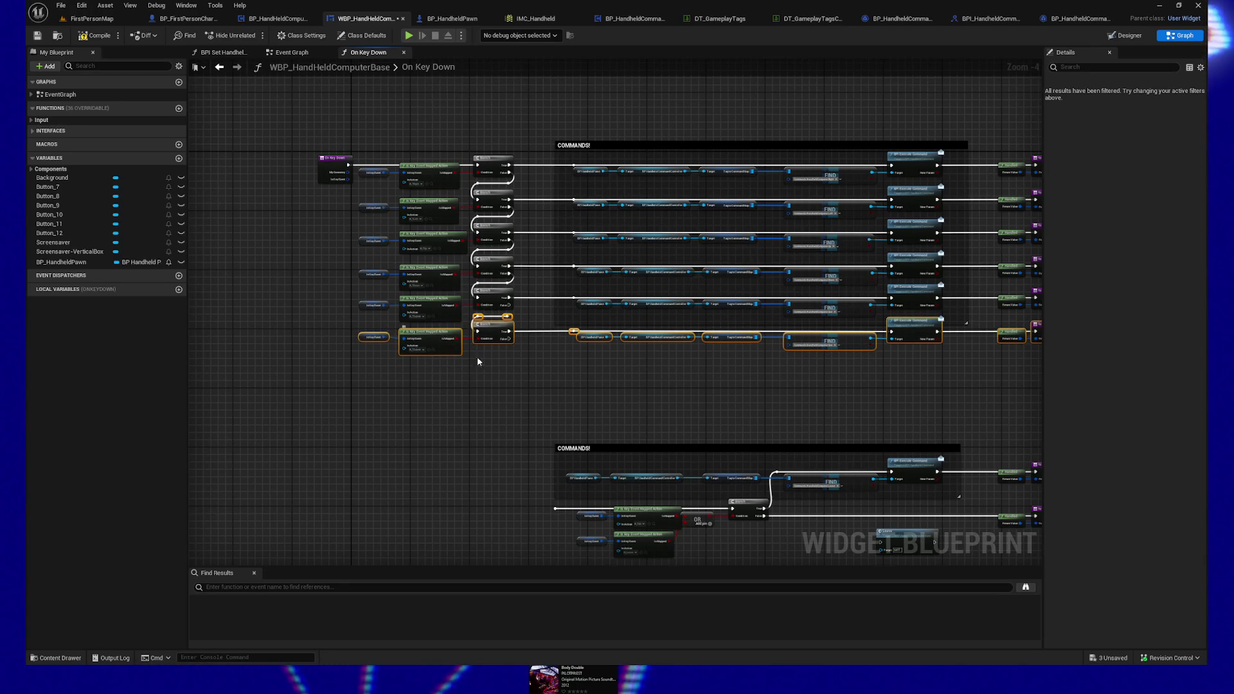
{"action": "key", "text": "ctrl+z"}
{"action": "left_click_drag", "start_coordinate": [245, 385], "coordinate": [429, 369]}
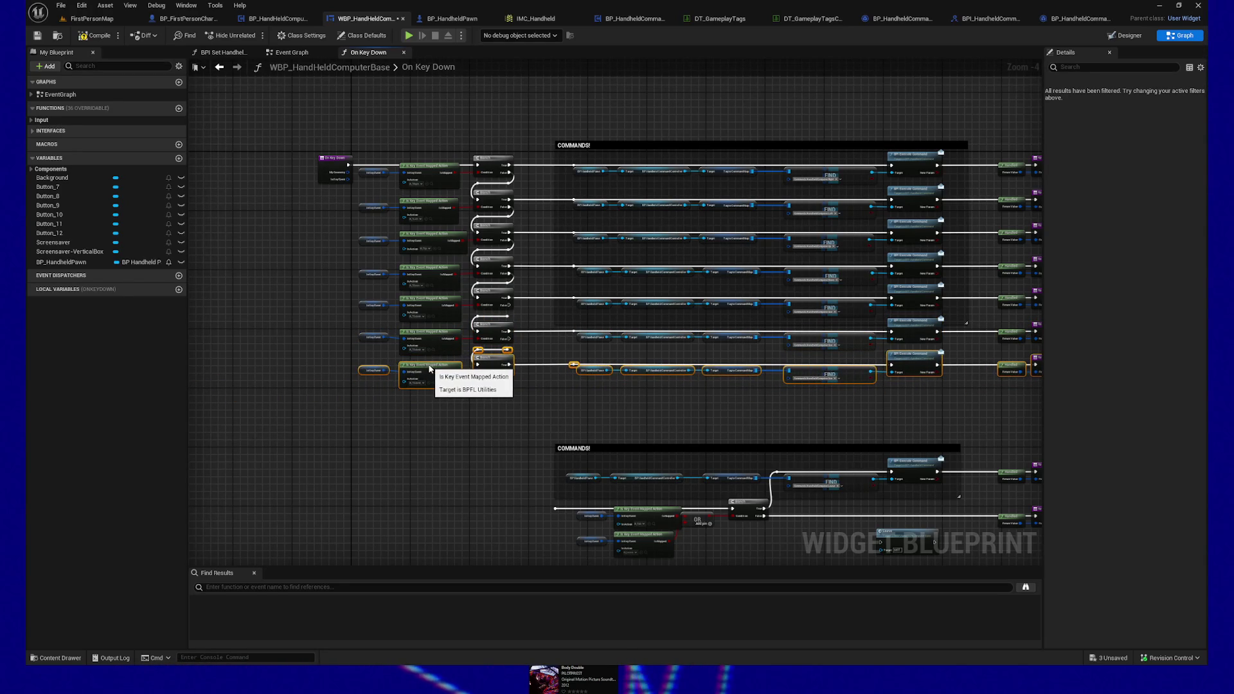
{"action": "scroll", "coordinate": [533, 414], "scroll_direction": "up", "scroll_amount": 3}
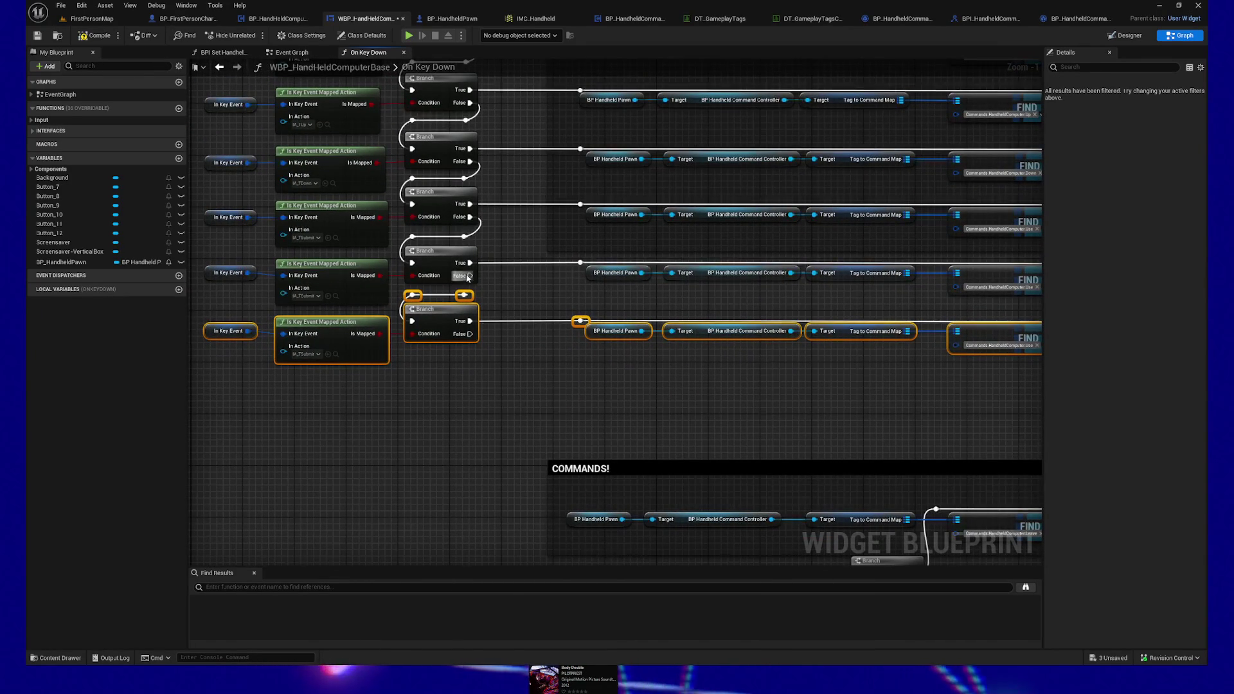
Step: Wire the Branch False output into the chain and set the fourth and fifth branches' In Actions, the fourth to IA_TNext
{"action": "mouse_move", "coordinate": [466, 352]}
{"action": "left_mouse_down"}
{"action": "mouse_move", "coordinate": [439, 187]}
{"action": "mouse_move", "coordinate": [492, 379]}
{"action": "mouse_move", "coordinate": [508, 415]}
{"action": "mouse_move", "coordinate": [520, 409]}
{"action": "left_mouse_up"}
{"action": "mouse_move", "coordinate": [603, 257]}
{"action": "left_mouse_down"}
{"action": "mouse_move", "coordinate": [601, 414]}
{"action": "mouse_move", "coordinate": [619, 422]}
{"action": "mouse_move", "coordinate": [651, 408]}
{"action": "left_mouse_up"}
{"action": "left_click", "coordinate": [416, 297]}
{"action": "type", "text": "n"}
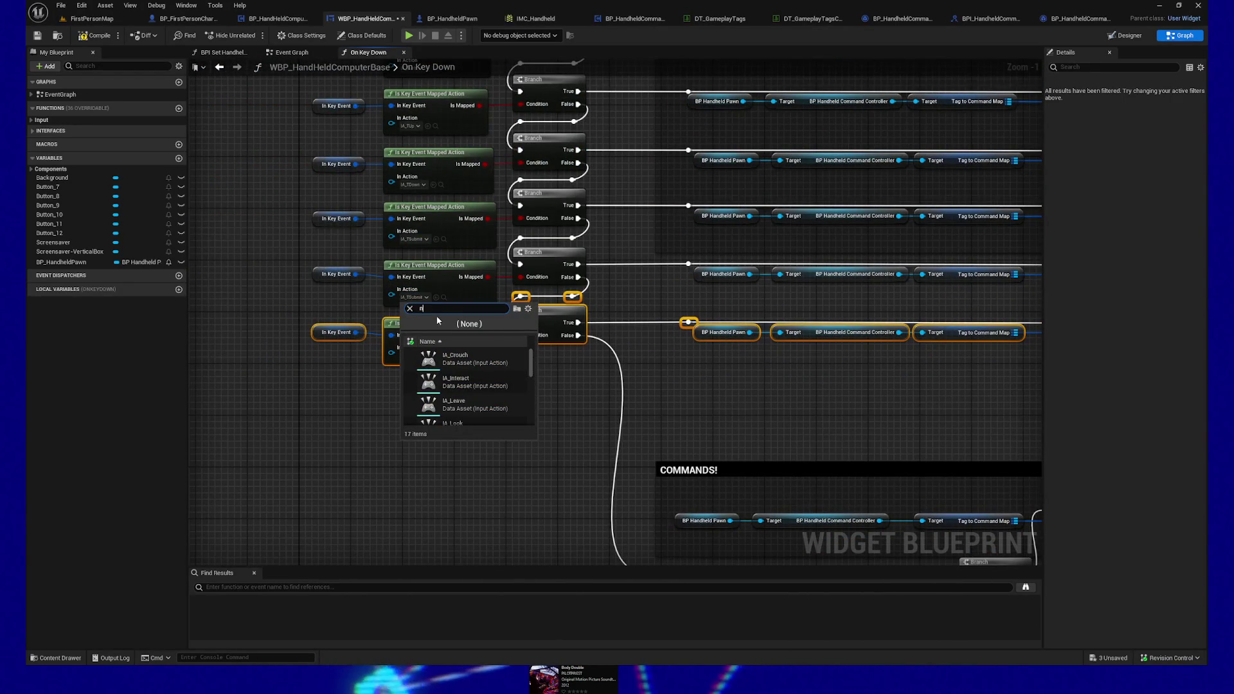
{"action": "type", "text": "ext"}
{"action": "left_click", "coordinate": [468, 357]}
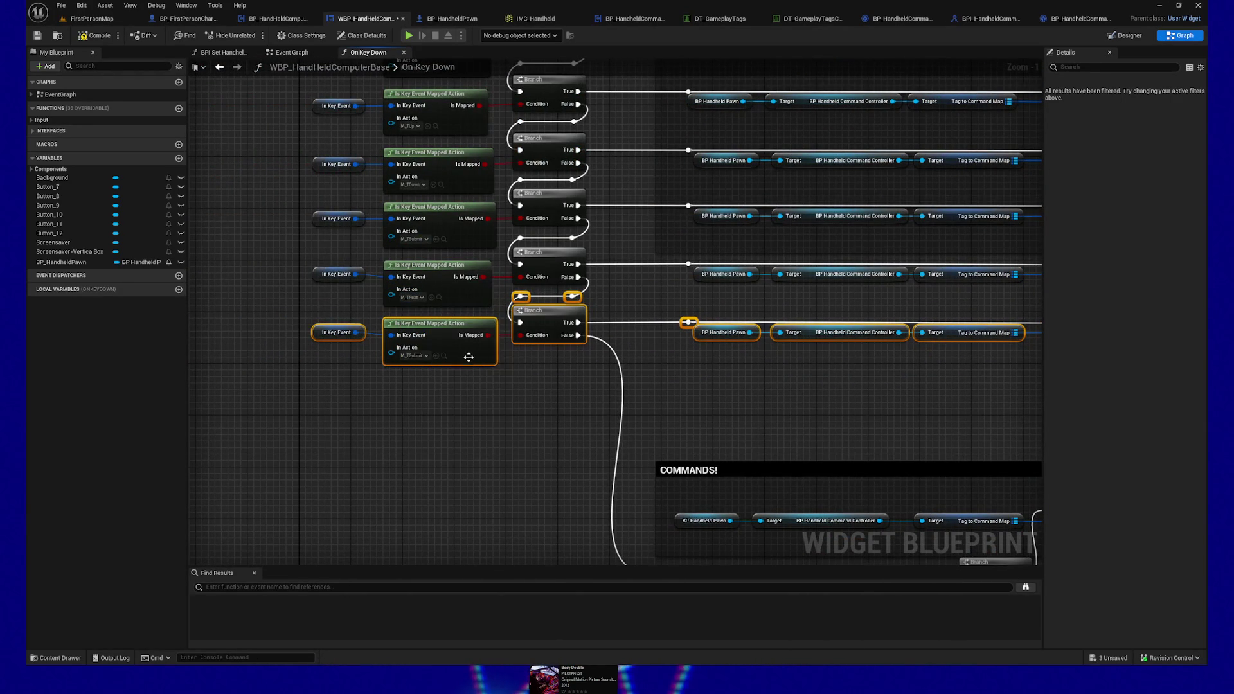
{"action": "left_click", "coordinate": [422, 359]}
{"action": "type", "text": "previous"}
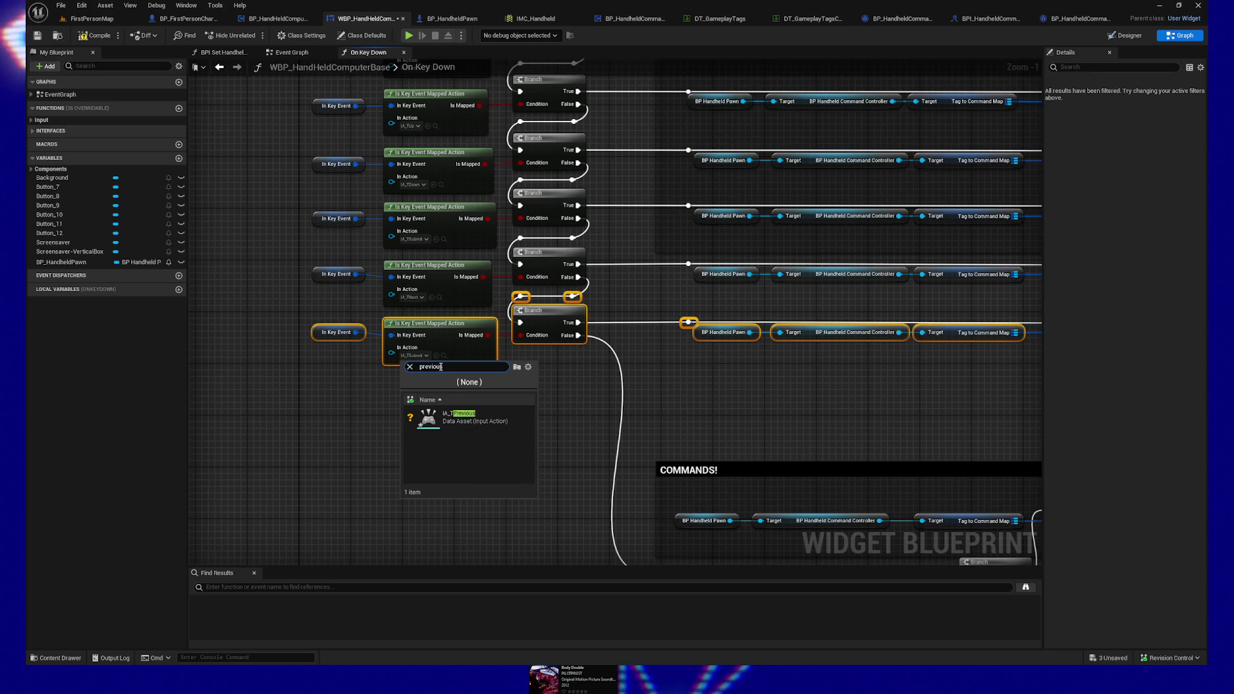
{"action": "left_click", "coordinate": [461, 419]}
Step: Set the fourth and fifth FIND tags to Next and Previous, compile, and launch the preview
{"action": "left_click_drag", "start_coordinate": [731, 384], "coordinate": [259, 372]}
{"action": "left_click", "coordinate": [683, 278]}
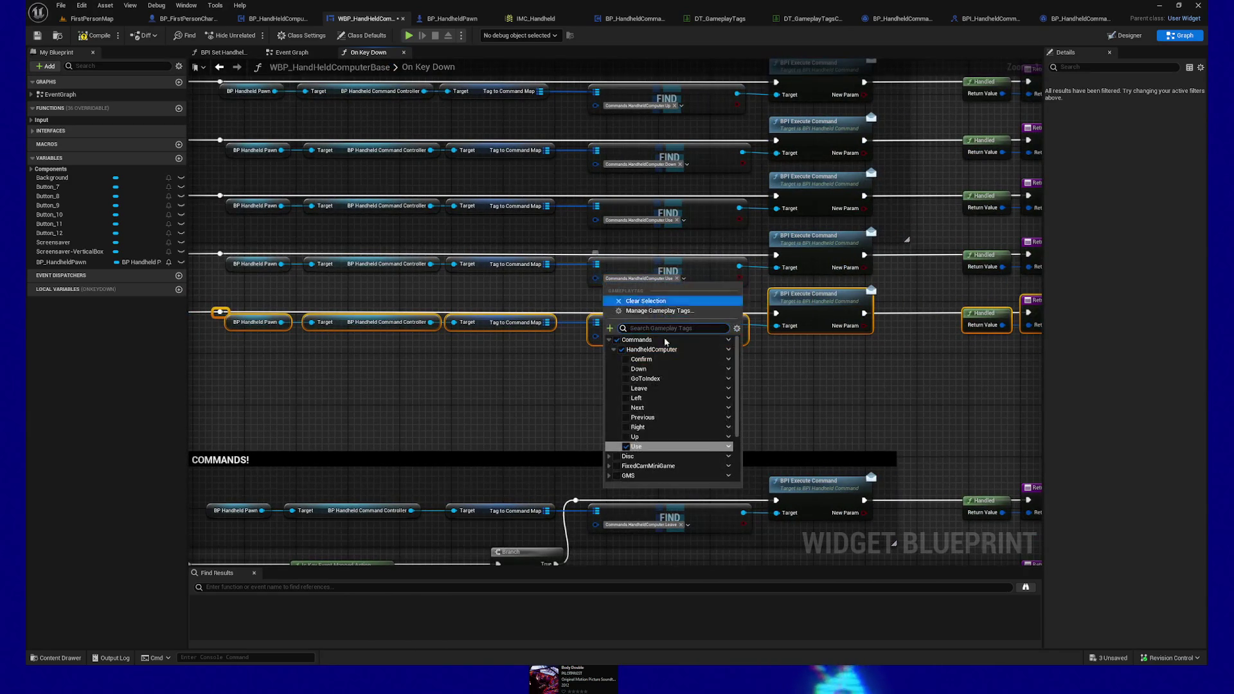
{"action": "left_click", "coordinate": [630, 408]}
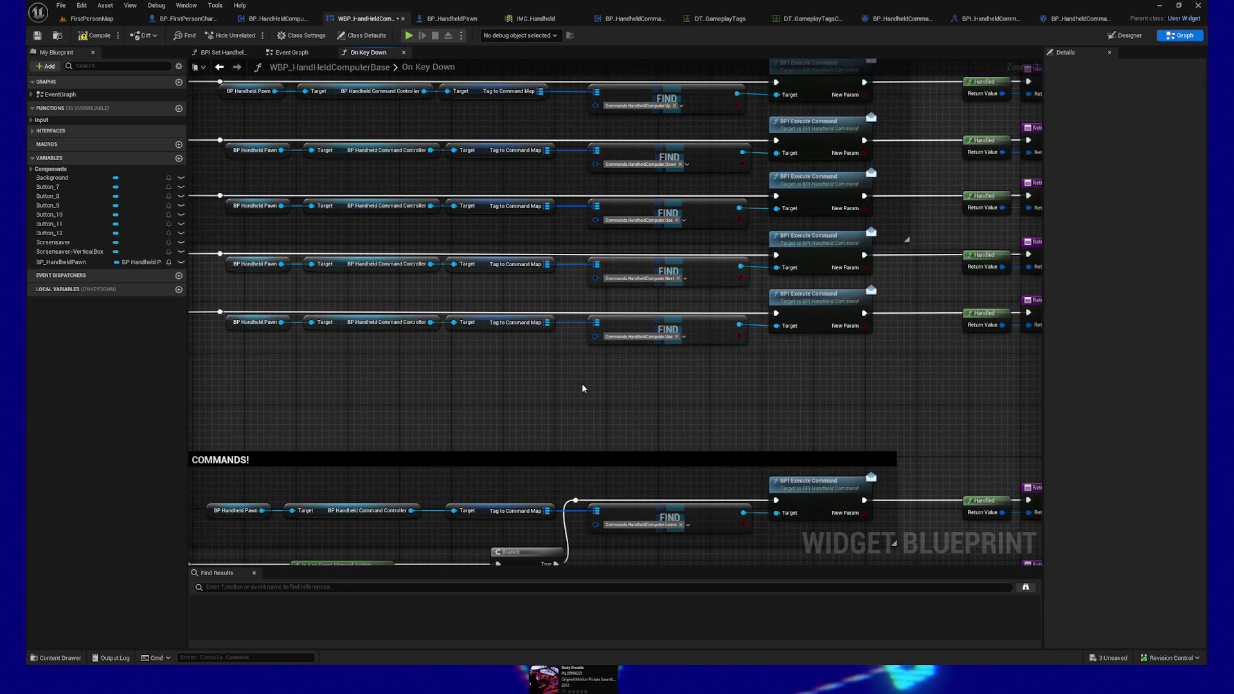
{"action": "left_click", "coordinate": [685, 337]}
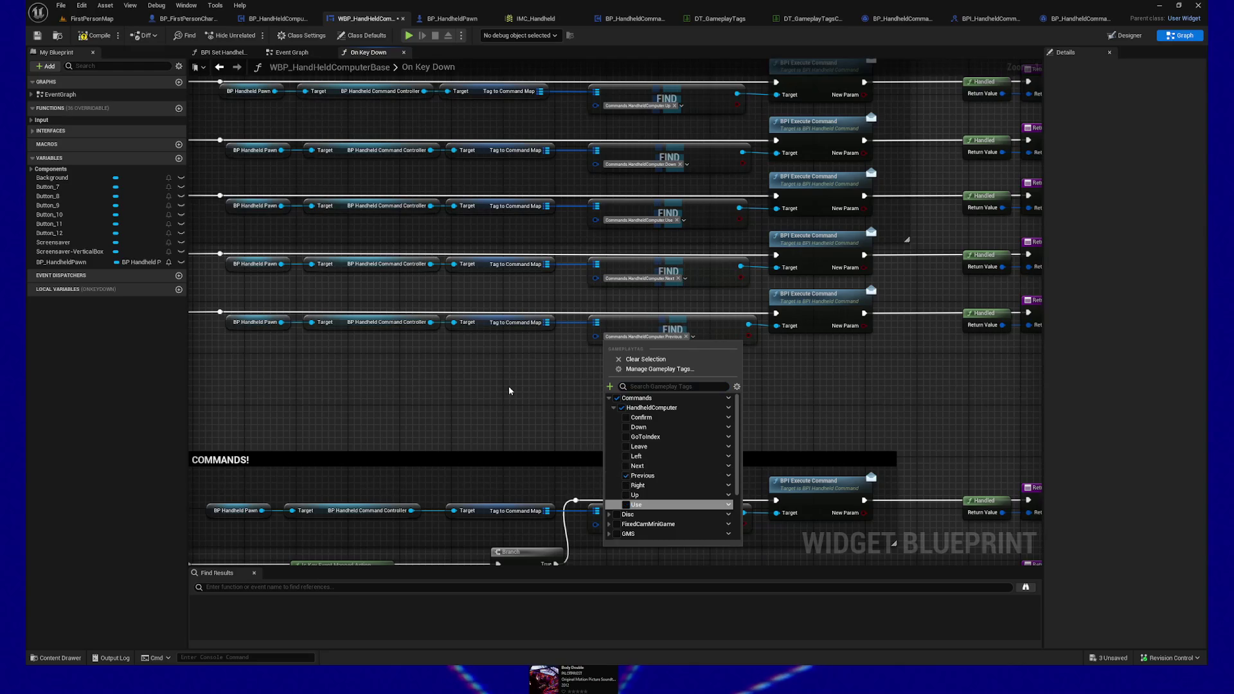
{"action": "left_click", "coordinate": [642, 476]}
{"action": "mouse_move", "coordinate": [631, 395]}
{"action": "left_mouse_down"}
{"action": "mouse_move", "coordinate": [721, 388]}
{"action": "mouse_move", "coordinate": [581, 388]}
{"action": "mouse_move", "coordinate": [697, 388]}
{"action": "left_mouse_up"}
{"action": "left_click", "coordinate": [94, 35]}
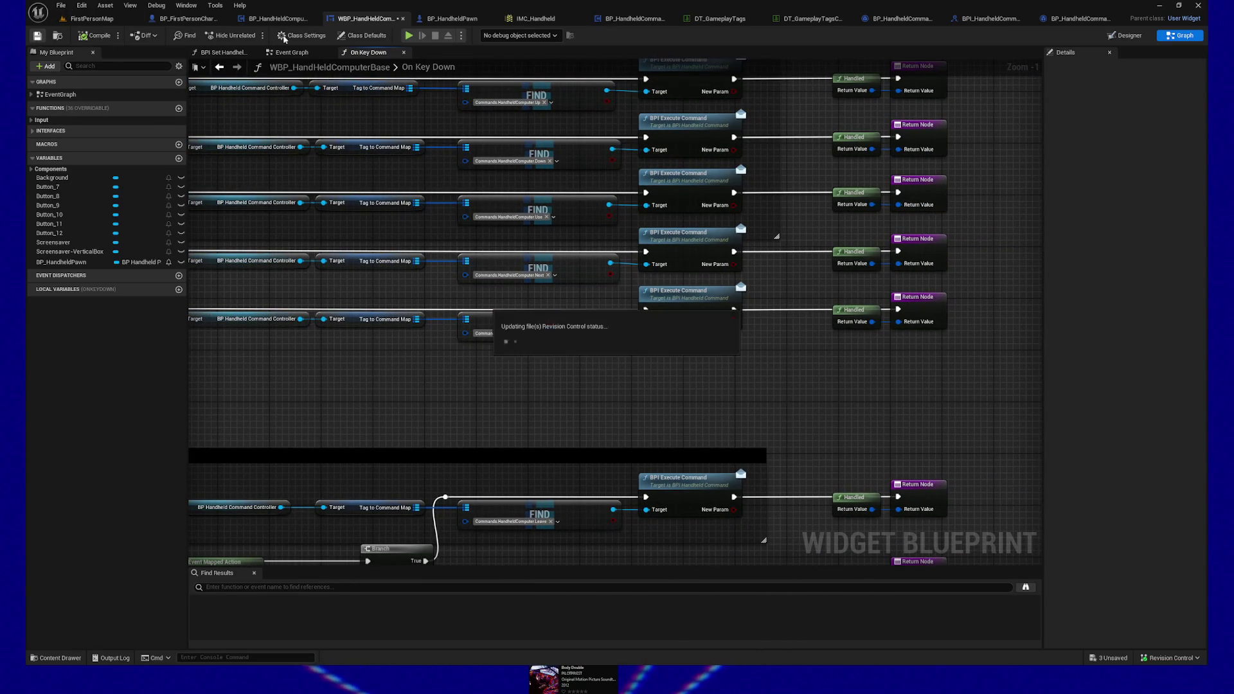
{"action": "left_click", "coordinate": [408, 36]}
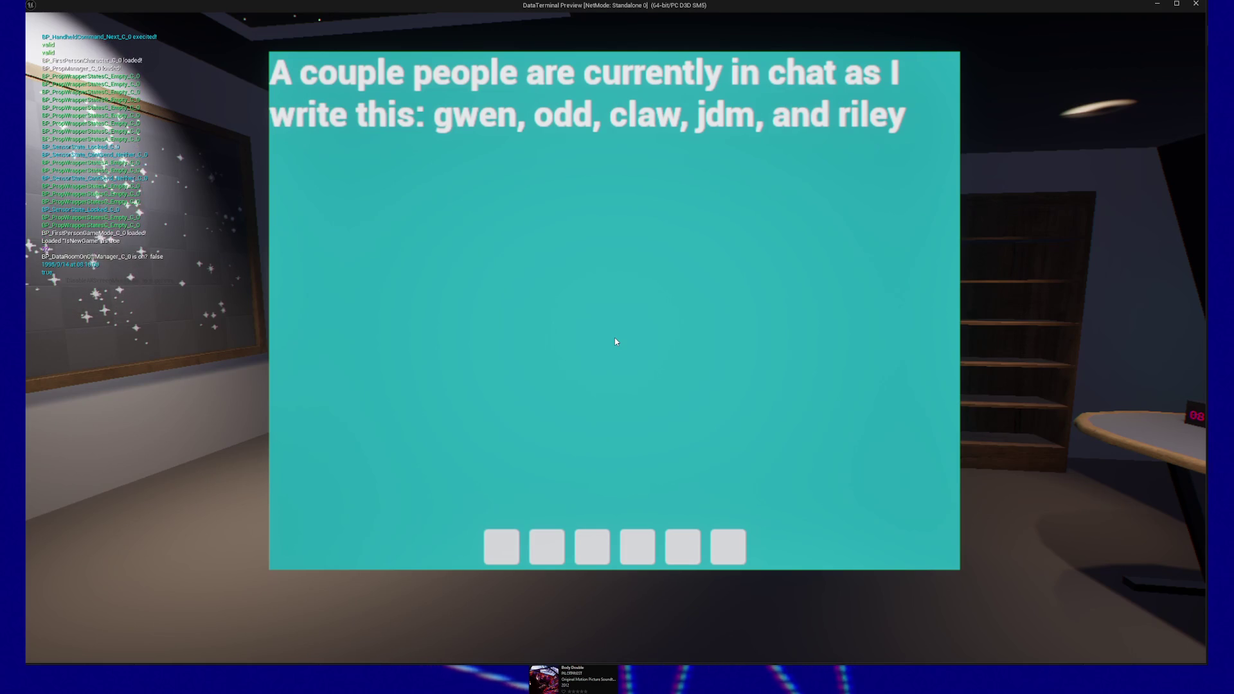
Step: Scroll up and down in the preview to trigger the Next and Previous commands
{"action": "scroll", "coordinate": [616, 342], "scroll_direction": "up", "scroll_amount": 7}
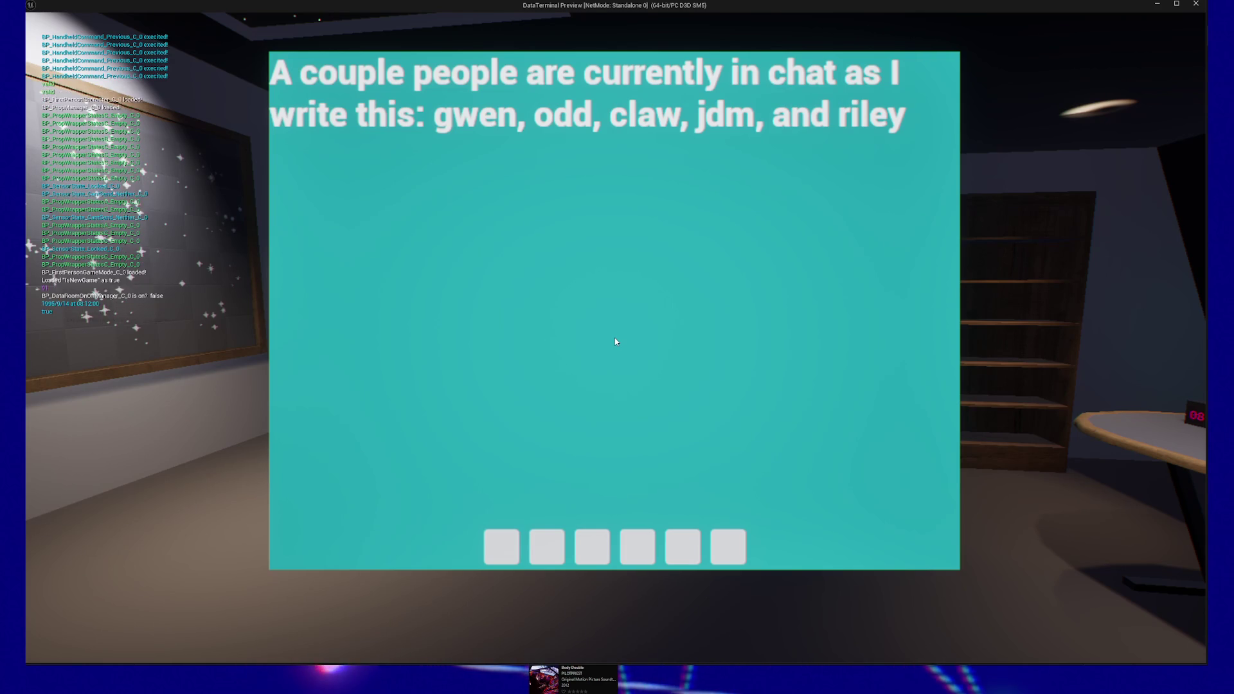
{"action": "scroll", "coordinate": [616, 342], "scroll_direction": "down", "scroll_amount": 7}
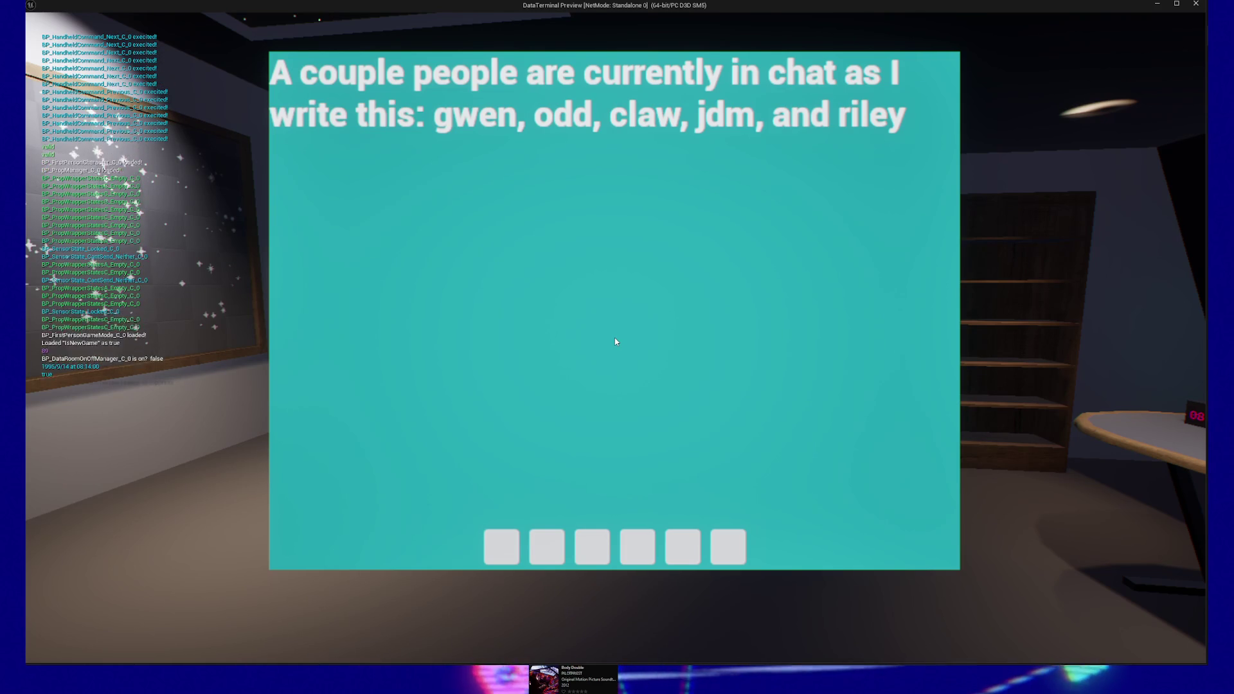
{"action": "scroll", "coordinate": [616, 342], "scroll_direction": "up", "scroll_amount": 3}
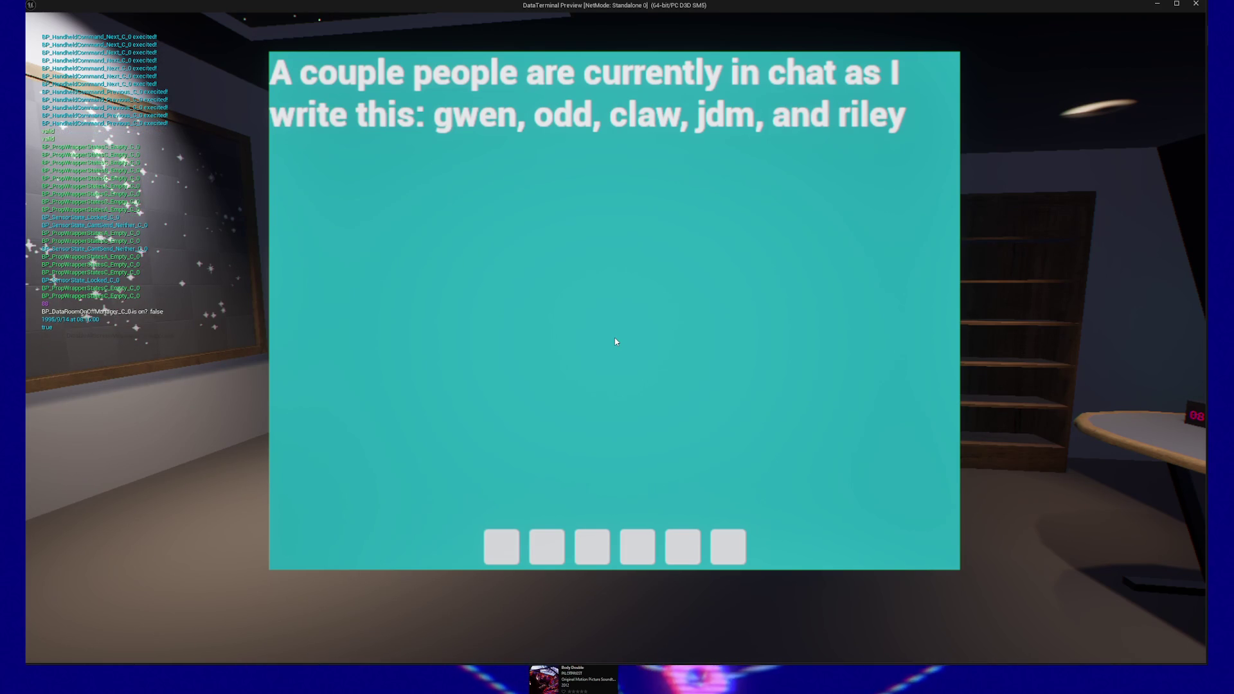
{"action": "scroll", "coordinate": [616, 342], "scroll_direction": "up", "scroll_amount": 1}
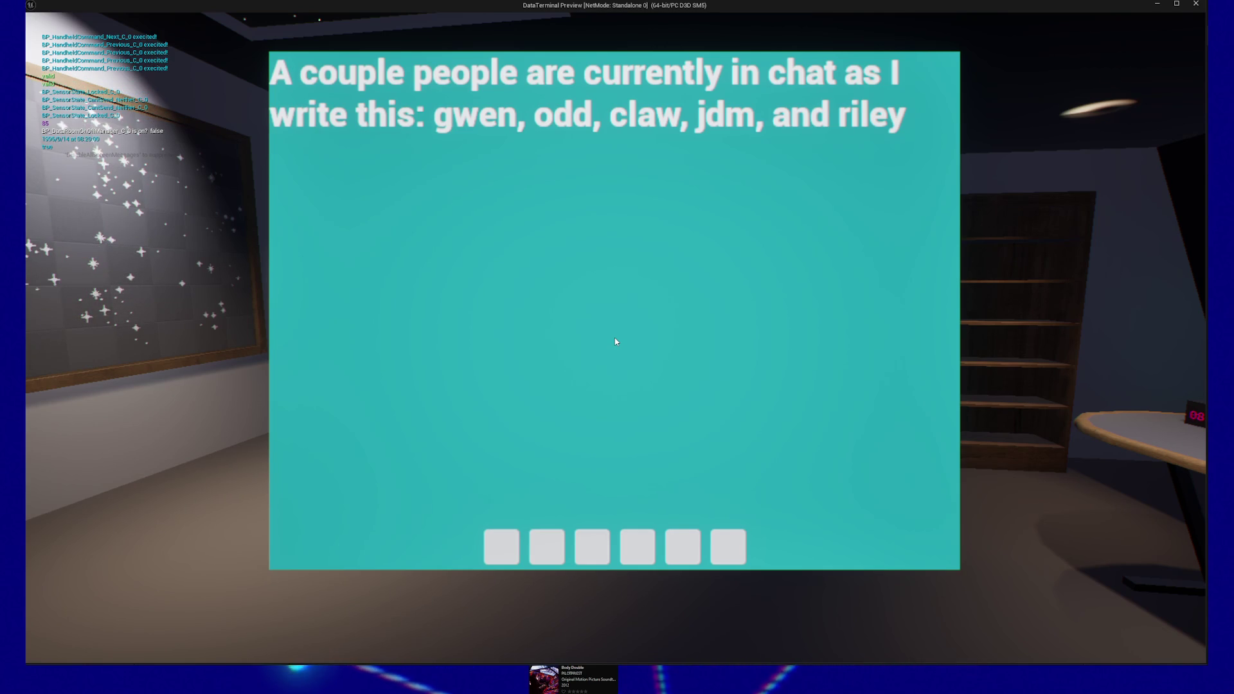
Step: Leave the terminal screen, pause, and quit the preview back to the editor
{"action": "key", "text": "Escape"}
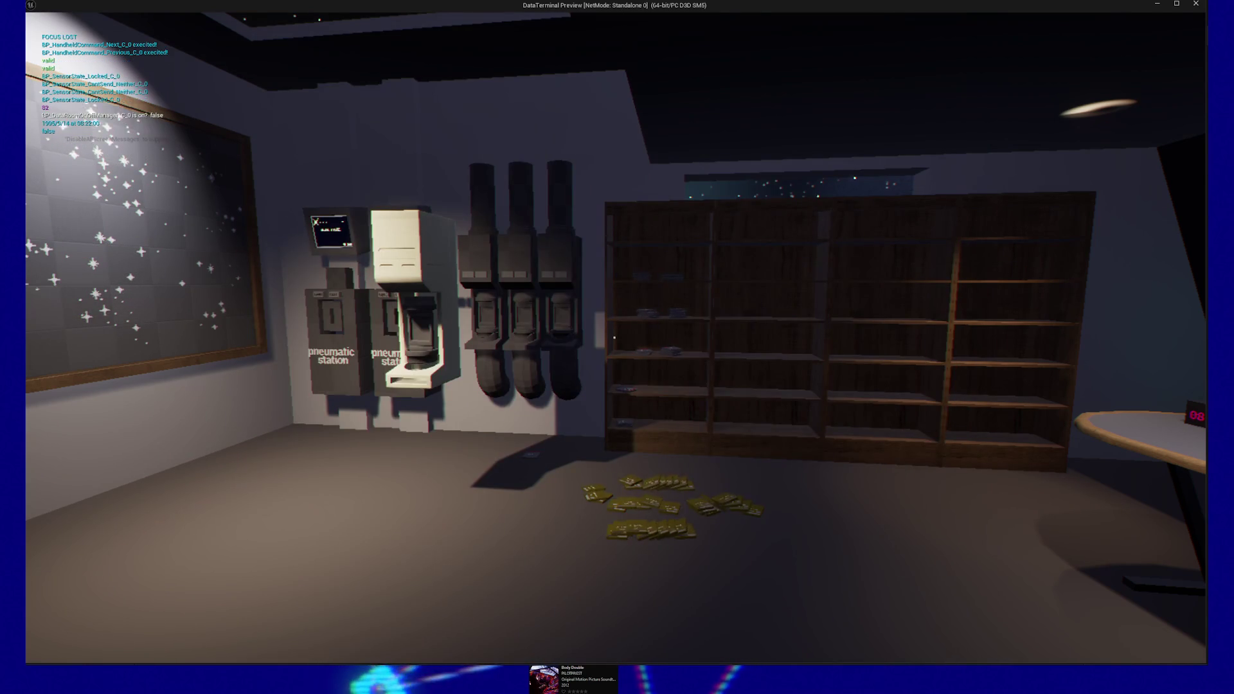
{"action": "key", "text": "Escape"}
{"action": "left_click", "coordinate": [627, 521]}
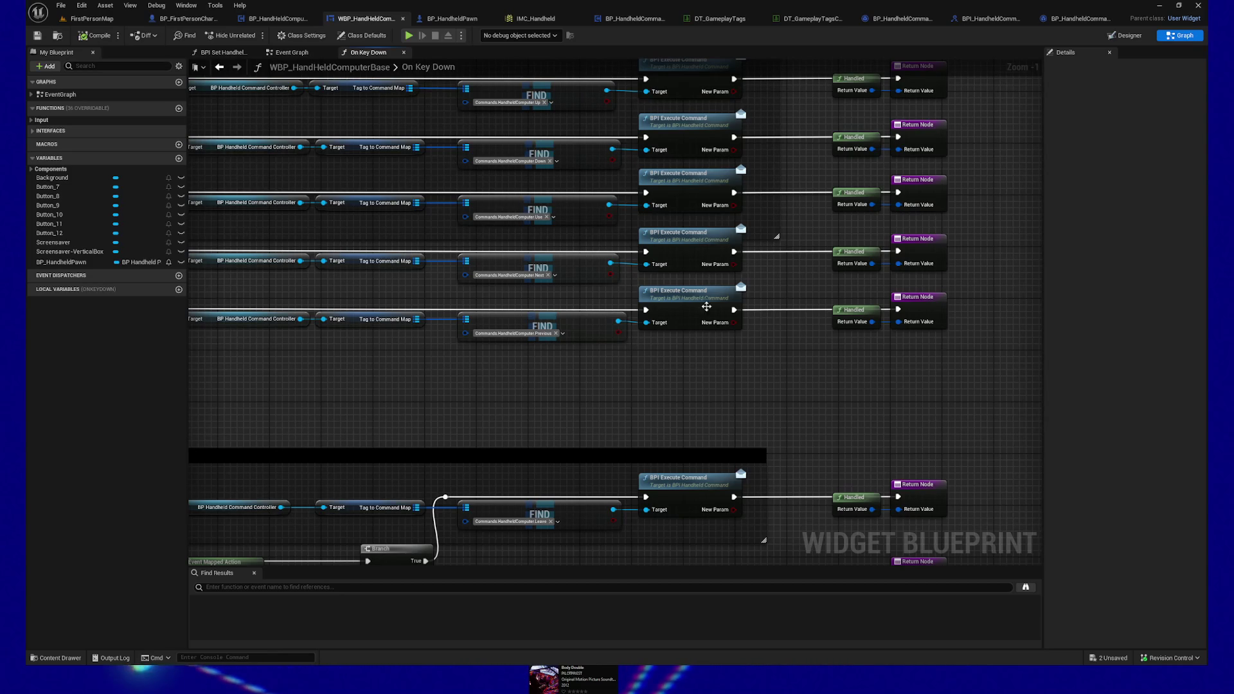
Step: Pan across the On Key Down graph and marquee-select the lower COMMANDS group with its nodes
{"action": "scroll", "coordinate": [560, 378], "scroll_direction": "down", "scroll_amount": 2}
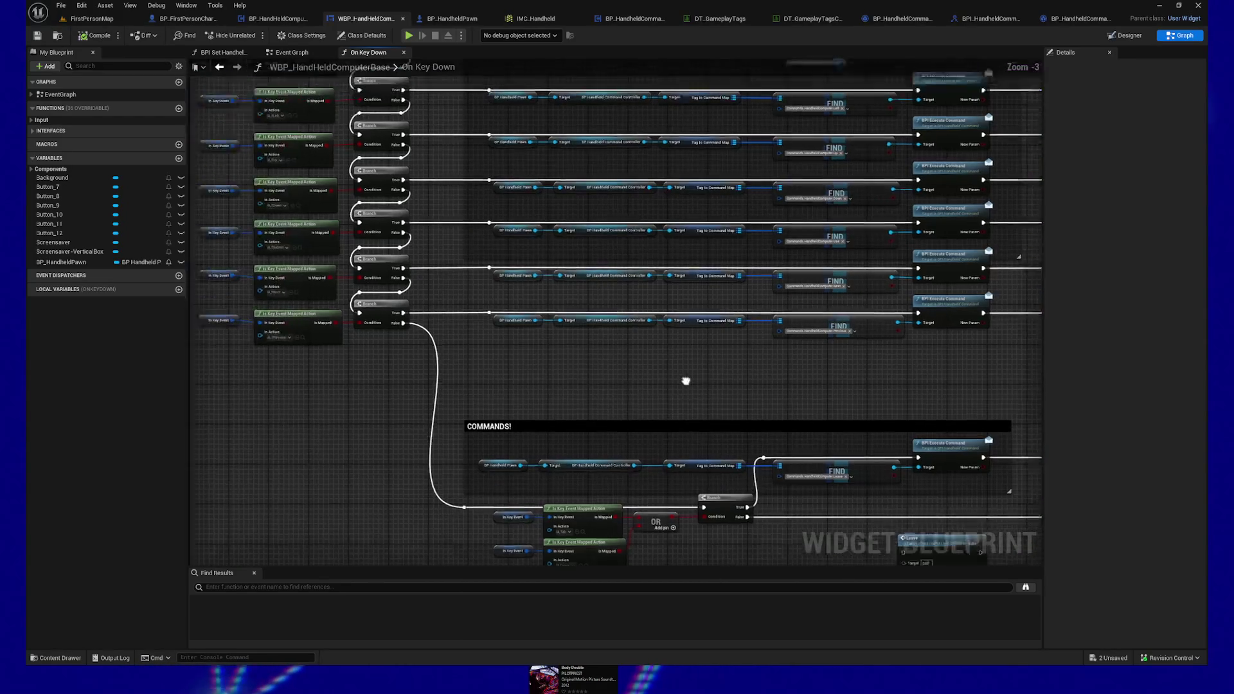
{"action": "left_click_drag", "start_coordinate": [319, 408], "coordinate": [473, 432]}
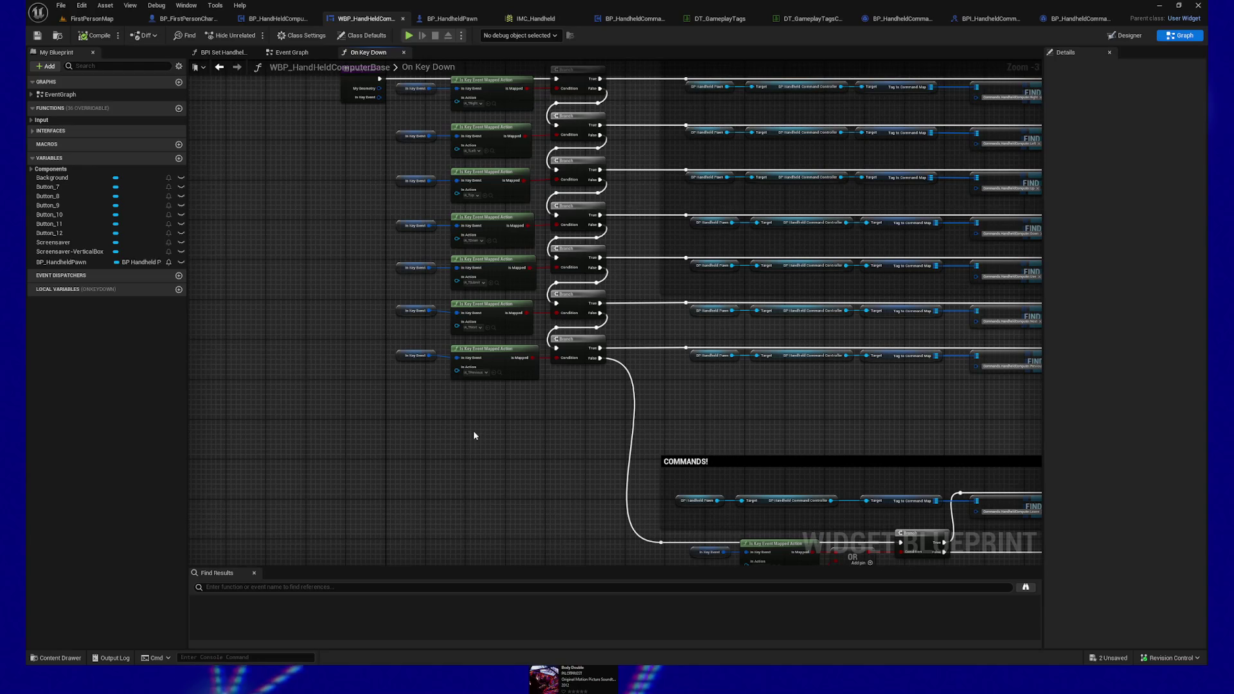
{"action": "left_click_drag", "start_coordinate": [519, 419], "coordinate": [426, 436]}
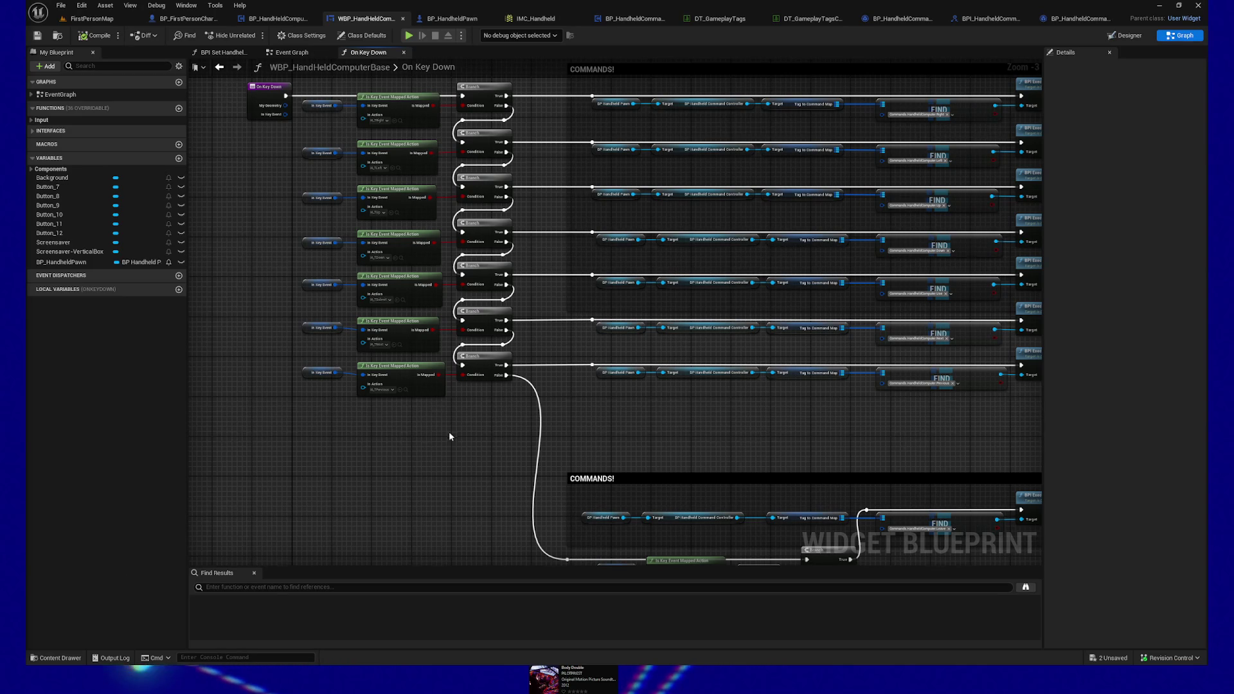
{"action": "scroll", "coordinate": [408, 480], "scroll_direction": "down", "scroll_amount": 1}
{"action": "mouse_move", "coordinate": [508, 412]}
{"action": "left_mouse_down"}
{"action": "mouse_move", "coordinate": [543, 336]}
{"action": "mouse_move", "coordinate": [581, 363]}
{"action": "left_mouse_up"}
{"action": "left_click_drag", "start_coordinate": [376, 350], "coordinate": [842, 513]}
Step: Nudge the lower COMMANDS group up, save the widget blueprint, and start a standalone preview
{"action": "key", "text": "Up"}
{"action": "key", "text": "Up"}
{"action": "key", "text": "Up"}
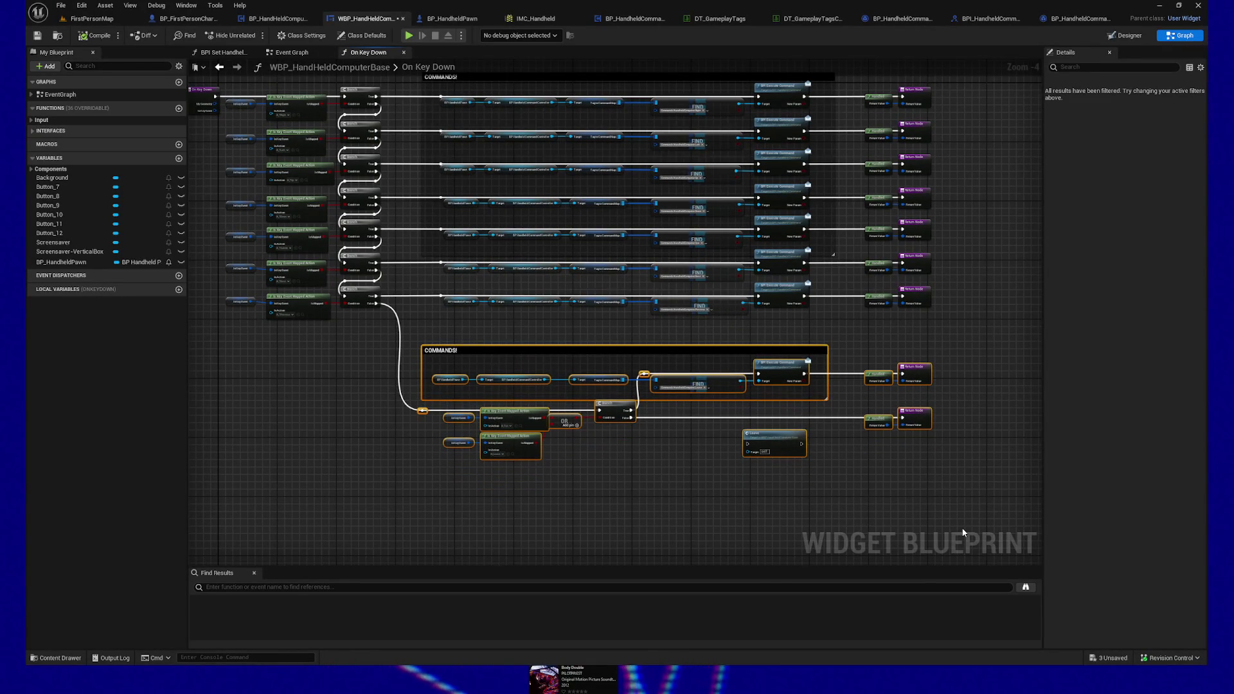
{"action": "left_click", "coordinate": [329, 415]}
{"action": "mouse_move", "coordinate": [330, 415]}
{"action": "left_mouse_down"}
{"action": "mouse_move", "coordinate": [386, 435]}
{"action": "mouse_move", "coordinate": [314, 424]}
{"action": "left_mouse_up"}
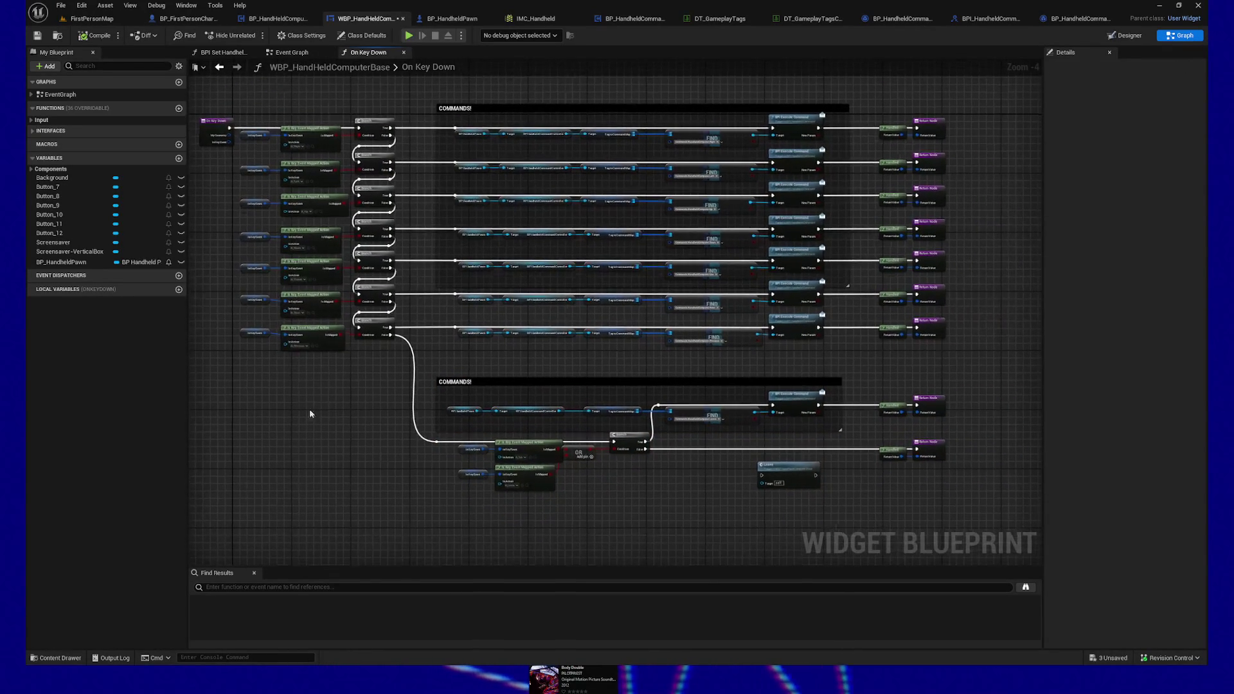
{"action": "left_click", "coordinate": [37, 36]}
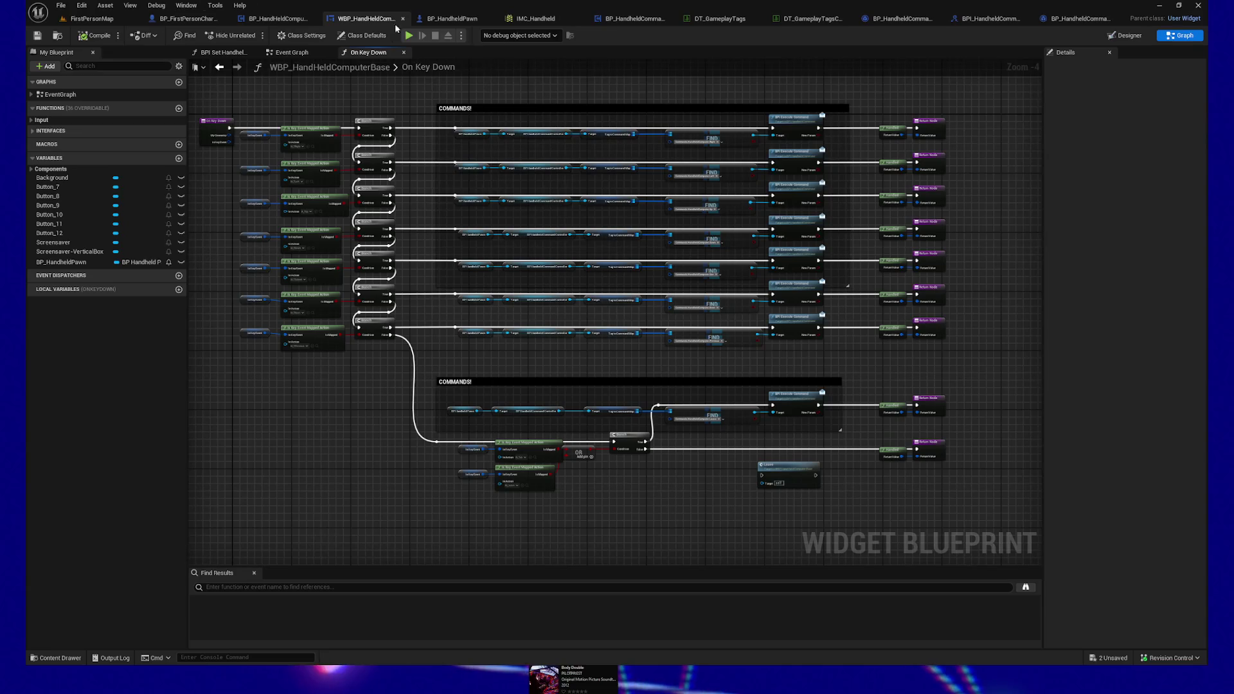
{"action": "left_click", "coordinate": [412, 37]}
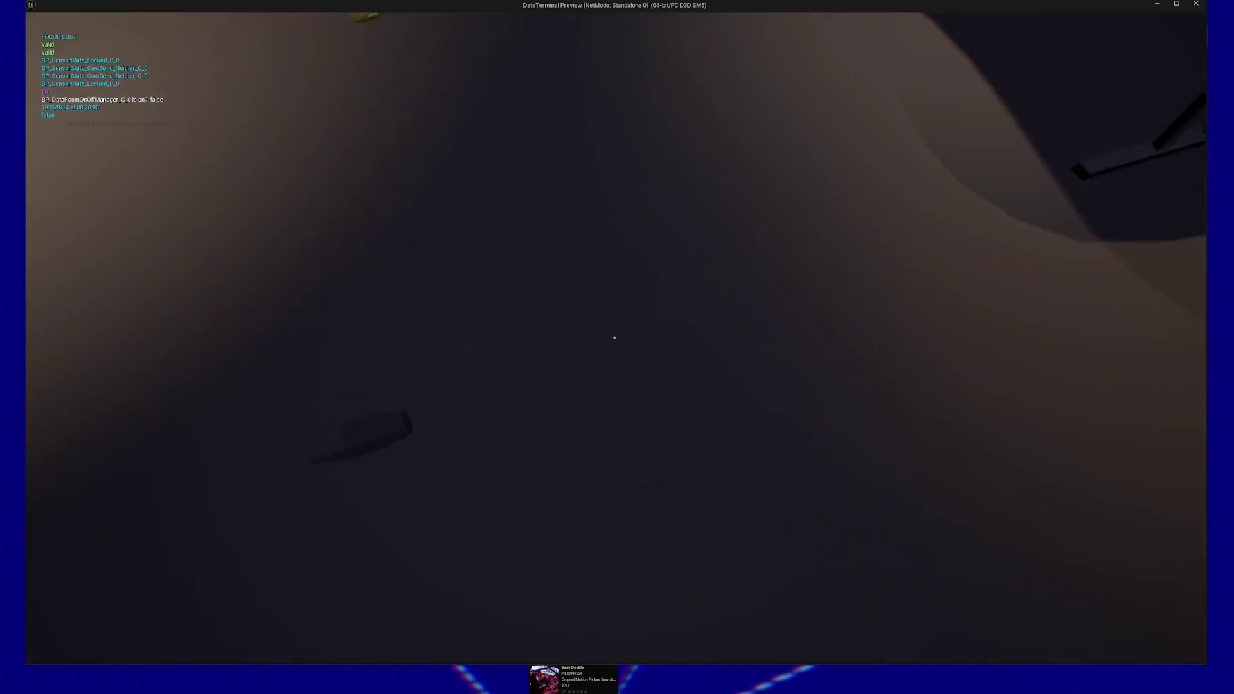
Step: Pause the standalone preview with Escape and choose Quit
{"action": "key", "text": "Escape"}
{"action": "left_click", "coordinate": [587, 524]}
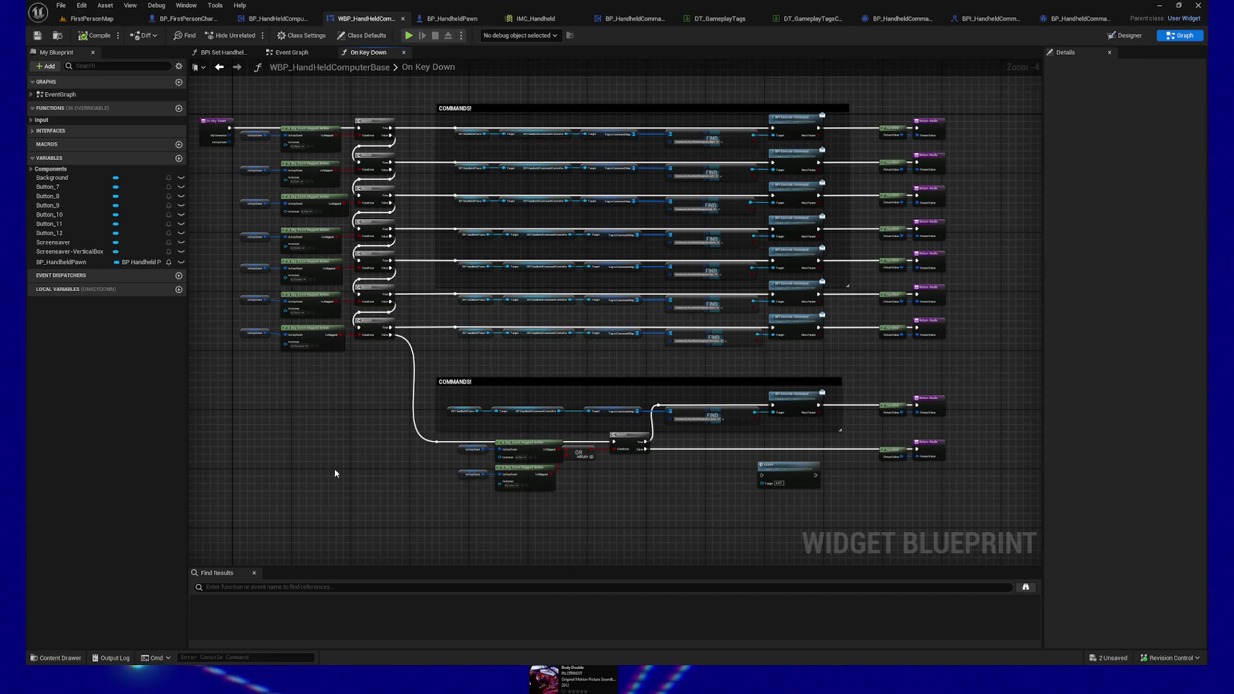
Step: Drag the Leave node a little down and right, then deselect it
{"action": "left_click_drag", "start_coordinate": [332, 473], "coordinate": [355, 484]}
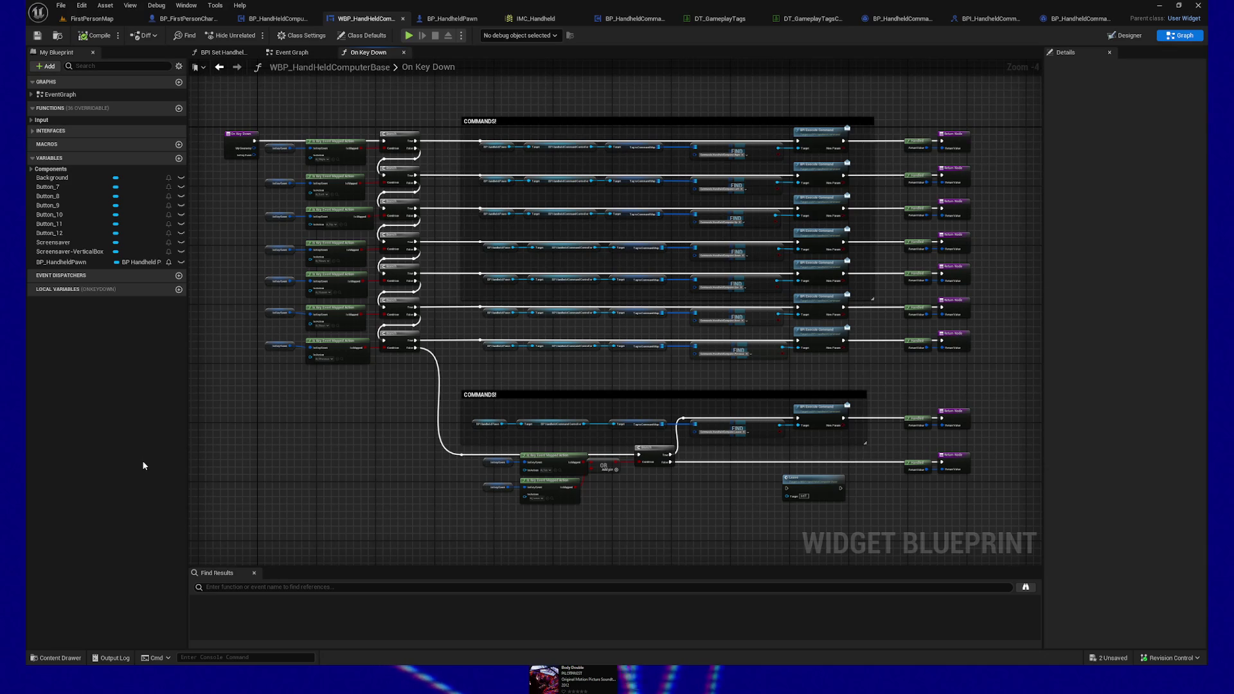
{"action": "left_click_drag", "start_coordinate": [298, 455], "coordinate": [261, 431]}
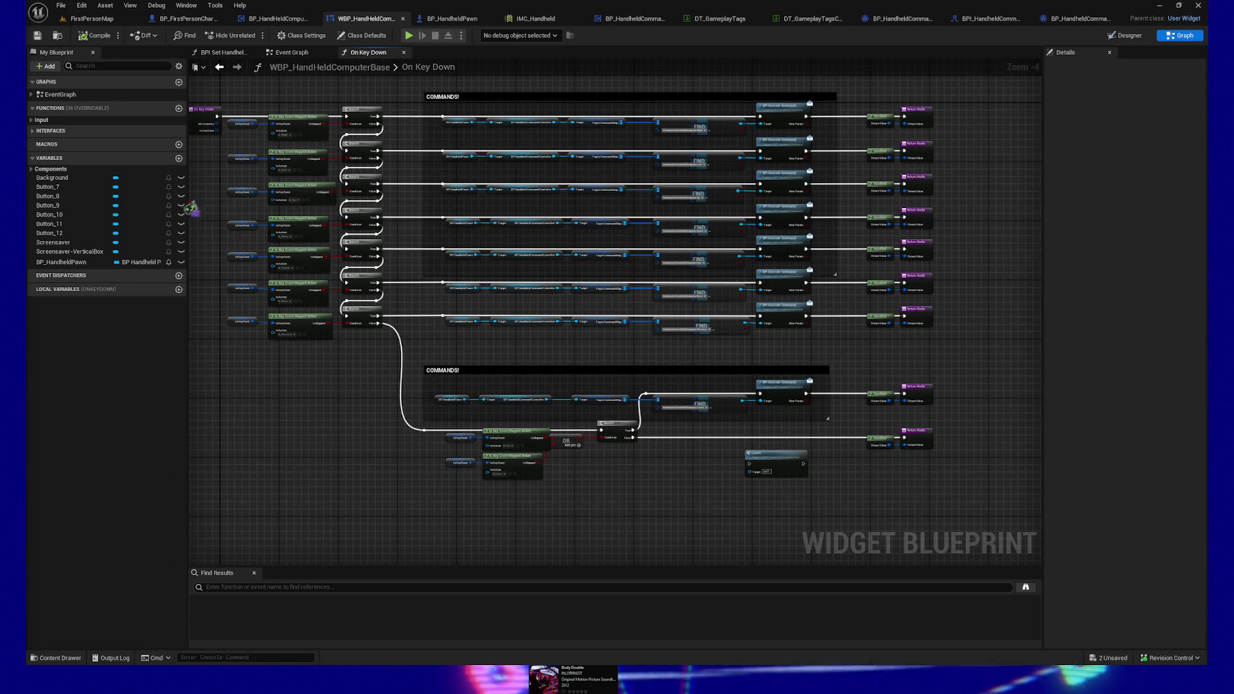
{"action": "left_click_drag", "start_coordinate": [773, 461], "coordinate": [784, 470]}
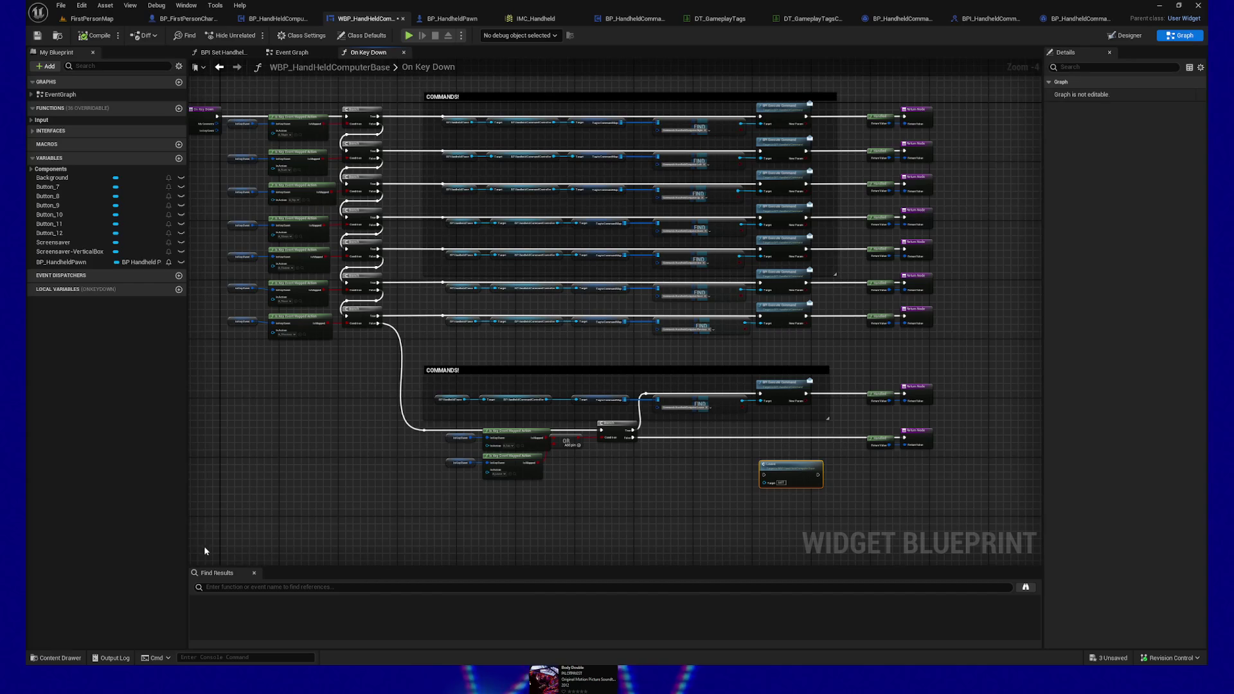
{"action": "left_click", "coordinate": [312, 514]}
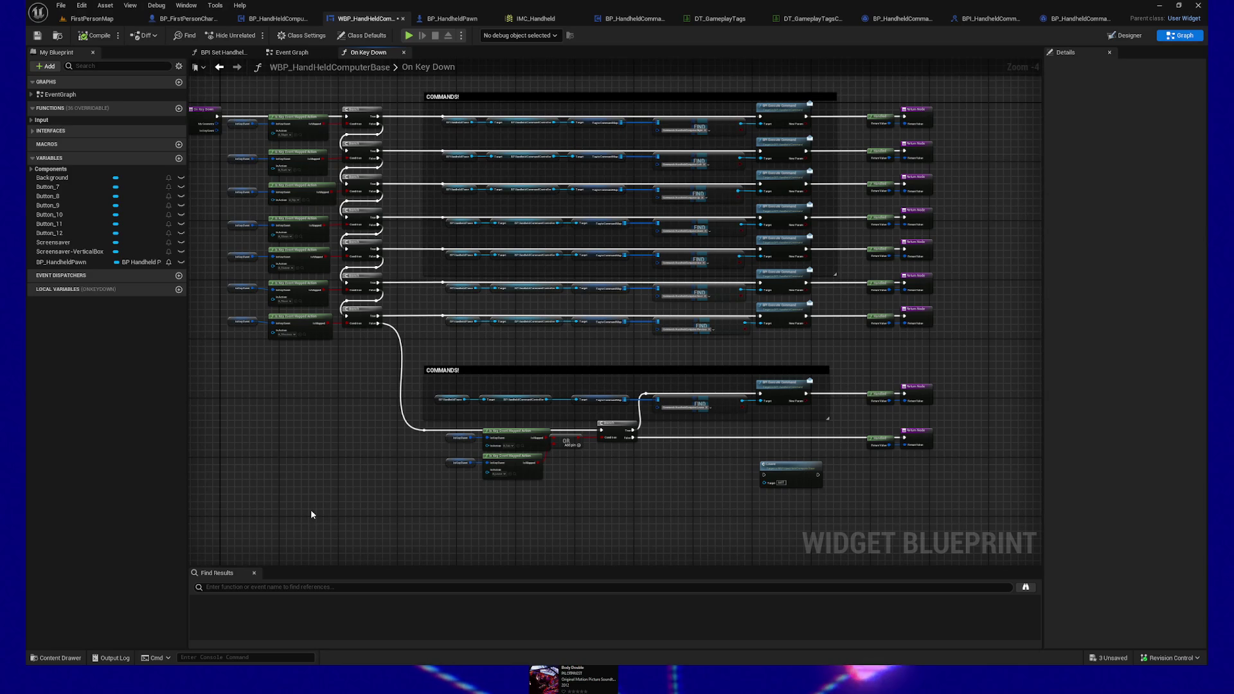
Step: Save the widget, switch to FirstPersonMap, and start Play-in-Editor
{"action": "left_click", "coordinate": [37, 35]}
{"action": "left_click", "coordinate": [92, 18]}
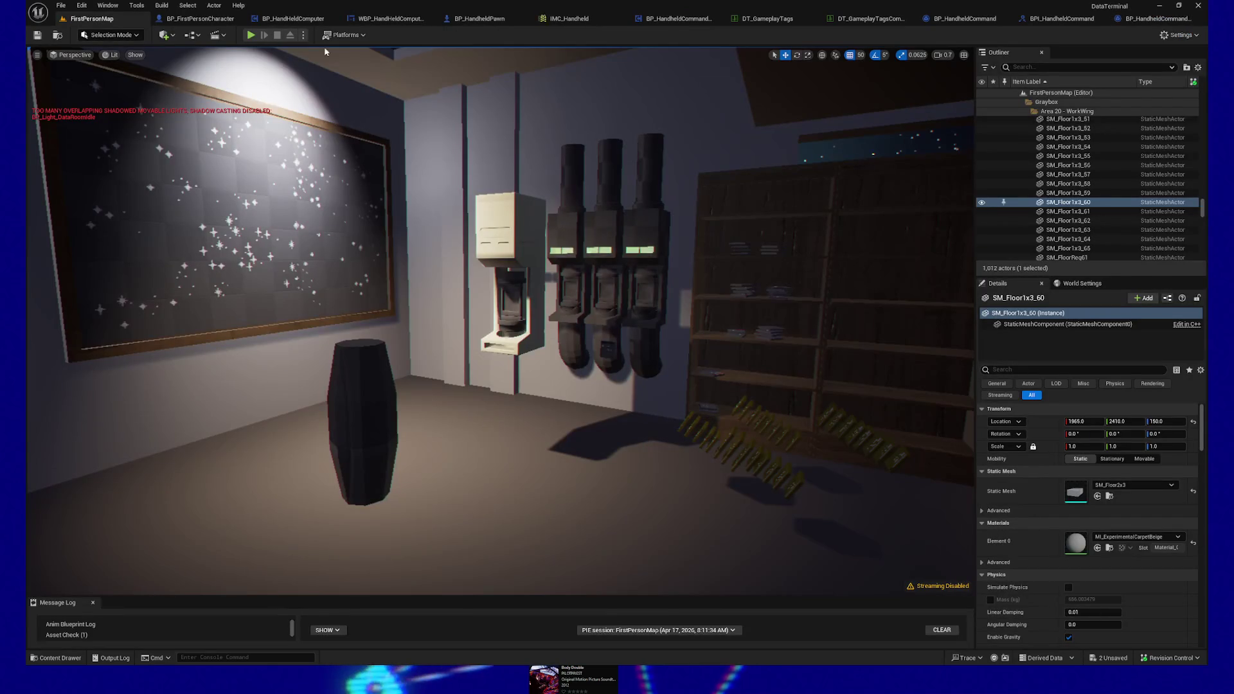
{"action": "left_click", "coordinate": [251, 35]}
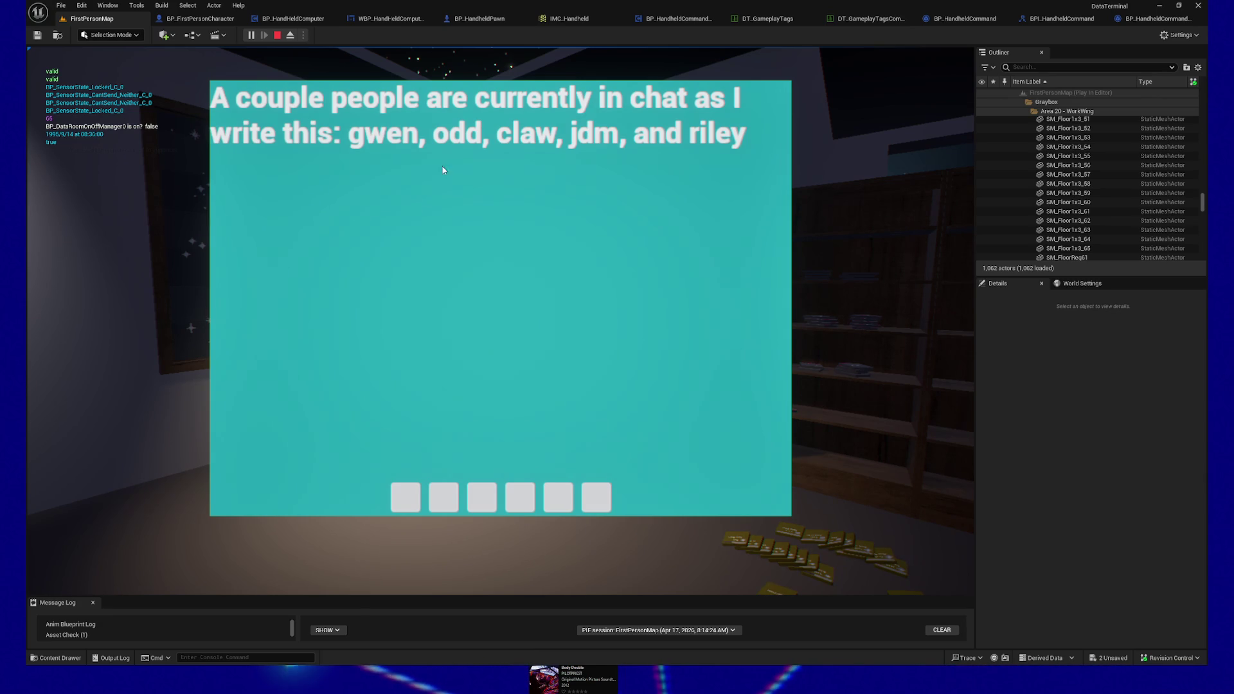
Step: Press the first square on the handheld screen, then pause and quit the play session
{"action": "left_click", "coordinate": [413, 506]}
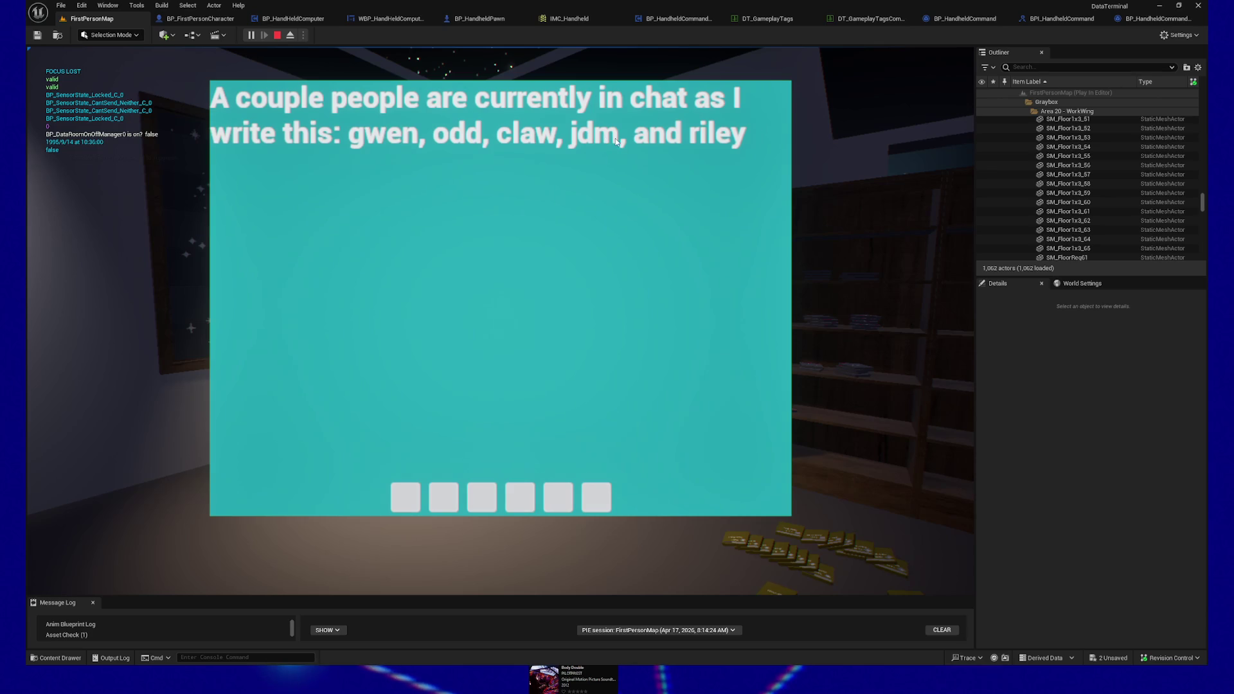
{"action": "key", "text": "Escape"}
{"action": "key", "text": "Escape"}
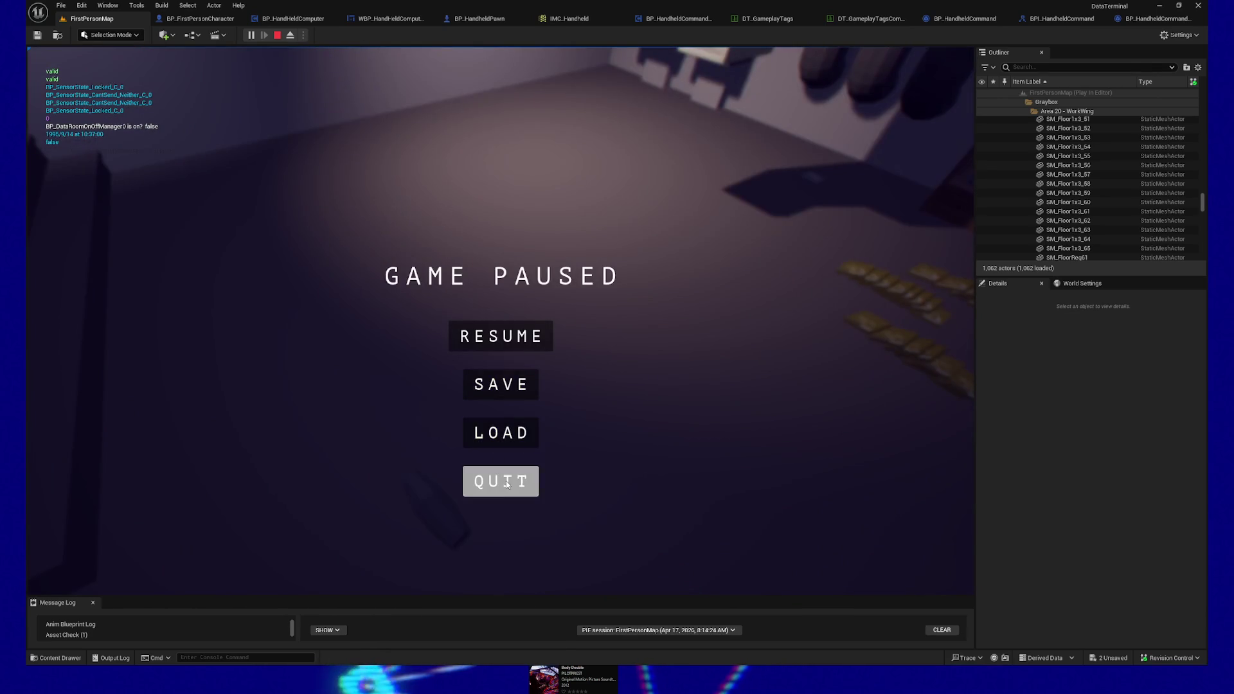
{"action": "left_click", "coordinate": [507, 482]}
Step: Open WBP_HandheldComputerBase and look over its Event Graph and BPI Set Handheld Pawn Ref graph
{"action": "left_click", "coordinate": [384, 18]}
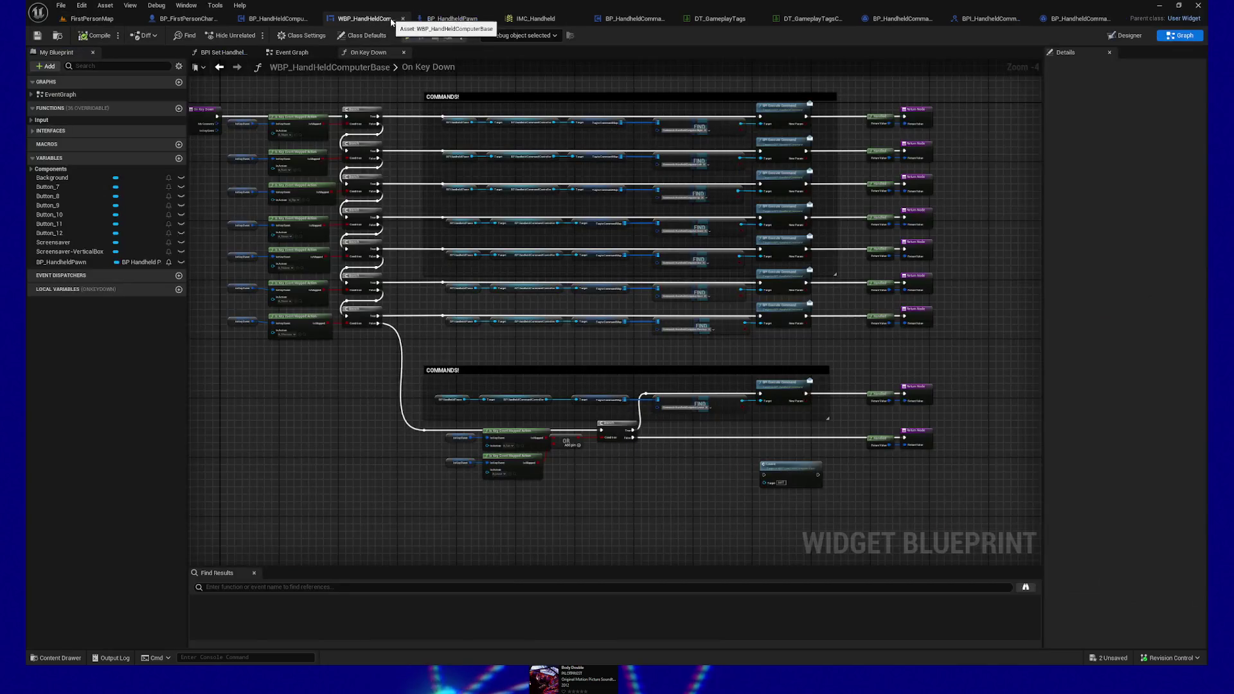
{"action": "left_click", "coordinate": [286, 52]}
{"action": "left_click", "coordinate": [238, 52]}
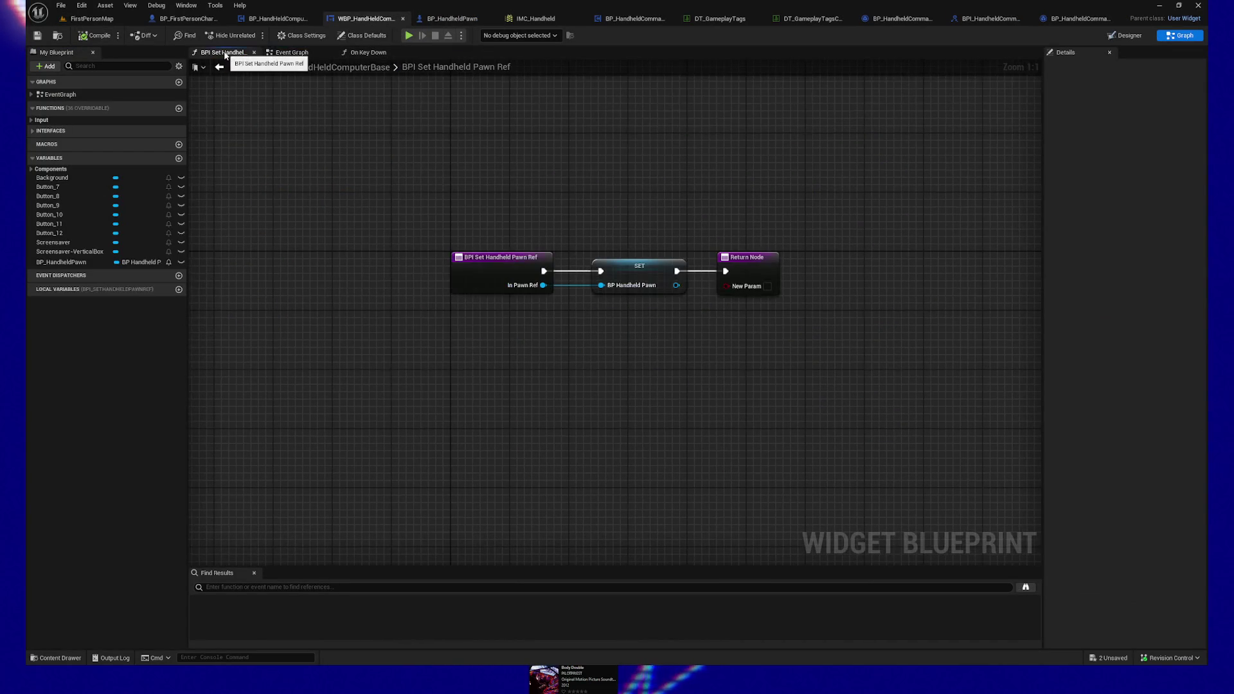
{"action": "left_click", "coordinate": [283, 52]}
Step: Append '-_-' to the fourth name in the chat text block, save, and launch a standalone preview
{"action": "left_click", "coordinate": [1125, 35]}
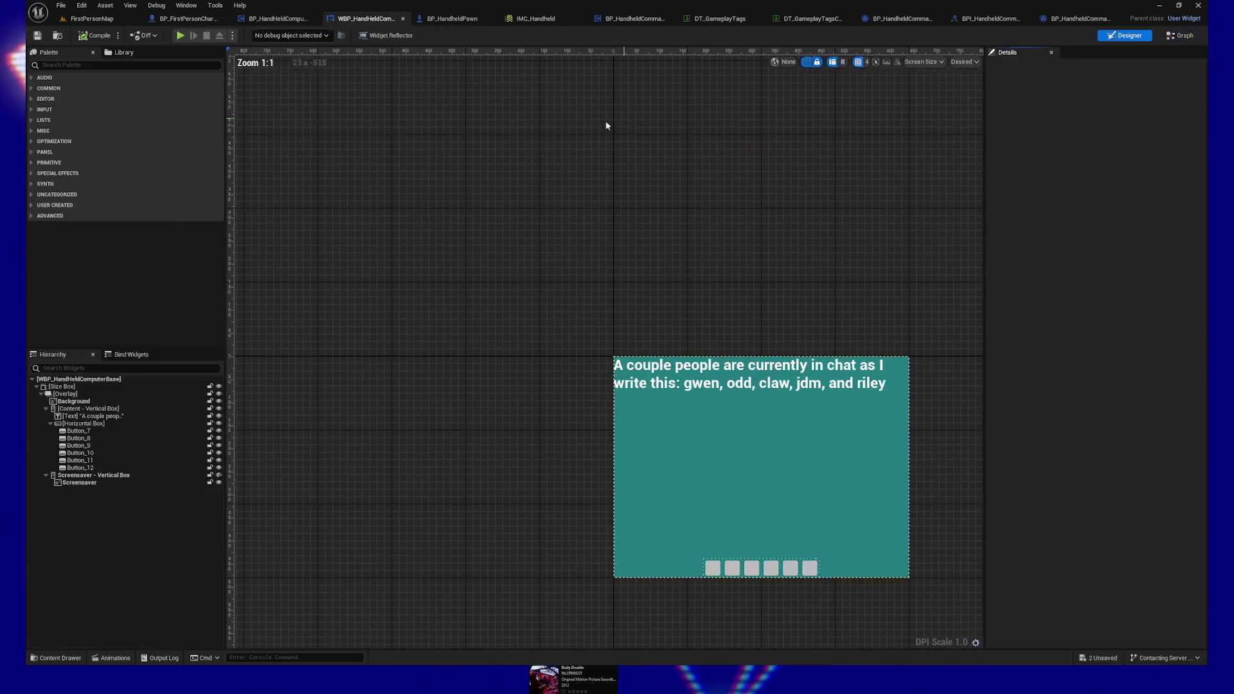
{"action": "left_click", "coordinate": [694, 370]}
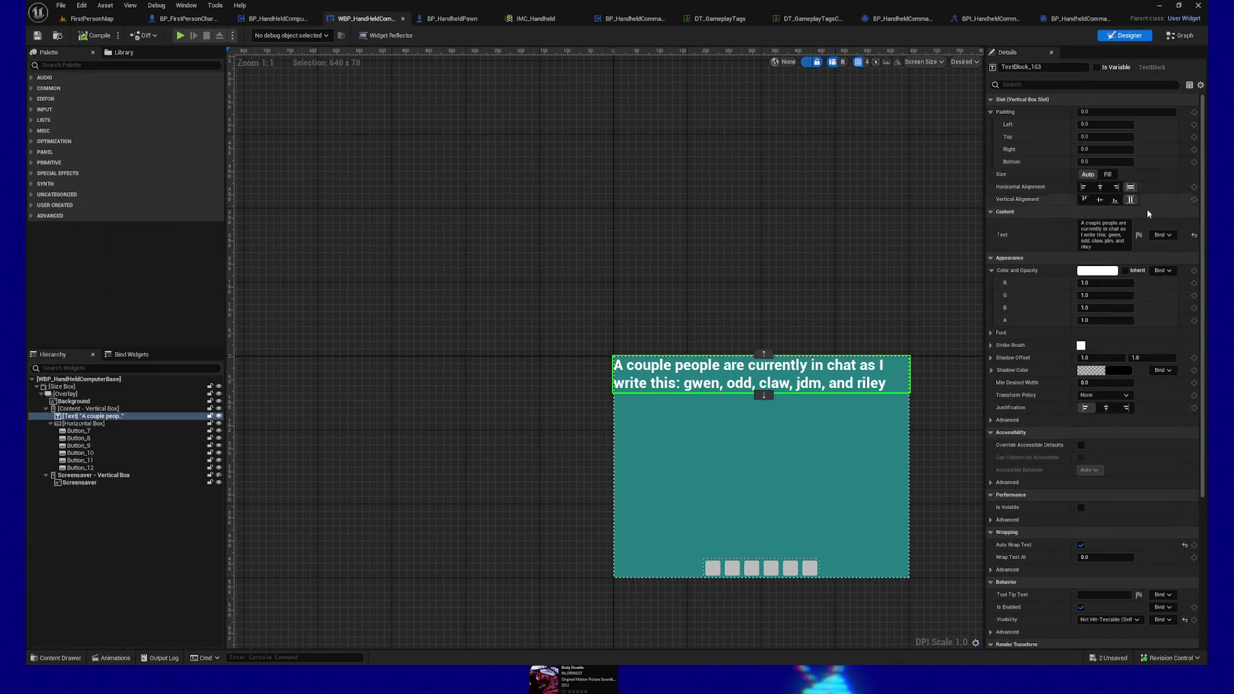
{"action": "left_click", "coordinate": [1111, 245]}
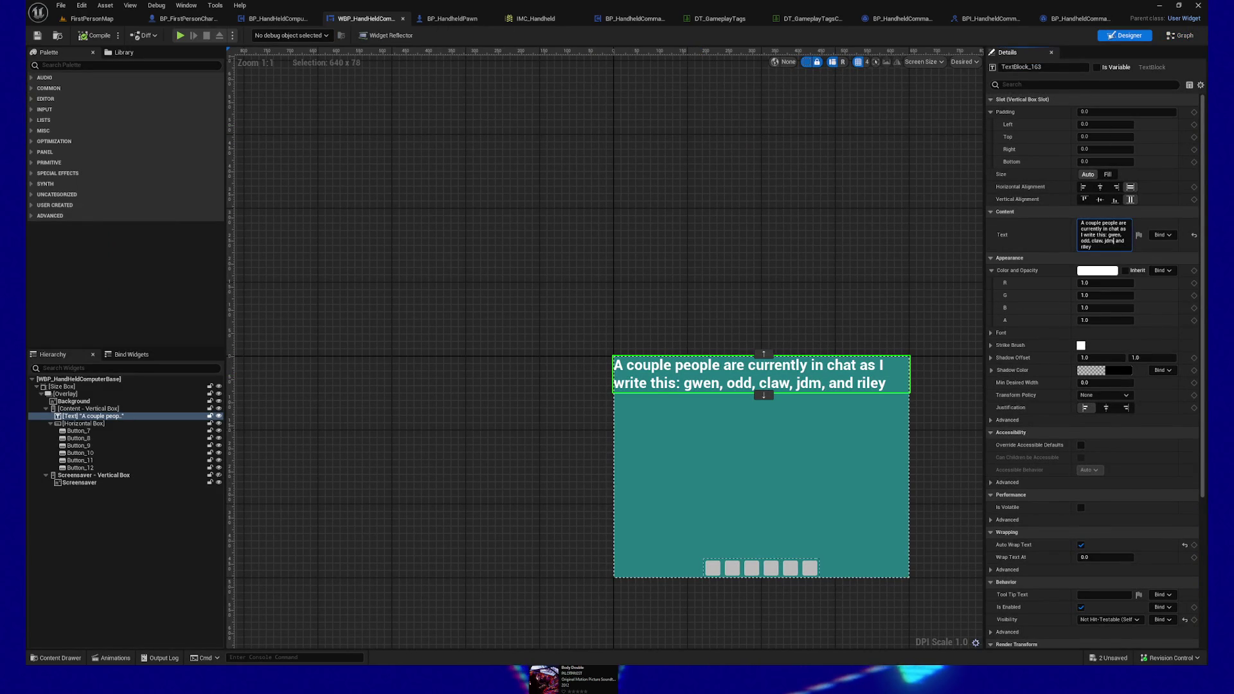
{"action": "left_click", "coordinate": [1099, 247]}
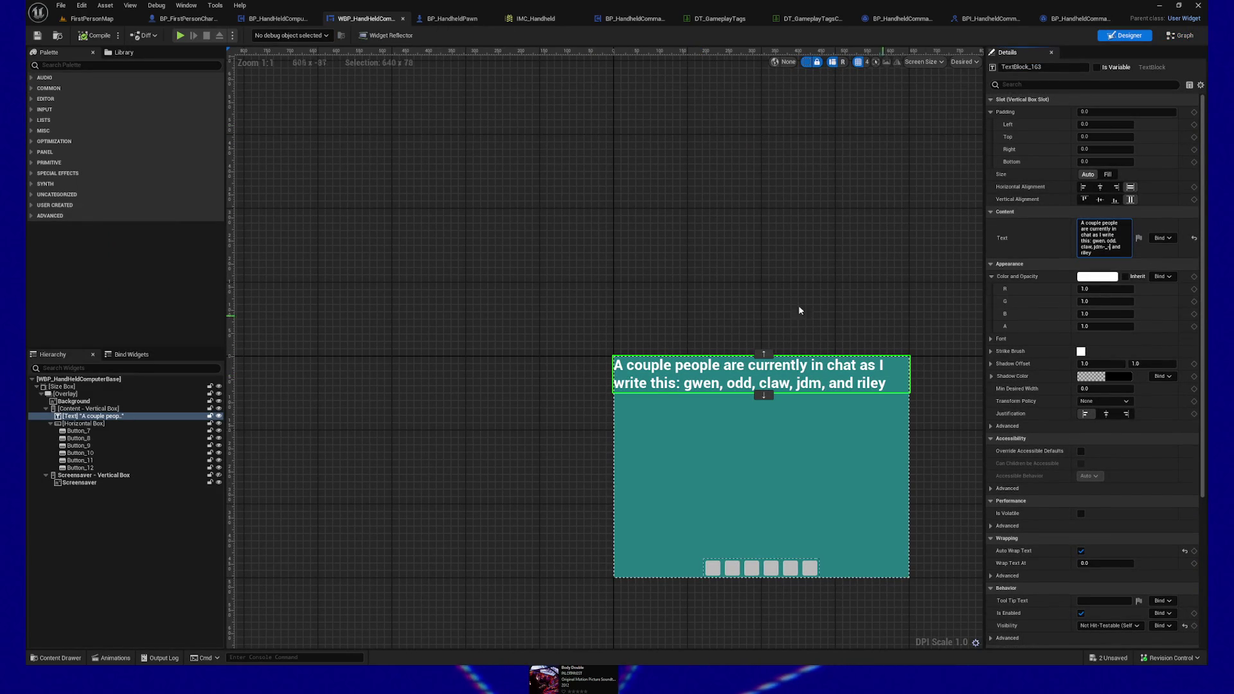
{"action": "left_click", "coordinate": [738, 252]}
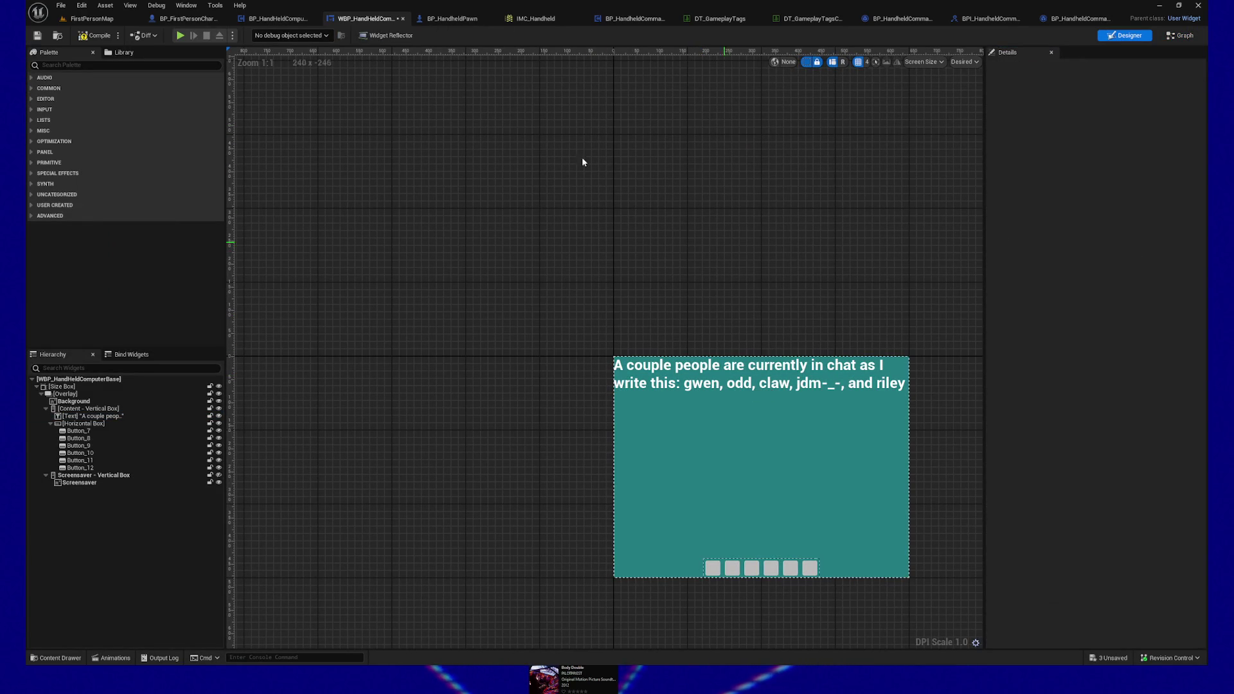
{"action": "left_click", "coordinate": [37, 35]}
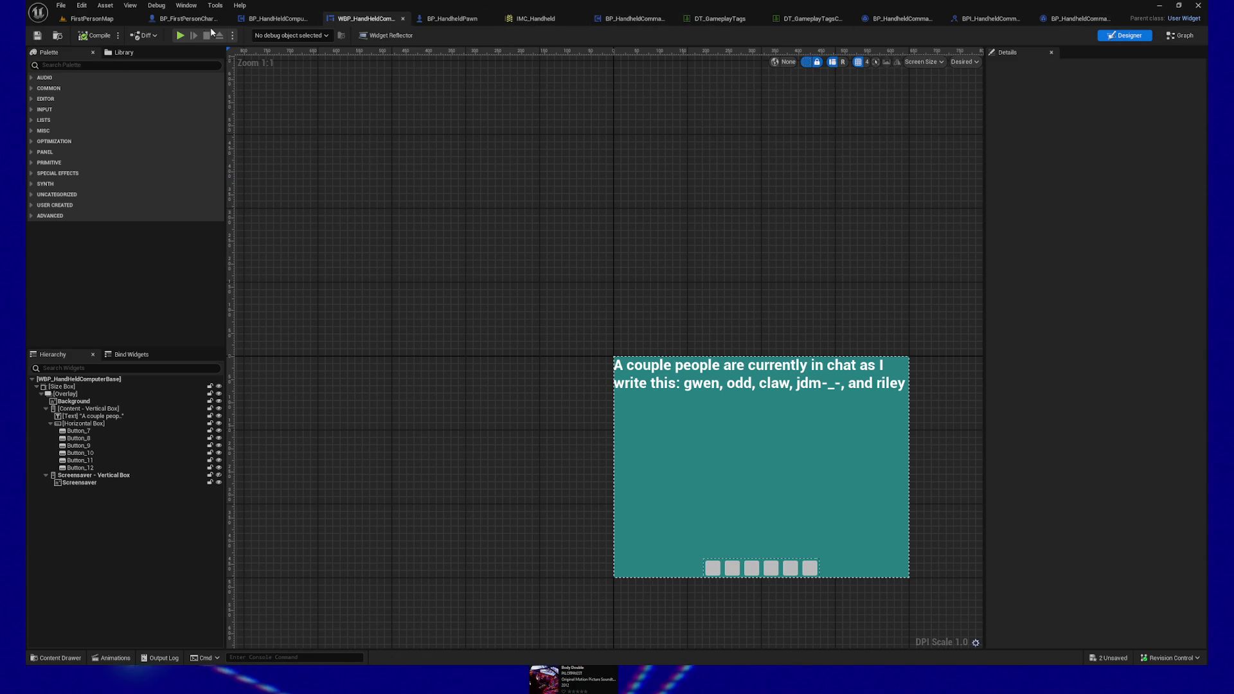
{"action": "left_click", "coordinate": [182, 37]}
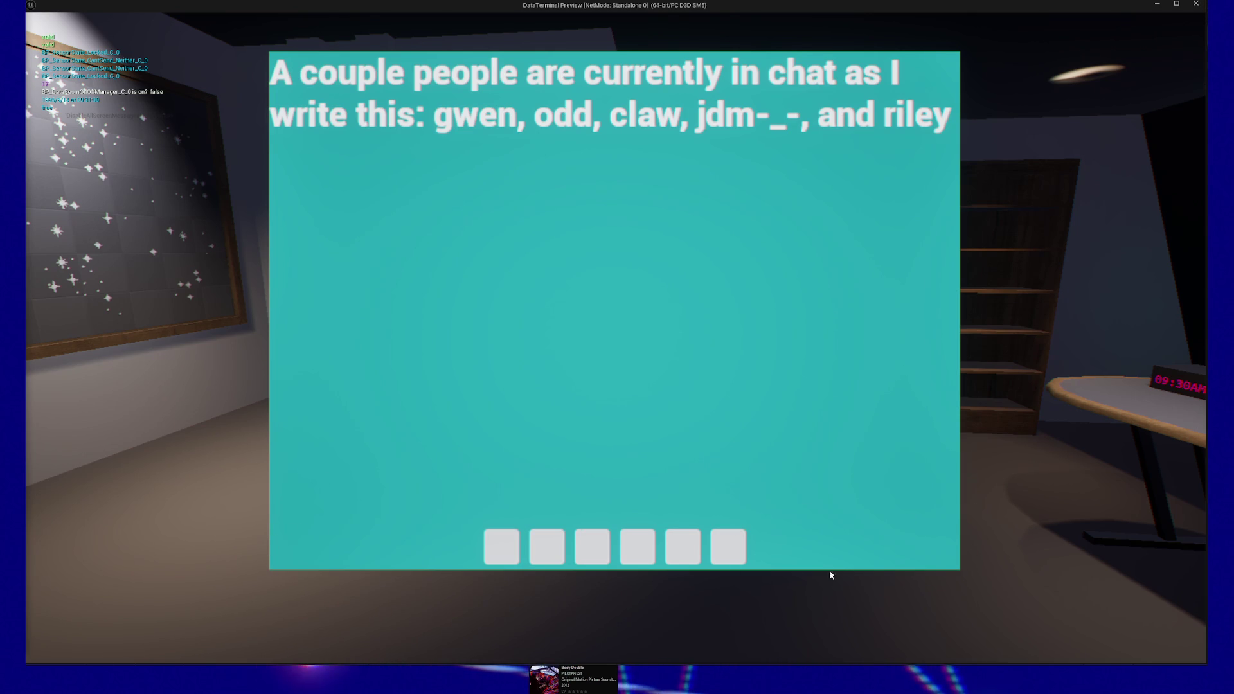
Step: Test the terminal's command squares, filling the first of six slots in red
{"action": "left_click", "coordinate": [547, 537]}
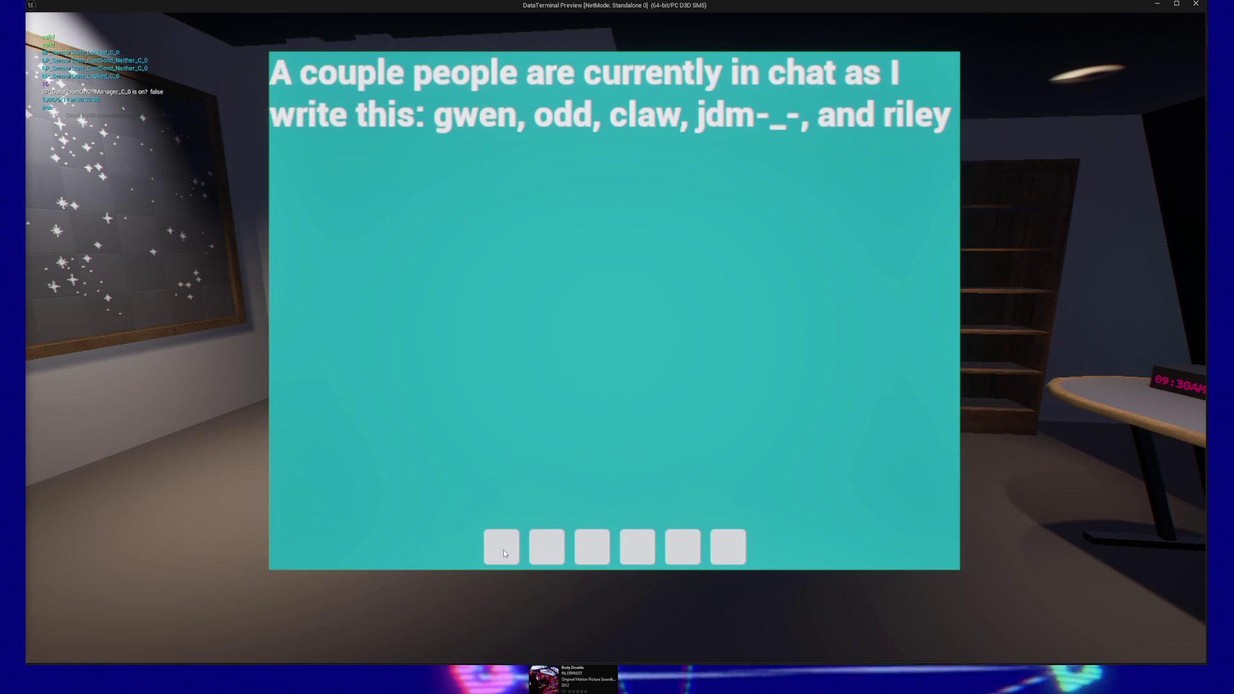
{"action": "left_click", "coordinate": [486, 551]}
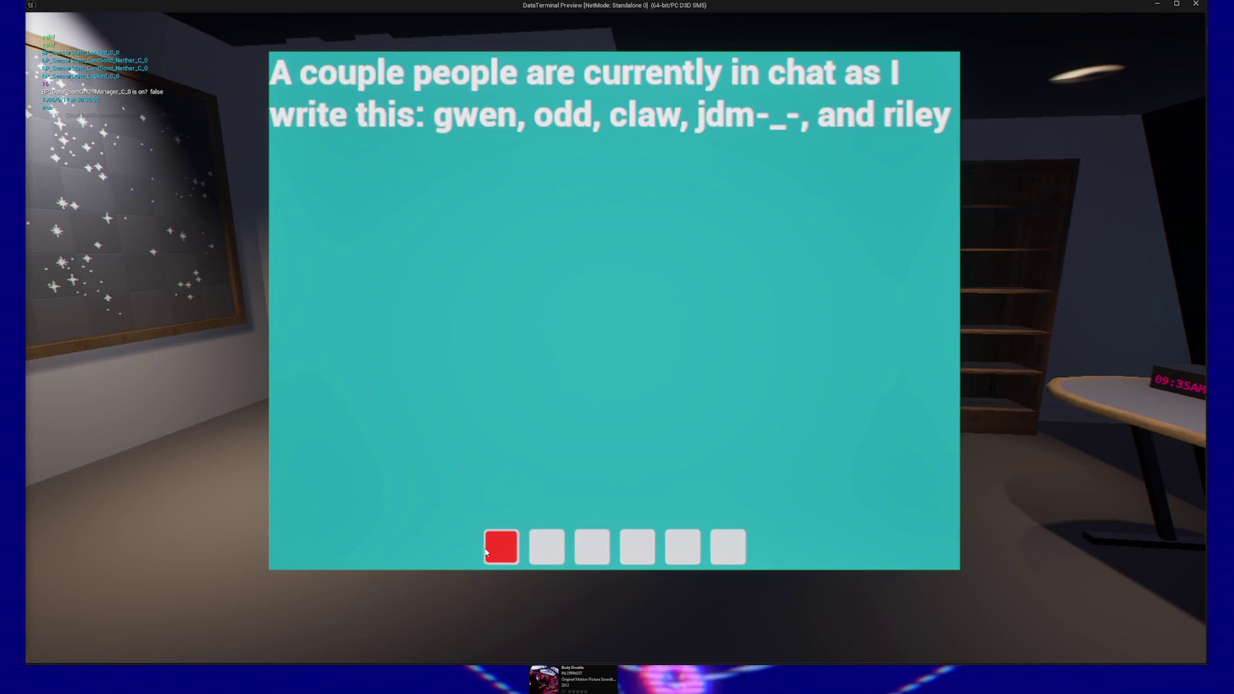
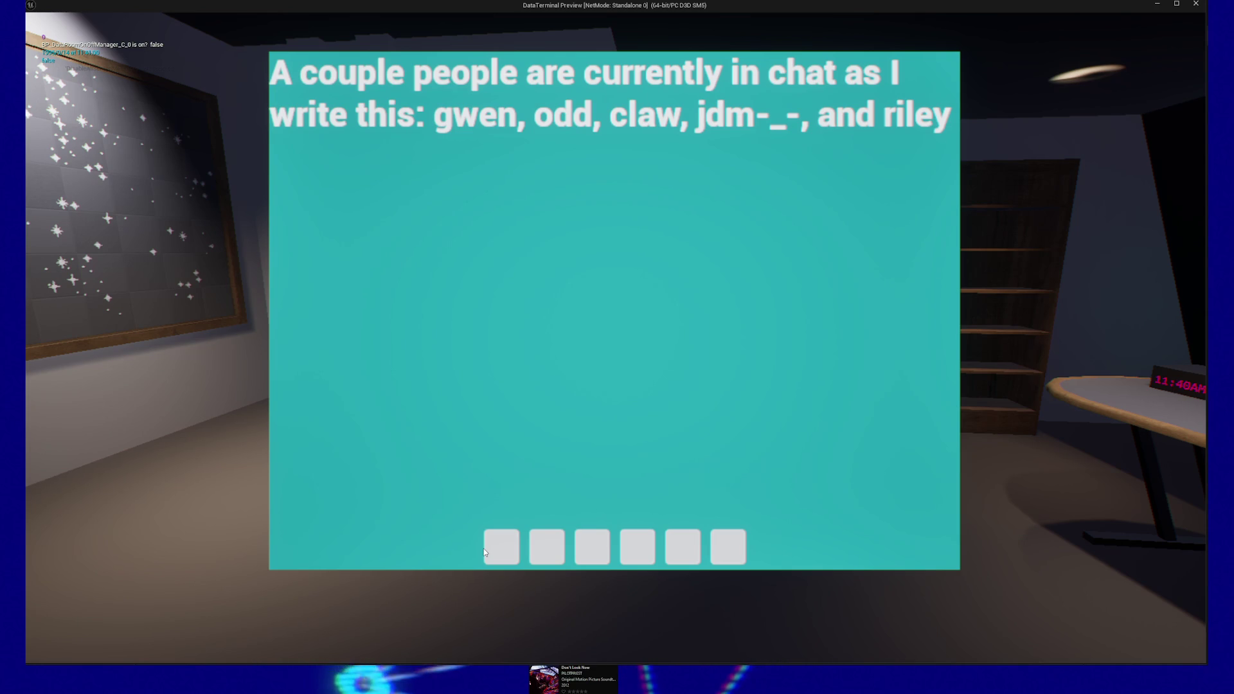
Step: Quit the running game preview from its pause menu
{"action": "left_click", "coordinate": [481, 548]}
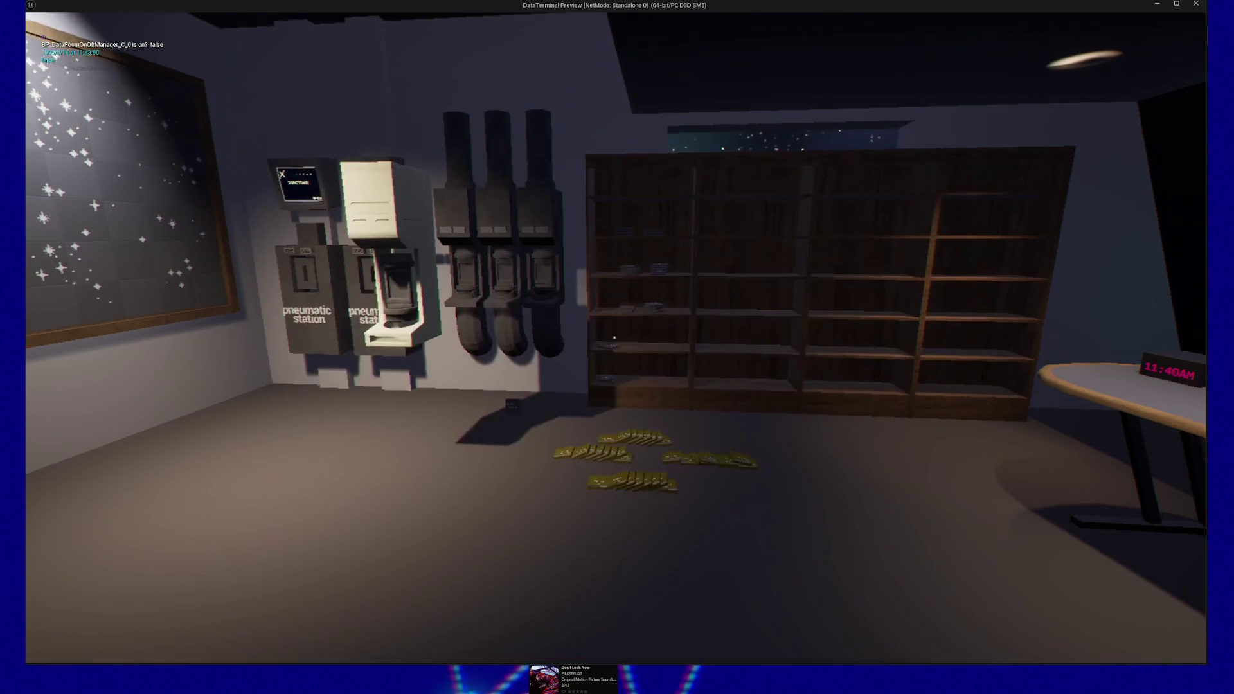
{"action": "key", "text": "Escape"}
{"action": "left_click", "coordinate": [630, 545]}
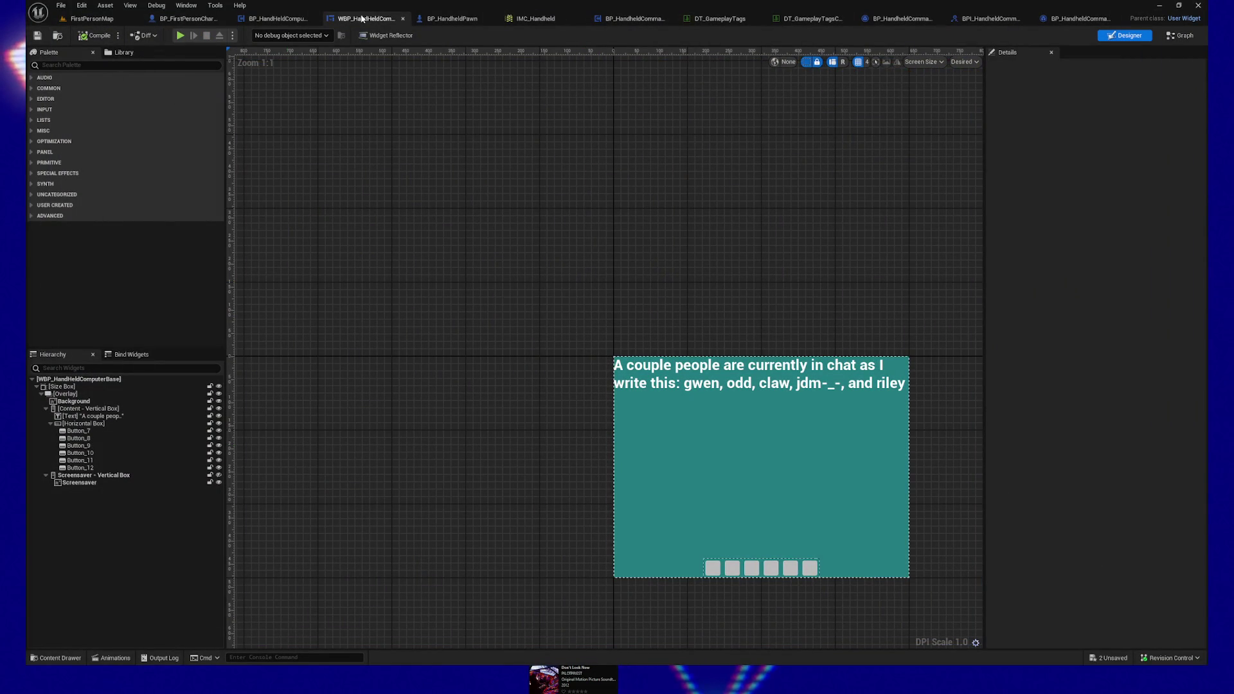
Step: Create a User Widget blueprint named WBP_Taskbar in the Content Drawer and open it
{"action": "key", "text": "ctrl+space"}
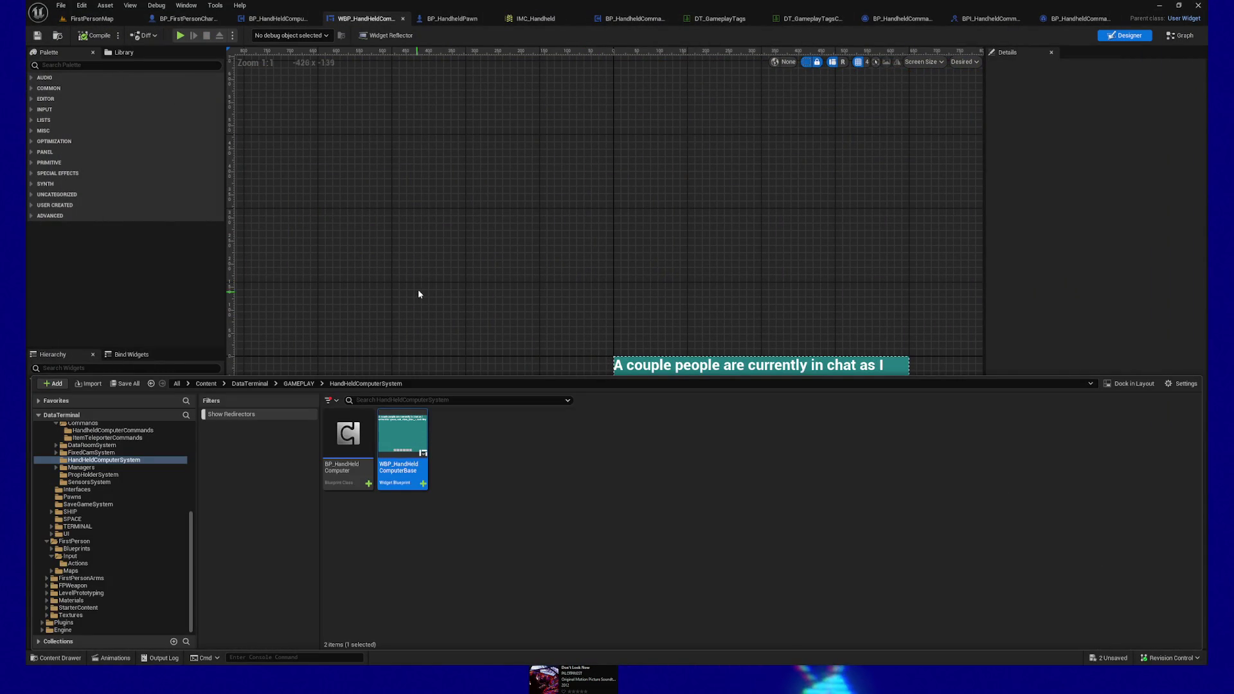
{"action": "right_click", "coordinate": [456, 505]}
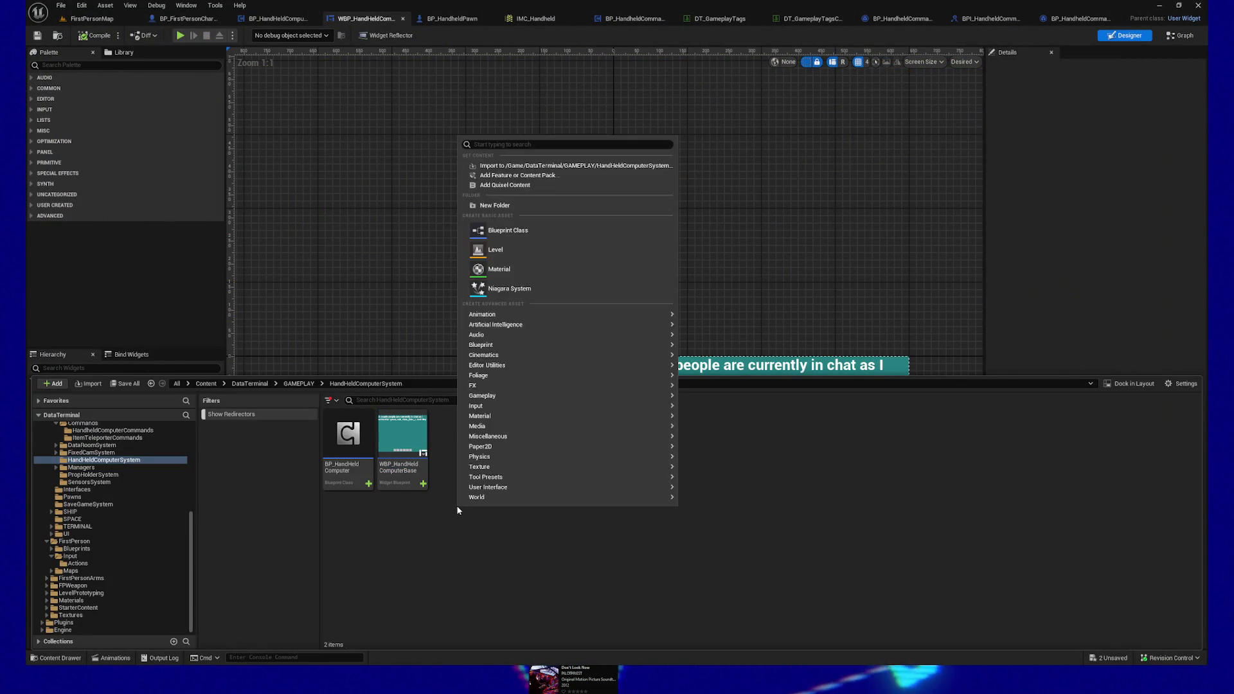
{"action": "type", "text": "widget"}
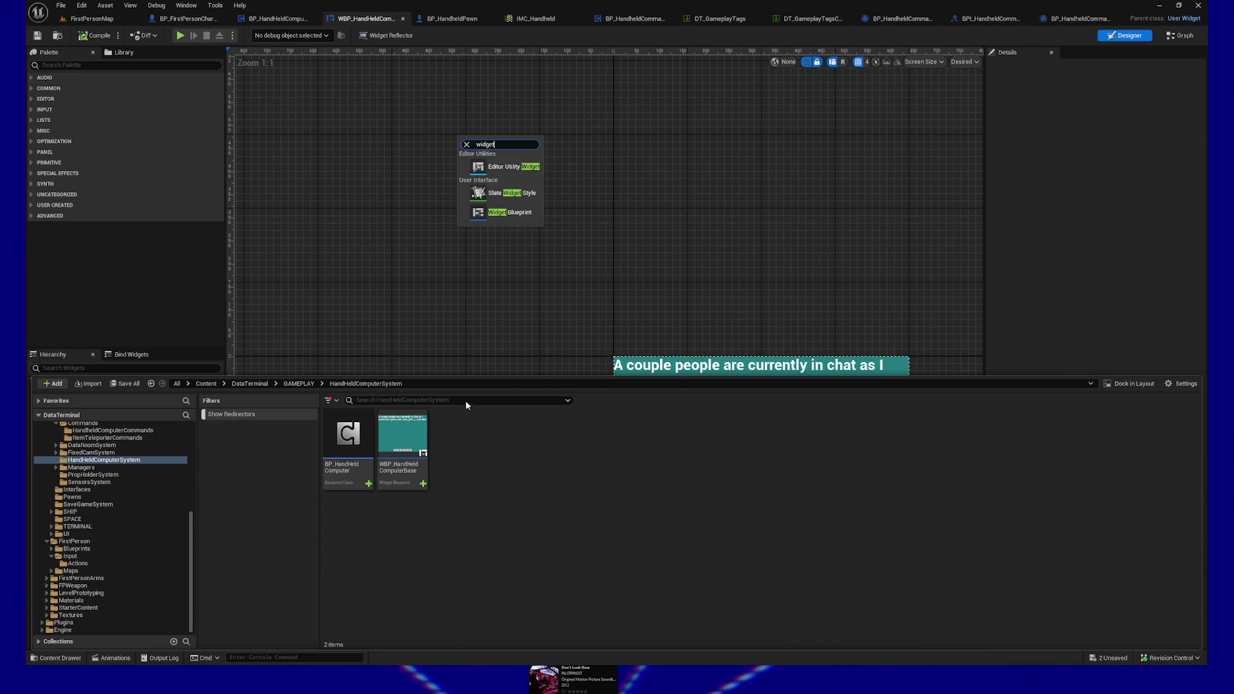
{"action": "left_click", "coordinate": [494, 213]}
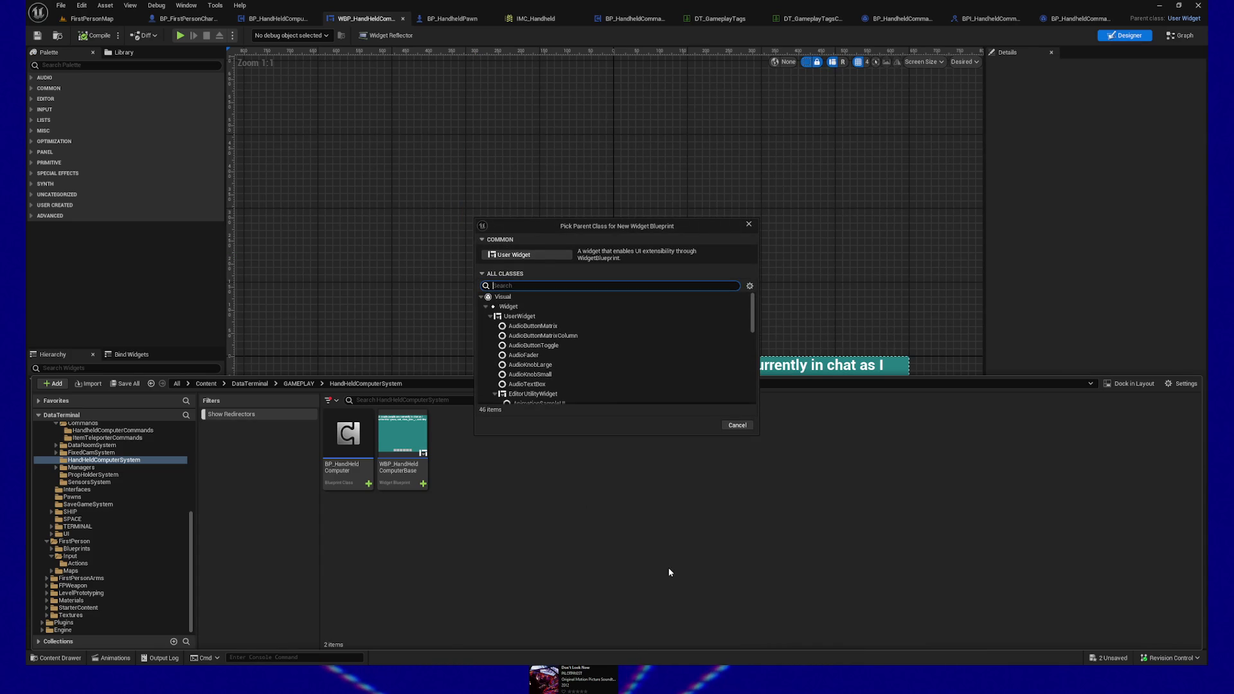
{"action": "left_click", "coordinate": [538, 256]}
{"action": "type", "text": "WBP_"}
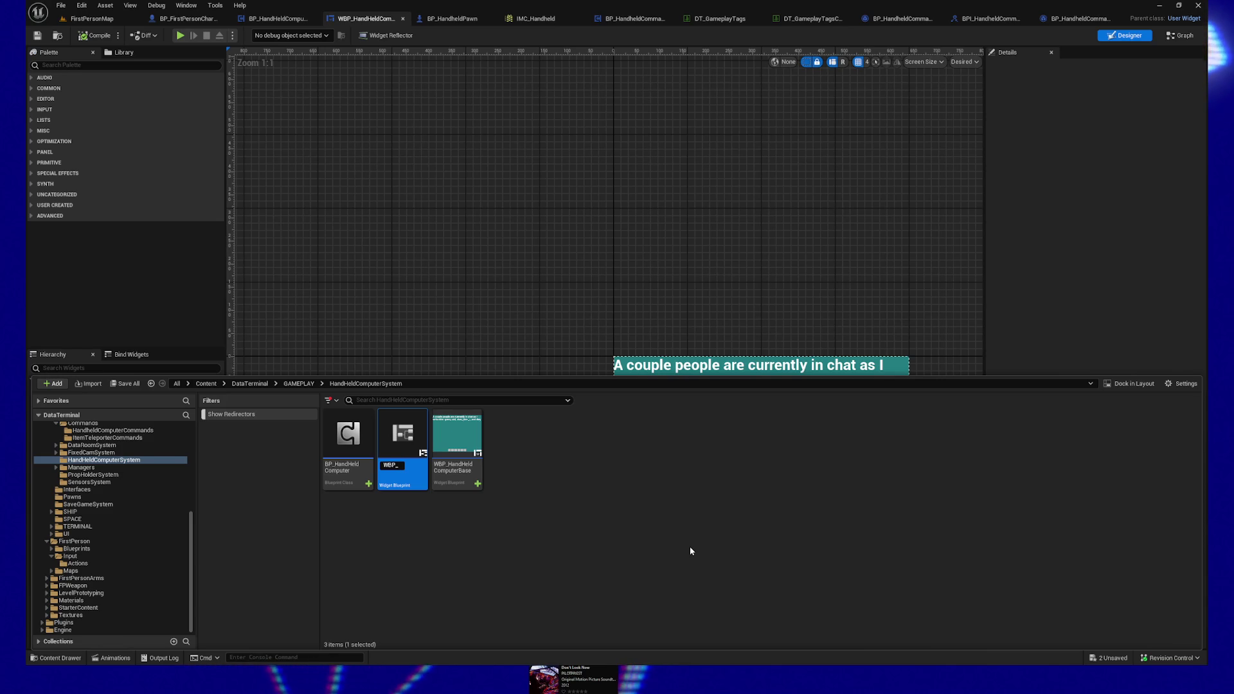
{"action": "type", "text": "Taskbar"}
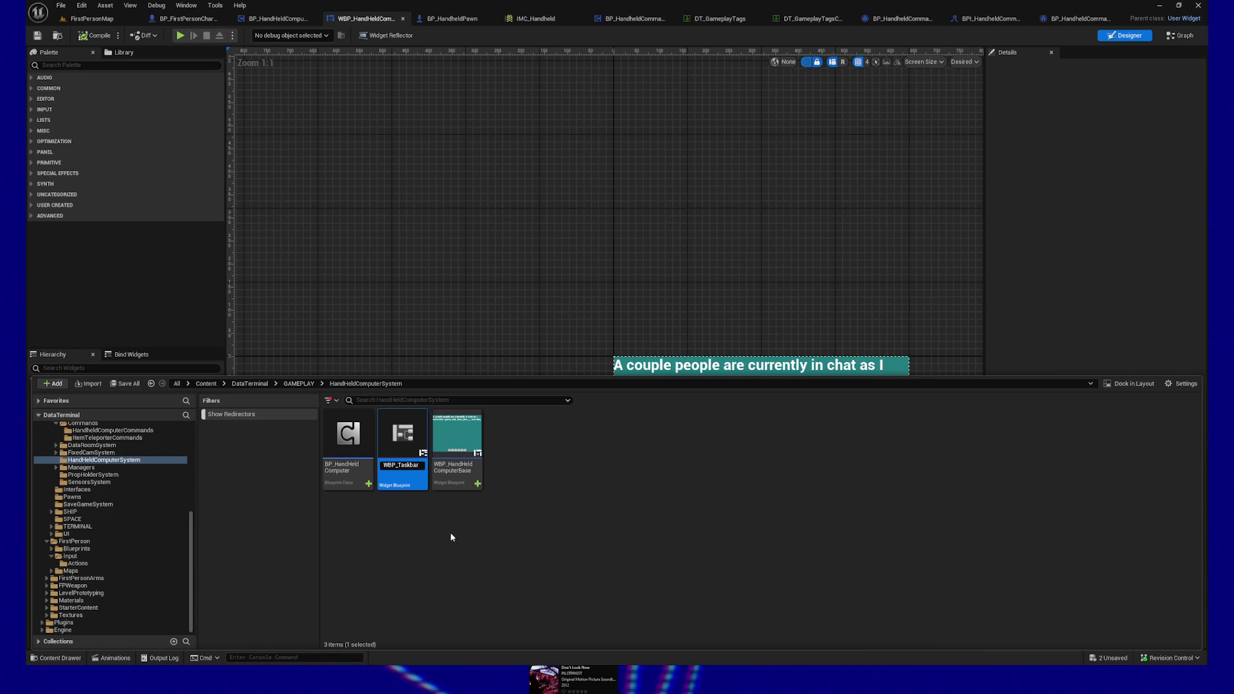
{"action": "key", "text": "Return"}
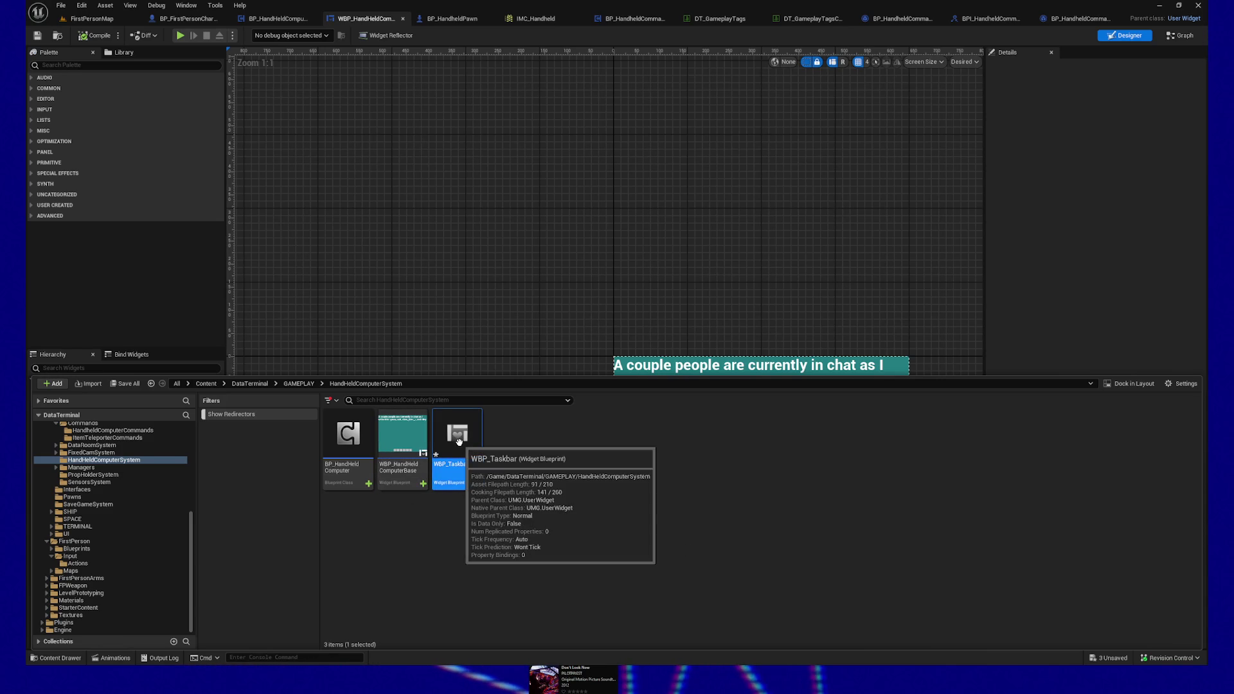
{"action": "double_click", "coordinate": [458, 437]}
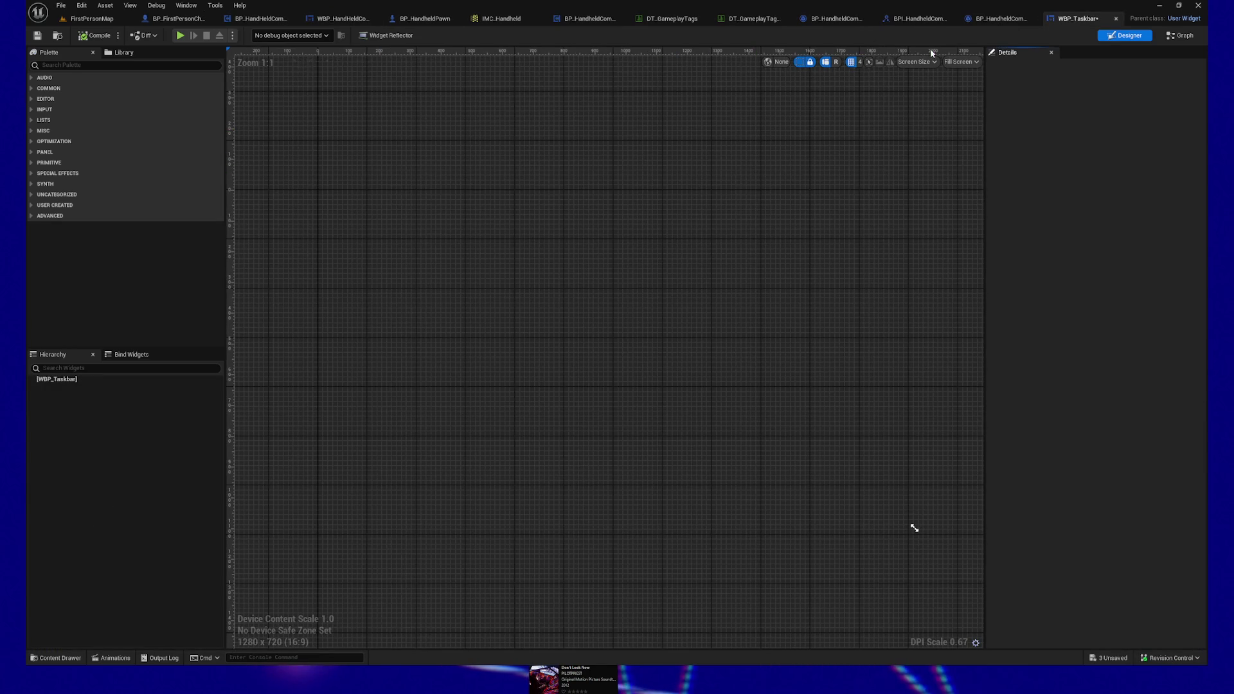
Step: Set the preview to Desired size and add a Horizontal Box as the root layout
{"action": "left_click", "coordinate": [961, 61]}
{"action": "left_click", "coordinate": [964, 110]}
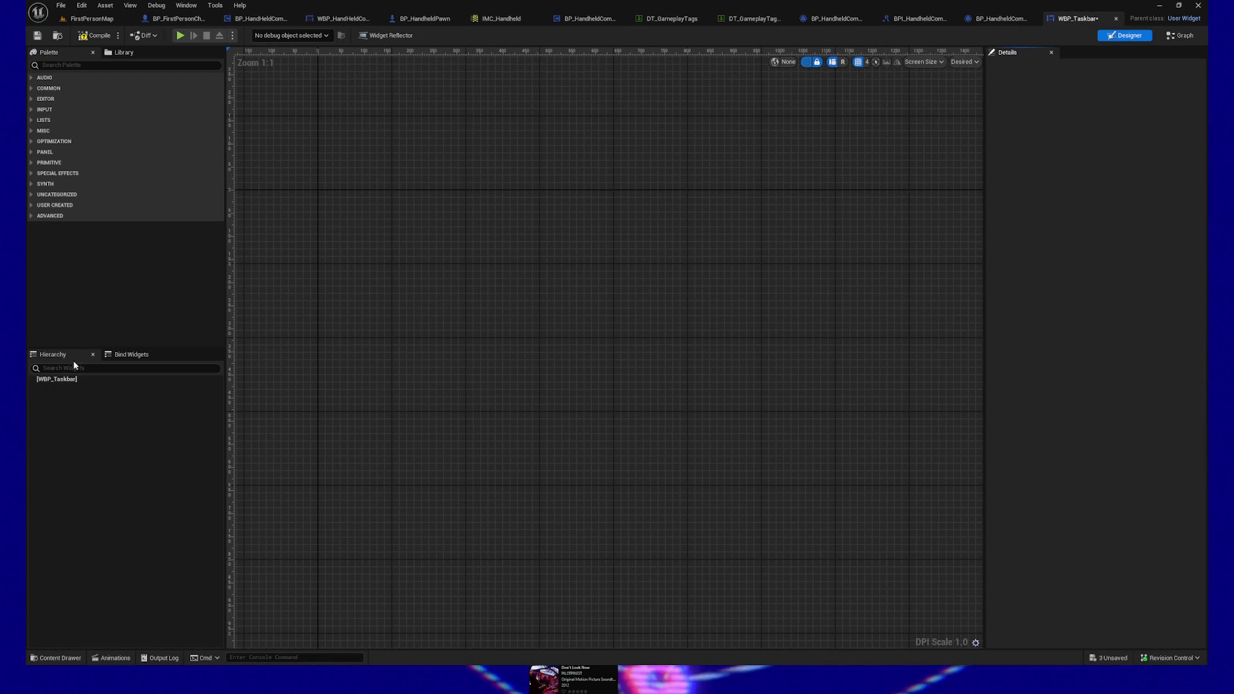
{"action": "left_click", "coordinate": [59, 66]}
{"action": "type", "text": "H"}
{"action": "key", "text": "BackSpace"}
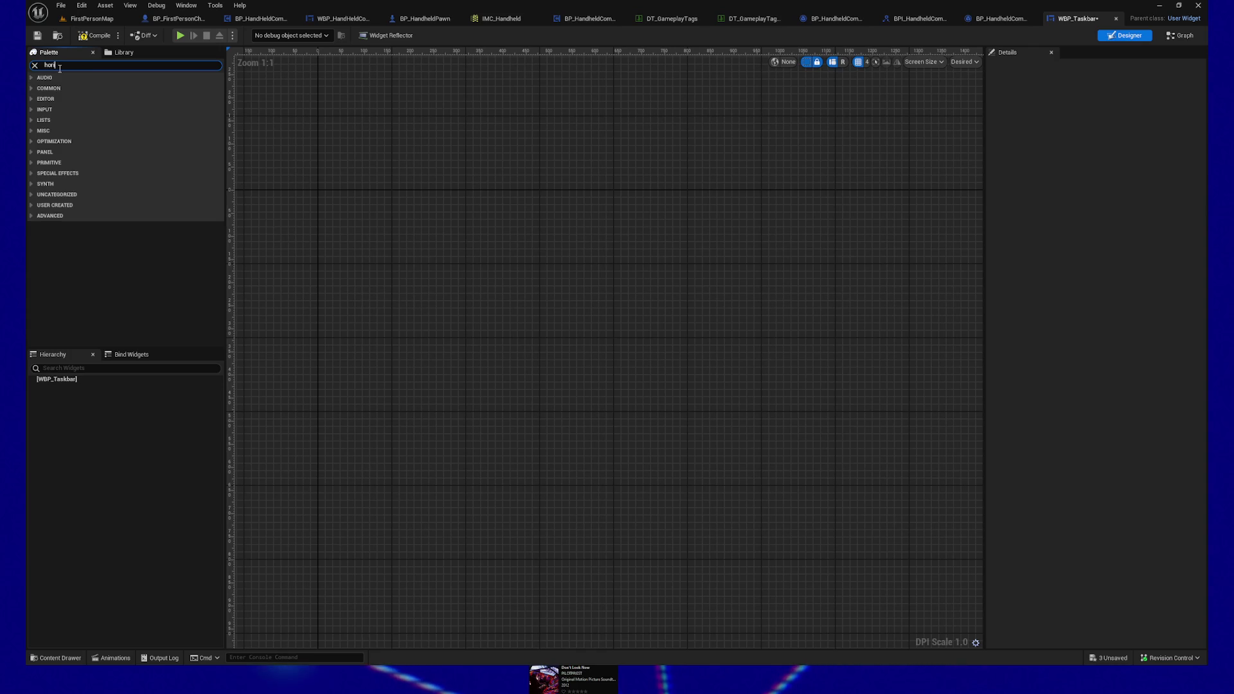
{"action": "left_click_drag", "start_coordinate": [68, 87], "coordinate": [60, 381]}
Step: Nest an Overlay inside the Horizontal Box and an Image inside the Overlay
{"action": "left_click", "coordinate": [46, 65]}
{"action": "type", "text": "image"}
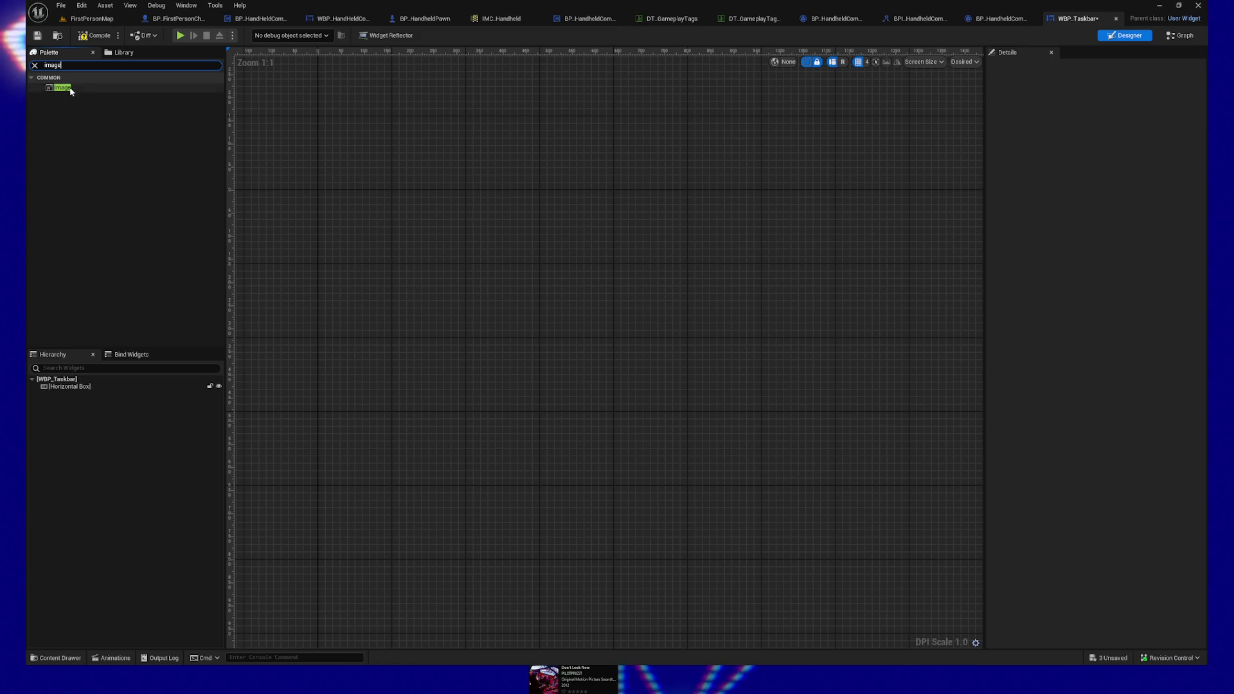
{"action": "mouse_move", "coordinate": [62, 87]}
{"action": "left_mouse_down"}
{"action": "mouse_move", "coordinate": [73, 355]}
{"action": "mouse_move", "coordinate": [73, 80]}
{"action": "left_mouse_up"}
{"action": "left_click", "coordinate": [68, 66]}
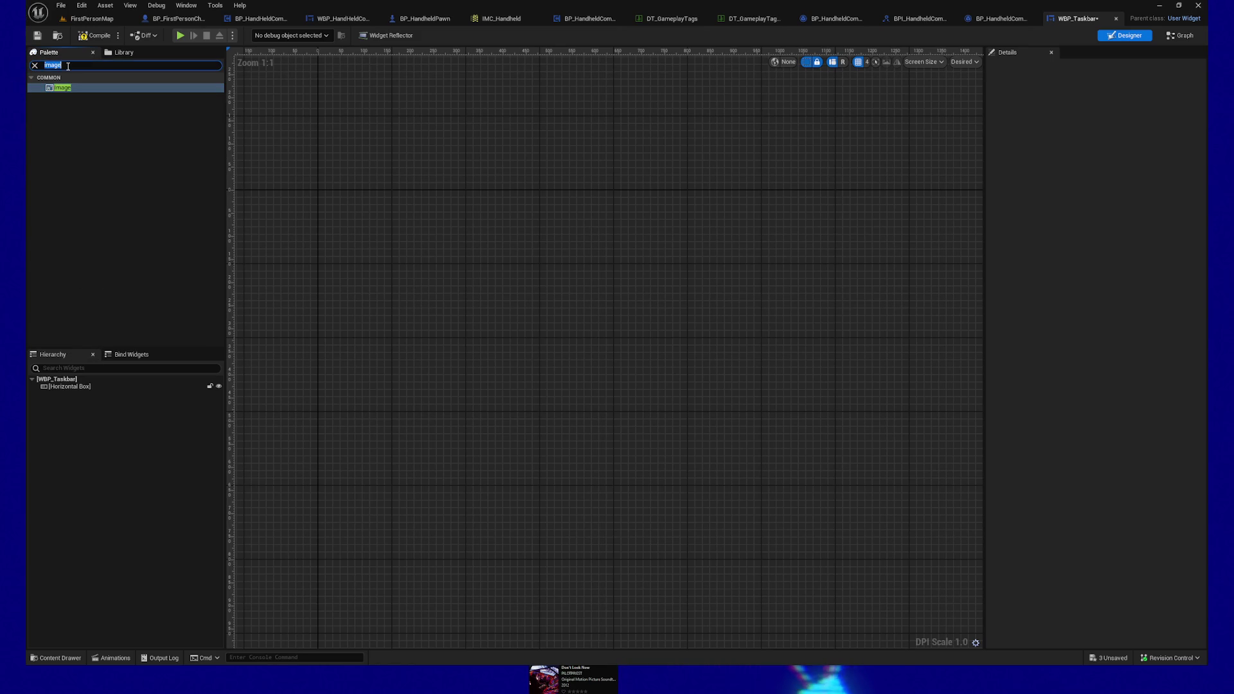
{"action": "left_click", "coordinate": [63, 170]}
{"action": "left_click_drag", "start_coordinate": [61, 379], "coordinate": [64, 388]}
{"action": "left_click", "coordinate": [70, 67]}
{"action": "type", "text": "widget"}
{"action": "key", "text": "BackSpace"}
{"action": "key", "text": "BackSpace"}
{"action": "key", "text": "BackSpace"}
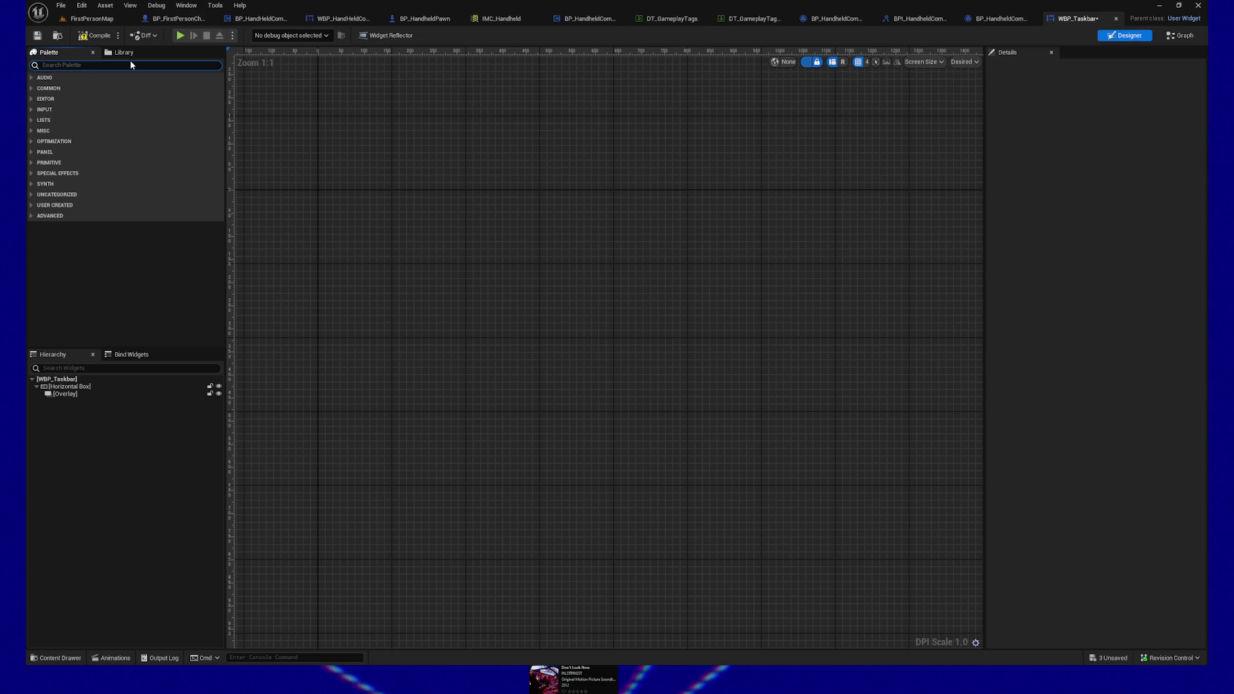
{"action": "type", "text": "image"}
{"action": "left_click_drag", "start_coordinate": [68, 89], "coordinate": [67, 401]}
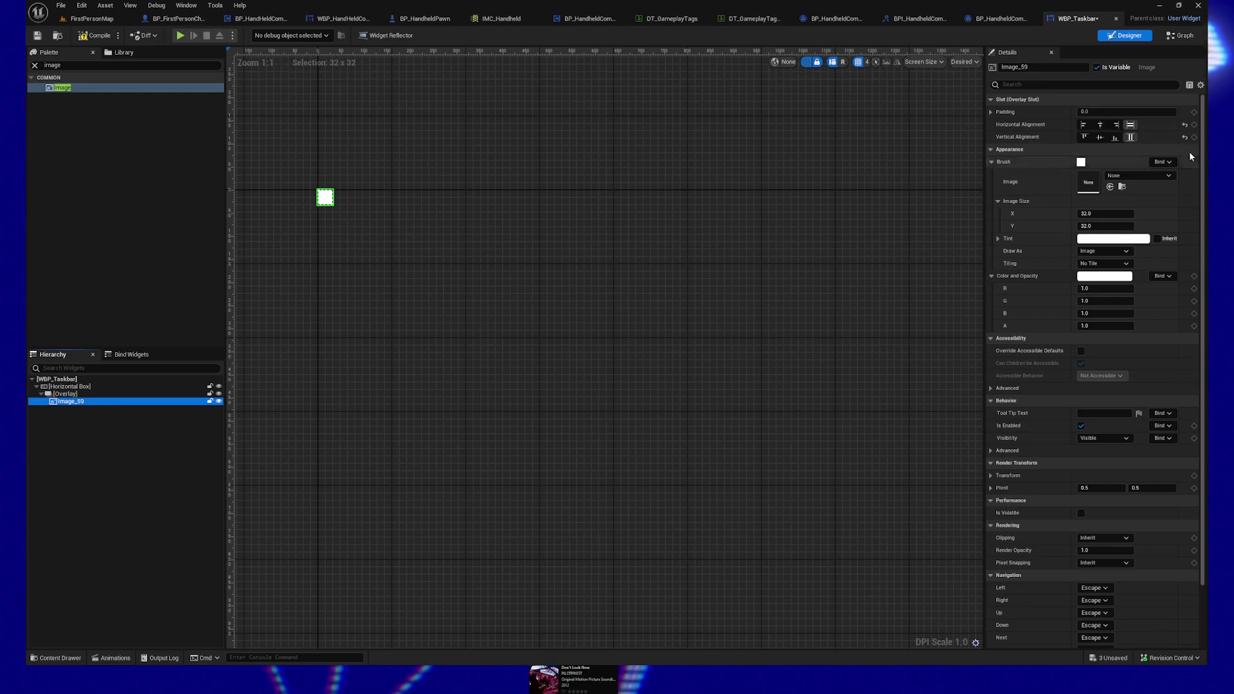
Step: Tint Image_59 light grey in the Color Picker
{"action": "left_click", "coordinate": [1081, 163]}
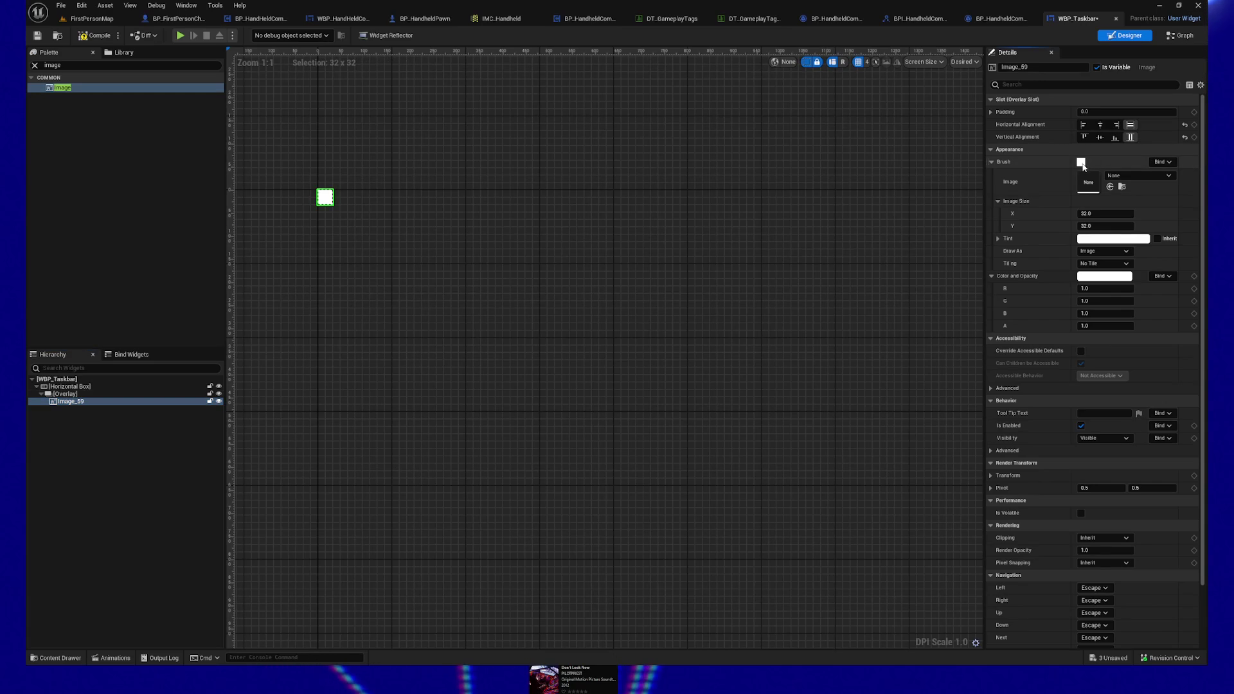
{"action": "left_click", "coordinate": [1083, 164]}
{"action": "left_click", "coordinate": [1091, 175]}
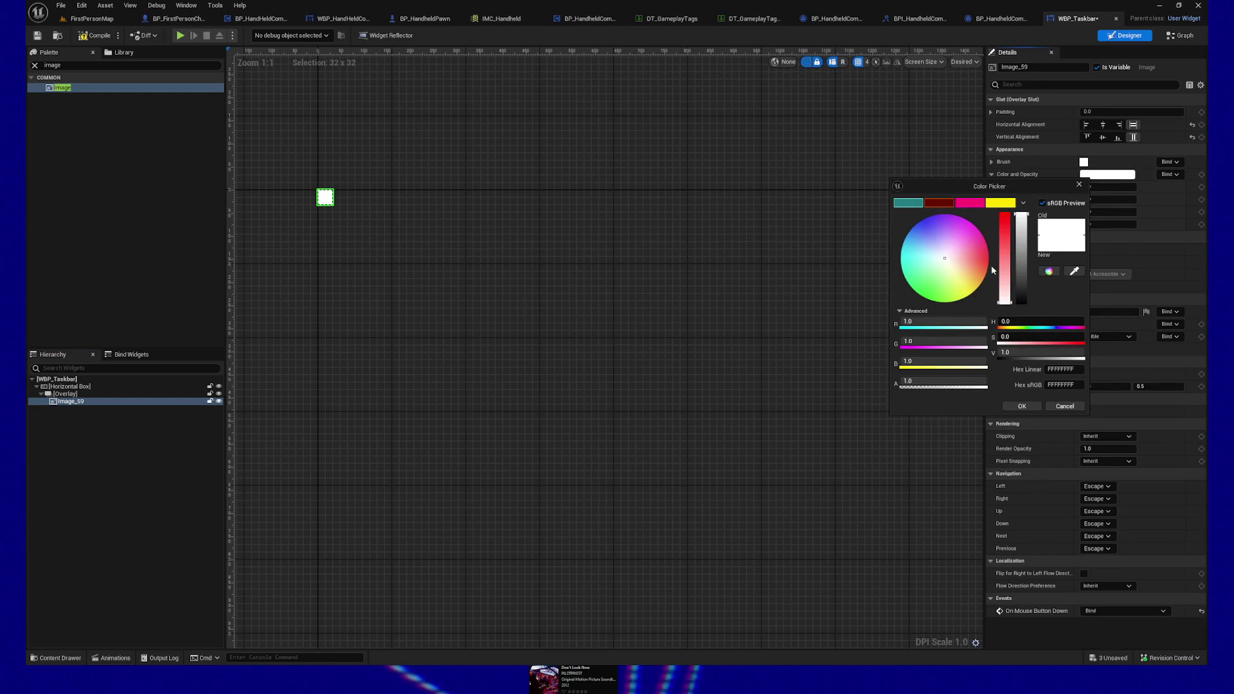
{"action": "left_click", "coordinate": [1021, 241]}
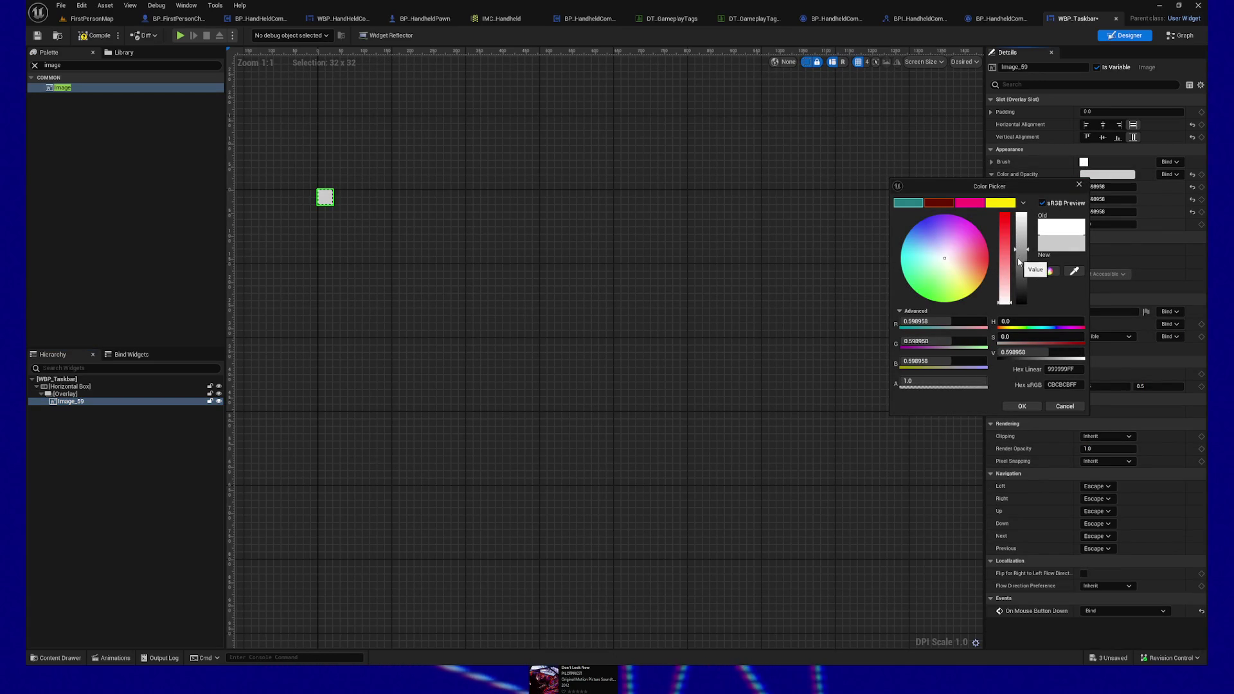
{"action": "left_click", "coordinate": [1012, 406]}
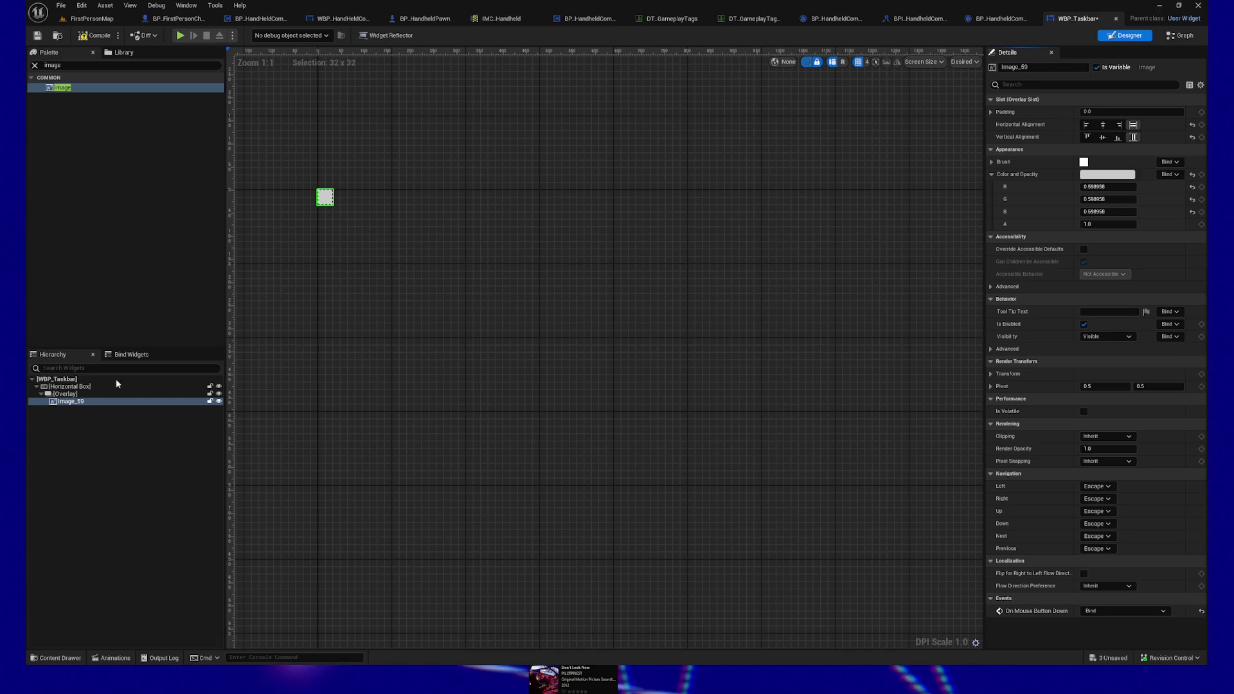
Step: Add a second Horizontal Box to the layout, then compile and save WBP_Taskbar
{"action": "left_click", "coordinate": [66, 65]}
{"action": "double_click", "coordinate": [66, 65]}
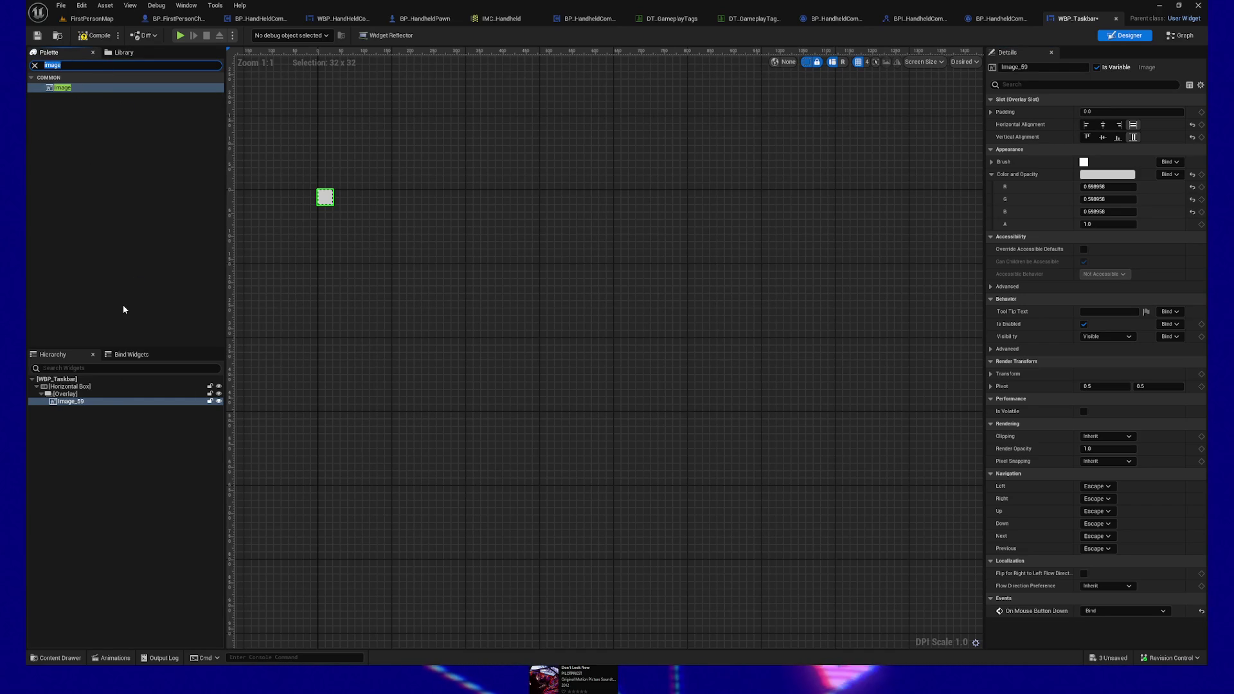
{"action": "type", "text": "horizont"}
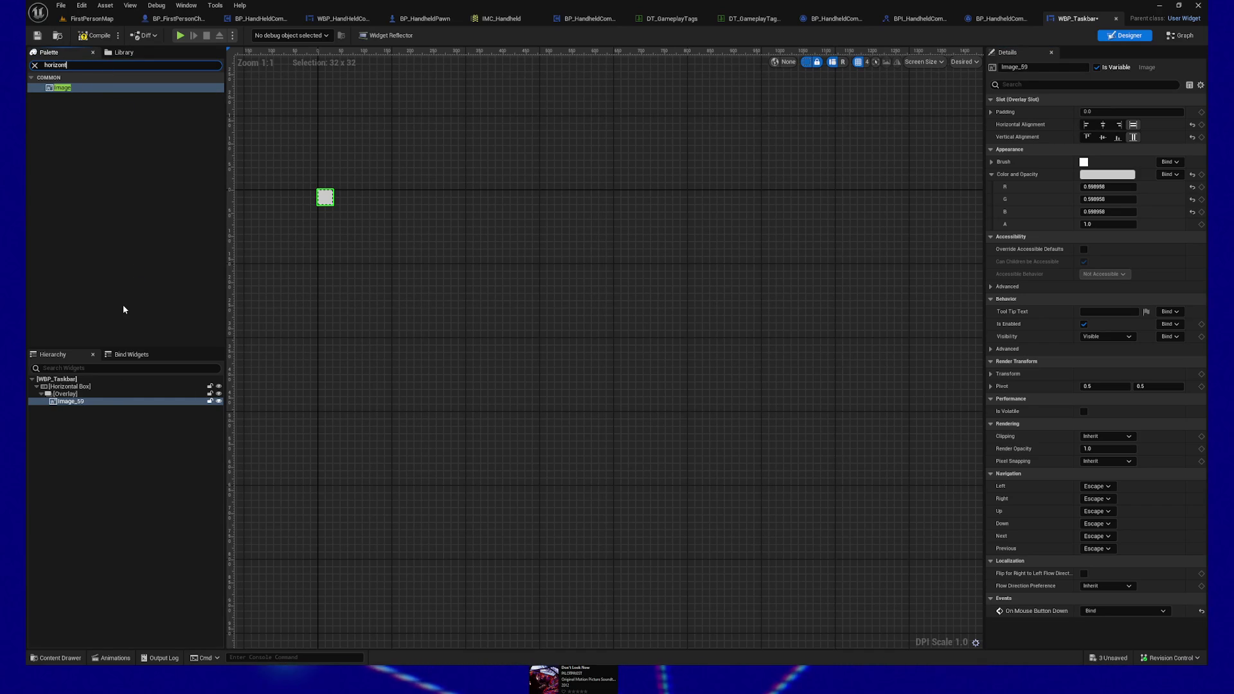
{"action": "left_click_drag", "start_coordinate": [72, 88], "coordinate": [97, 407]}
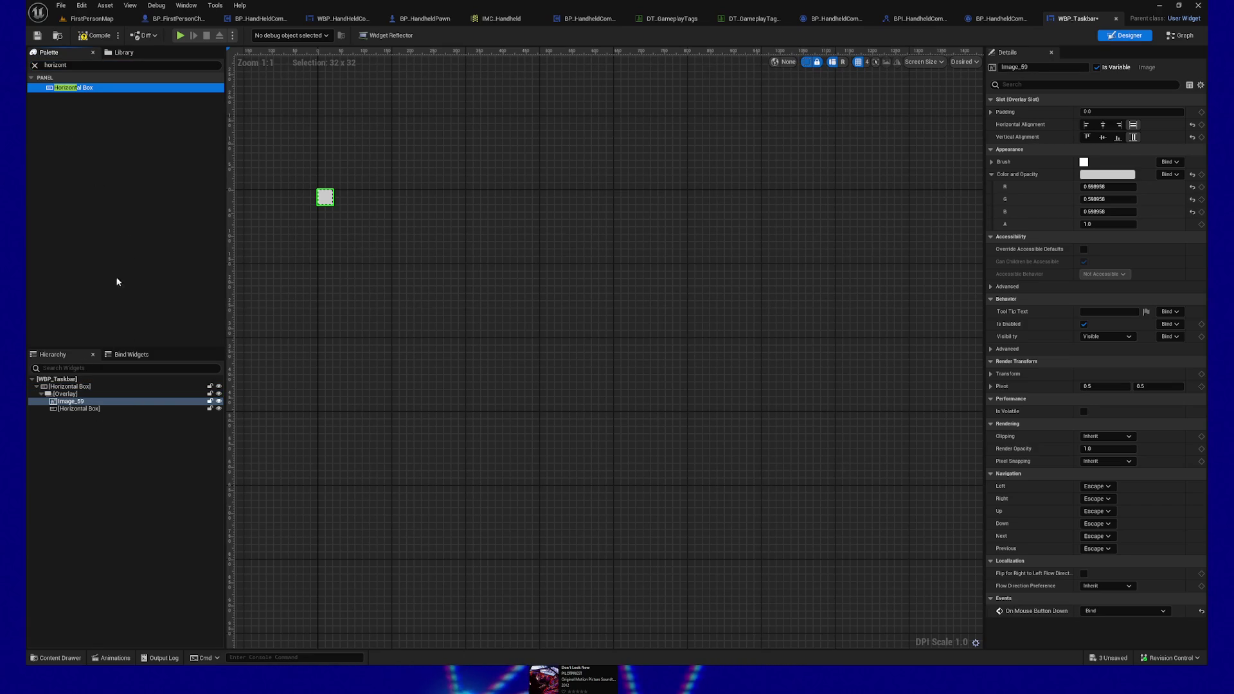
{"action": "left_click", "coordinate": [83, 37]}
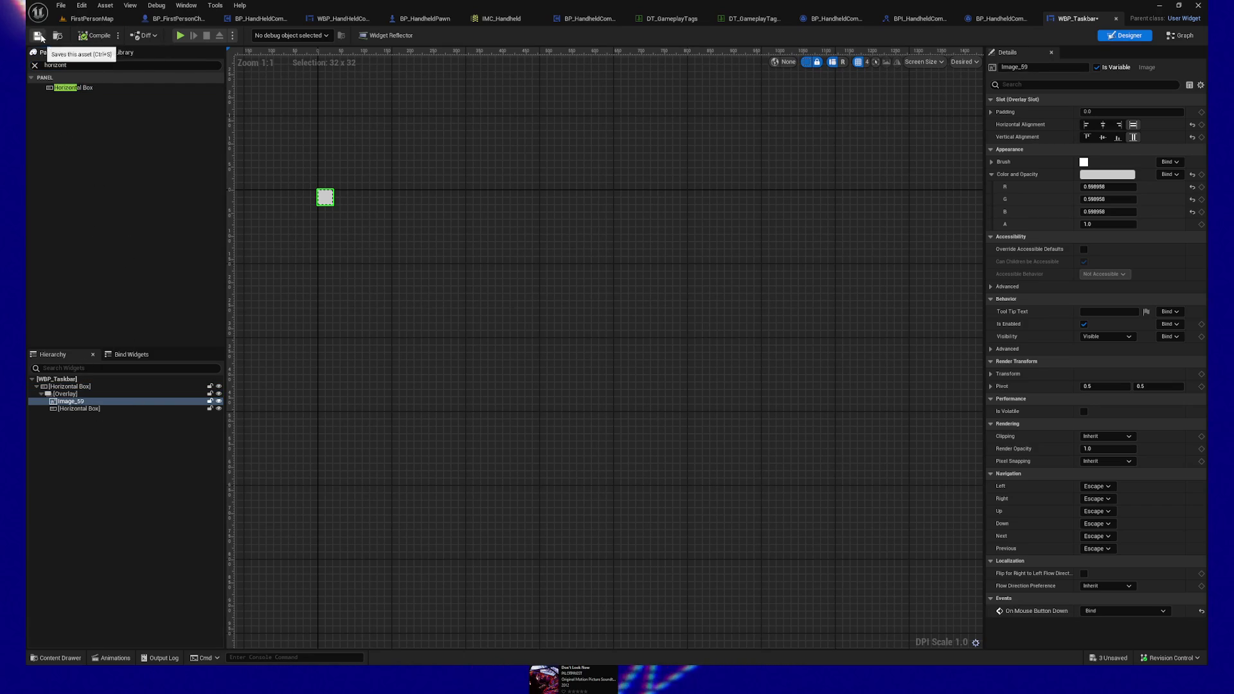
{"action": "key", "text": "ctrl+s"}
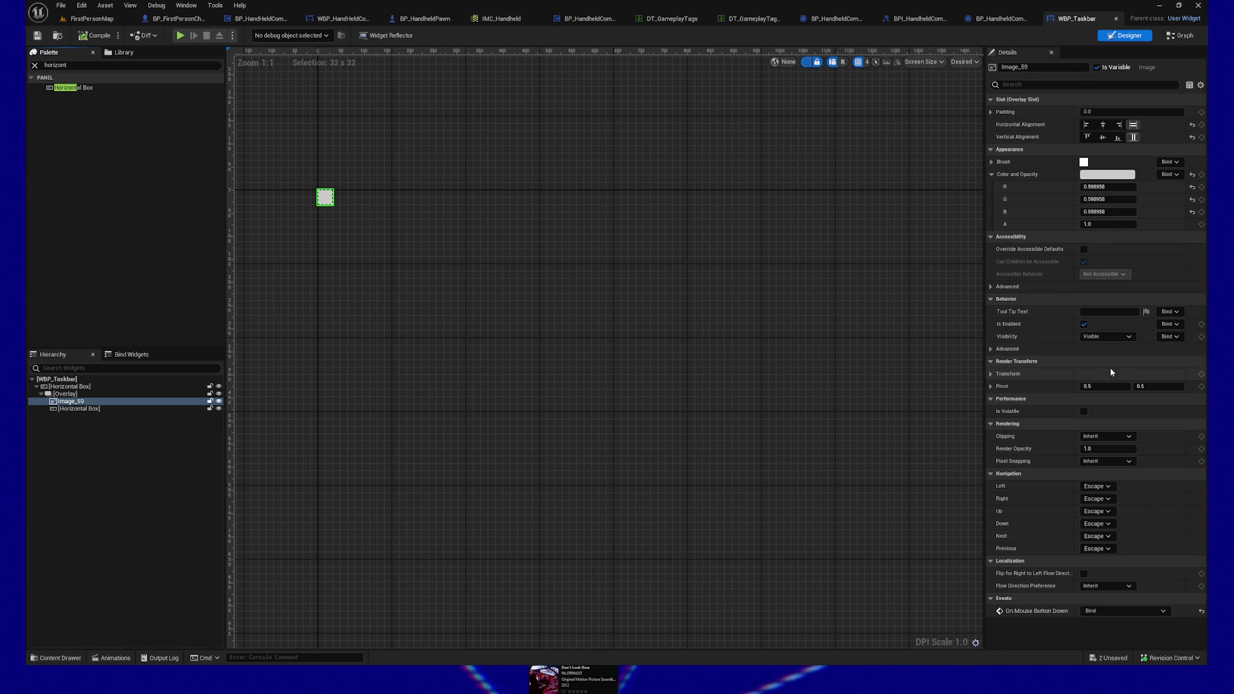
Step: Set Image_59's tiling to Both, save, and switch to WBP_HandheldComputerBase
{"action": "left_click", "coordinate": [992, 161]}
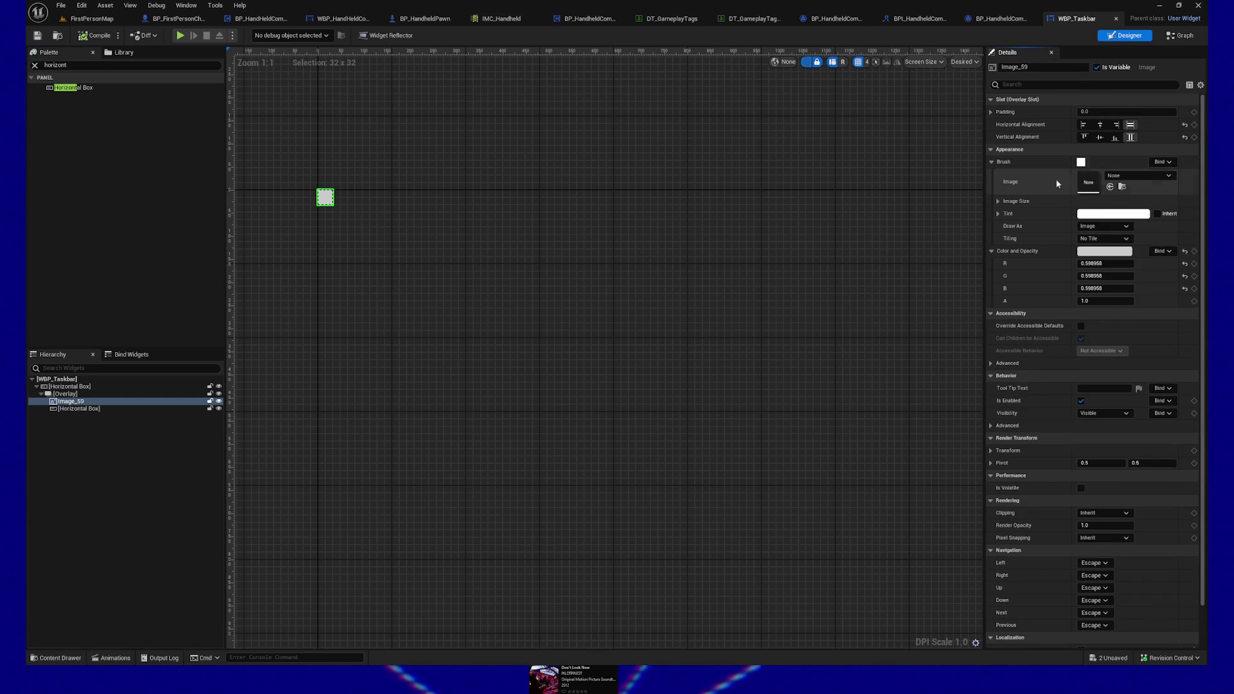
{"action": "left_click", "coordinate": [1117, 240]}
{"action": "left_click", "coordinate": [1111, 273]}
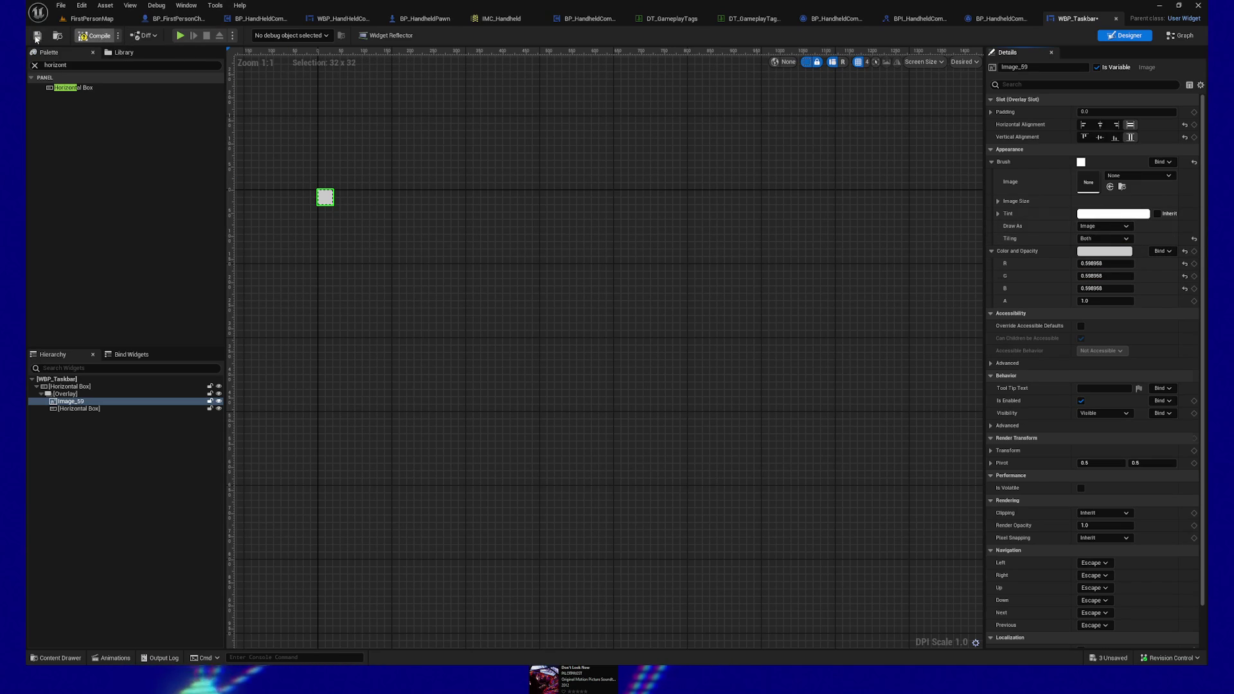
{"action": "left_click", "coordinate": [38, 39]}
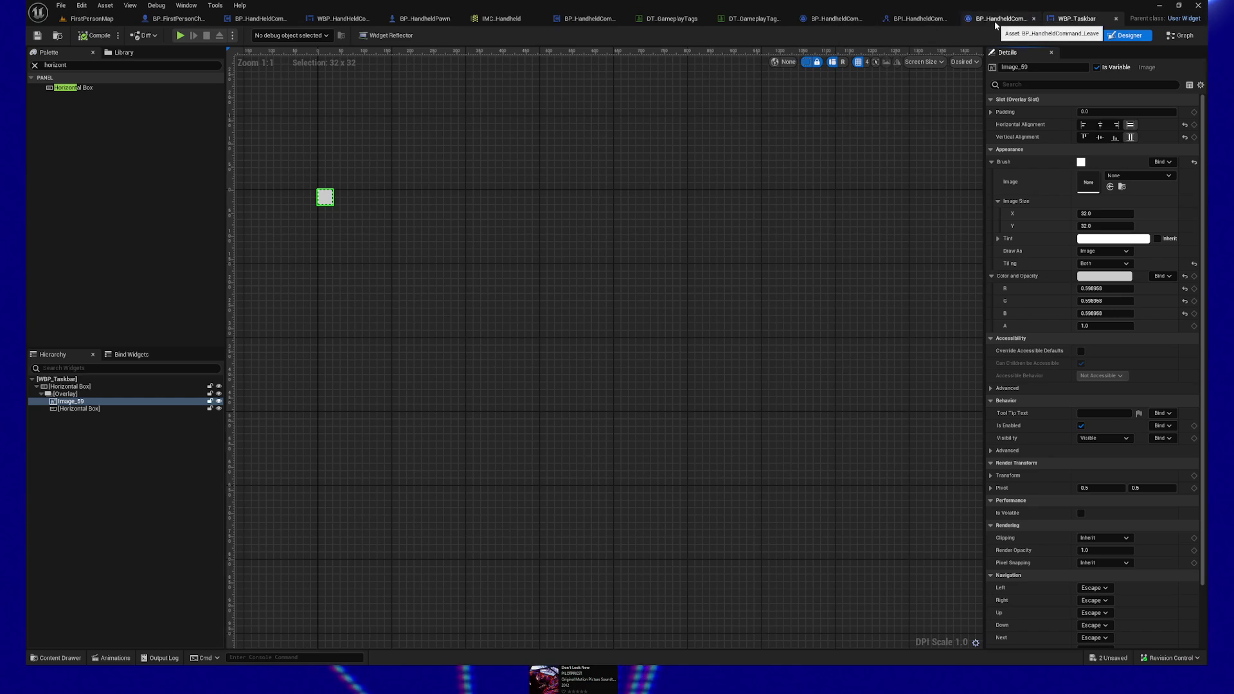
{"action": "left_click", "coordinate": [341, 18]}
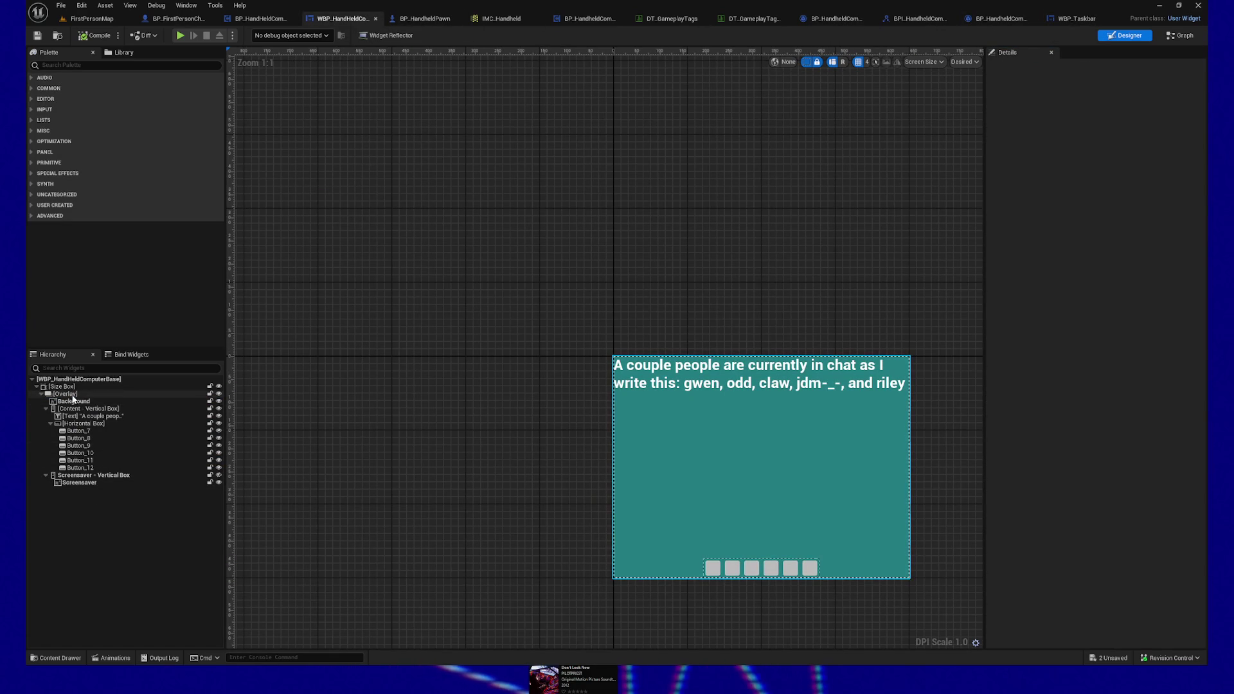
Step: Place a WBP_Taskbar widget into the Horizontal Box holding the placeholder buttons
{"action": "left_click", "coordinate": [83, 424]}
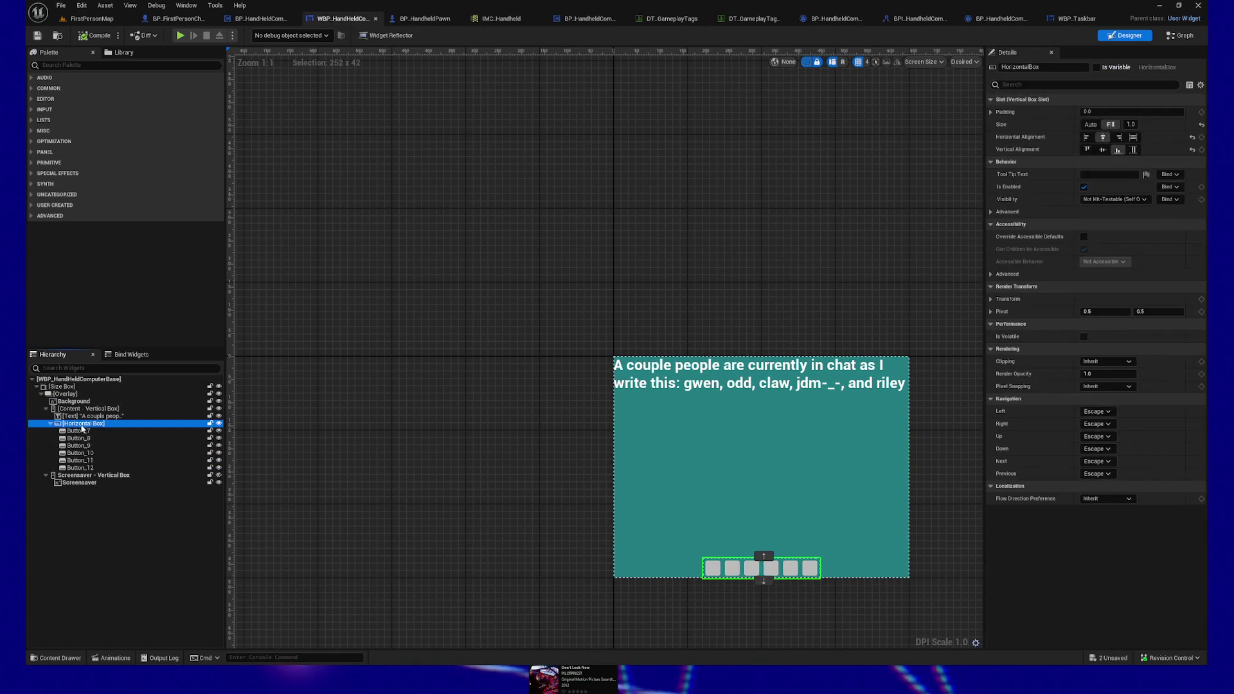
{"action": "left_click", "coordinate": [59, 66]}
{"action": "type", "text": "wbp"}
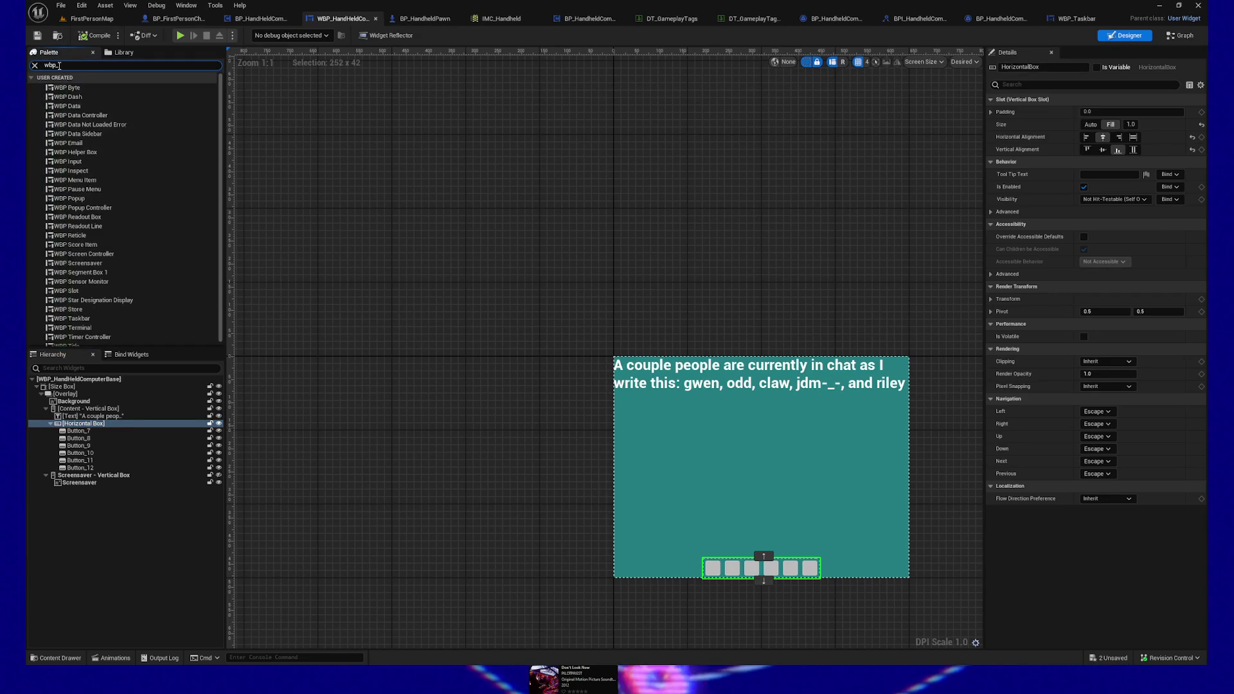
{"action": "type", "text": "_task"}
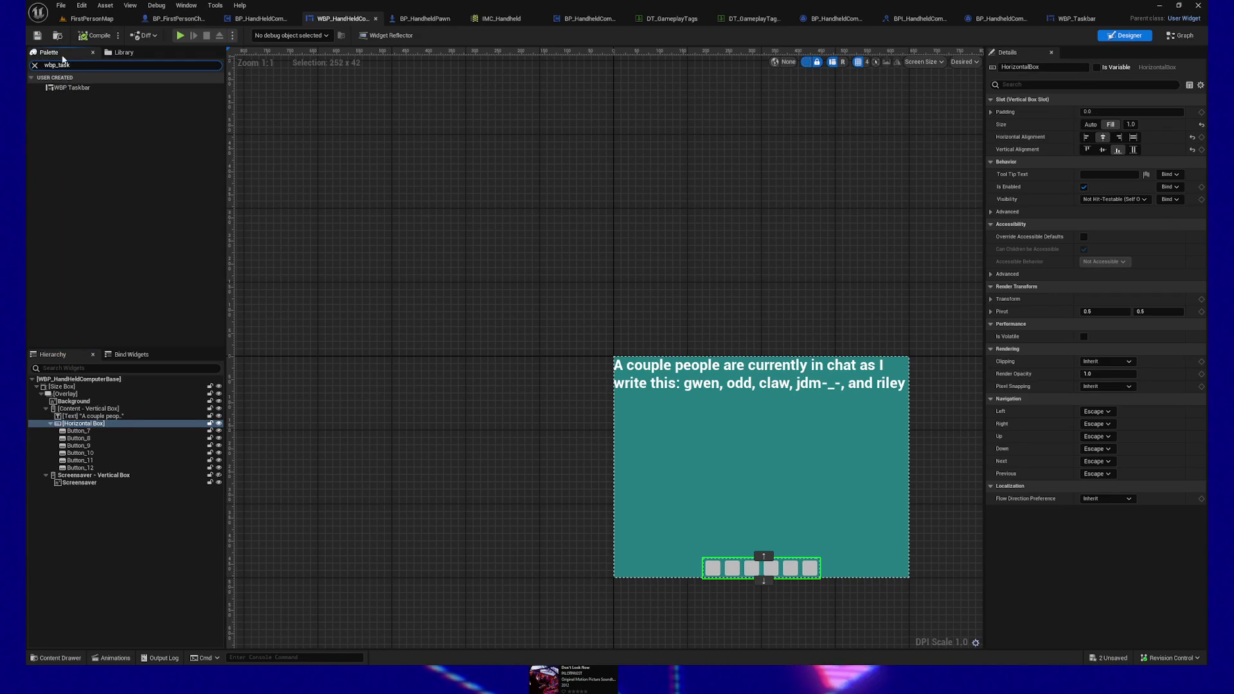
{"action": "left_click_drag", "start_coordinate": [72, 88], "coordinate": [99, 423]}
Step: Delete placeholder buttons Button_7 through Button_12
{"action": "left_click", "coordinate": [87, 431]}
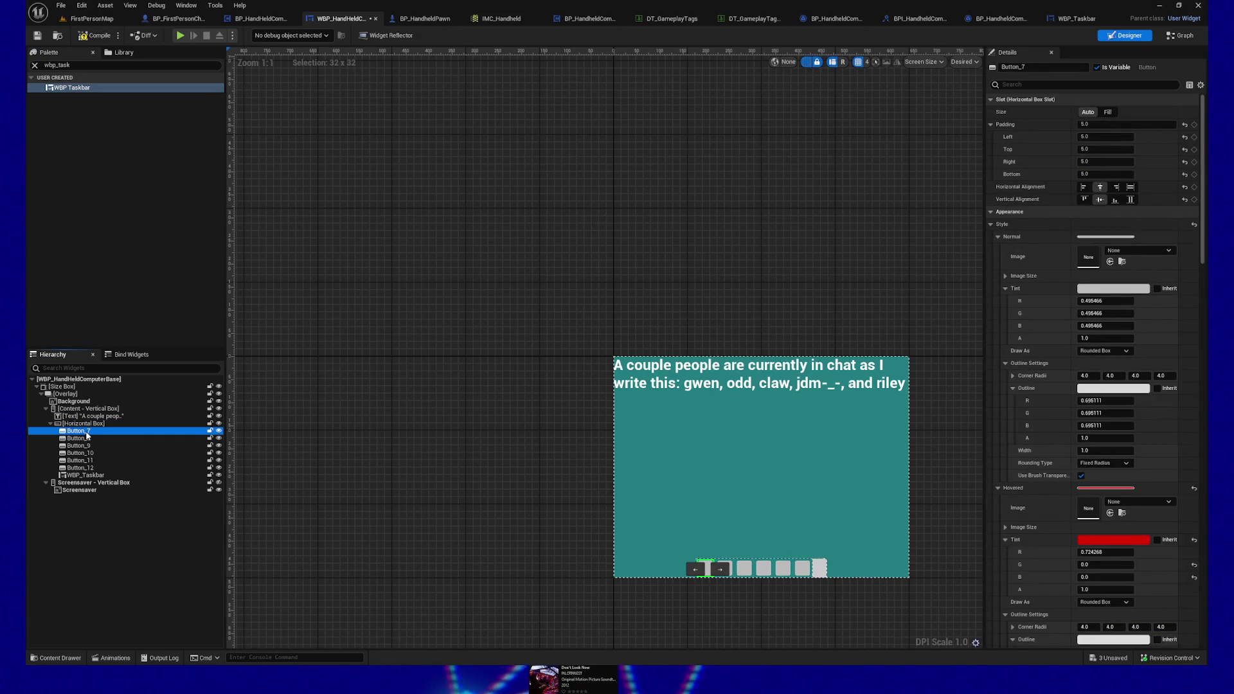
{"action": "key", "text": "Delete"}
{"action": "left_click", "coordinate": [86, 431]}
{"action": "left_click", "coordinate": [80, 459], "text": "shift"}
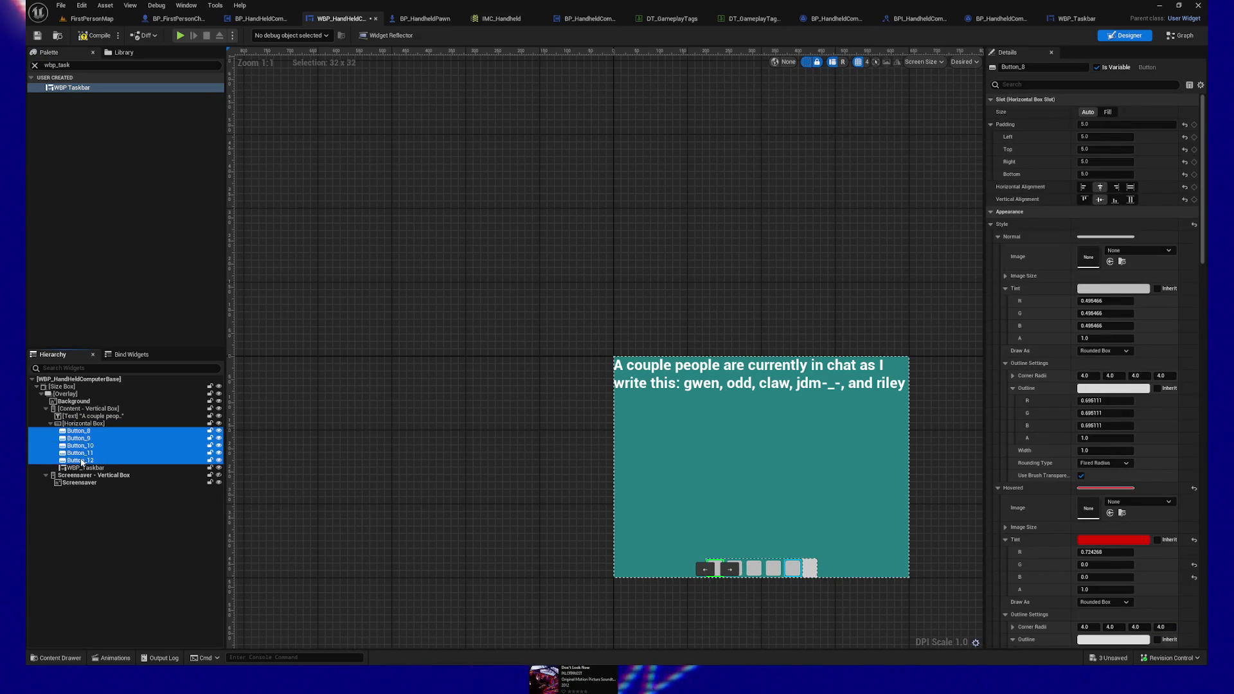
{"action": "key", "text": "Delete"}
Step: Set the box's Horizontal Alignment to Fill and Vertical Alignment to Bottom, then return to WBP_Taskbar
{"action": "left_click", "coordinate": [82, 423]}
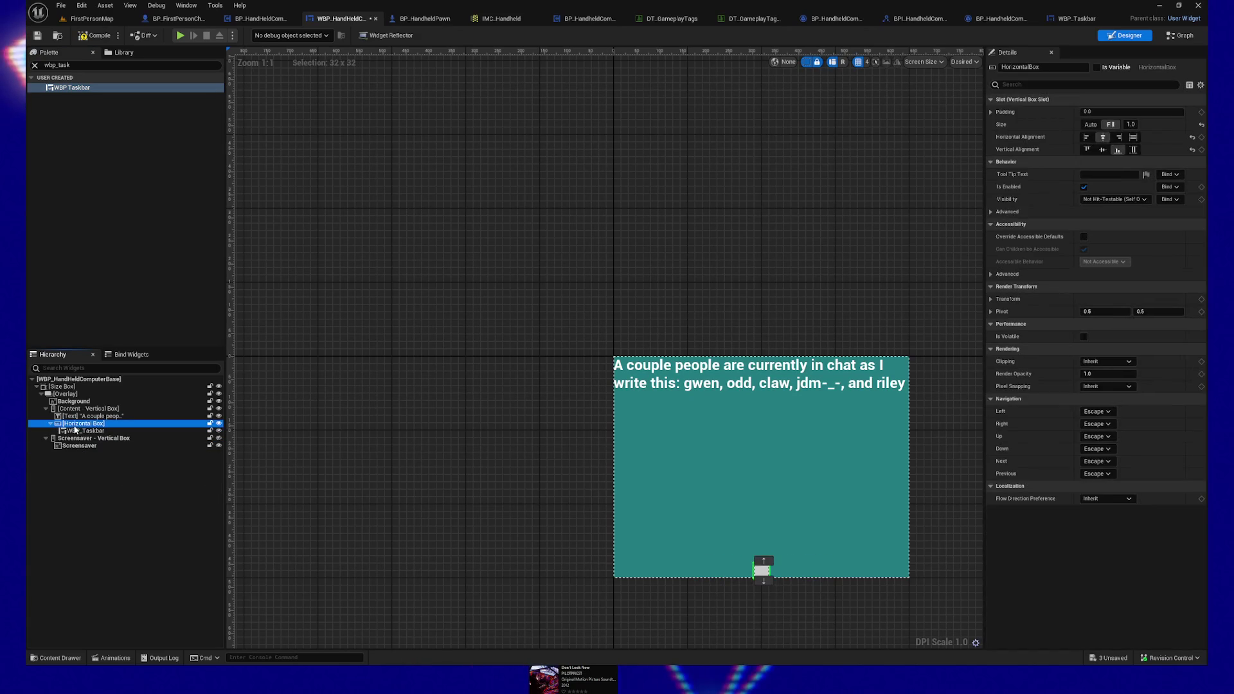
{"action": "left_click", "coordinate": [1133, 138]}
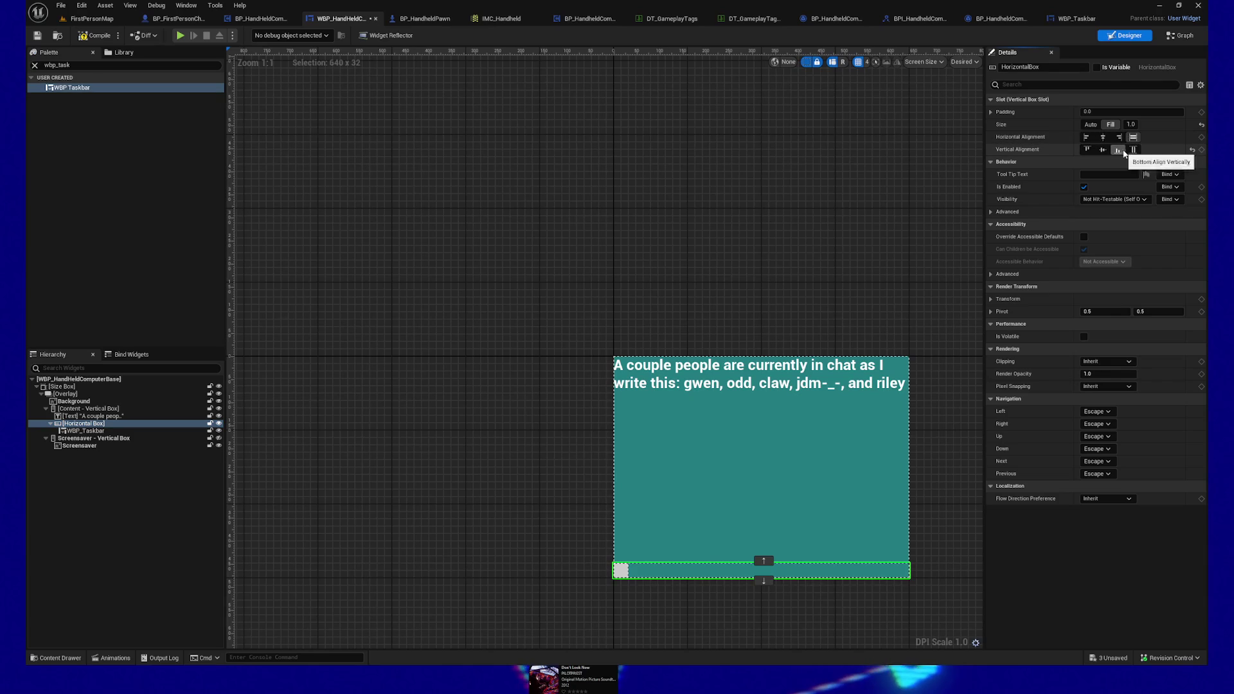
{"action": "left_click", "coordinate": [1133, 150]}
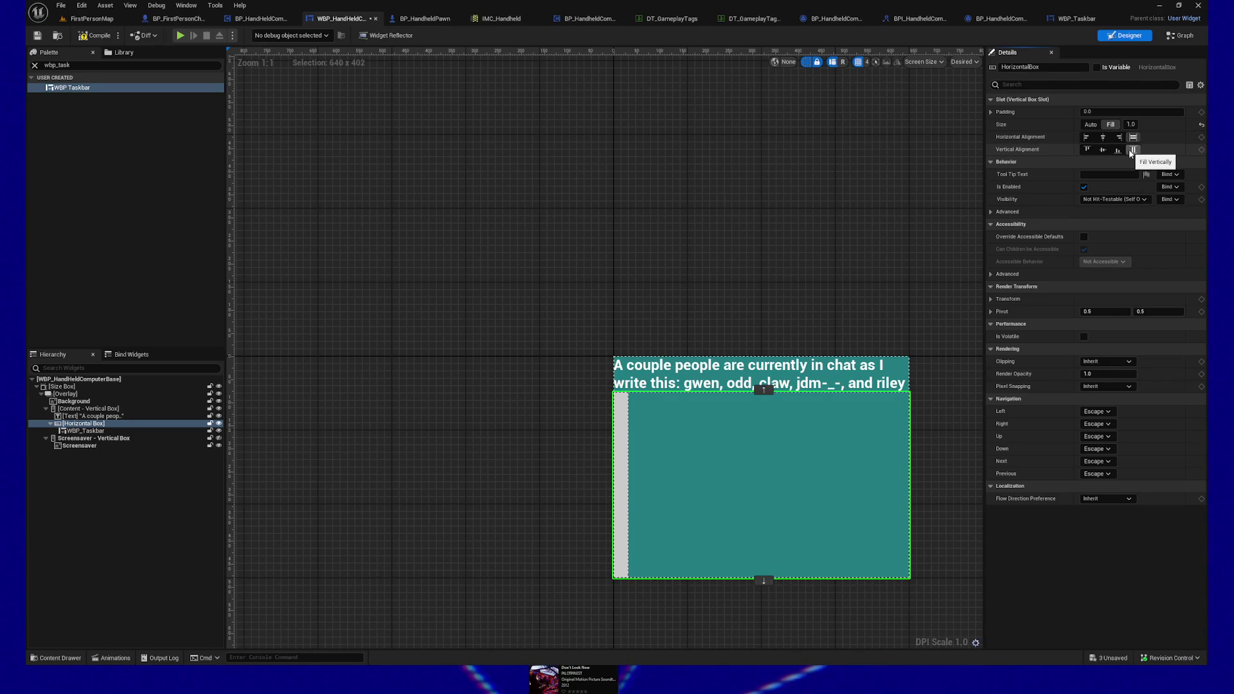
{"action": "left_click", "coordinate": [1118, 151]}
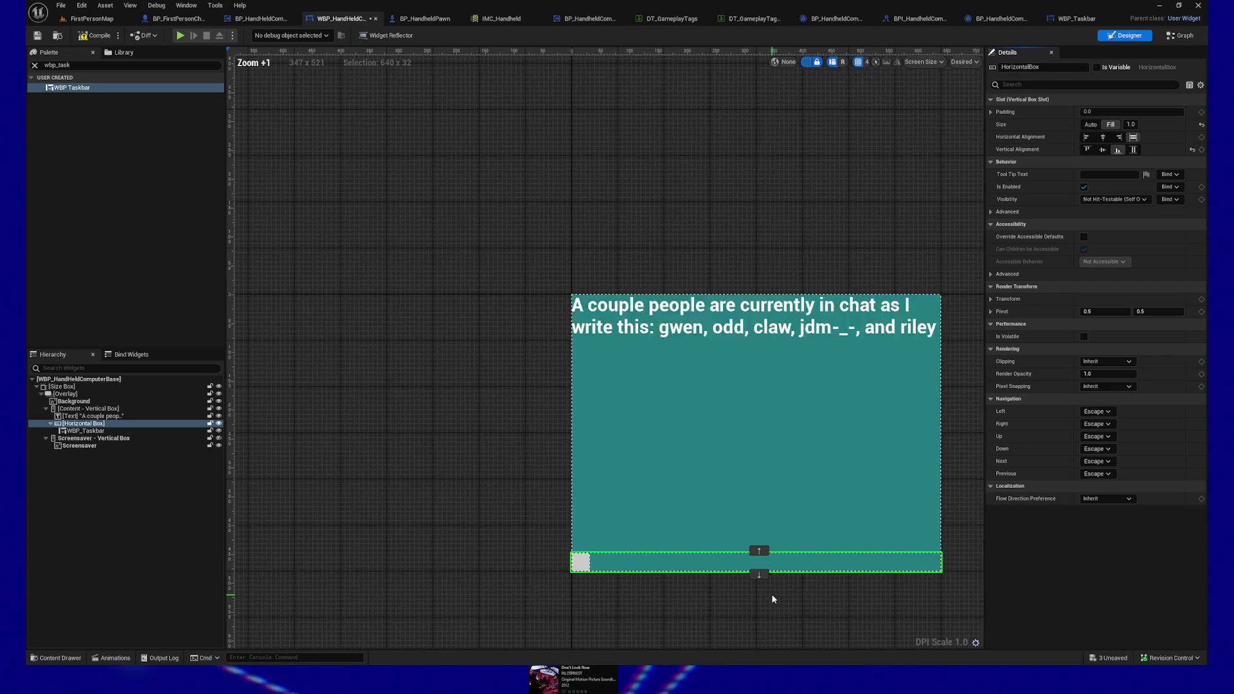
{"action": "scroll", "coordinate": [771, 593], "scroll_direction": "up", "scroll_amount": 4}
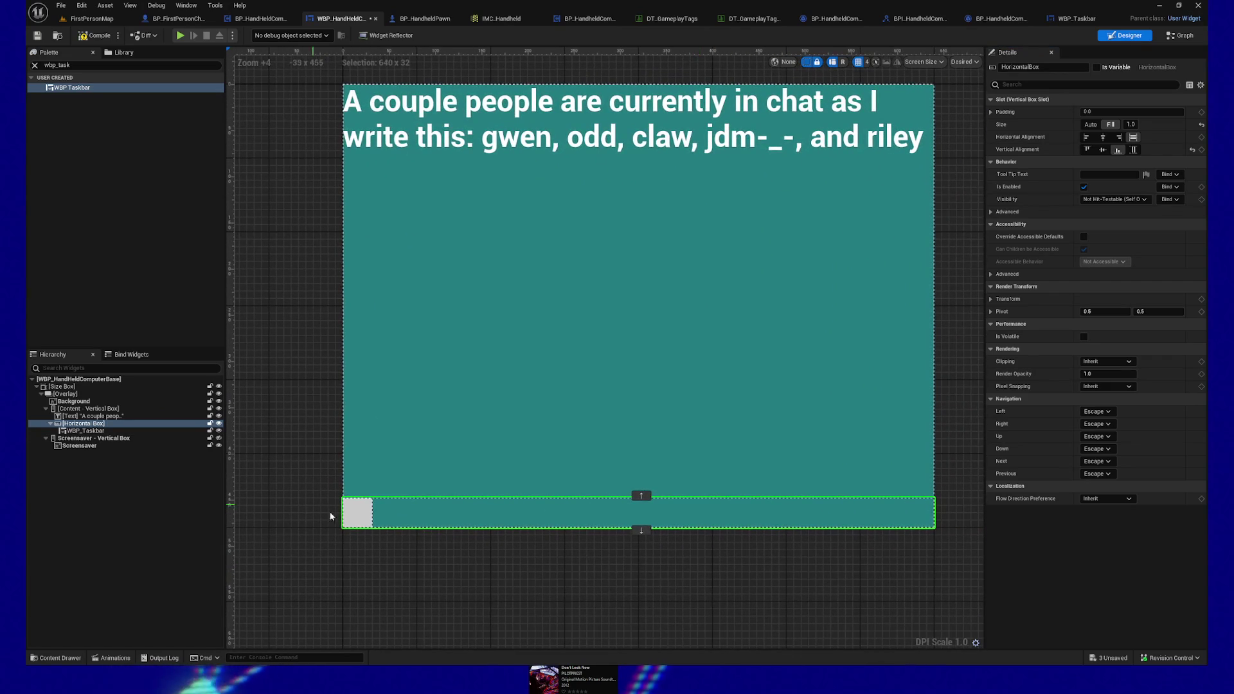
{"action": "left_click", "coordinate": [1086, 19]}
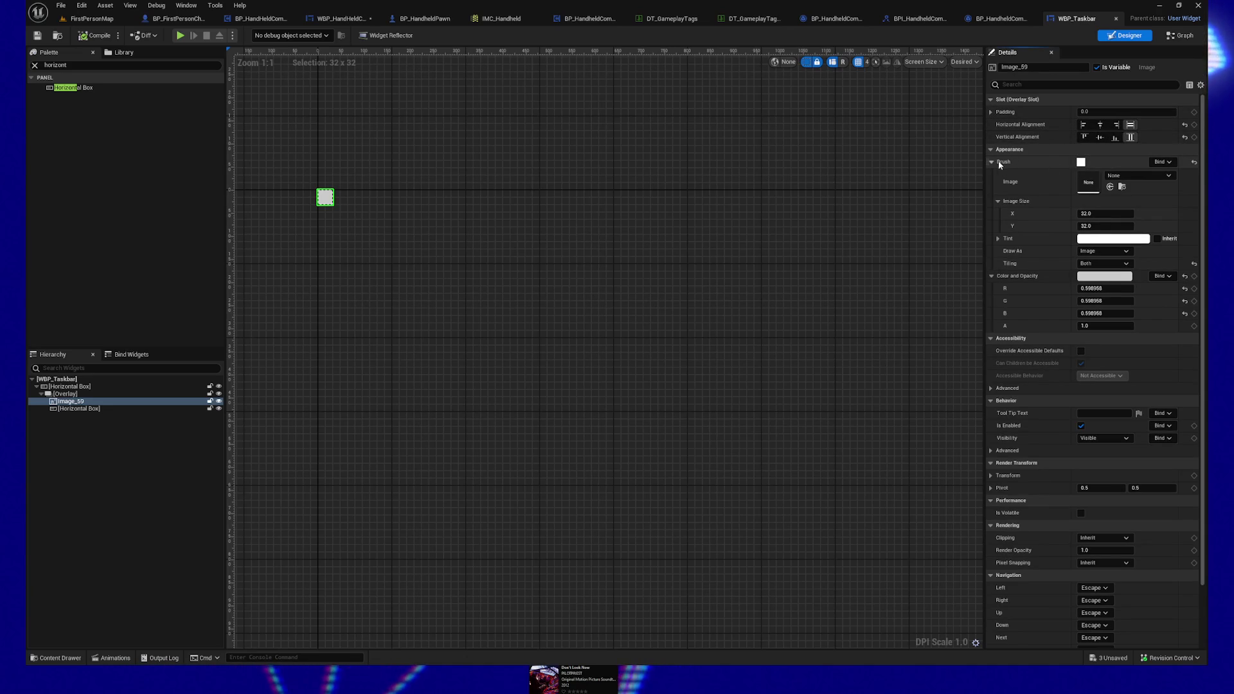
Step: Darken Image_59's grey colour and save WBP_Taskbar
{"action": "left_click", "coordinate": [1104, 276]}
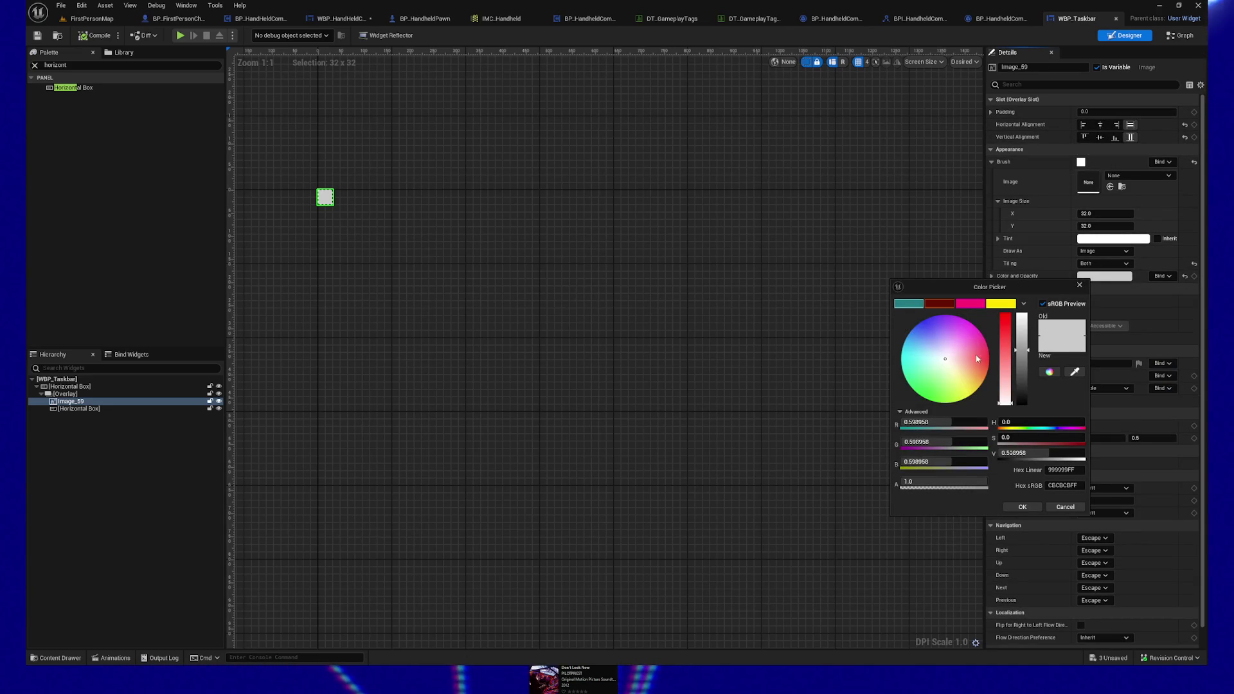
{"action": "left_click", "coordinate": [1025, 364]}
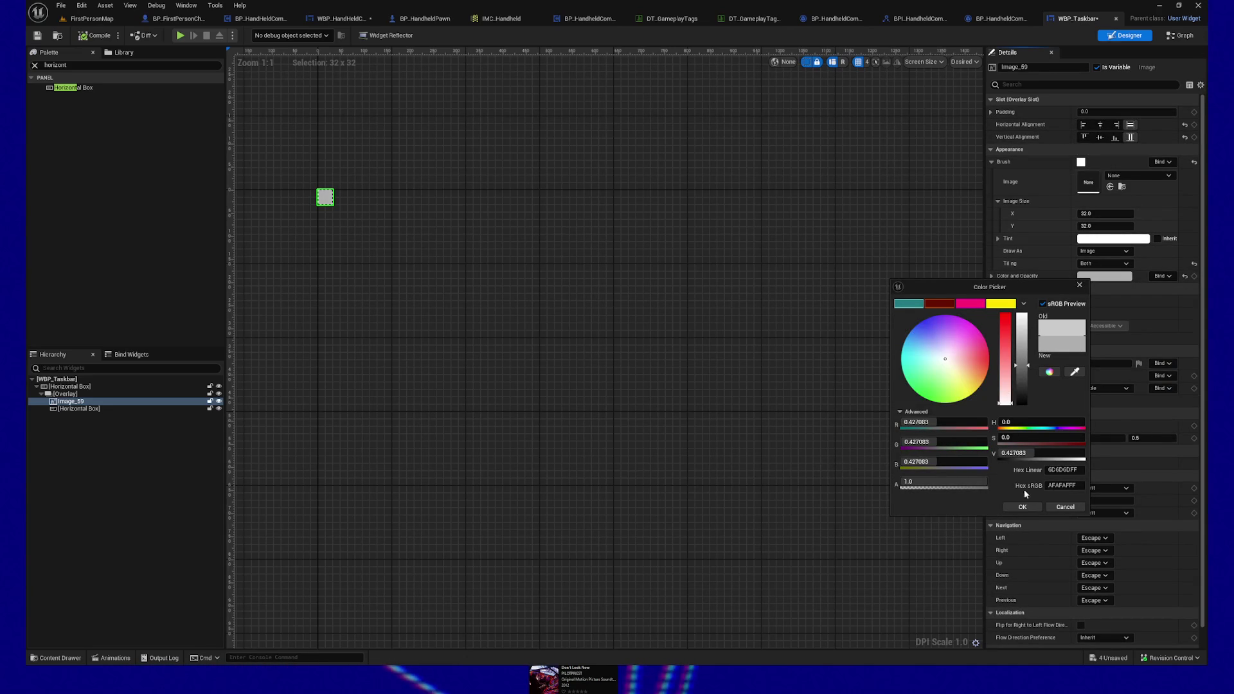
{"action": "left_click", "coordinate": [1023, 507]}
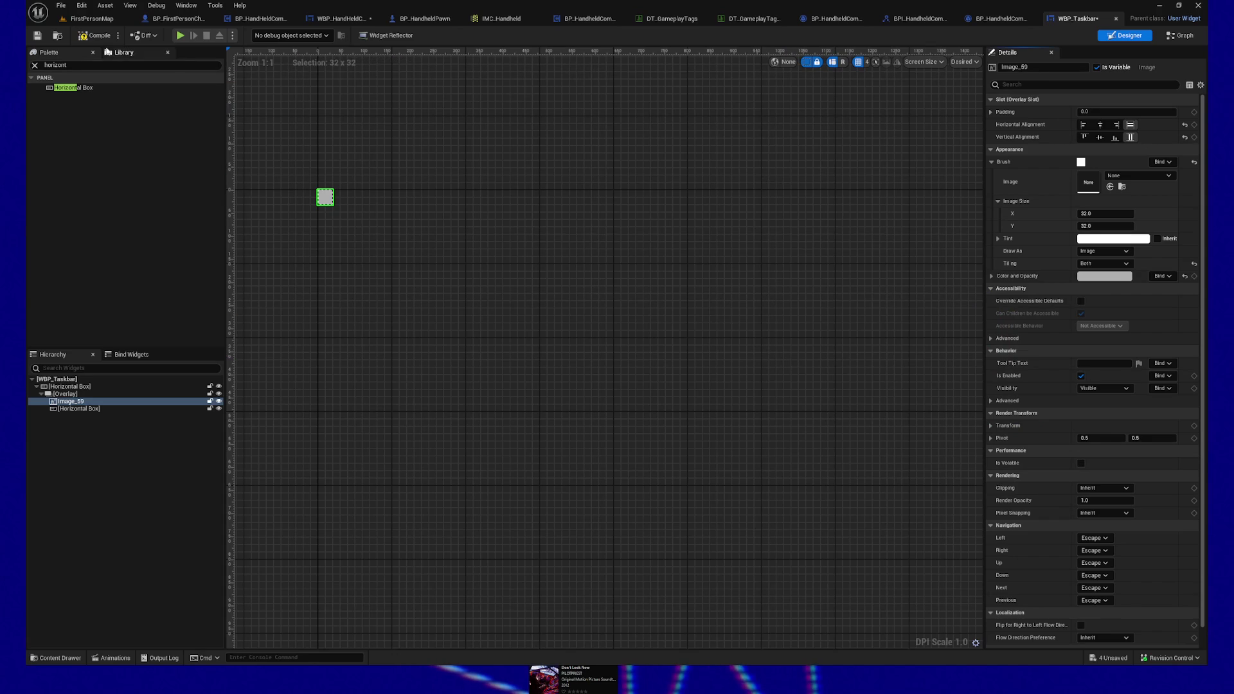
{"action": "key", "text": "ctrl+s"}
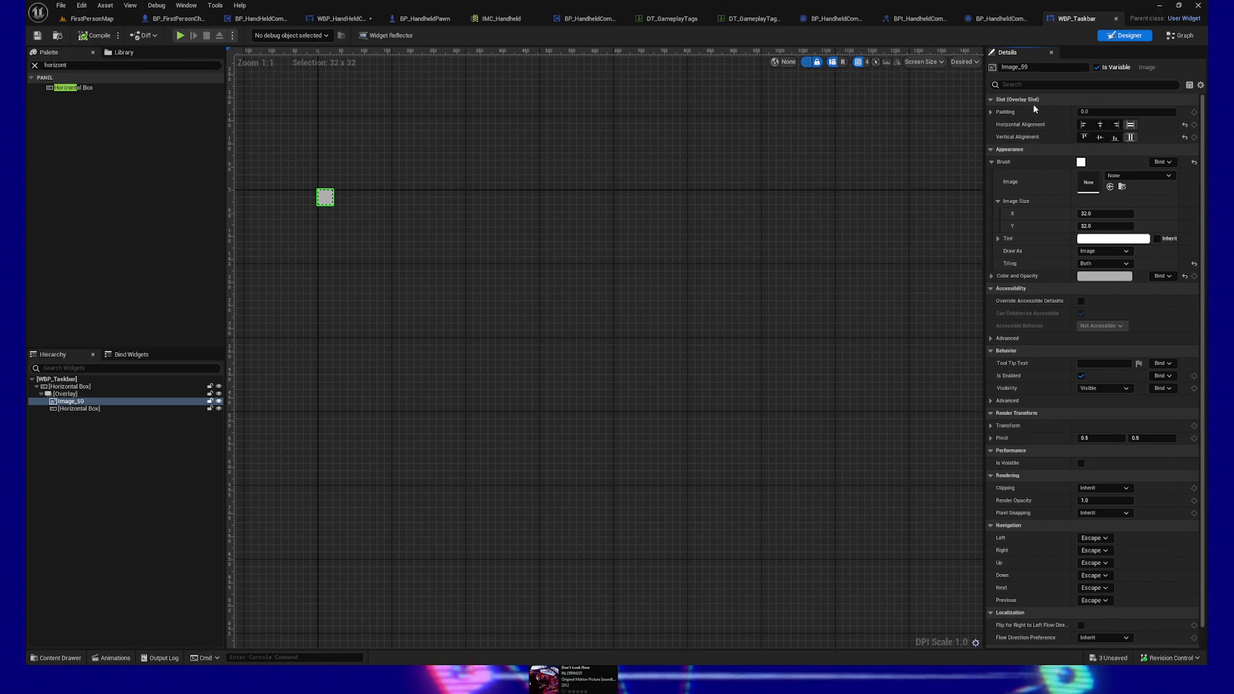
Step: Set the Overlay's Horizontal Box slot size to Fill (1.0)
{"action": "left_click", "coordinate": [69, 409]}
{"action": "left_click", "coordinate": [70, 394]}
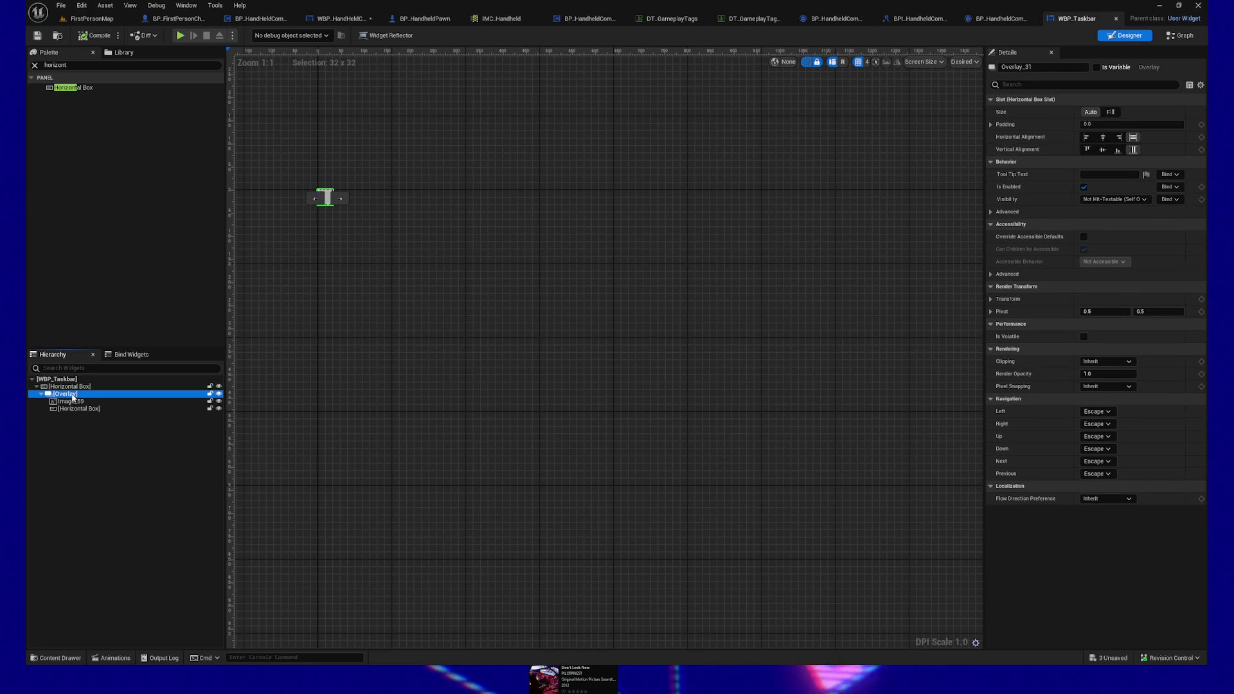
{"action": "left_click", "coordinate": [1111, 112]}
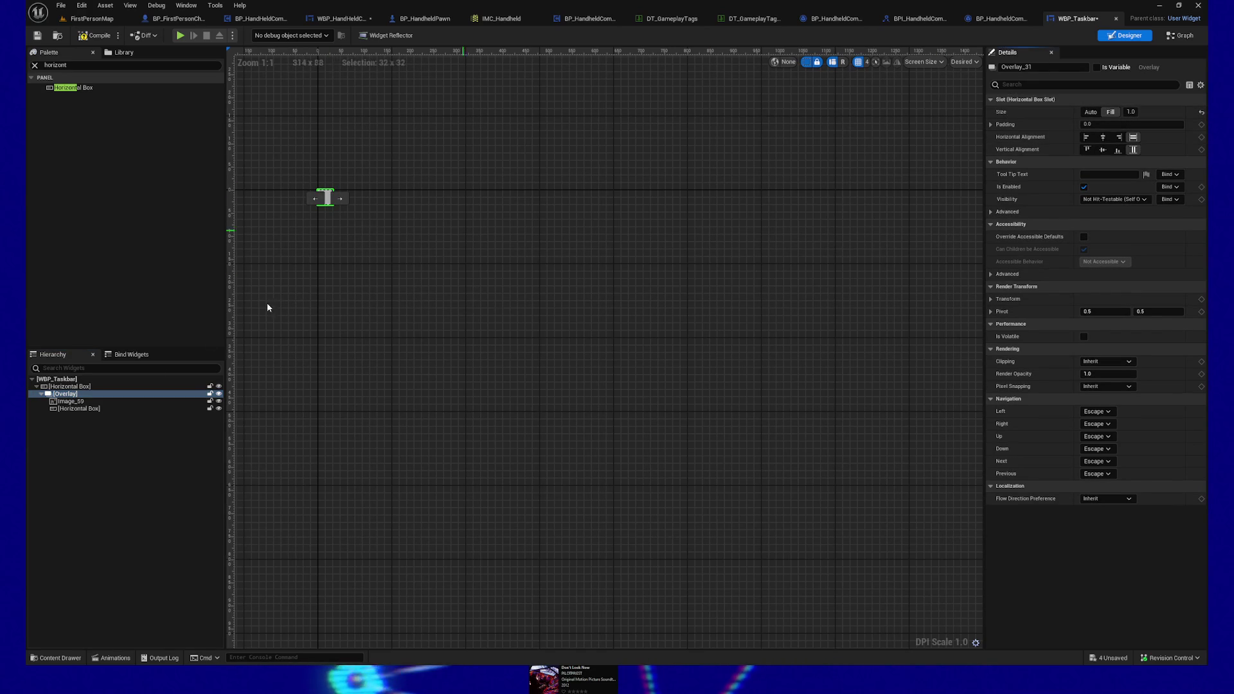
{"action": "left_click", "coordinate": [70, 386]}
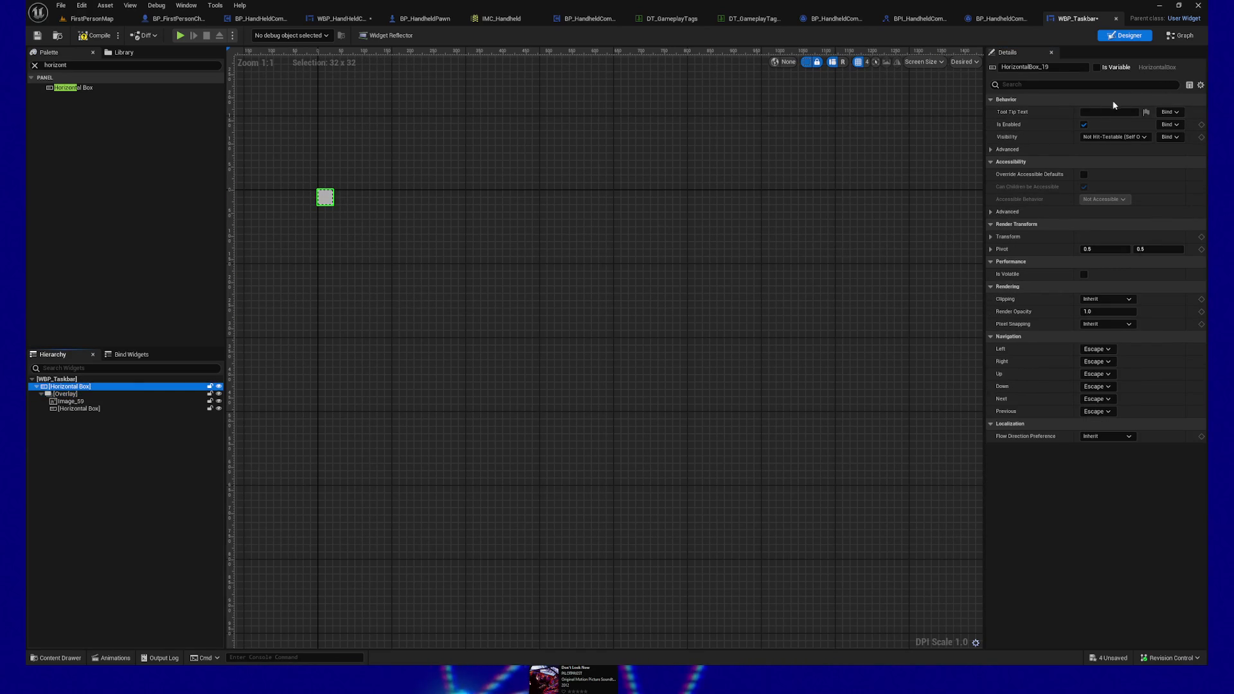
{"action": "left_click", "coordinate": [65, 394]}
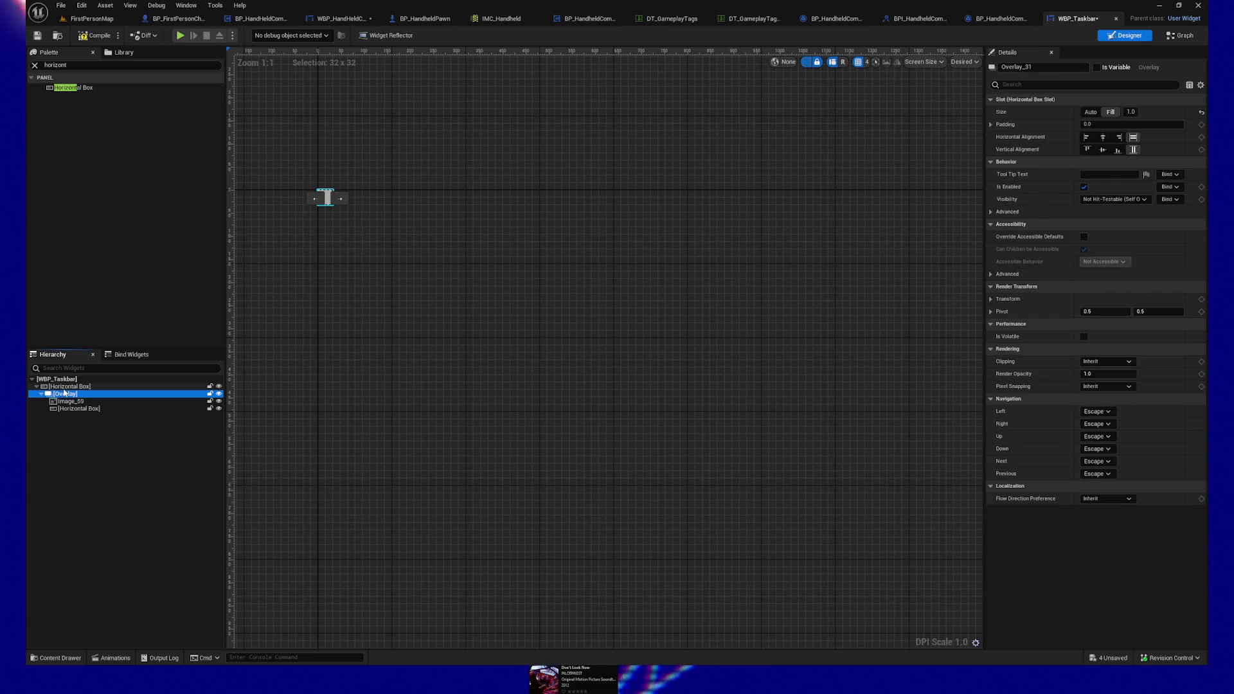
{"action": "right_click", "coordinate": [70, 387]}
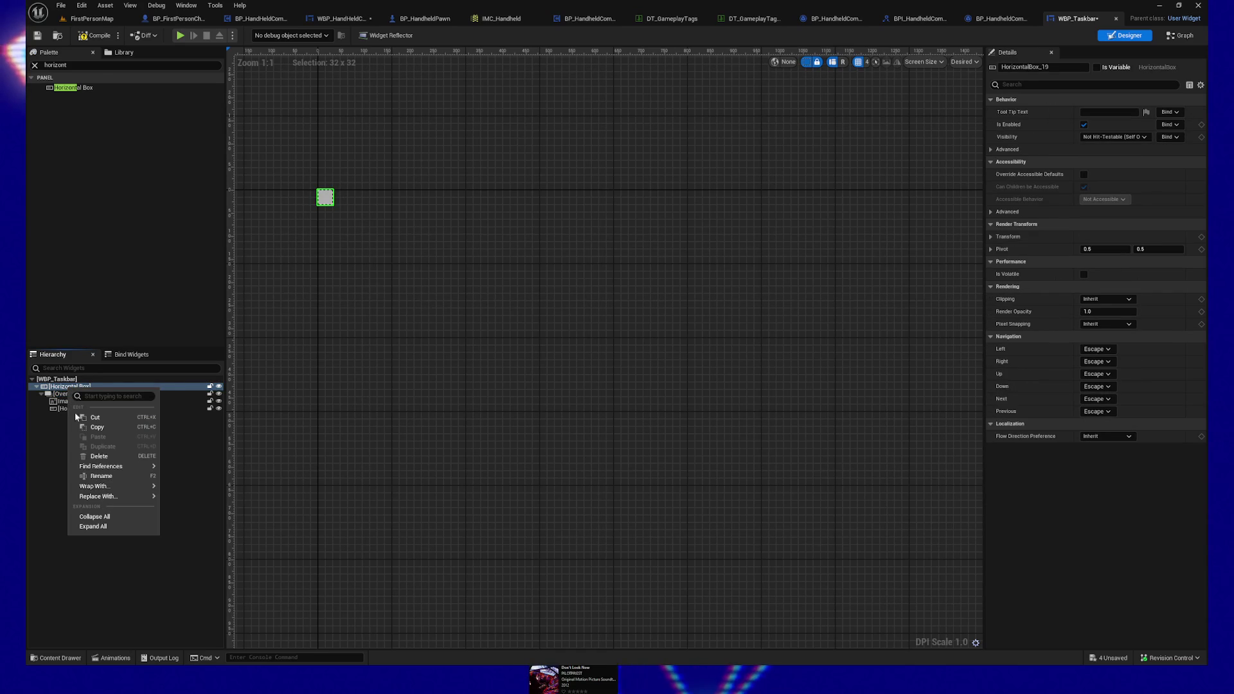
{"action": "mouse_move", "coordinate": [109, 500]}
{"action": "left_click", "coordinate": [38, 460]}
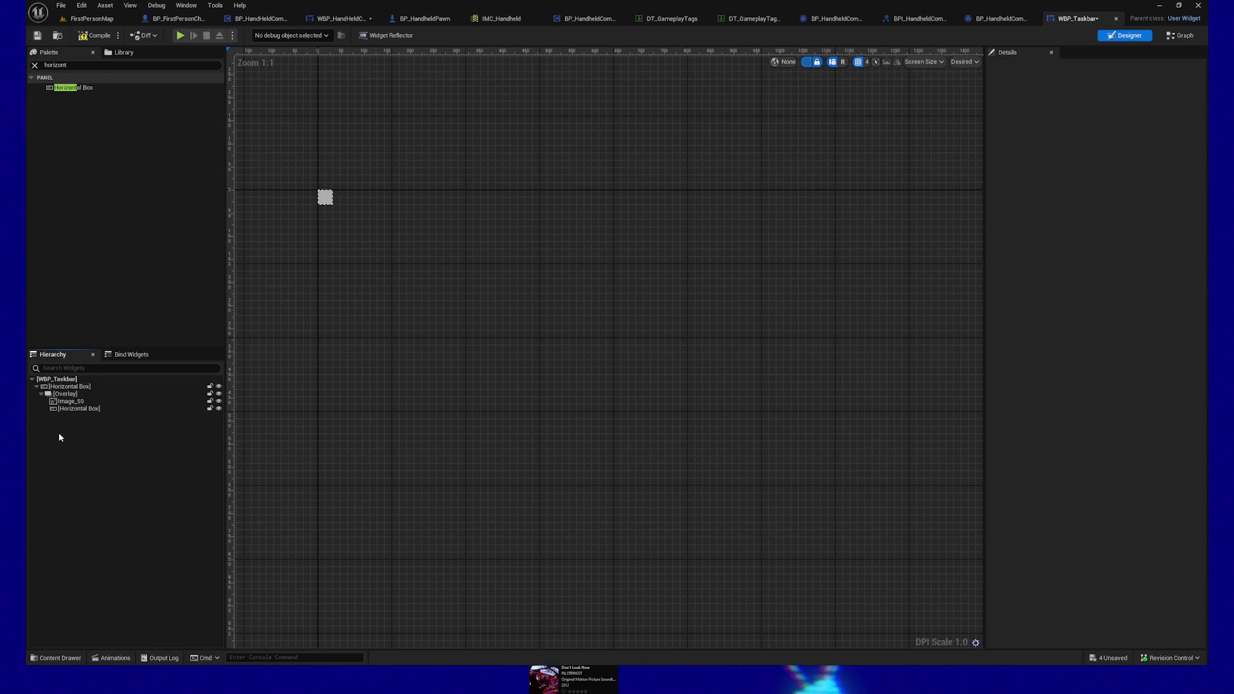
Step: Replace the outer Horizontal Box with its Overlay child, then go back to WBP_HandheldComputerBase
{"action": "left_click", "coordinate": [64, 393]}
{"action": "right_click", "coordinate": [65, 394]}
{"action": "mouse_move", "coordinate": [126, 501]}
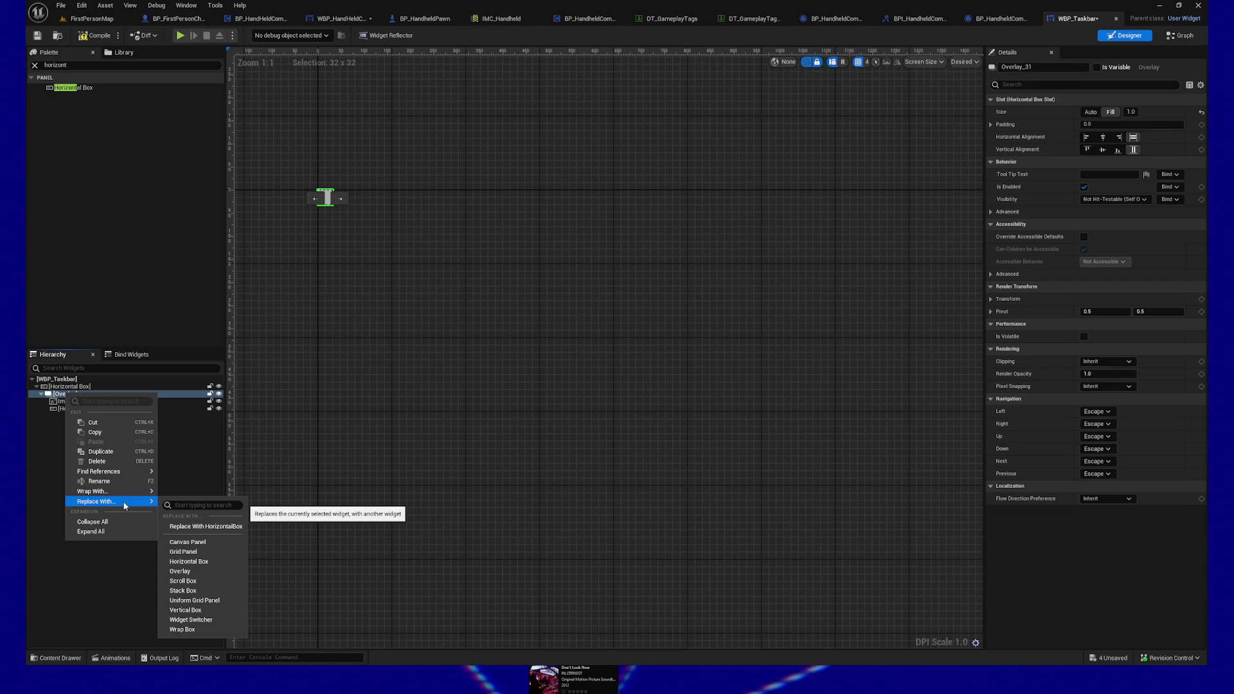
{"action": "left_click", "coordinate": [60, 388]}
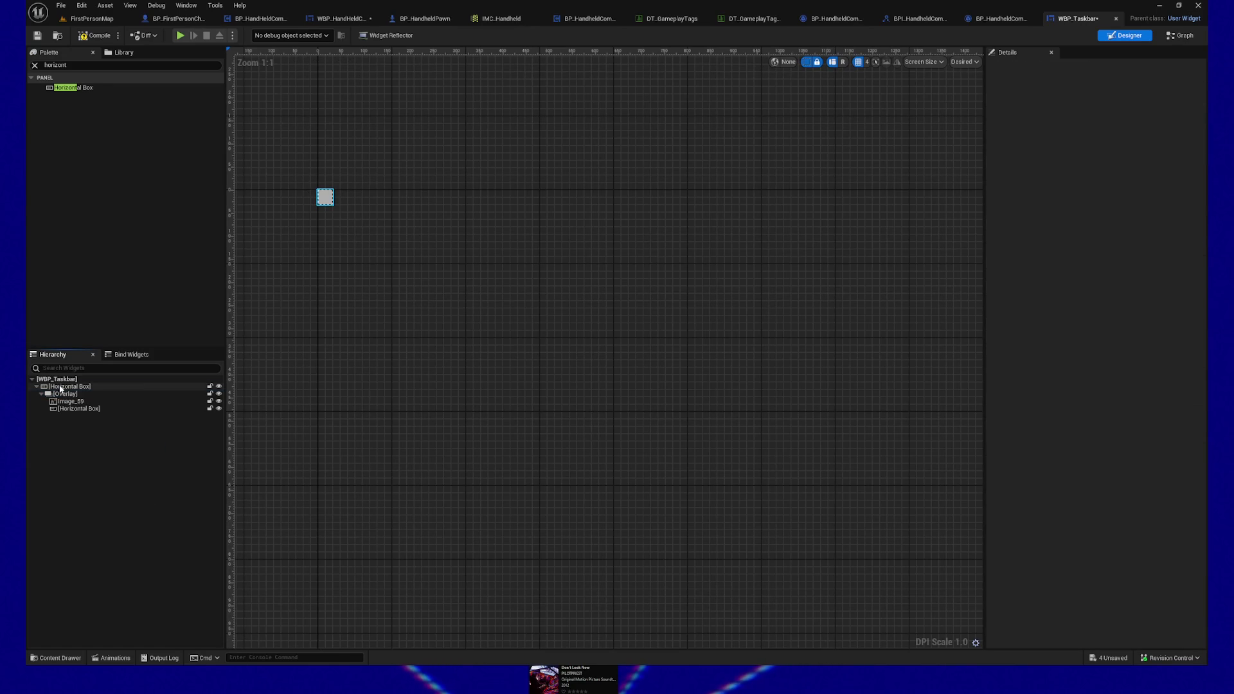
{"action": "right_click", "coordinate": [60, 388]}
{"action": "mouse_move", "coordinate": [97, 494]}
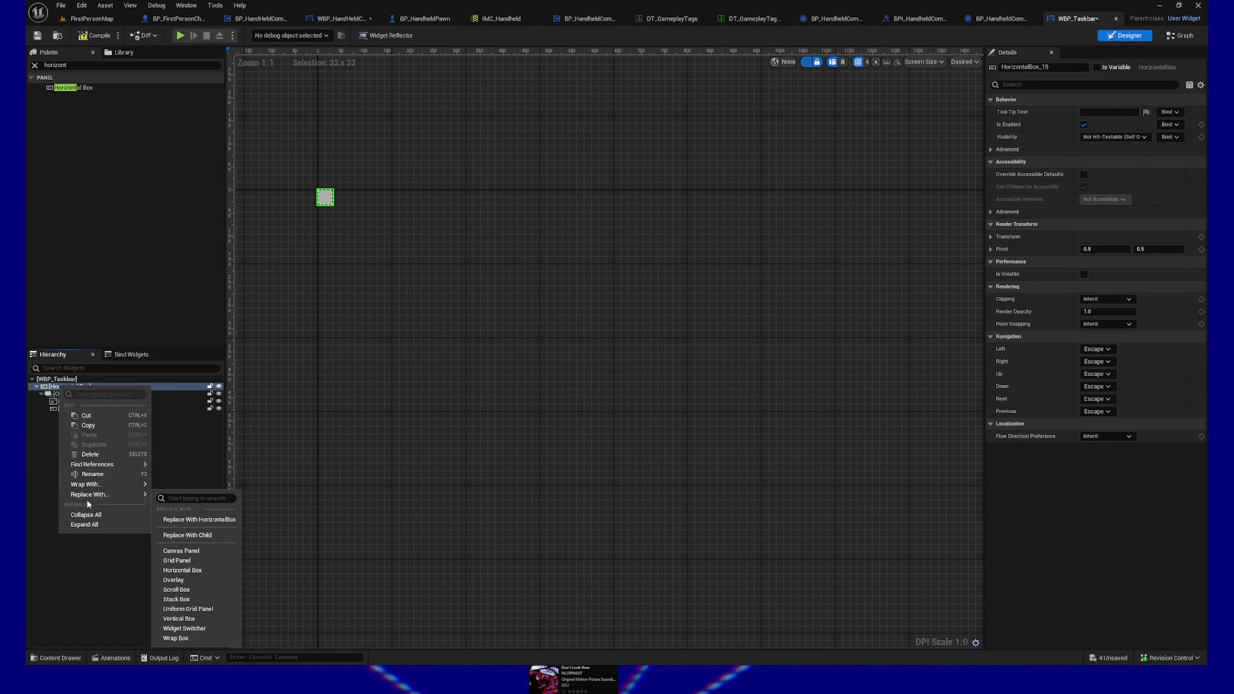
{"action": "left_click", "coordinate": [212, 537]}
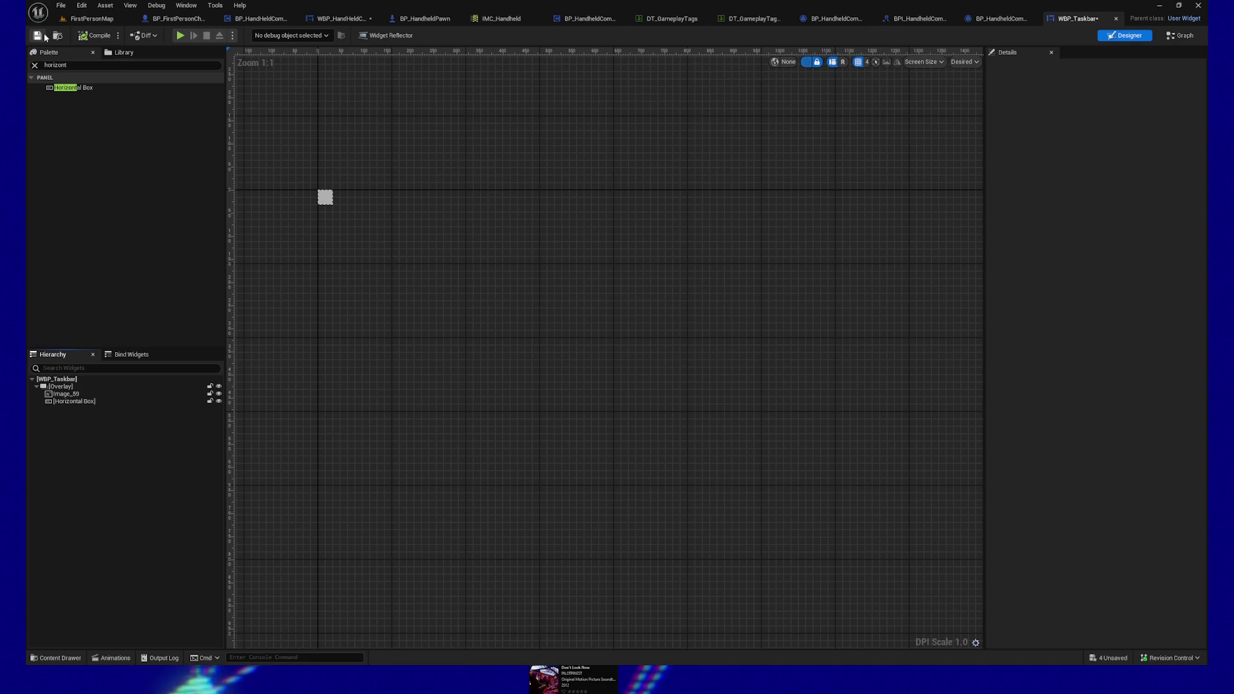
{"action": "left_click", "coordinate": [341, 19]}
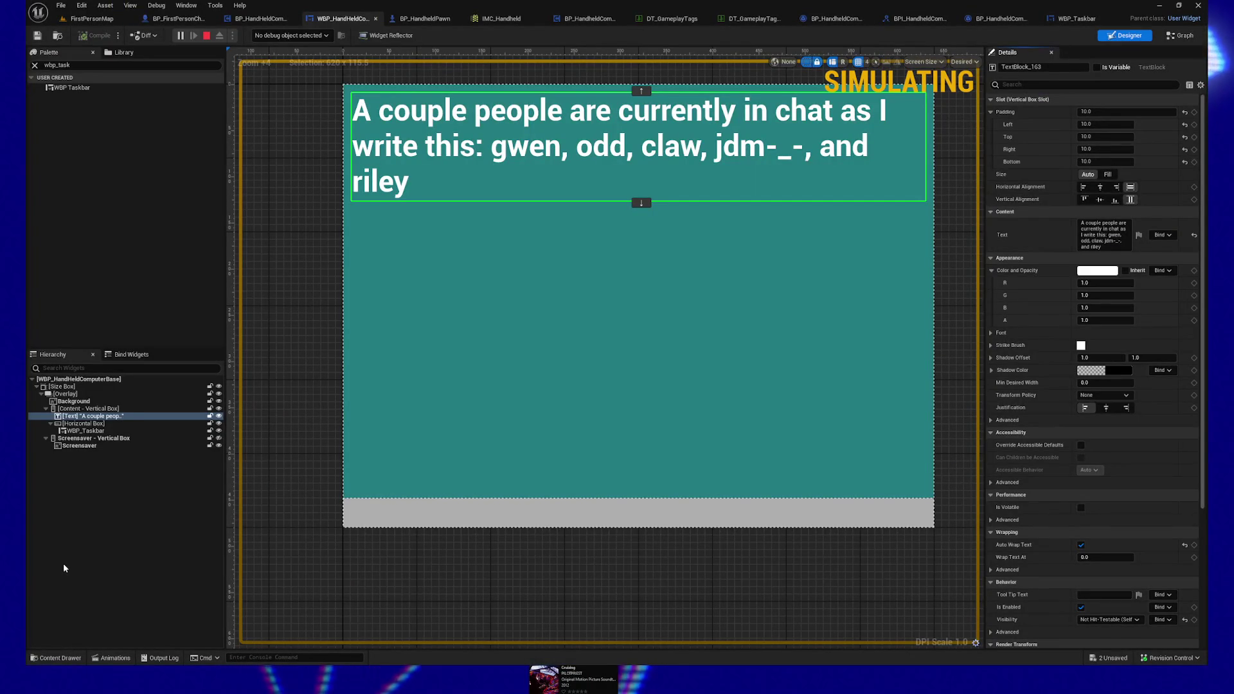
{"action": "left_click", "coordinate": [206, 36]}
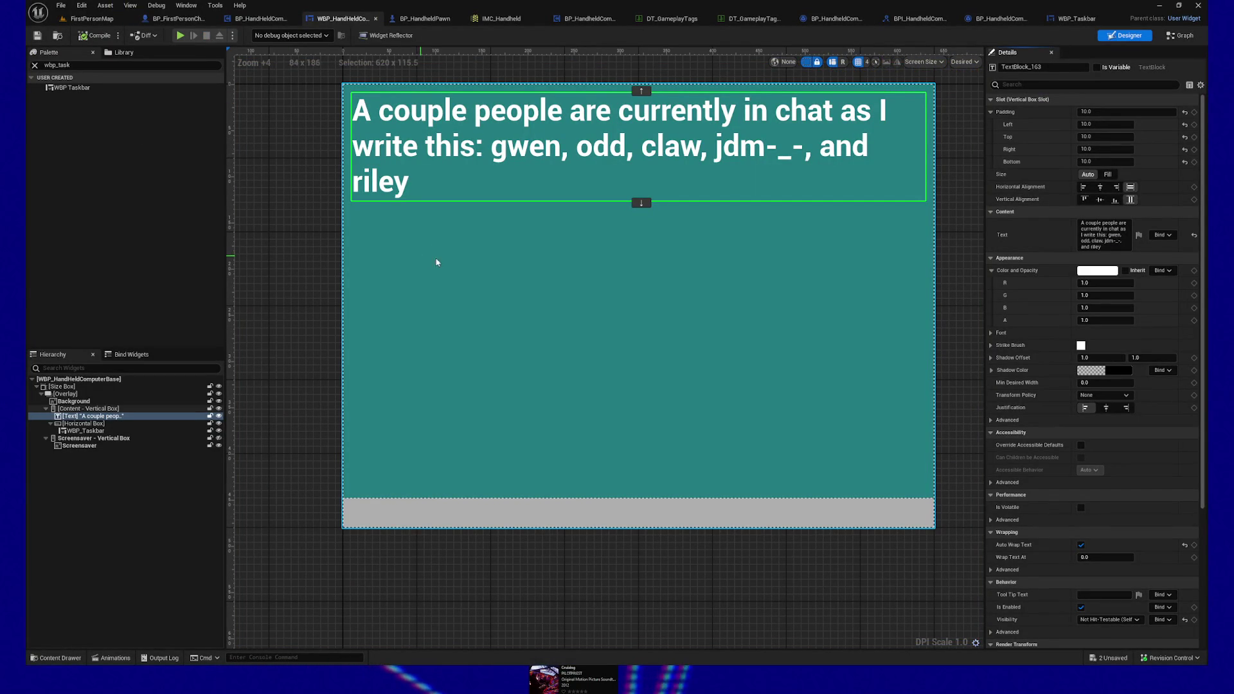
{"action": "left_click", "coordinate": [69, 424]}
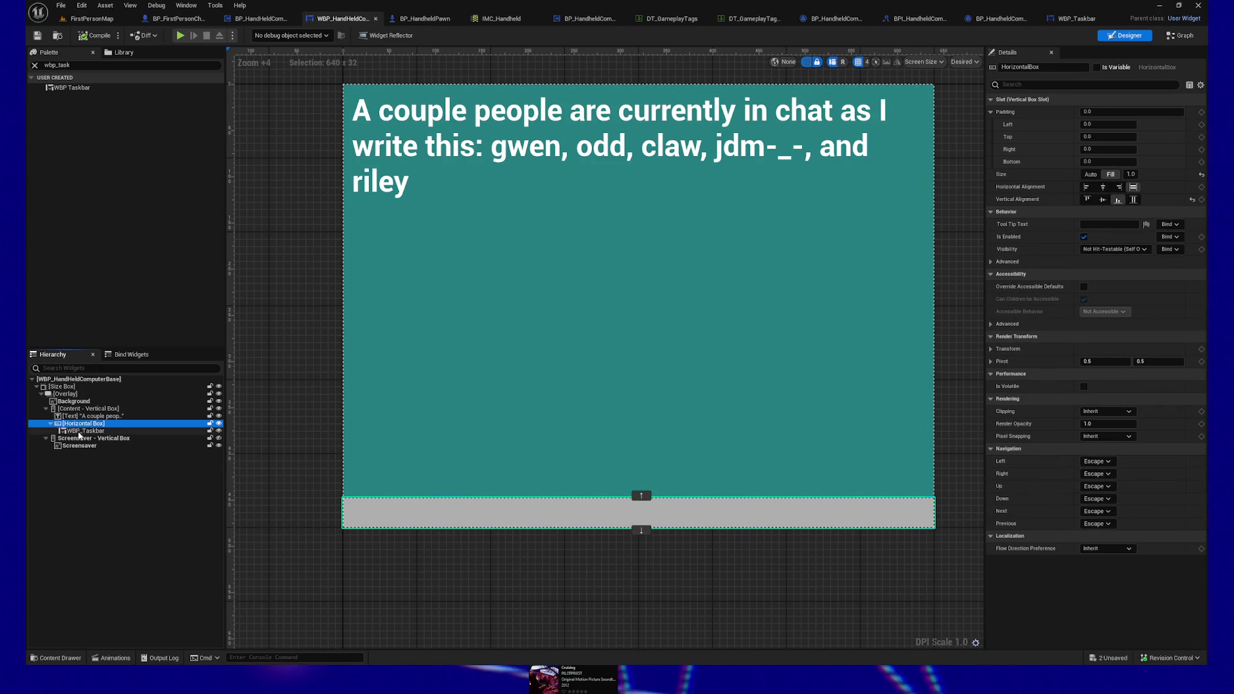
{"action": "left_click", "coordinate": [85, 432]}
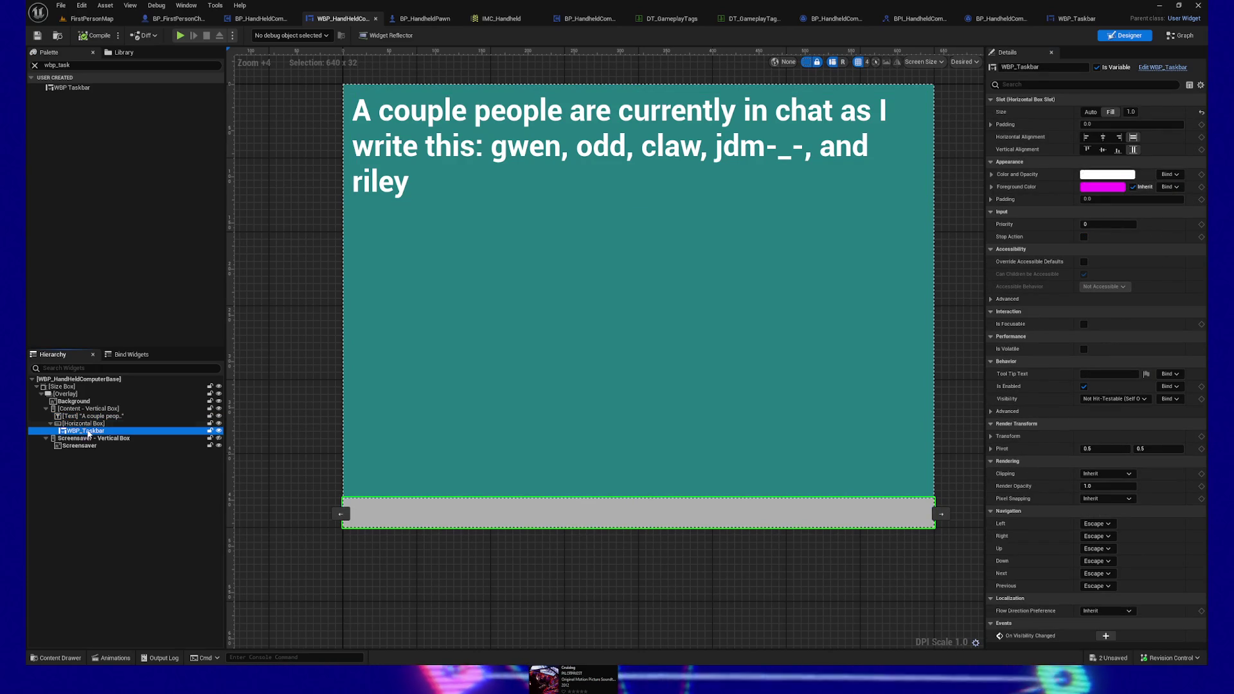
{"action": "left_click", "coordinate": [1091, 112]}
{"action": "left_click", "coordinate": [1110, 112]}
{"action": "left_click", "coordinate": [83, 423]}
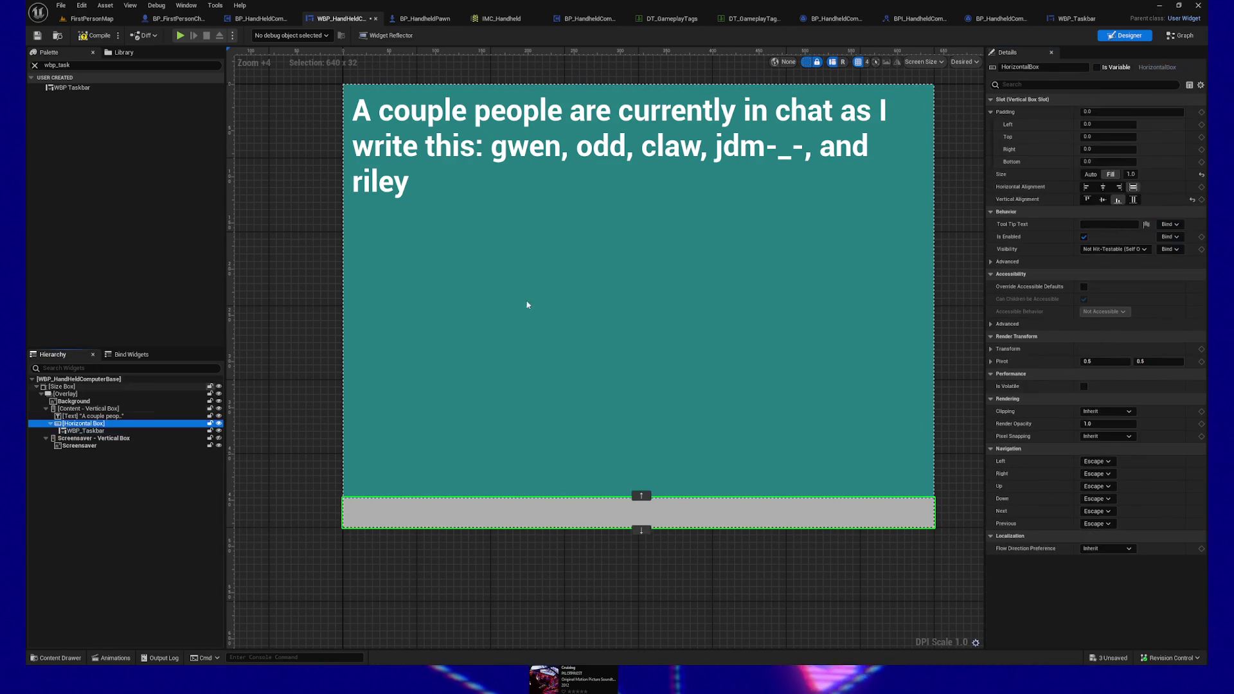
{"action": "left_click", "coordinate": [1091, 175]}
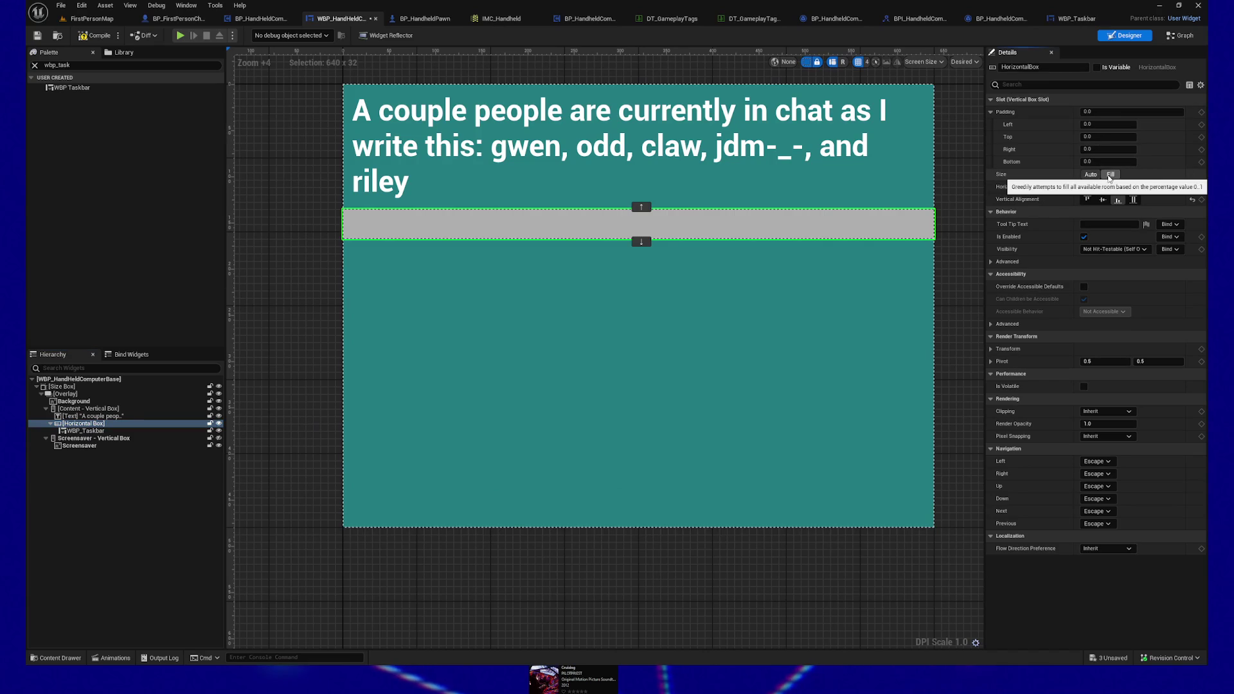
{"action": "left_click", "coordinate": [1110, 175]}
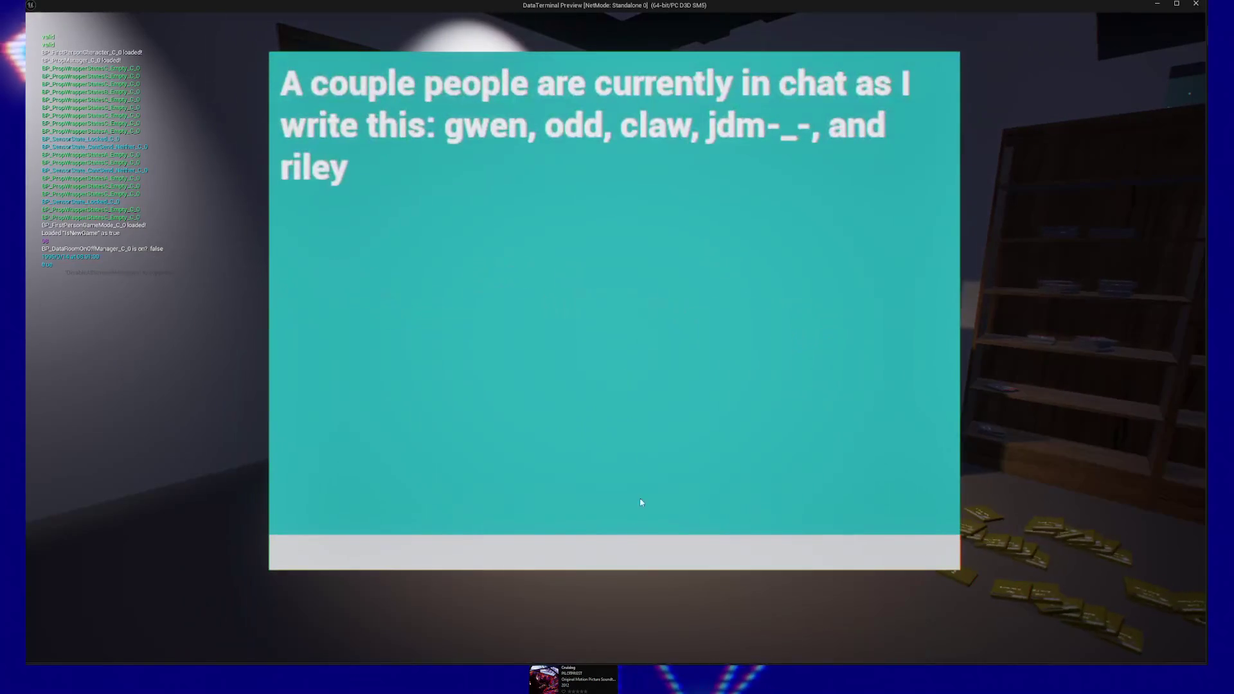
Step: Pause and resume the preview, walk back through the data room, then pause again
{"action": "key", "text": "Escape"}
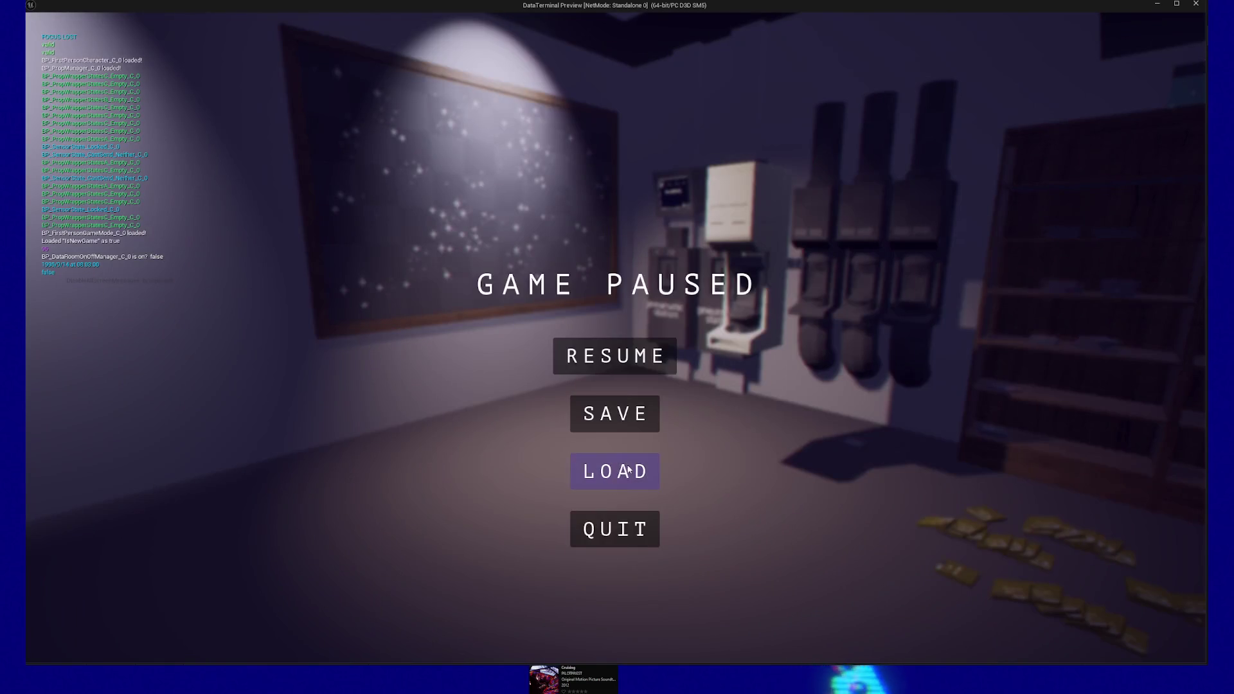
{"action": "left_click", "coordinate": [628, 469]}
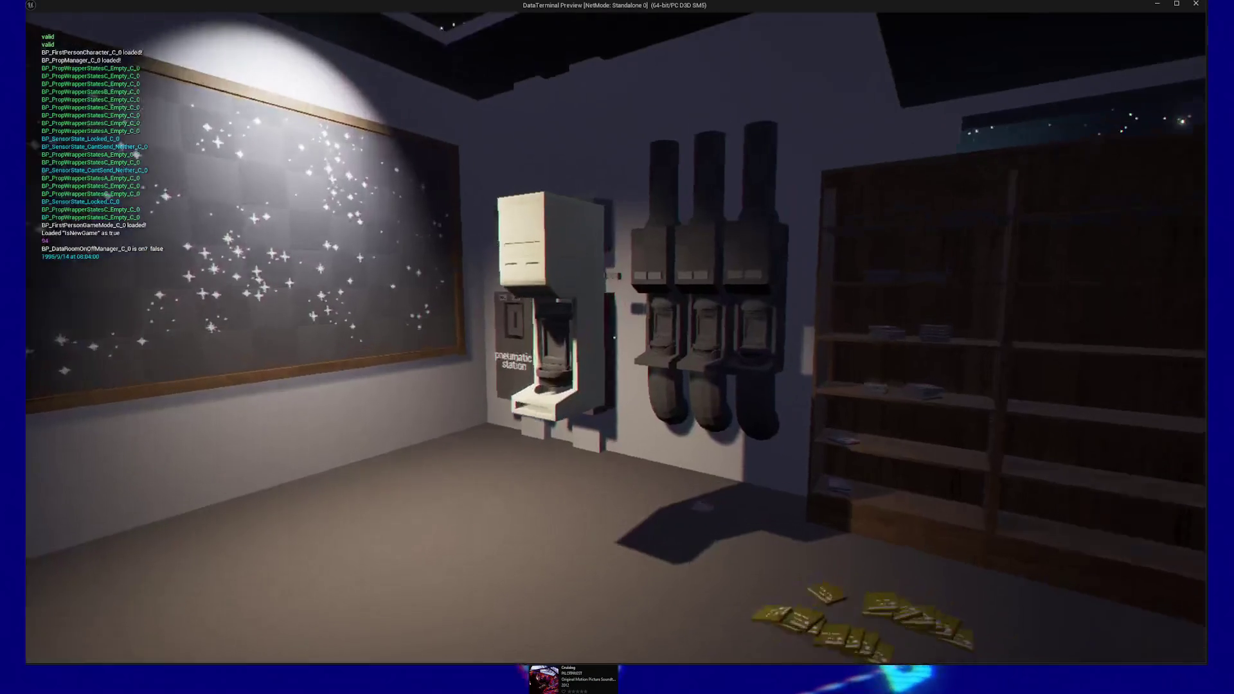
{"action": "key", "text": "s"}
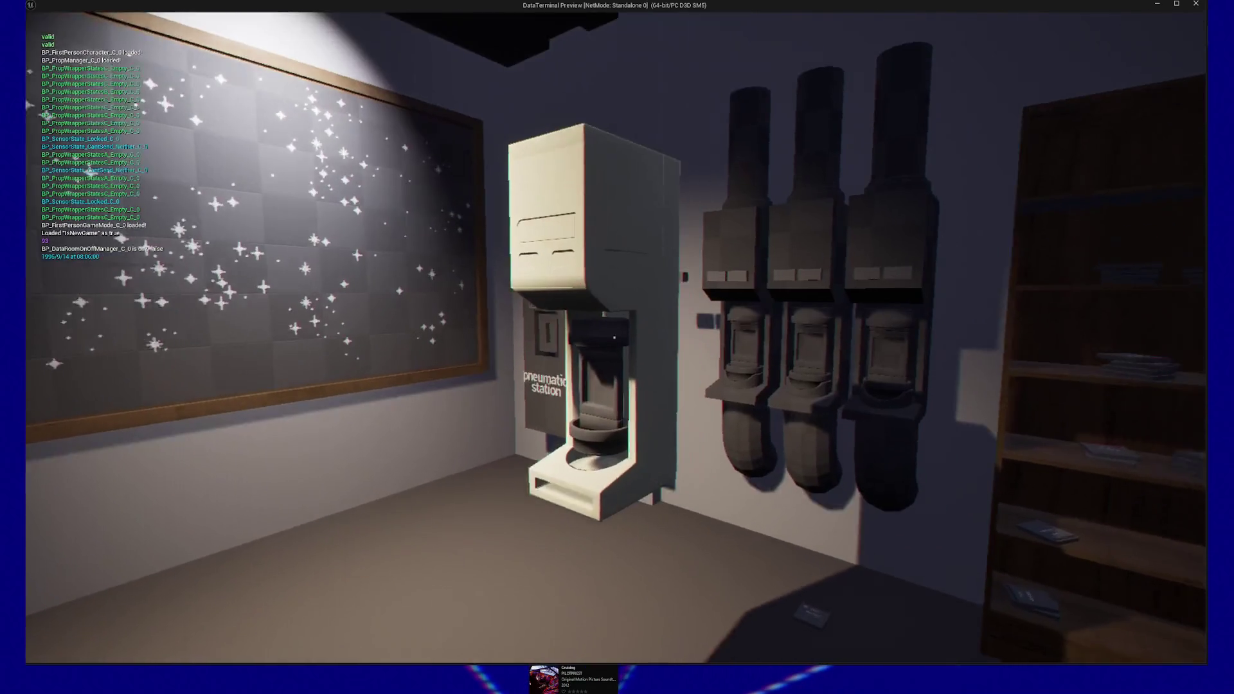
{"action": "key", "text": "s"}
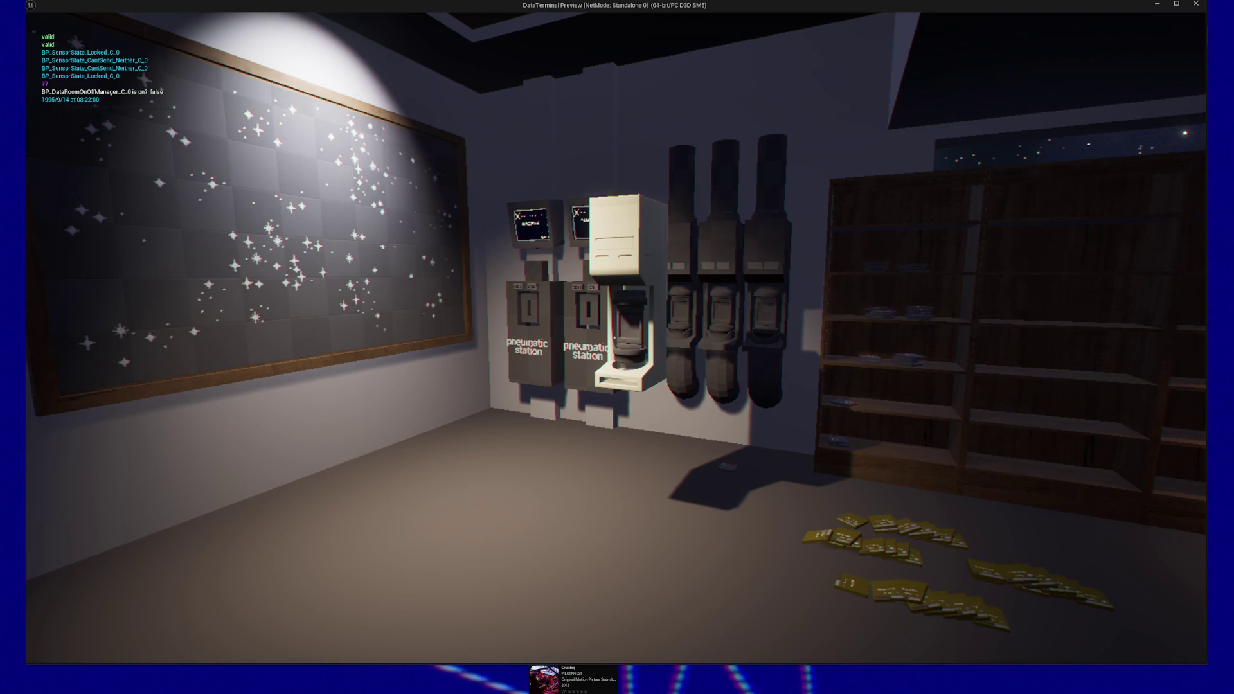
{"action": "key", "text": "Escape"}
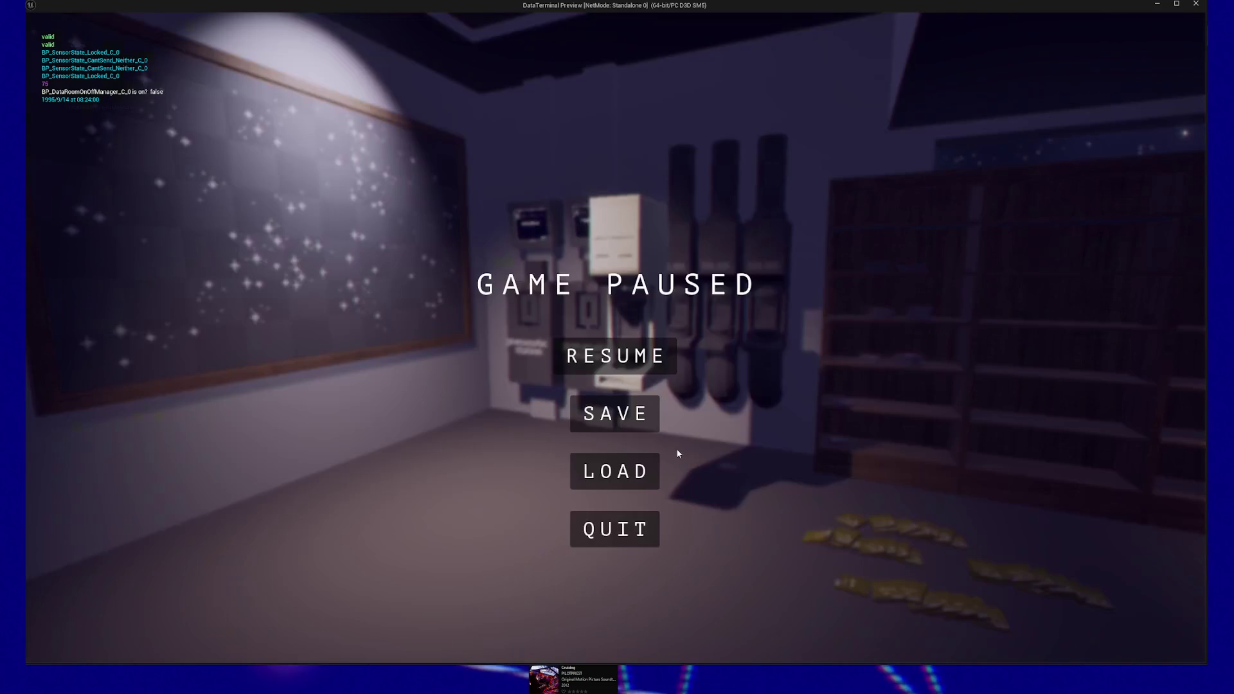
Step: Quit the game preview from the Game Paused menu
{"action": "left_click", "coordinate": [616, 529]}
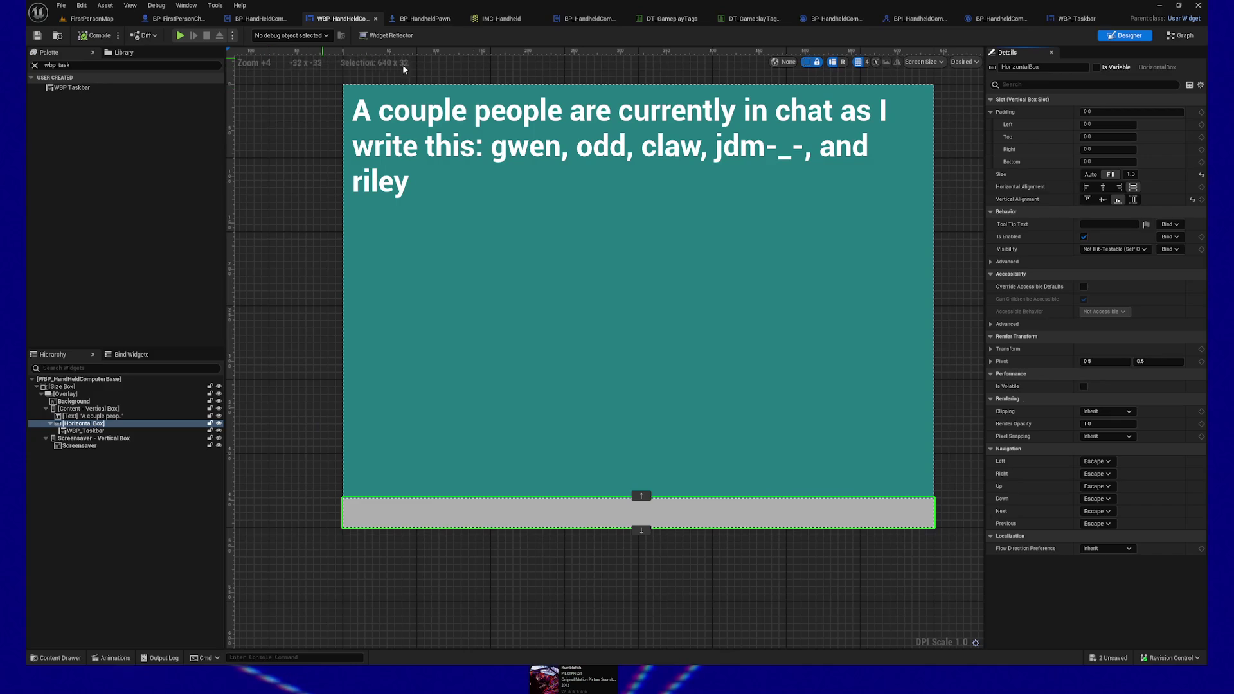
Step: In FirstPersonMap, fly the viewport to the pneumatic station and Play From Here on the floor
{"action": "left_click", "coordinate": [90, 18]}
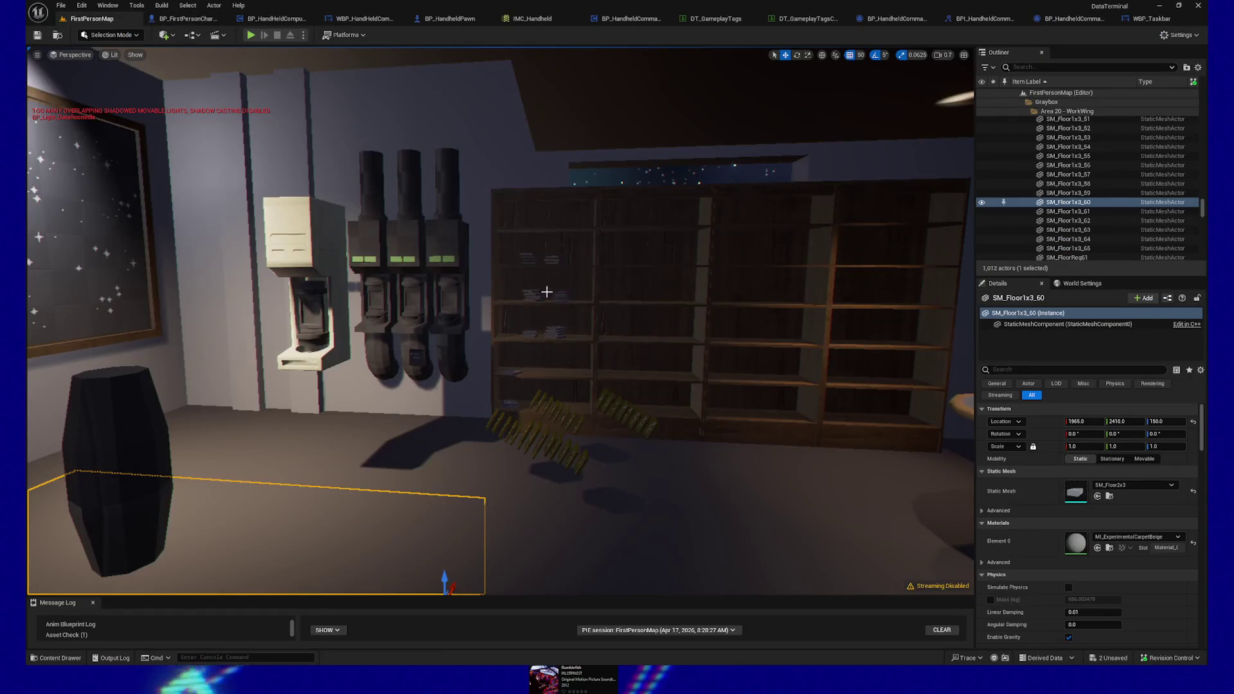
{"action": "key", "text": "Up"}
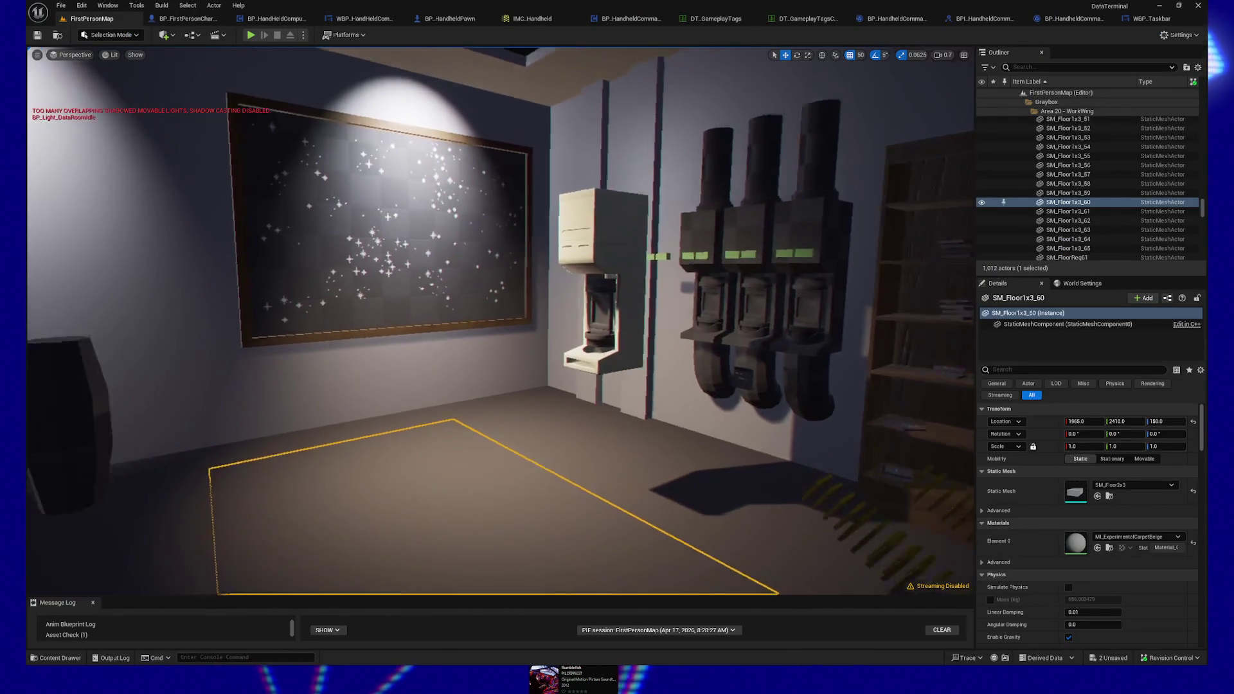
{"action": "key", "text": "Up"}
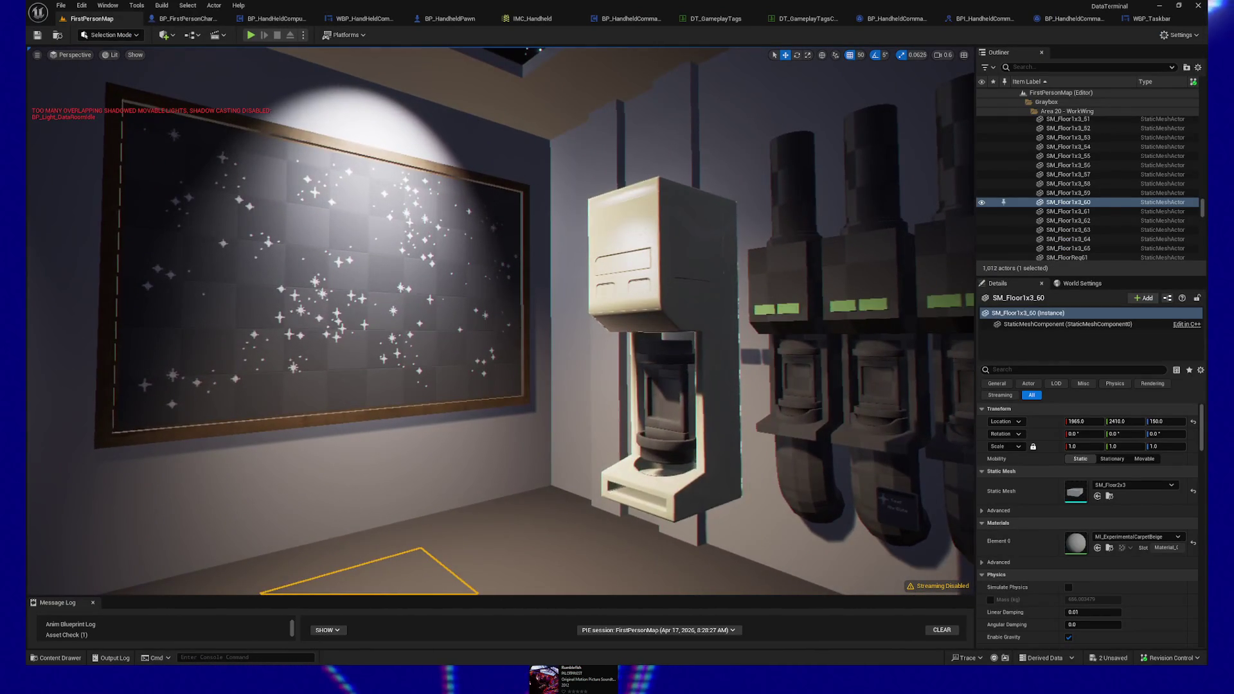
{"action": "key", "text": "Up"}
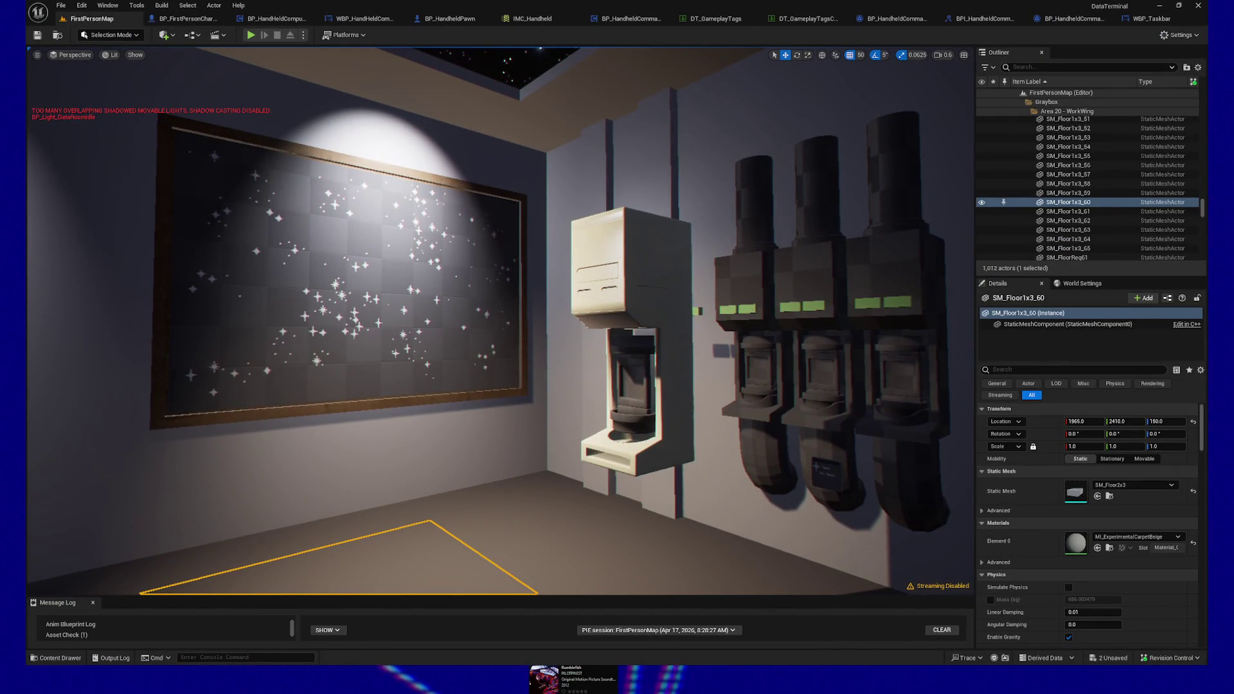
{"action": "key", "text": "Up"}
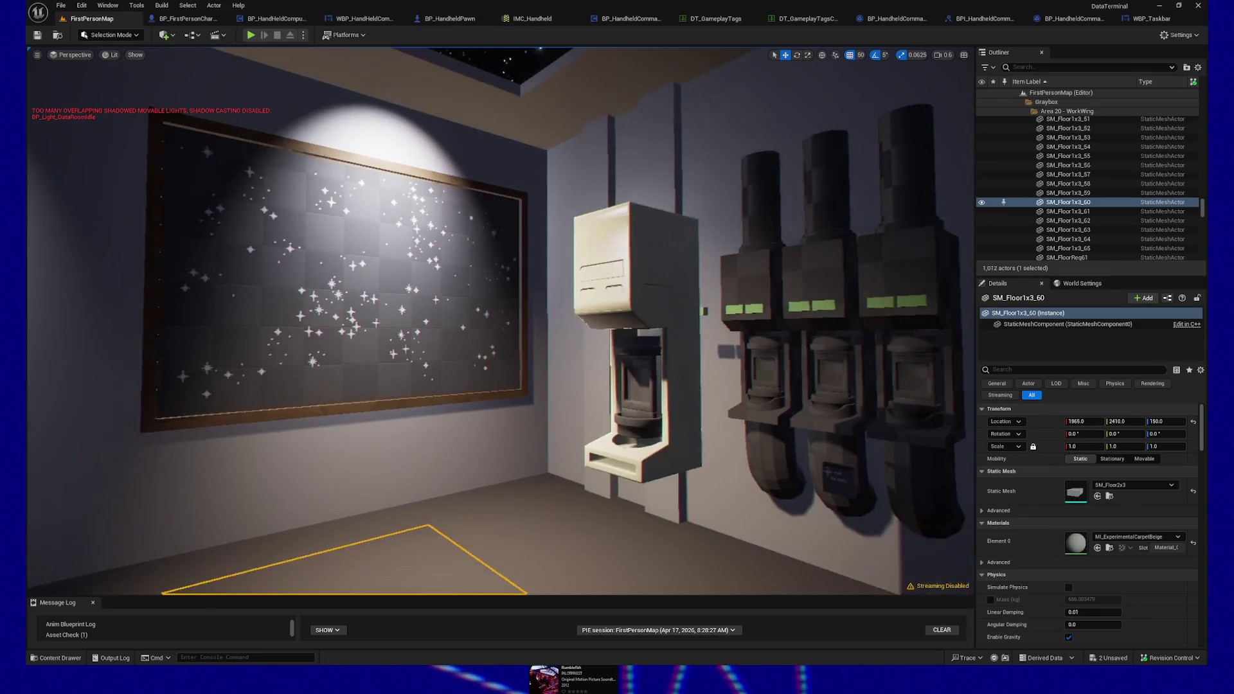
{"action": "key", "text": "Up"}
{"action": "right_click", "coordinate": [571, 576]}
{"action": "left_click", "coordinate": [607, 569]}
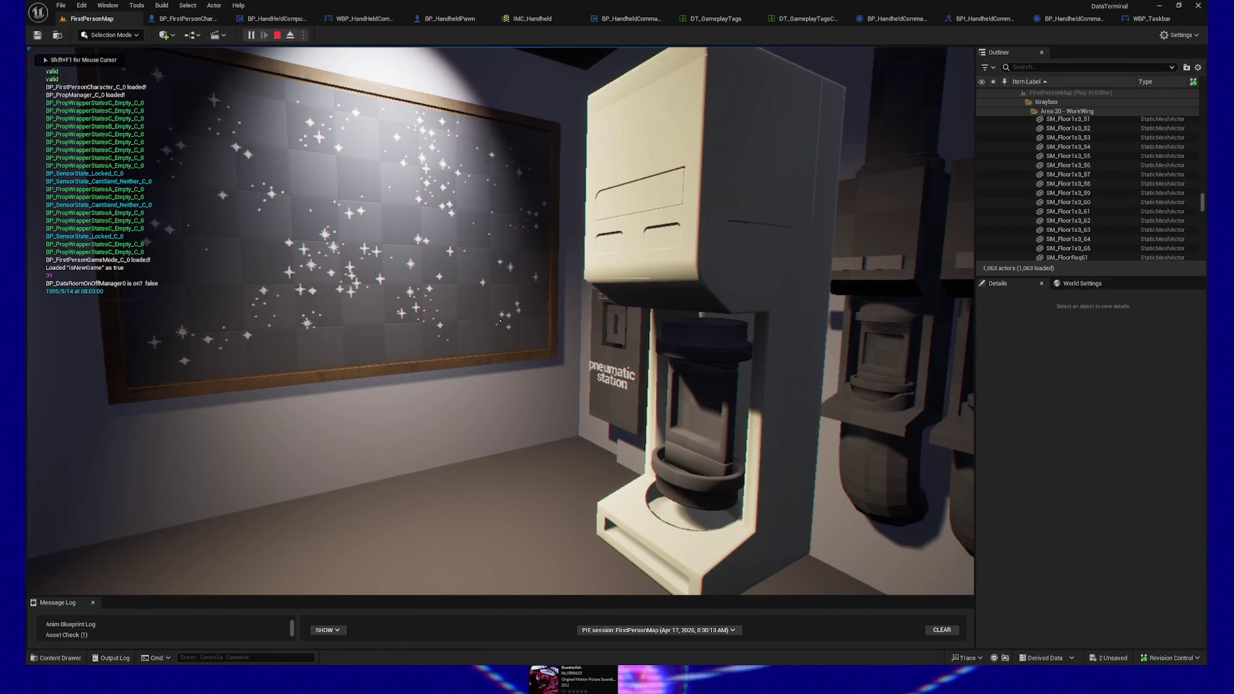
Step: Walk up to and around the beige pneumatic machine to inspect it
{"action": "key", "text": "w"}
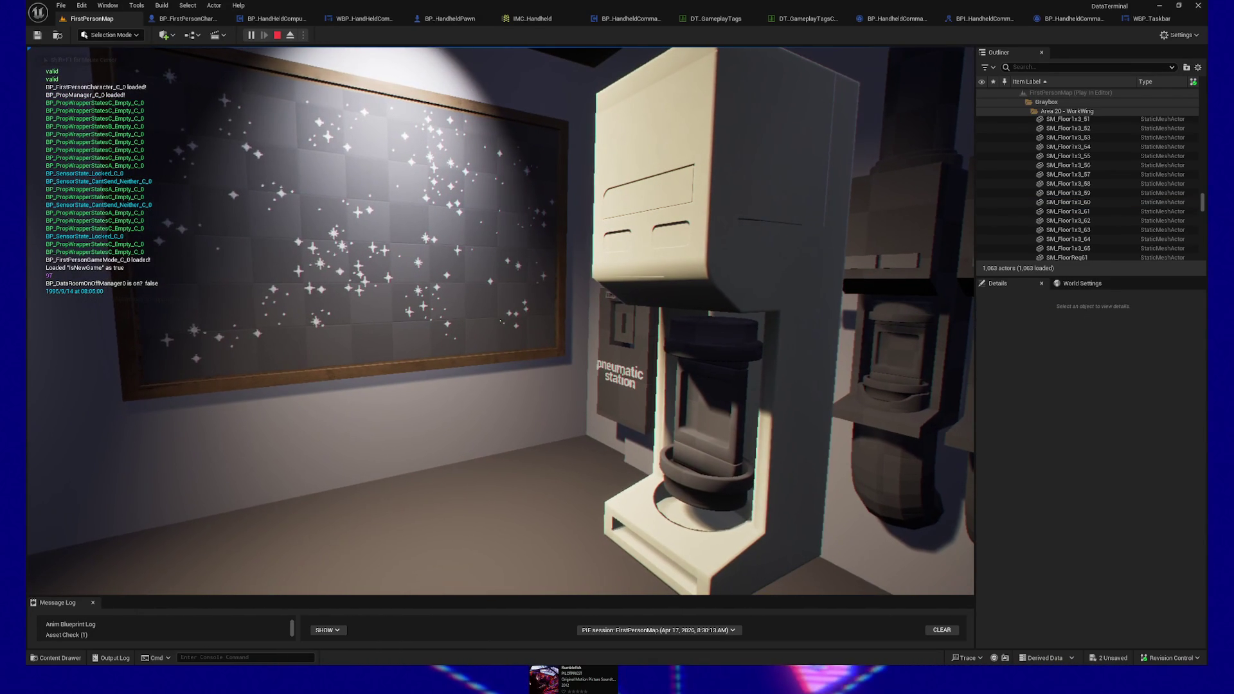
{"action": "key", "text": "w"}
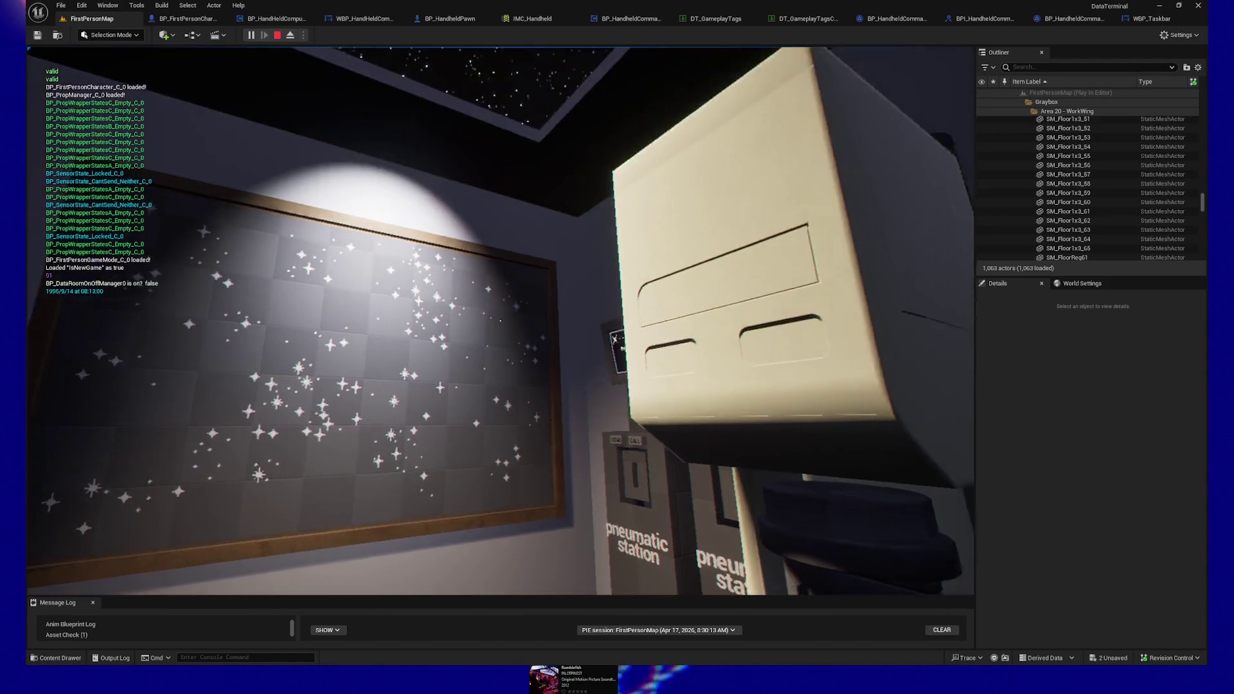
{"action": "key", "text": "w"}
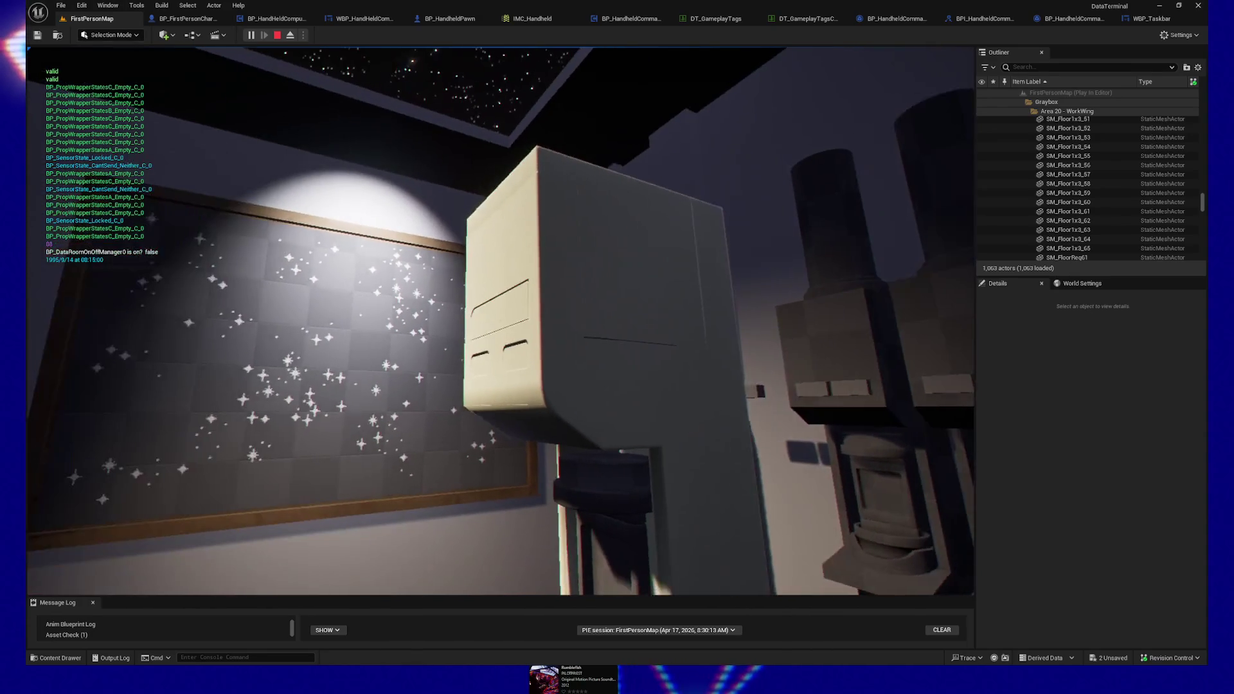
{"action": "key", "text": "s"}
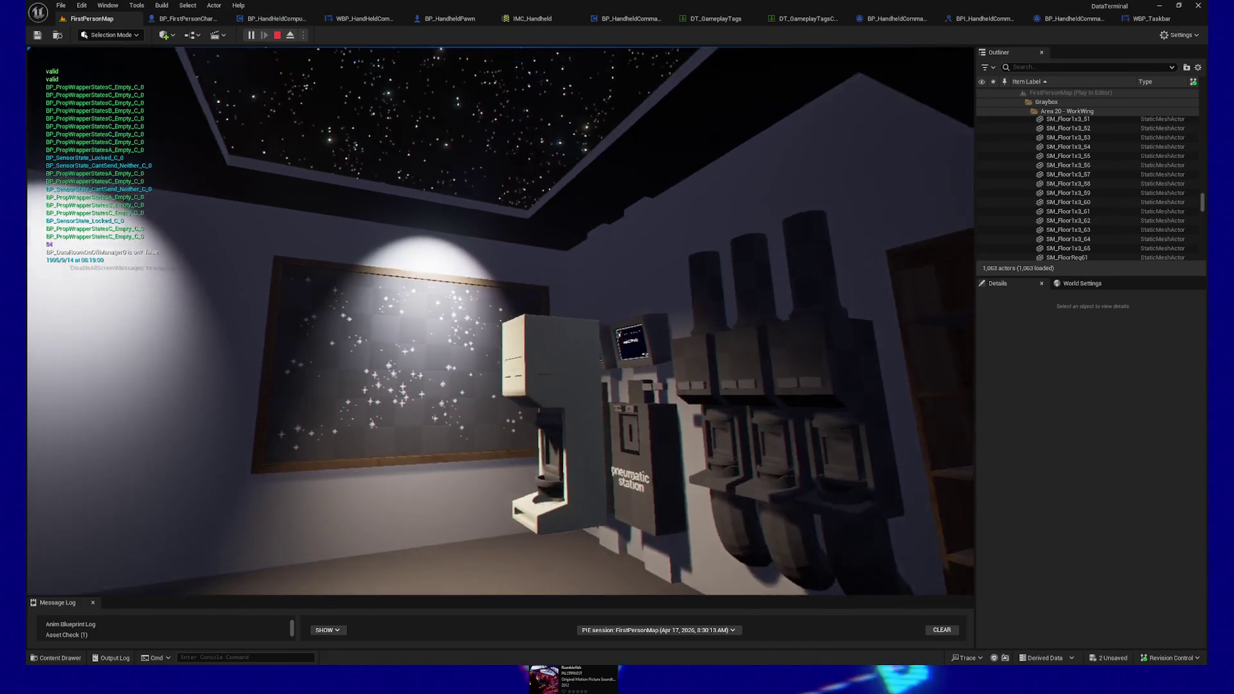
{"action": "key", "text": "w"}
{"action": "key", "text": "s"}
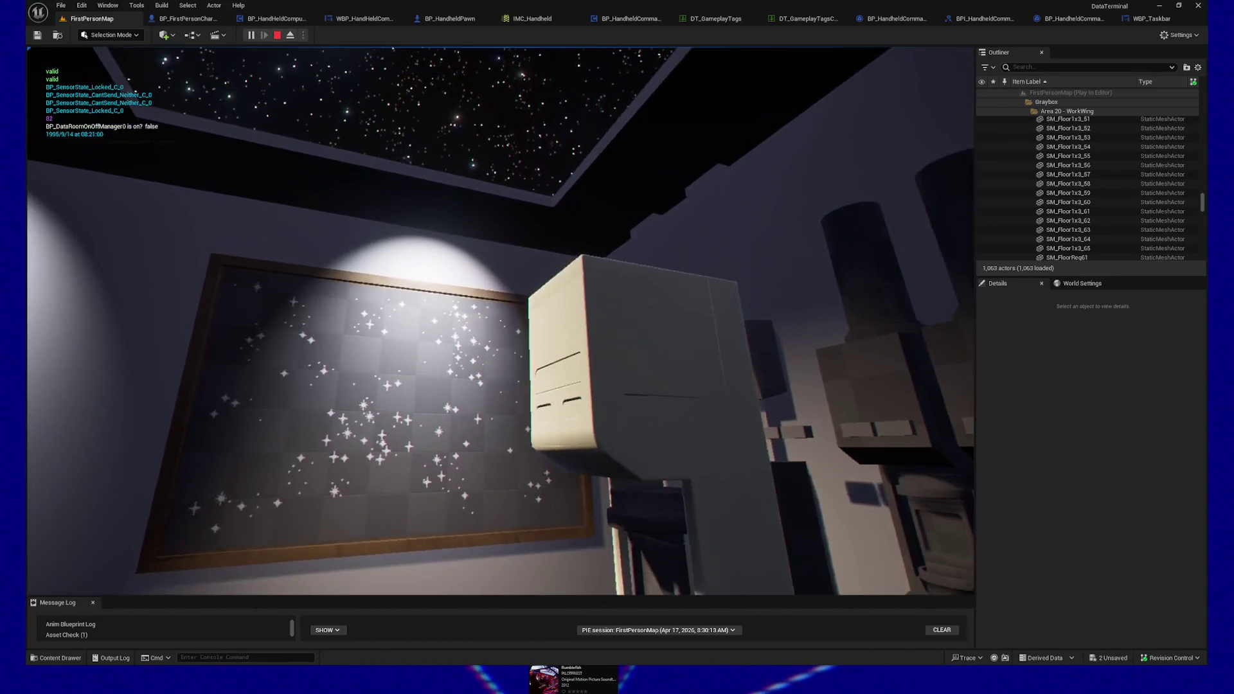
{"action": "key", "text": "s"}
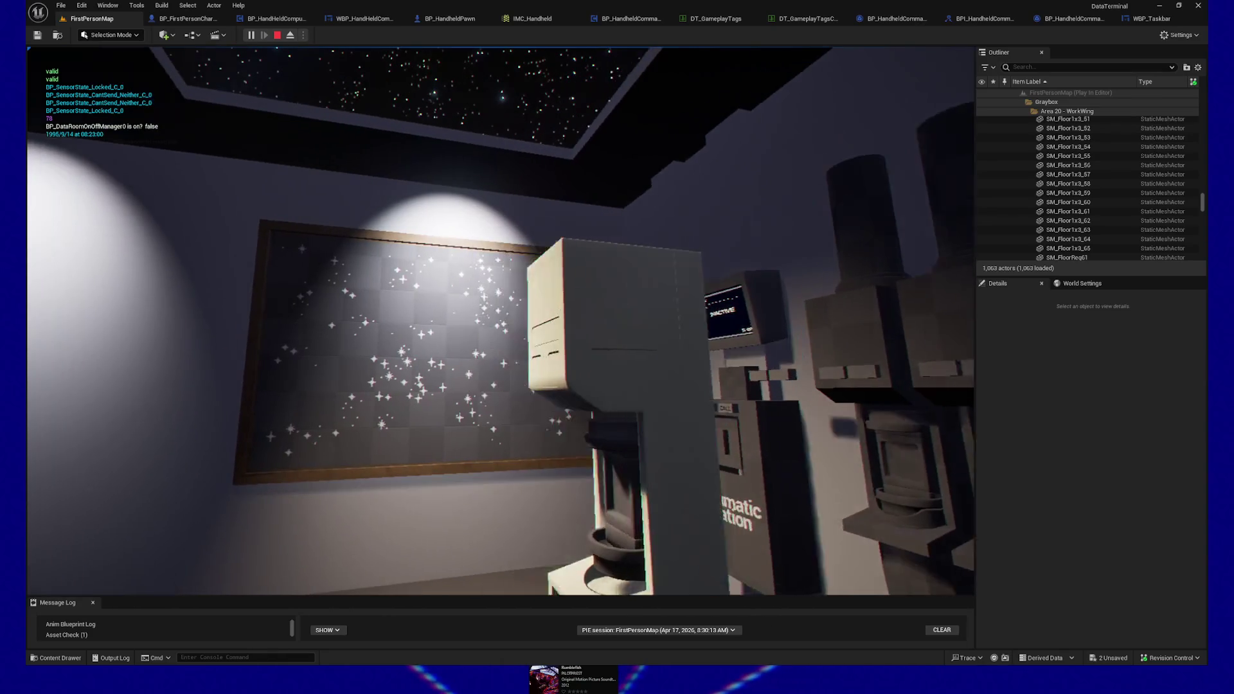
{"action": "key", "text": "s"}
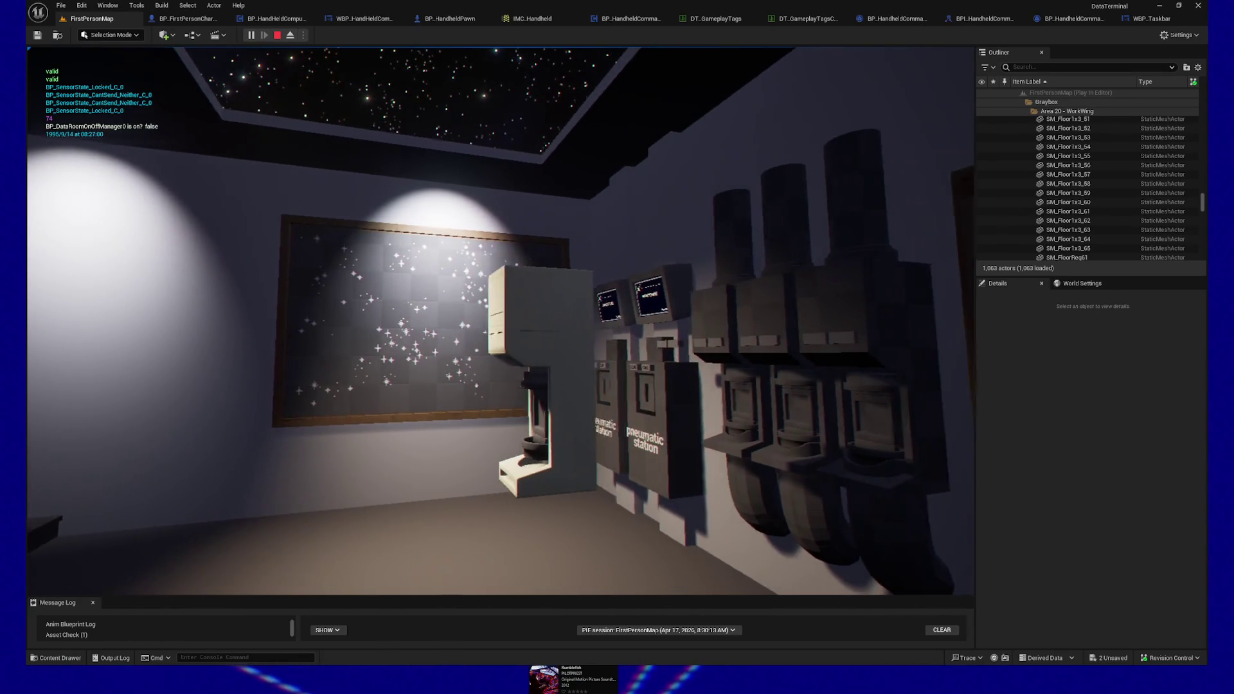
{"action": "key", "text": "w"}
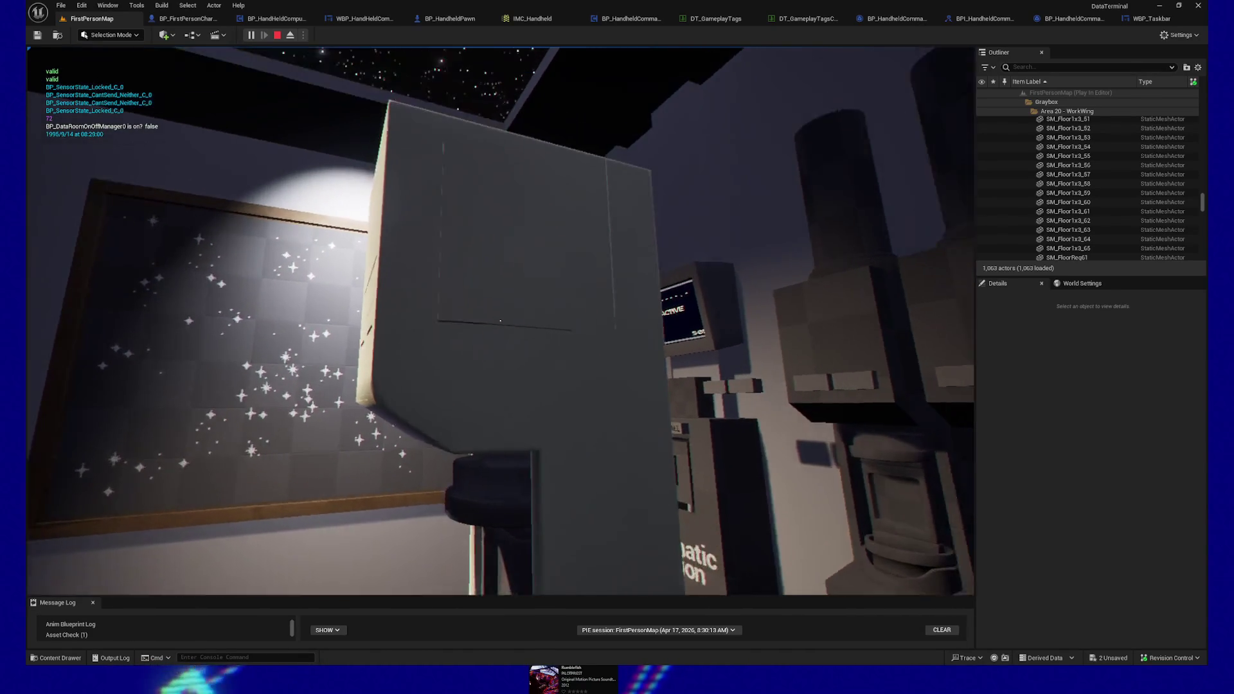
{"action": "key", "text": "w"}
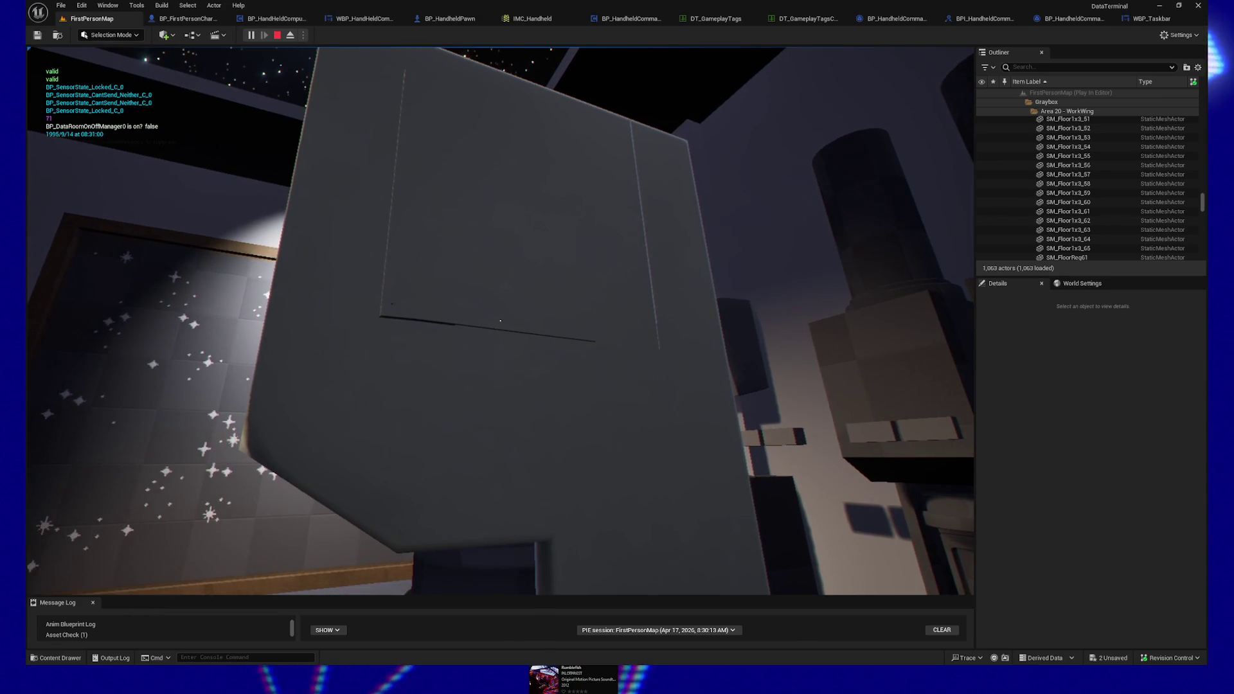
{"action": "key", "text": "w"}
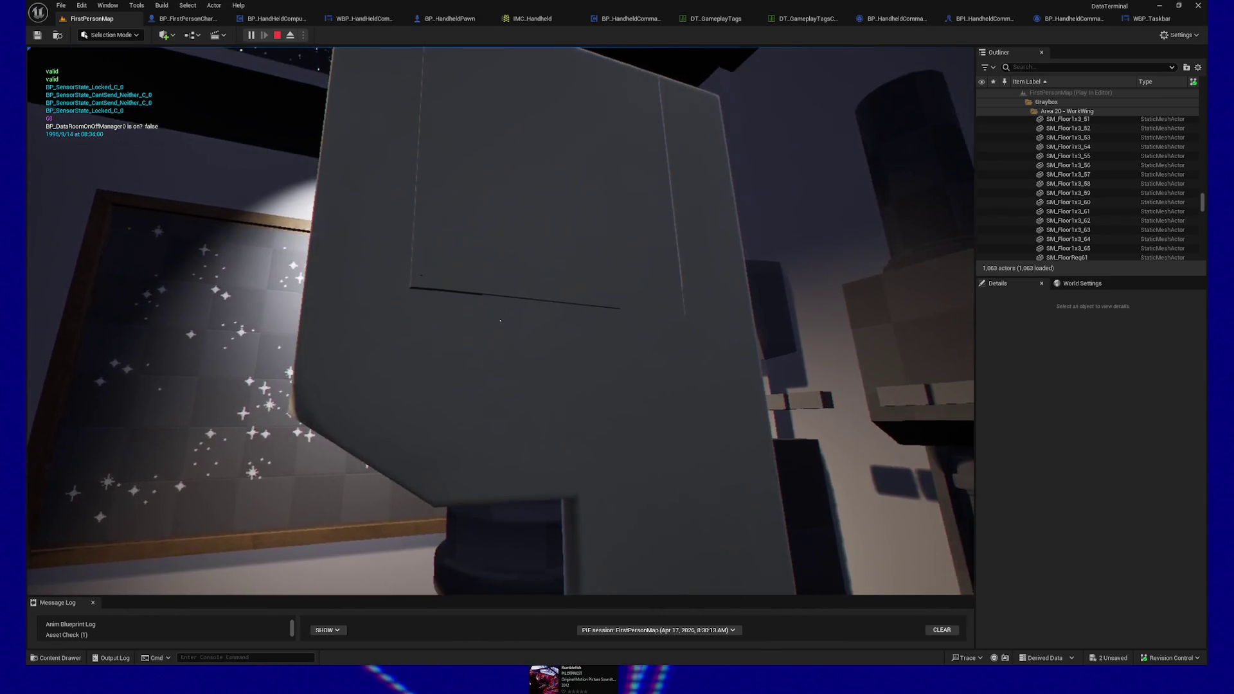
{"action": "mouse_move", "coordinate": [500, 320]}
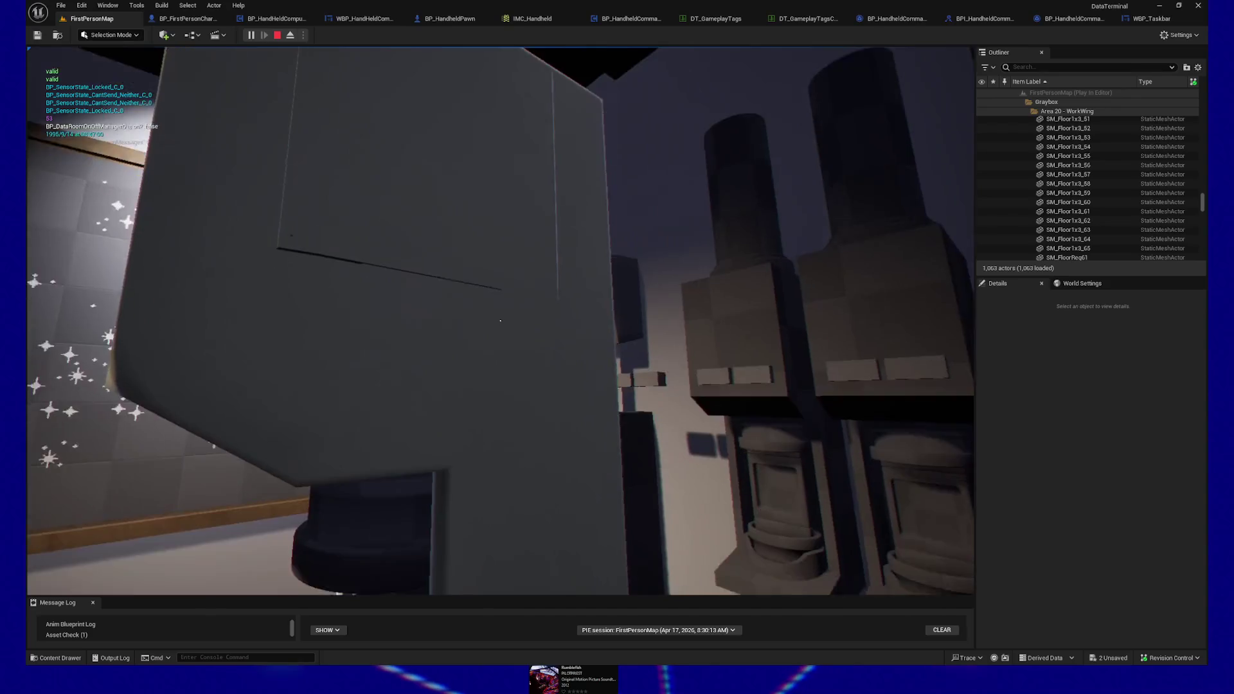
{"action": "key", "text": "s"}
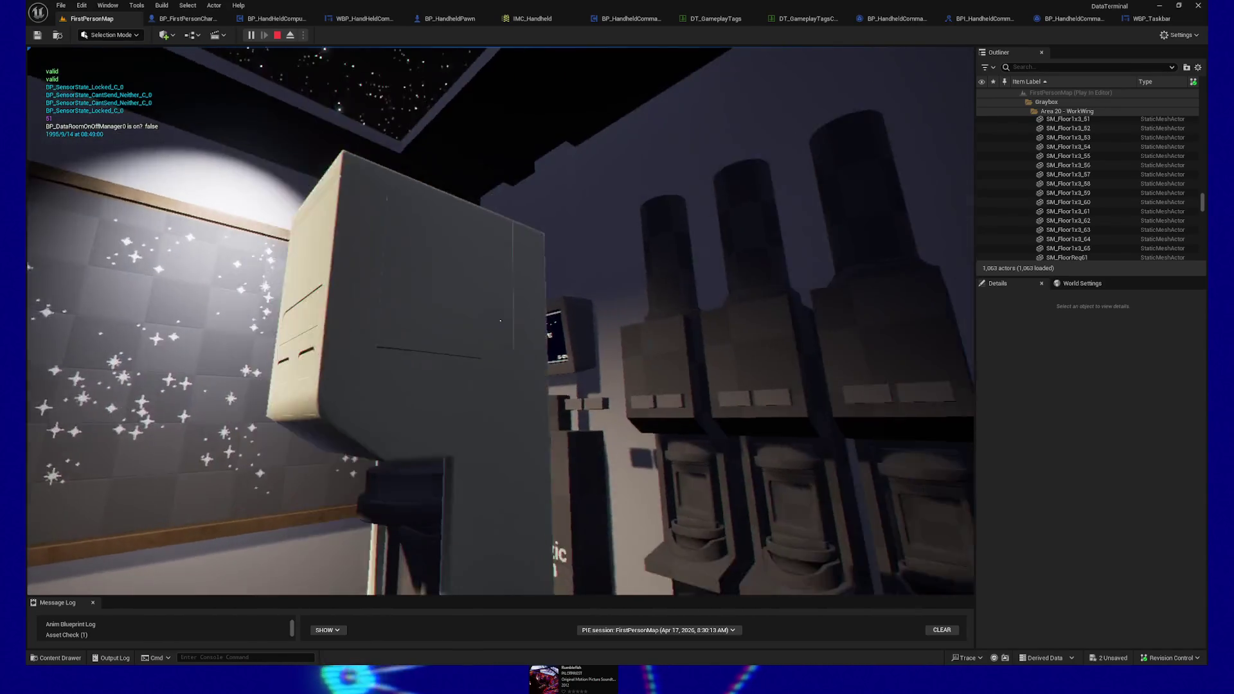
{"action": "key", "text": "a"}
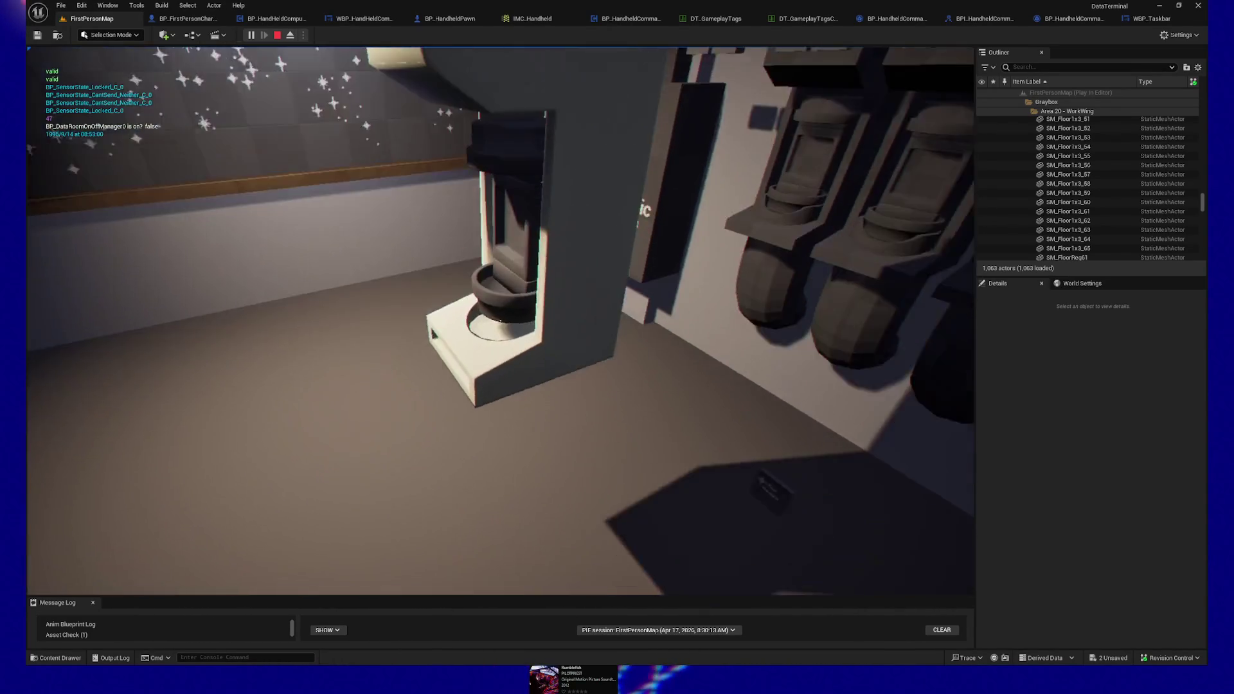
Step: Quit the play session from the pause menu and slightly turn the level view
{"action": "key", "text": "Escape"}
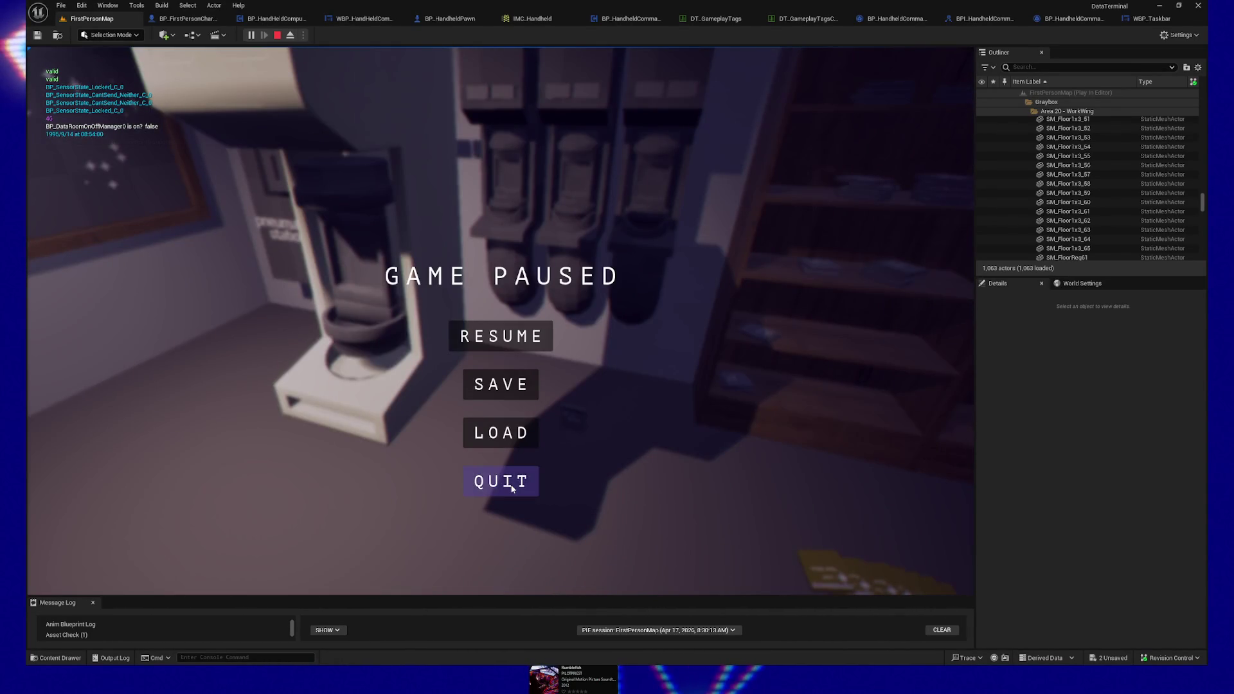
{"action": "left_click", "coordinate": [507, 484]}
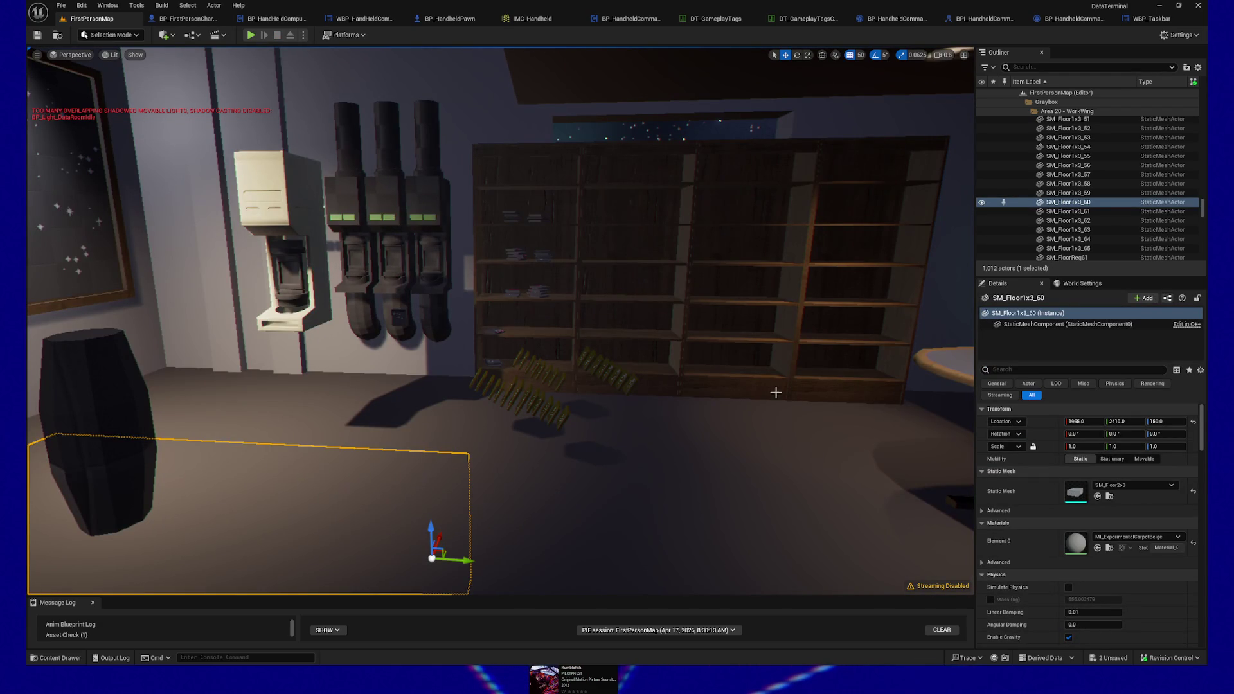
{"action": "scroll", "coordinate": [777, 383], "scroll_direction": "up", "scroll_amount": 3}
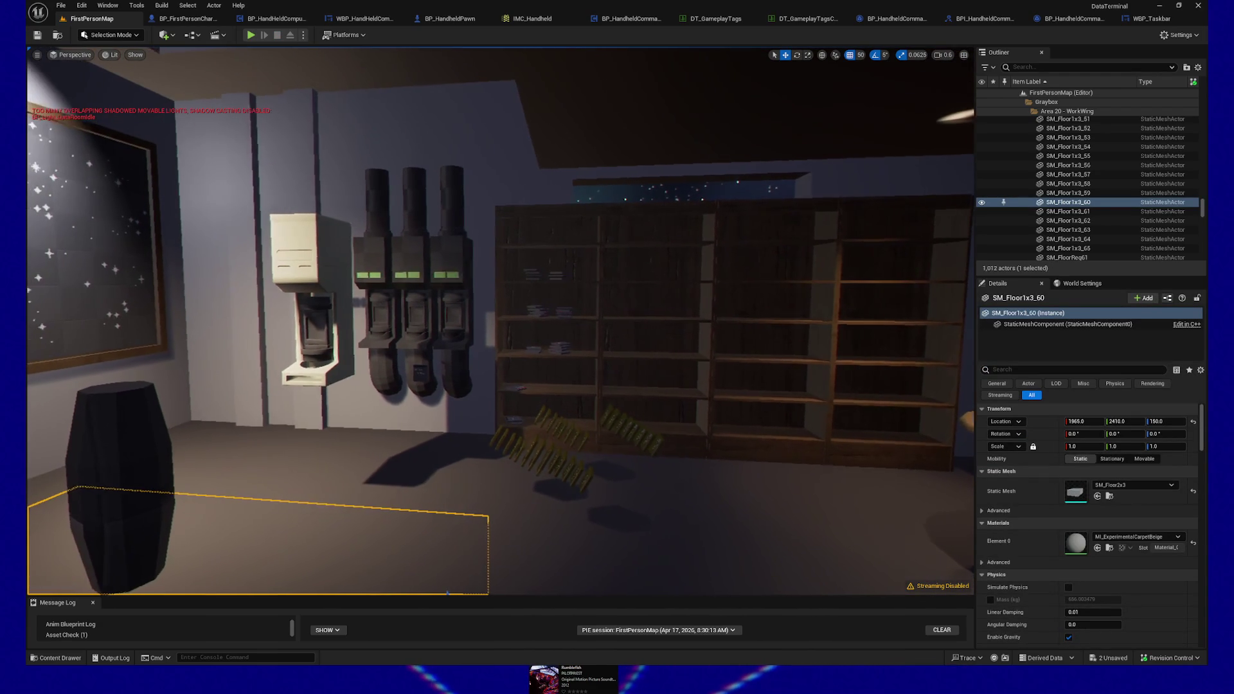
{"action": "scroll", "coordinate": [777, 384], "scroll_direction": "down", "scroll_amount": 3}
{"action": "left_click_drag", "start_coordinate": [777, 384], "coordinate": [770, 382]}
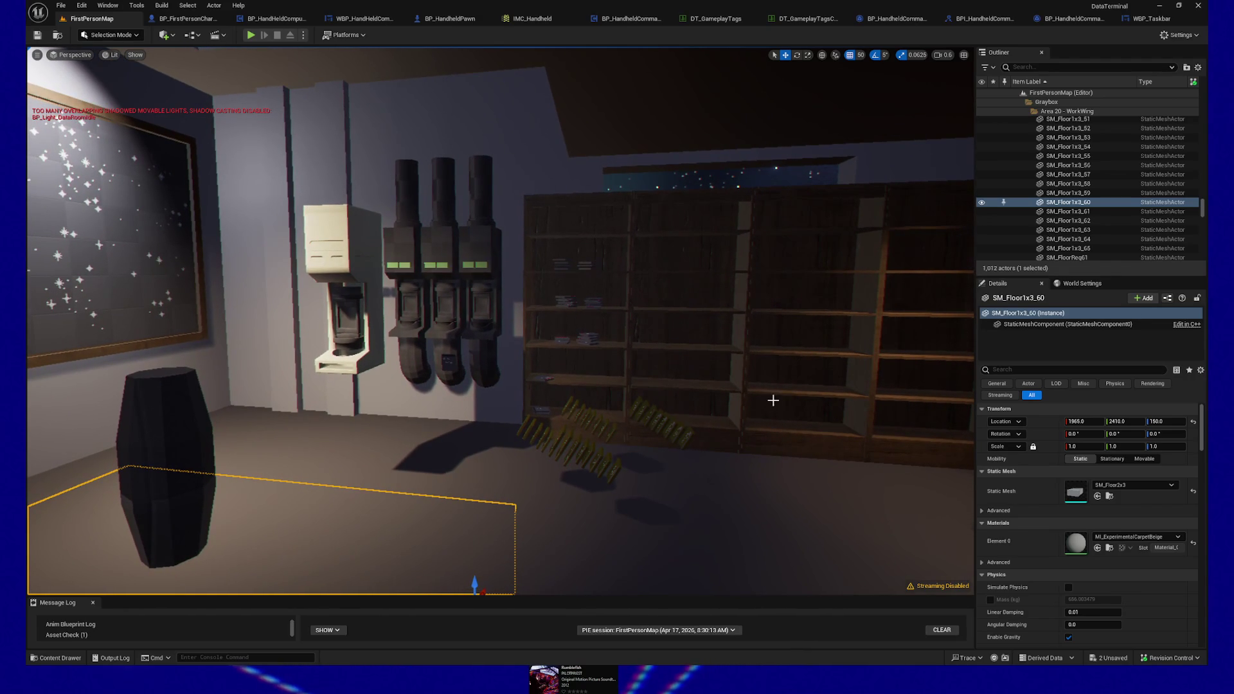
Step: Create a new User Widget blueprint in the HandheldComputerSystem folder, starting its name with WBP_
{"action": "left_click", "coordinate": [1151, 18]}
{"action": "left_click_drag", "start_coordinate": [334, 235], "coordinate": [608, 326]}
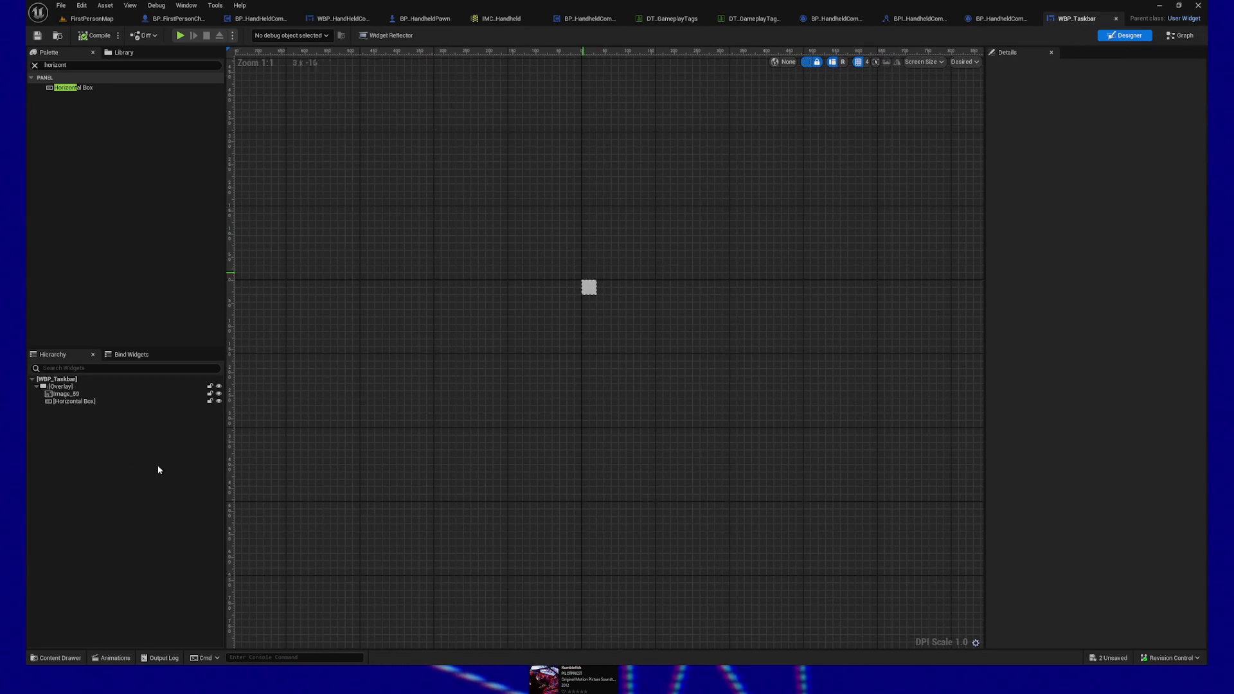
{"action": "left_click", "coordinate": [55, 657]}
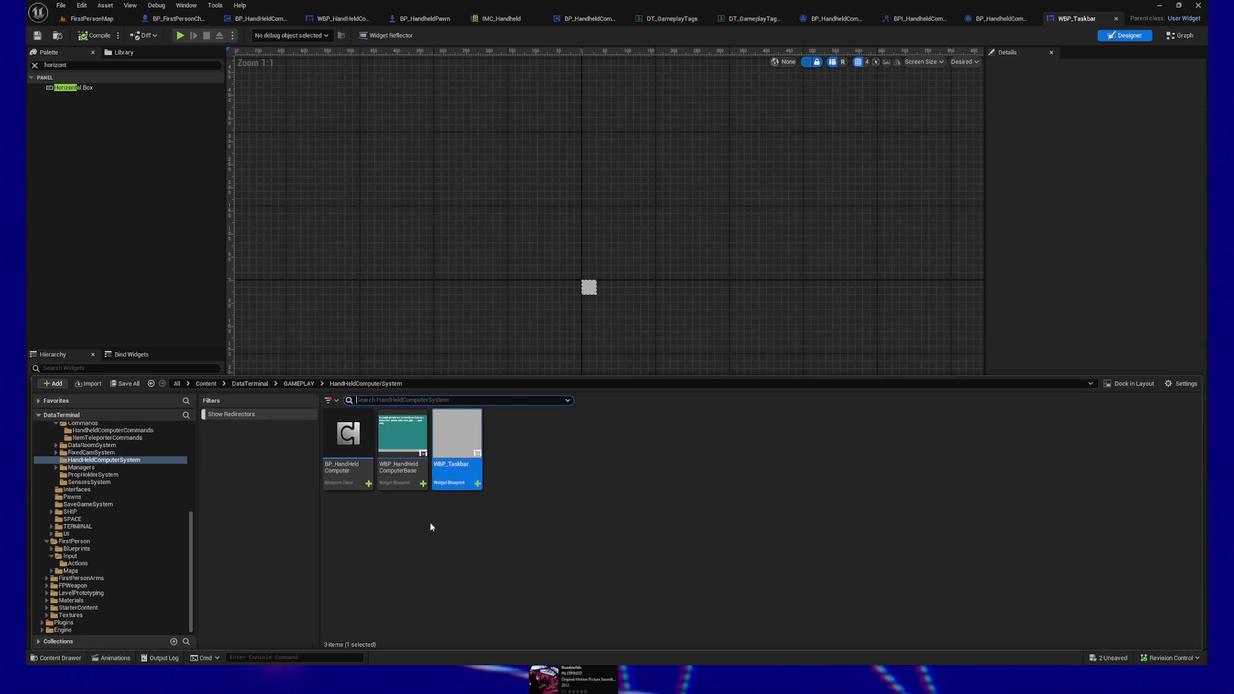
{"action": "right_click", "coordinate": [431, 528]}
{"action": "type", "text": "w"}
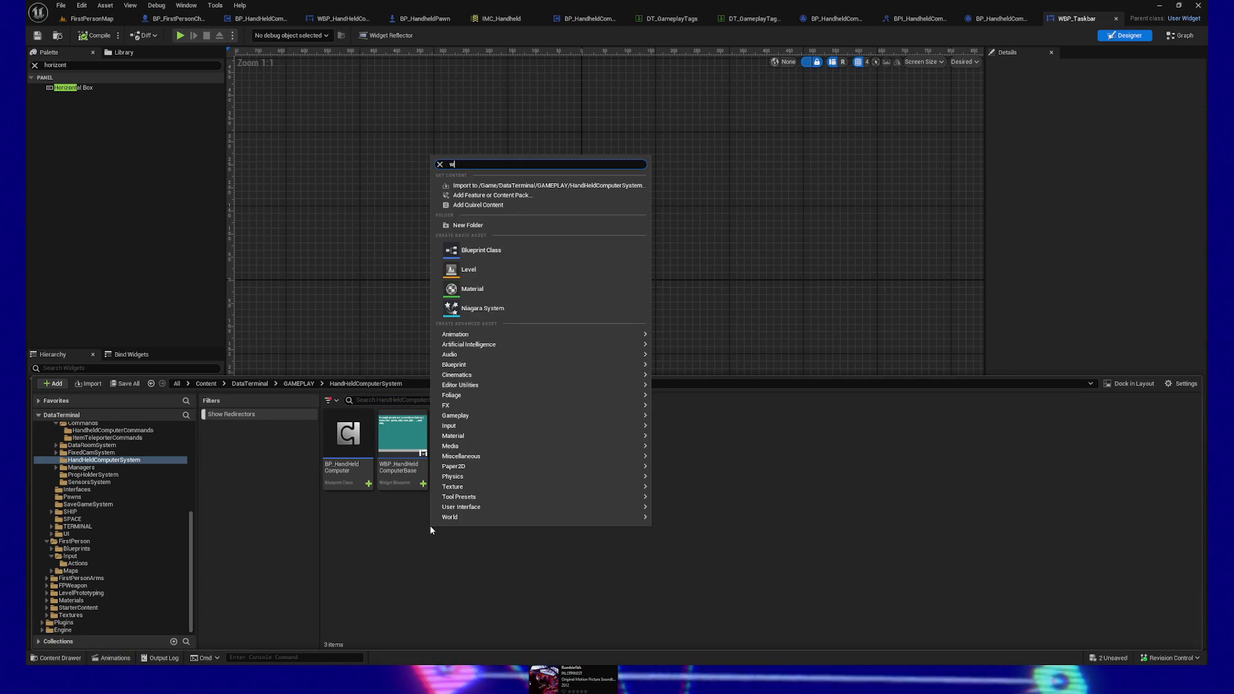
{"action": "type", "text": "idget"}
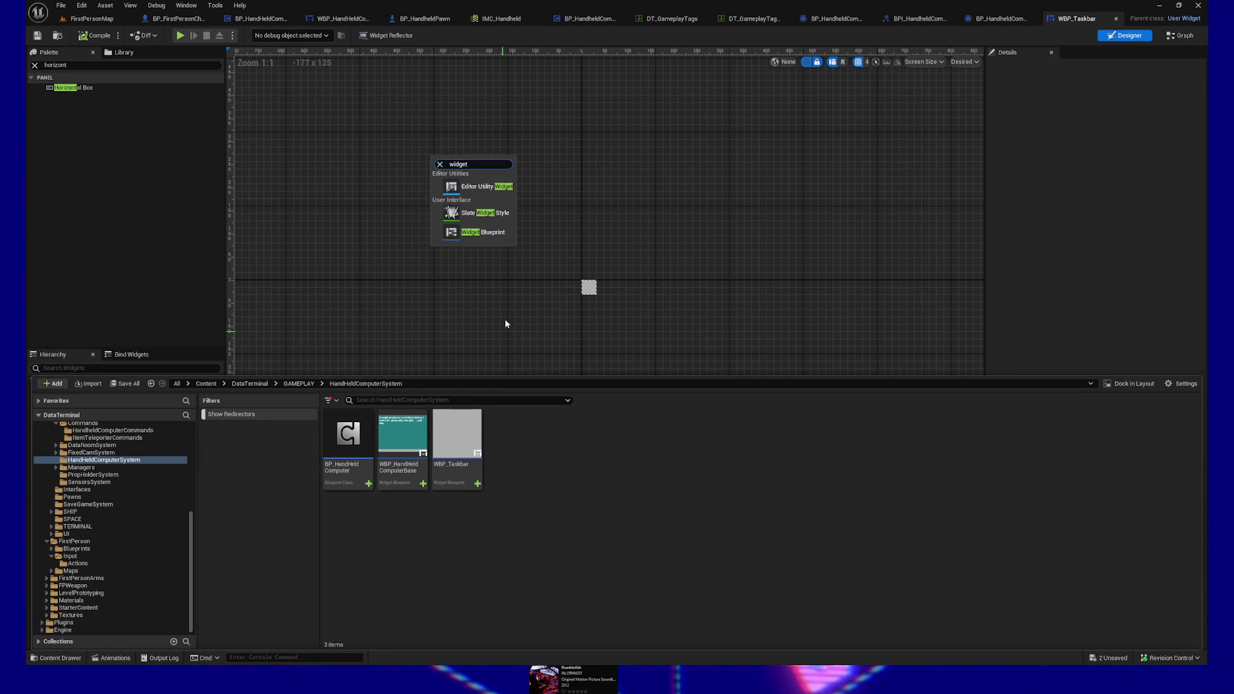
{"action": "left_click", "coordinate": [495, 242]}
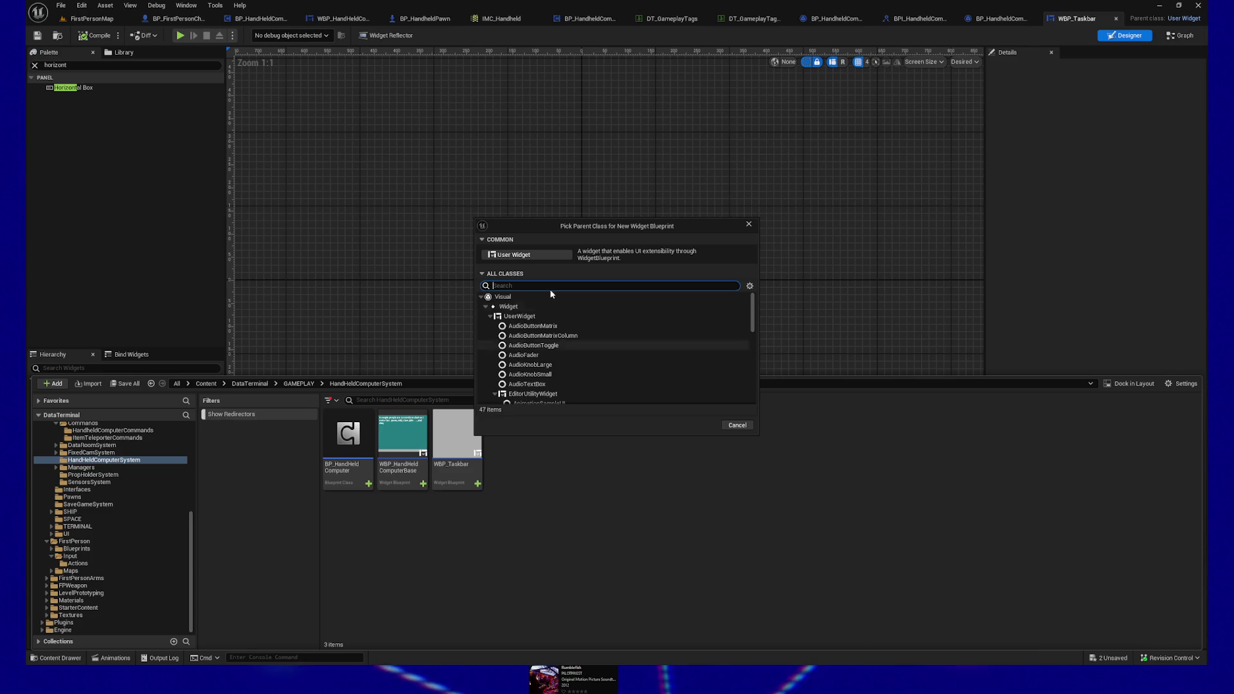
{"action": "left_click", "coordinate": [529, 255]}
{"action": "type", "text": "WB"}
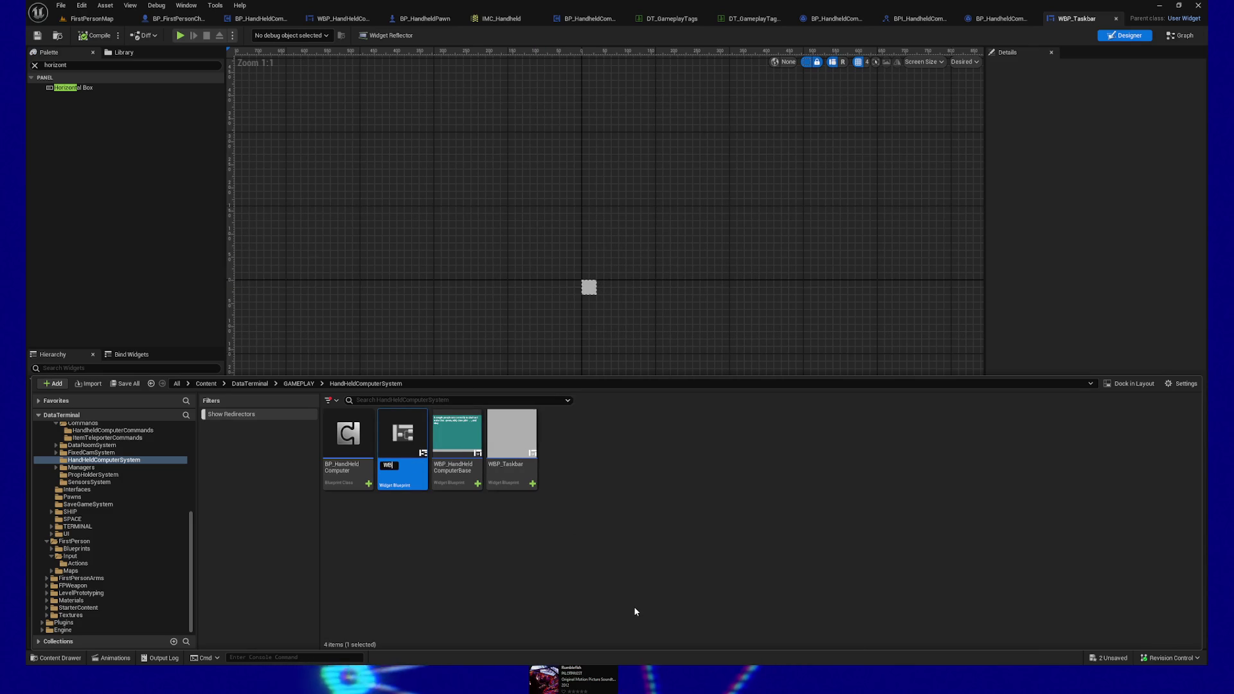
{"action": "type", "text": "P_"}
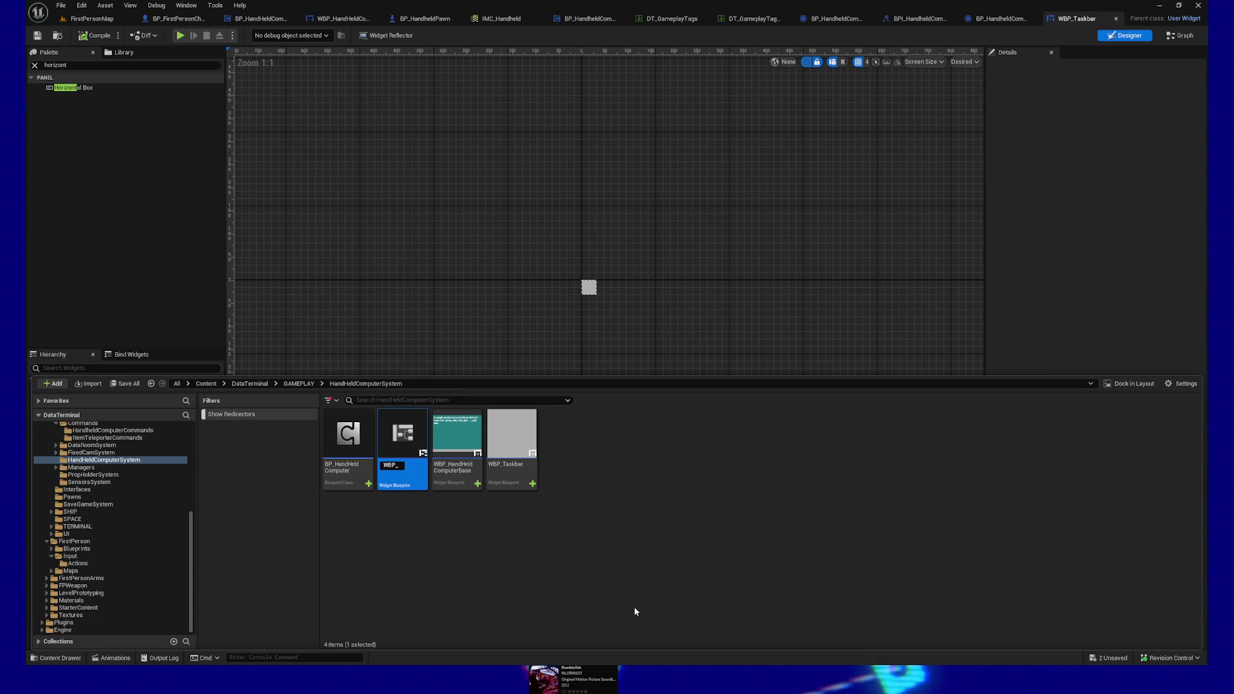
Step: Correct the typed name and confirm the asset as WBP_TaskbarButton
{"action": "type", "text": "Ha"}
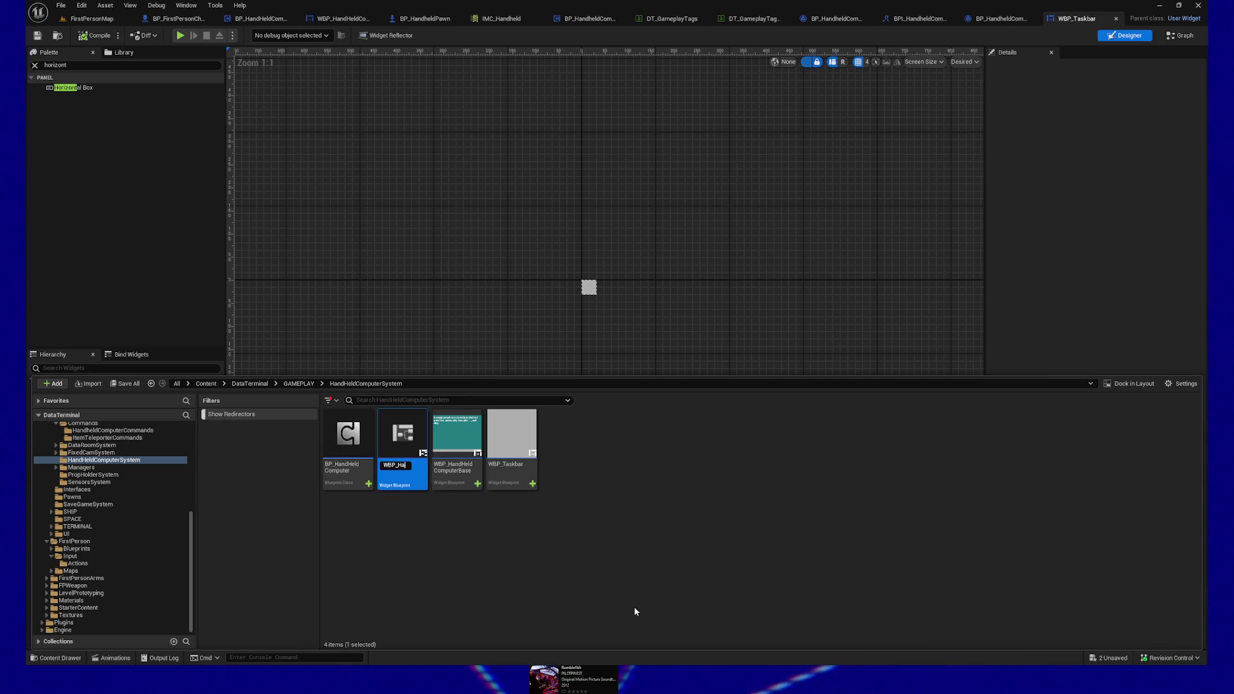
{"action": "type", "text": "ndheld"}
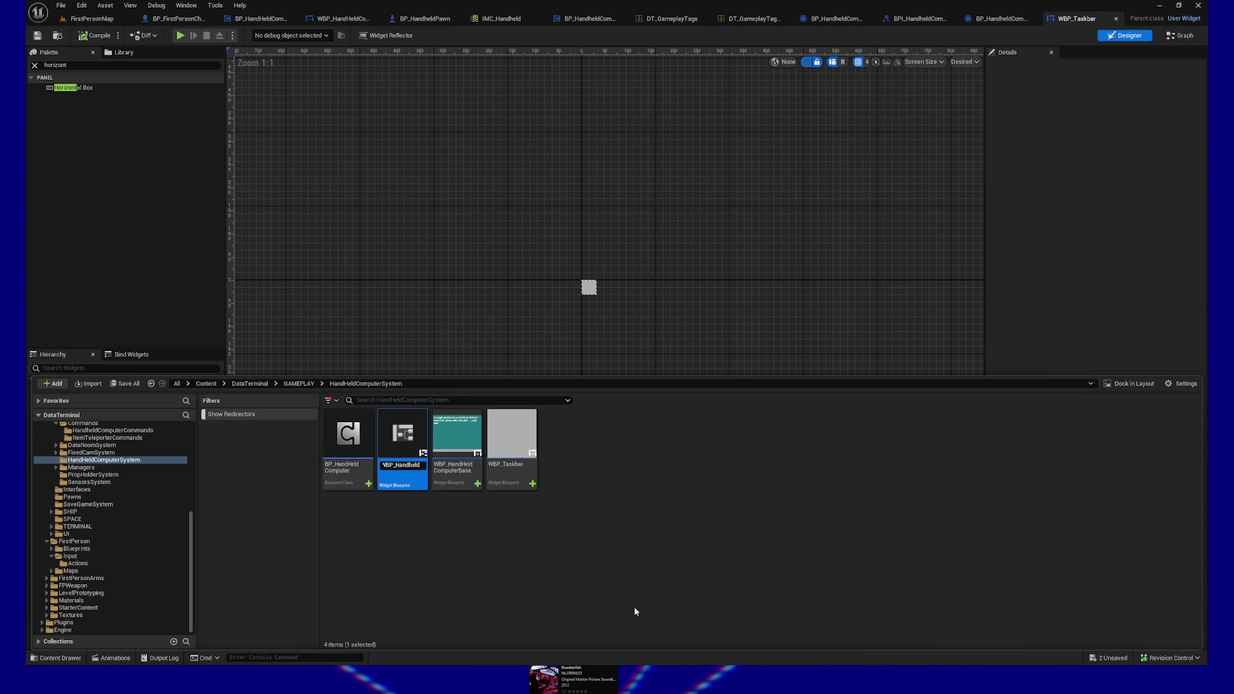
{"action": "key", "text": "BackSpace"}
{"action": "key", "text": "BackSpace"}
{"action": "key", "text": "BackSpace"}
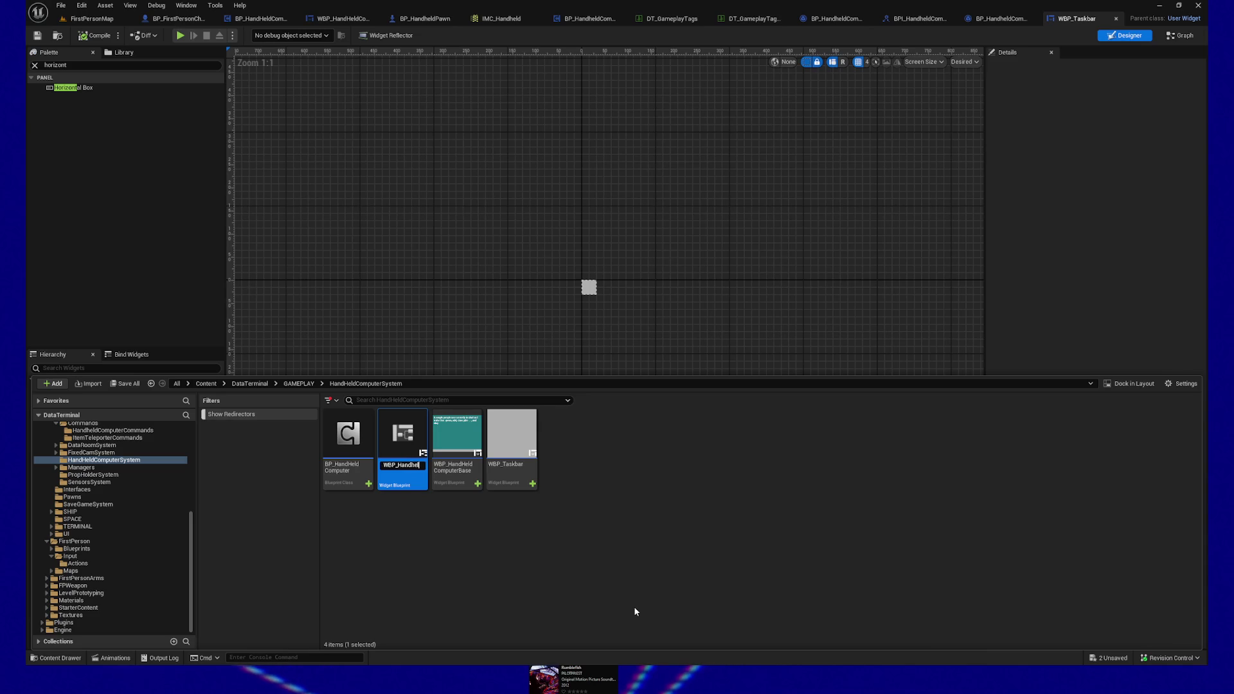
{"action": "key", "text": "BackSpace"}
{"action": "key", "text": "BackSpace"}
{"action": "key", "text": "BackSpace"}
{"action": "type", "text": "Task"}
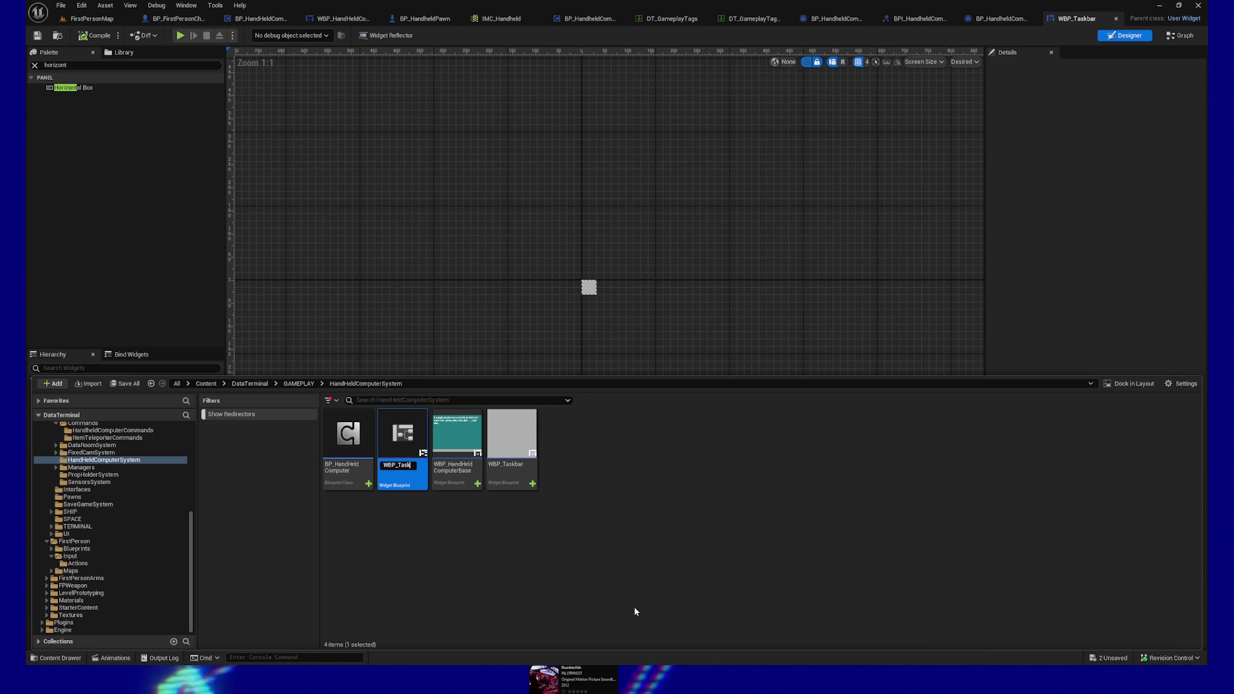
{"action": "type", "text": "bar"}
{"action": "key", "text": "Home"}
{"action": "key", "text": "Delete"}
{"action": "key", "text": "Delete"}
{"action": "key", "text": "Delete"}
{"action": "key", "text": "End"}
{"action": "type", "text": "Button"}
{"action": "key", "text": "Return"}
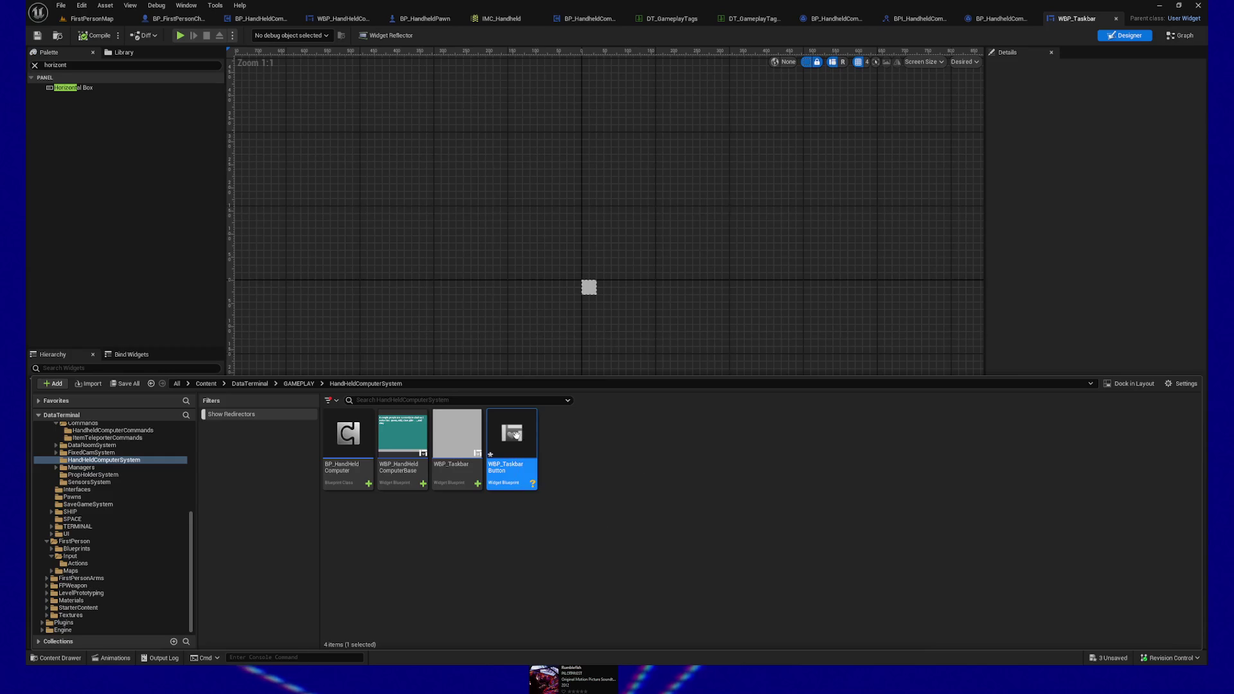
Step: Open WBP_TaskbarButton and set its canvas preview to Desired size
{"action": "double_click", "coordinate": [529, 466]}
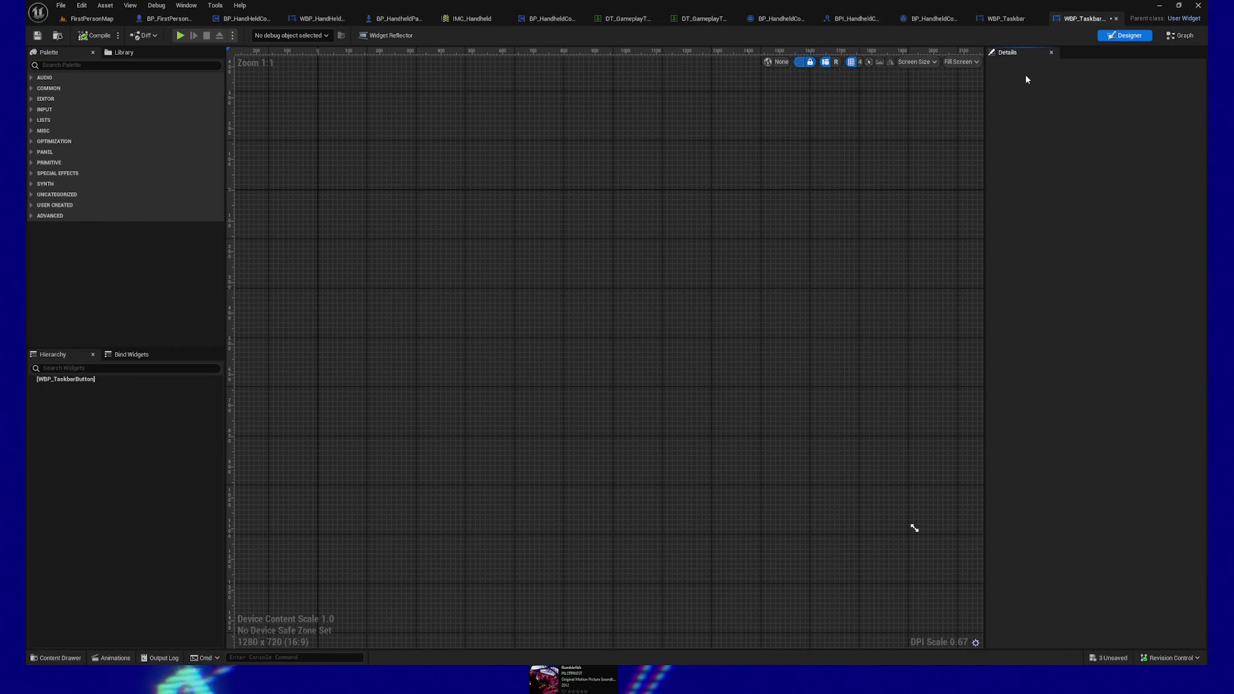
{"action": "left_click", "coordinate": [961, 62]}
{"action": "left_click", "coordinate": [972, 107]}
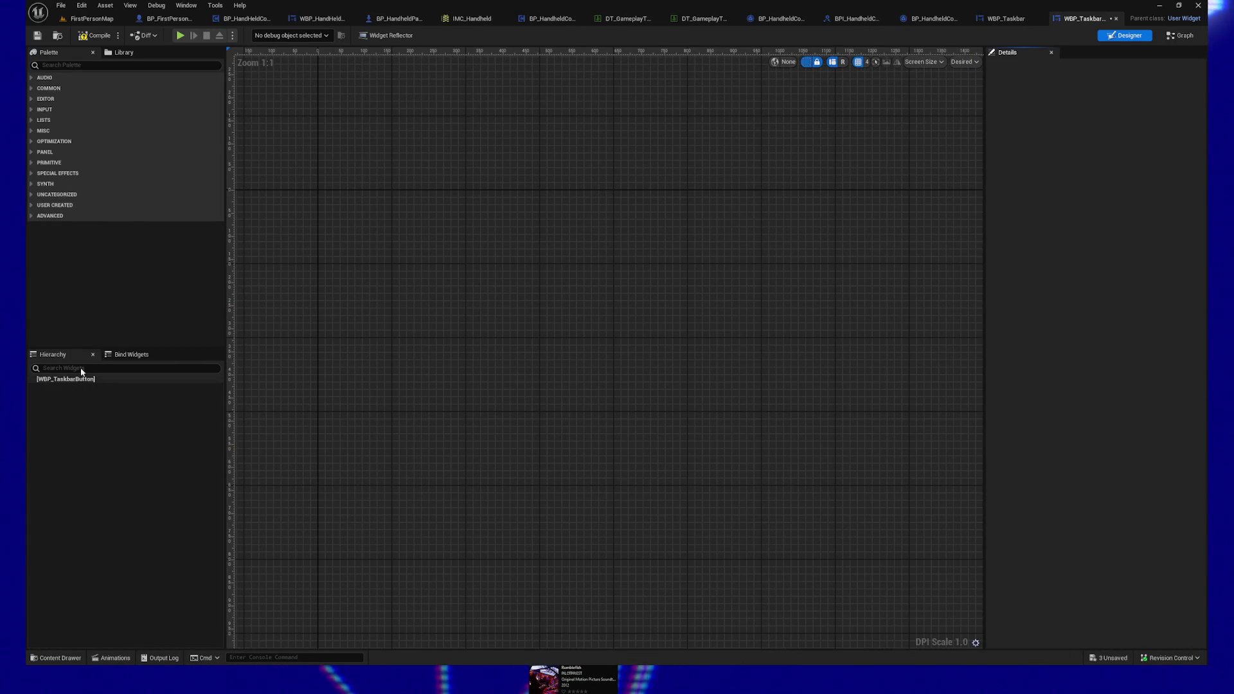
Step: Add a Button under the root, centre it in view and select it
{"action": "left_click", "coordinate": [75, 66]}
{"action": "type", "text": "button"}
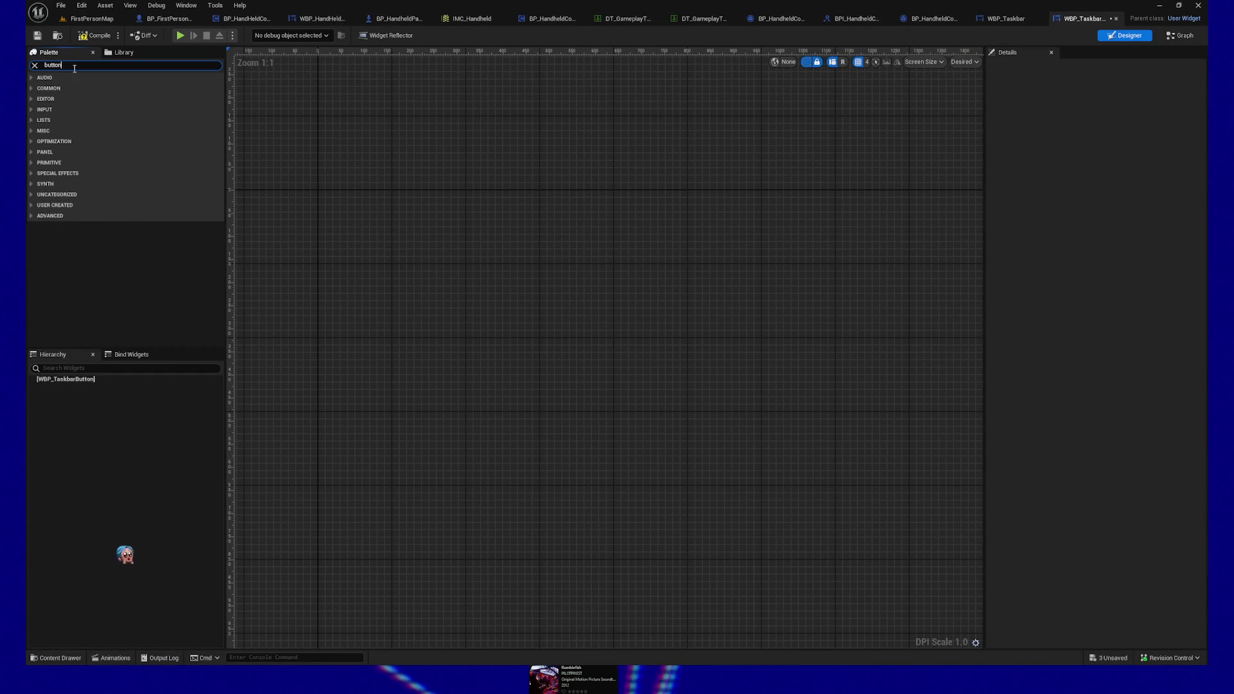
{"action": "left_click_drag", "start_coordinate": [72, 88], "coordinate": [60, 381]}
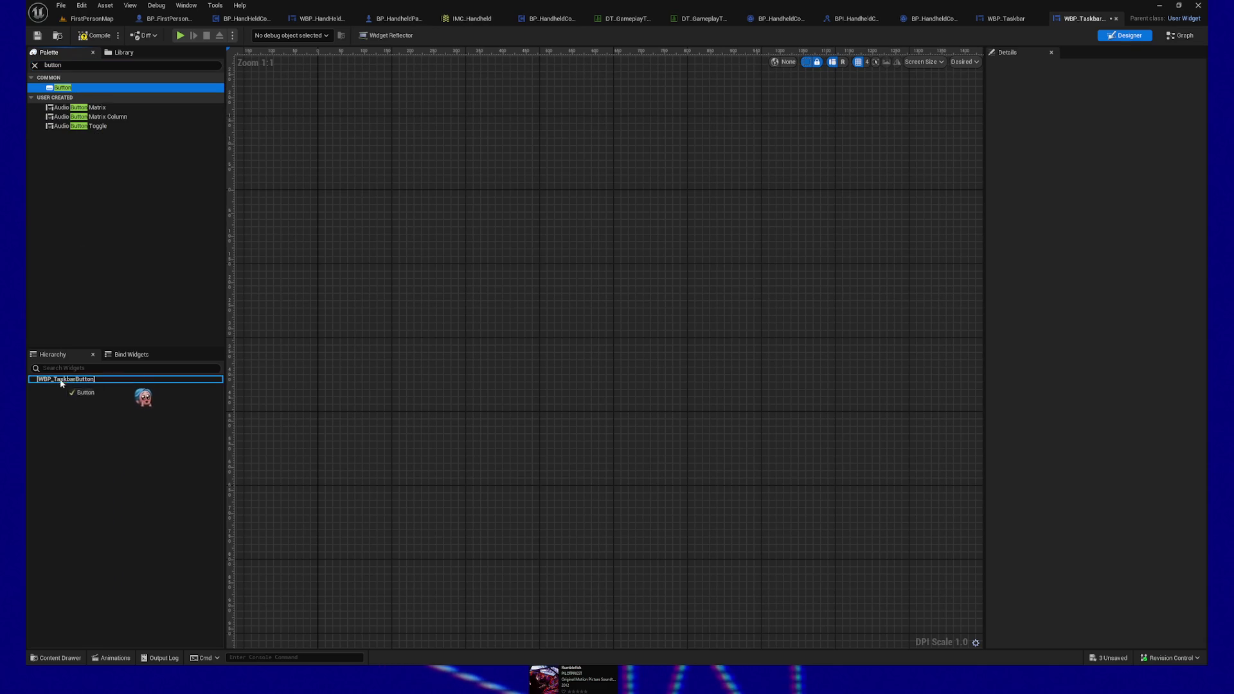
{"action": "left_click_drag", "start_coordinate": [303, 169], "coordinate": [433, 212]}
{"action": "scroll", "coordinate": [427, 215], "scroll_direction": "up", "scroll_amount": 3}
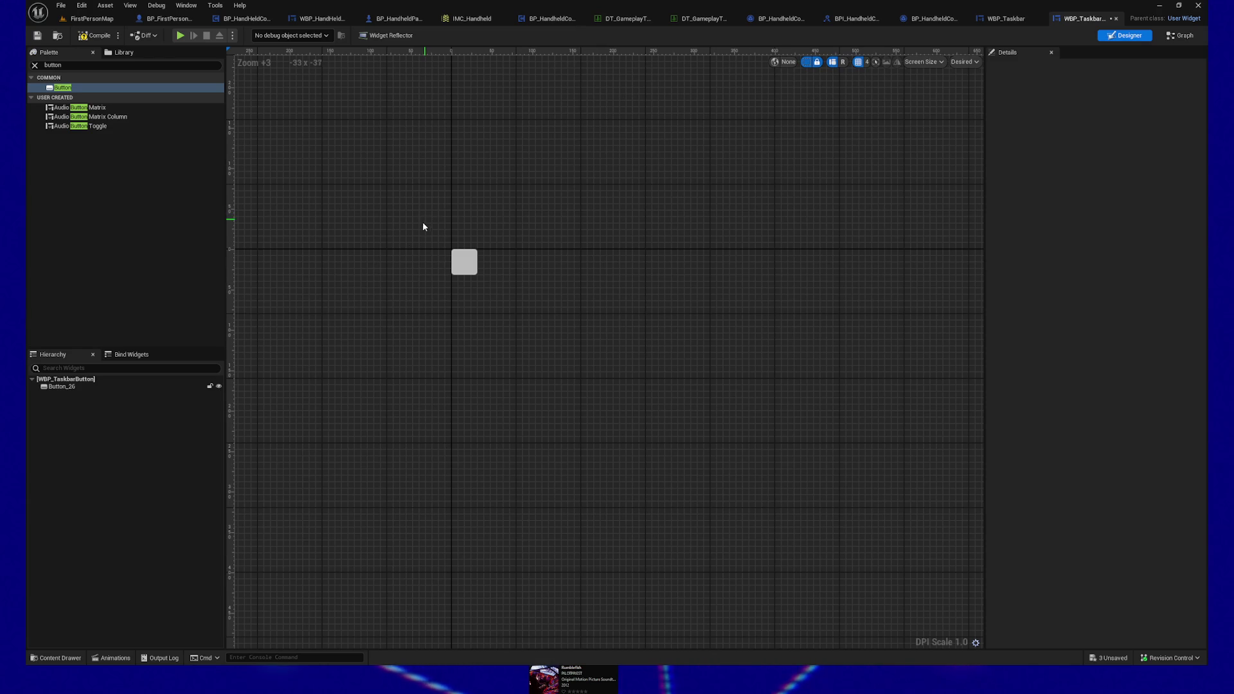
{"action": "scroll", "coordinate": [482, 253], "scroll_direction": "up", "scroll_amount": 1}
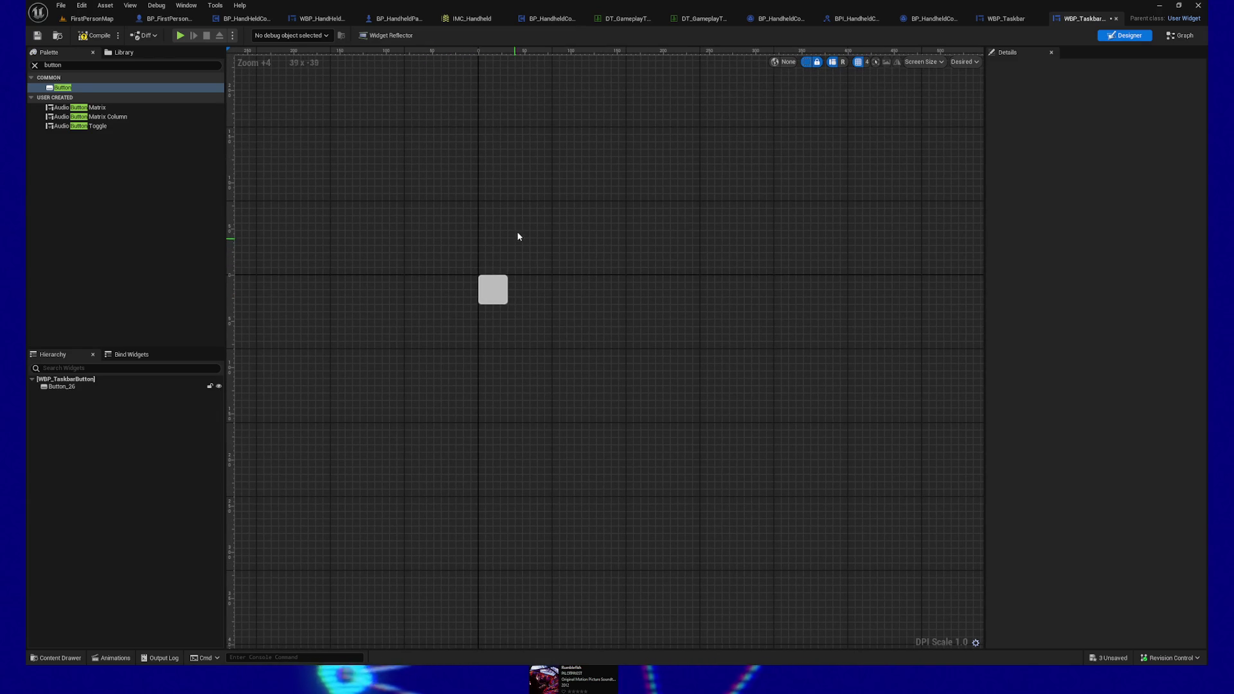
{"action": "mouse_move", "coordinate": [520, 215]}
{"action": "left_mouse_down"}
{"action": "mouse_move", "coordinate": [539, 262]}
{"action": "mouse_move", "coordinate": [630, 237]}
{"action": "left_mouse_up"}
{"action": "left_click", "coordinate": [549, 351]}
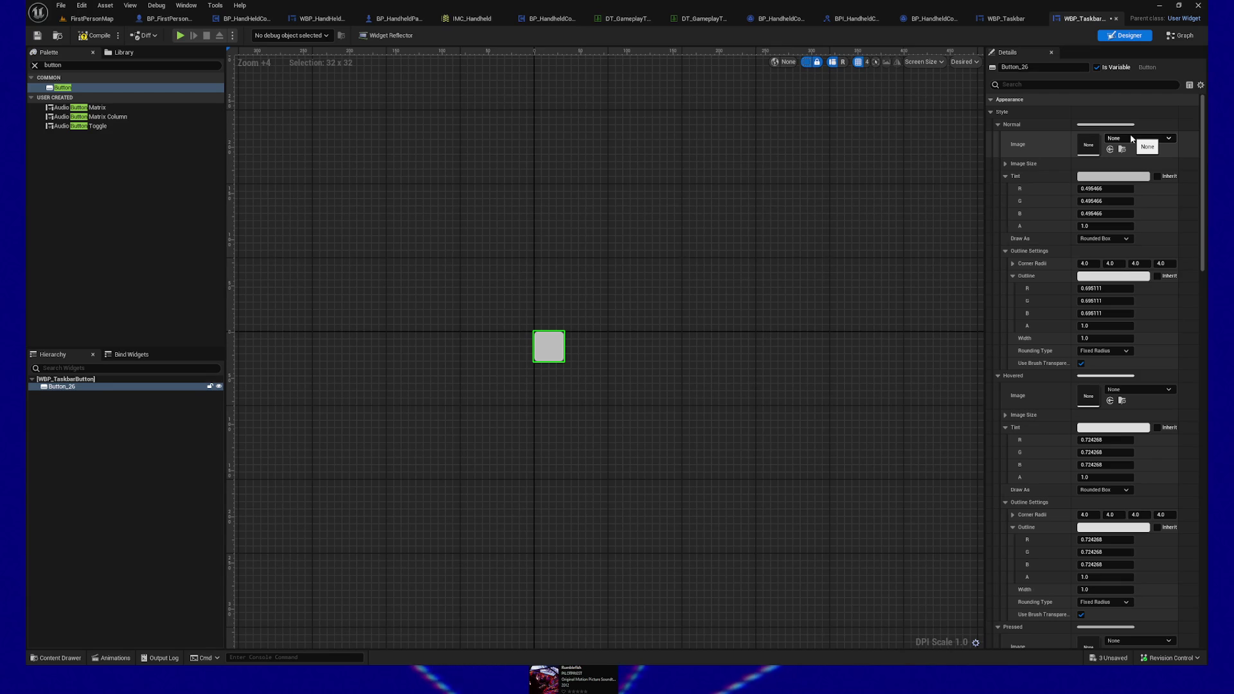
{"action": "left_click", "coordinate": [1129, 137]}
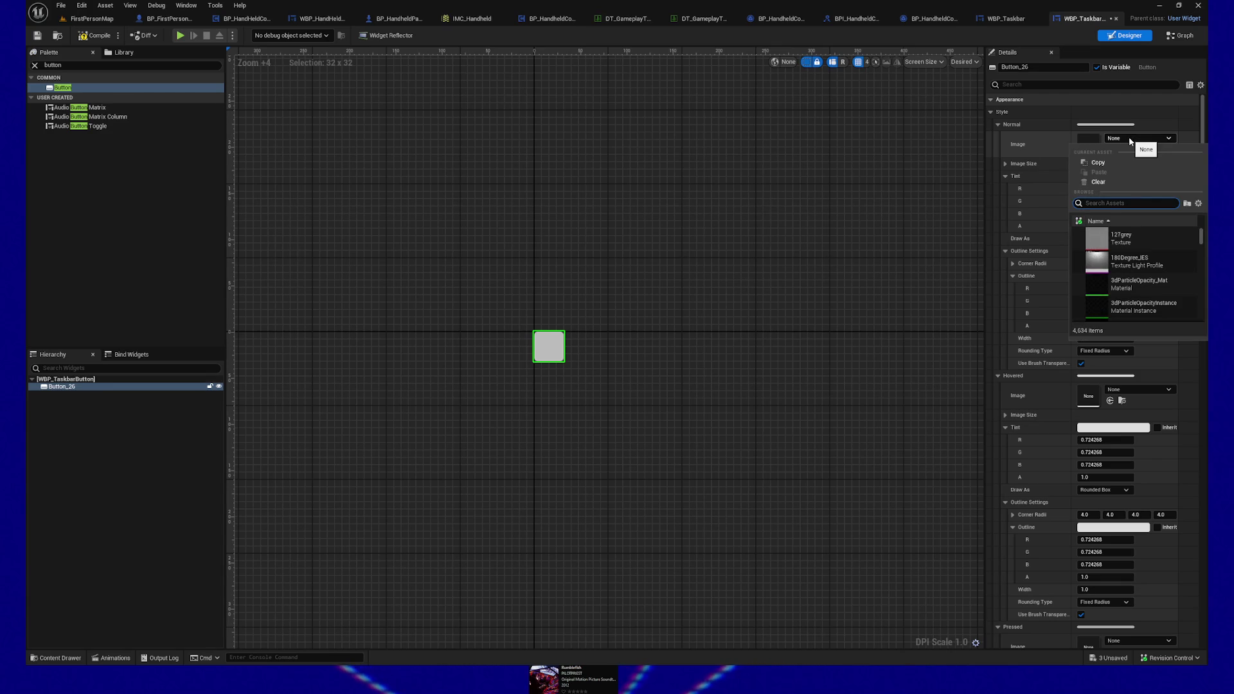
Step: Set all four Normal-state outline corner radii of Button_26 to 0.0
{"action": "left_click", "coordinate": [797, 225]}
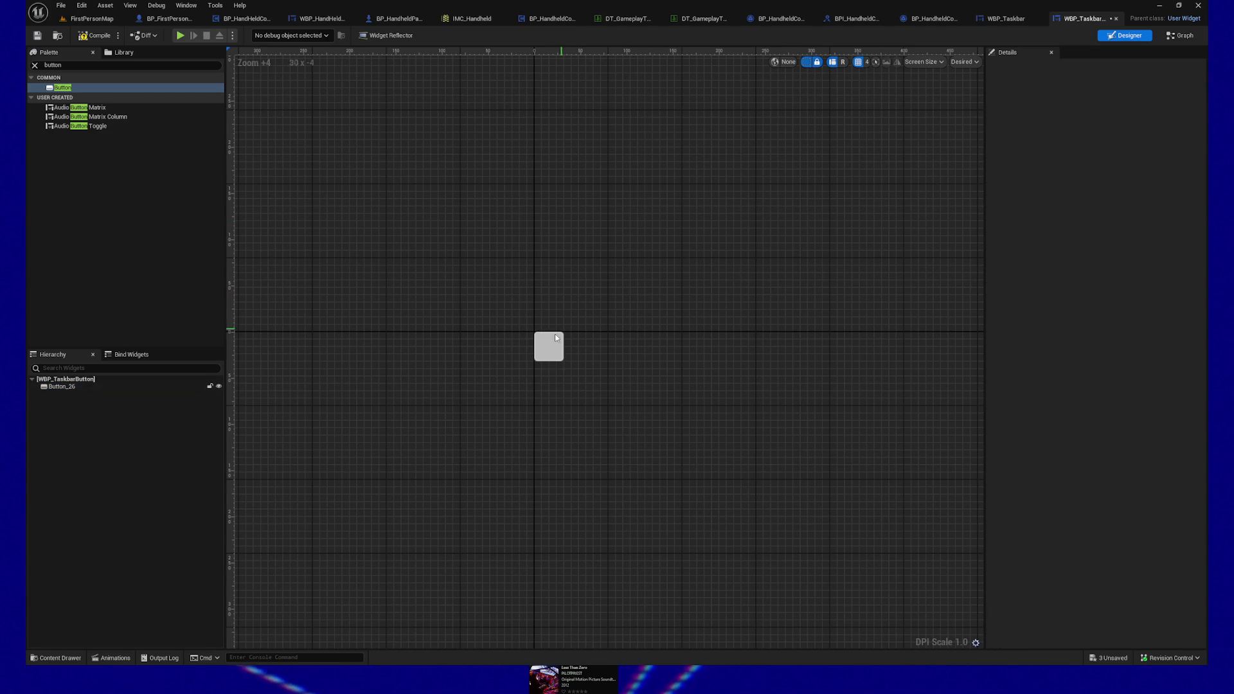
{"action": "left_click", "coordinate": [548, 341]}
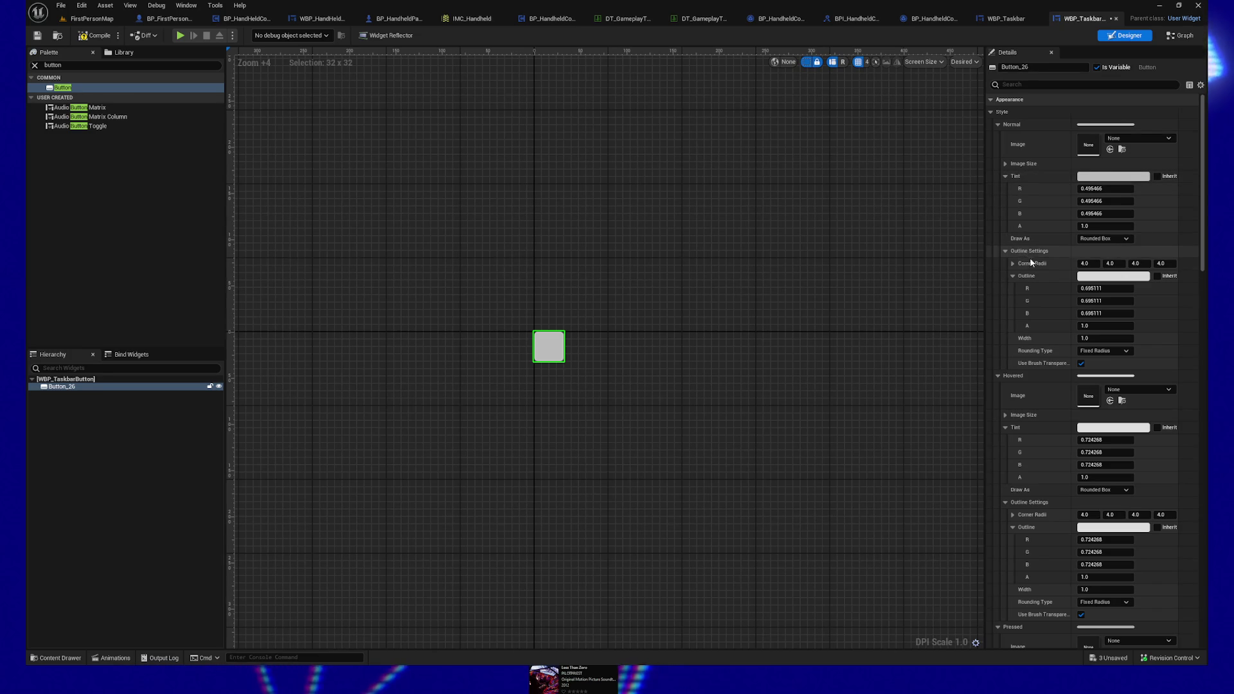
{"action": "left_click", "coordinate": [1092, 264]}
{"action": "type", "text": "0"}
{"action": "key", "text": "Tab"}
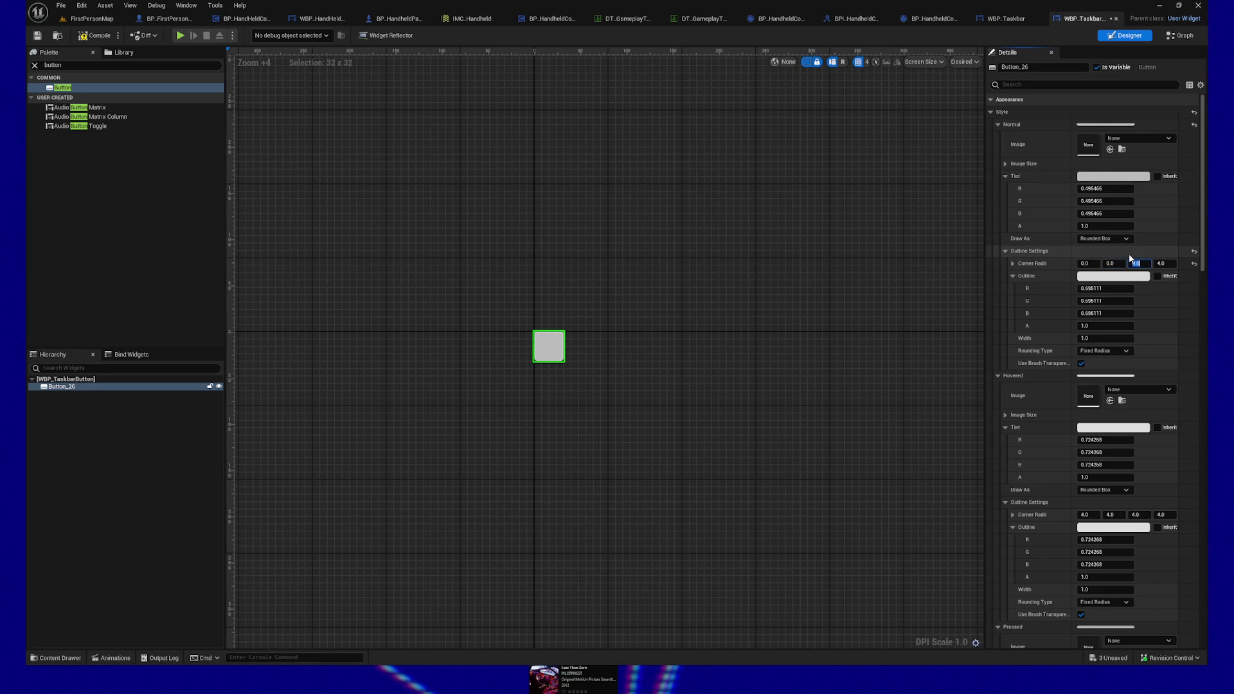
{"action": "key", "text": "Tab"}
{"action": "type", "text": "0"}
{"action": "key", "text": "Tab"}
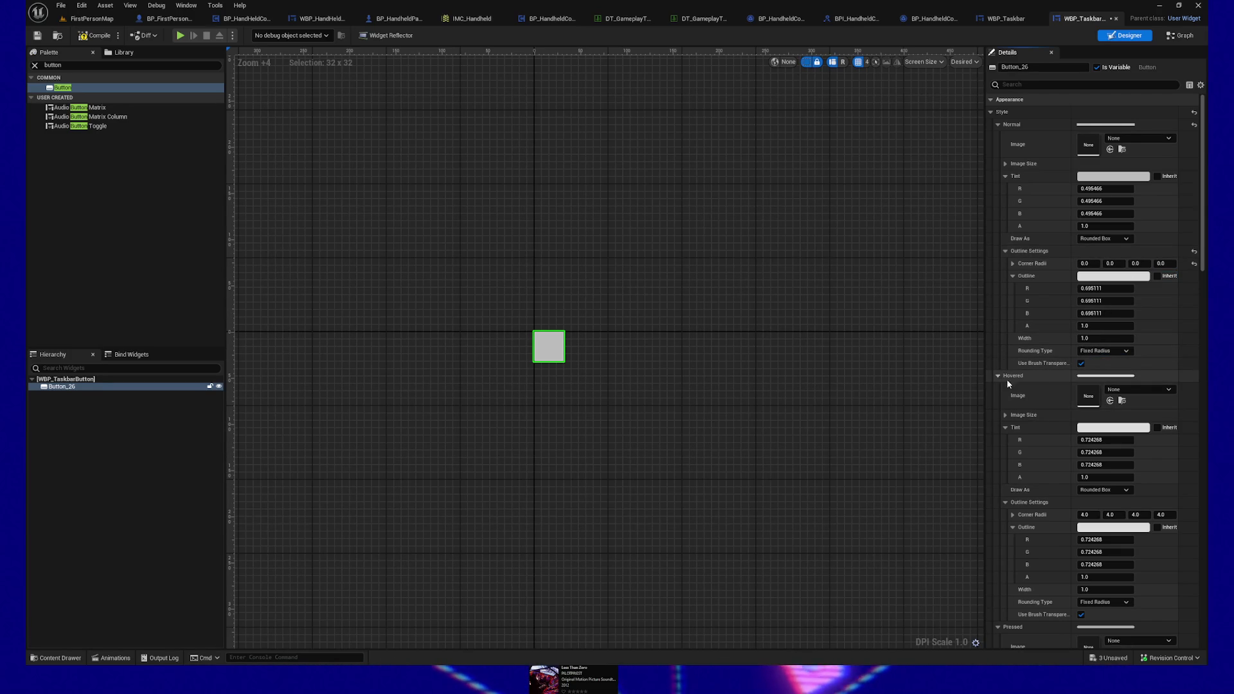
Step: Give Button_26's Hovered state a pink tint
{"action": "left_click", "coordinate": [1115, 428]}
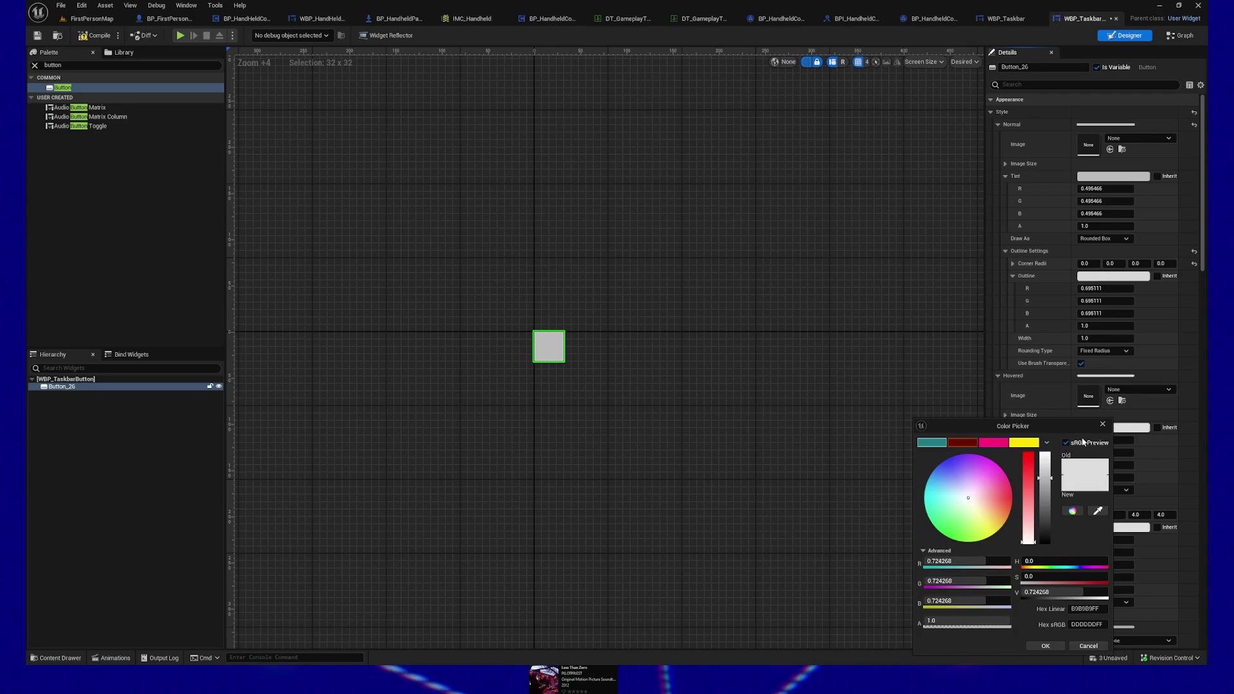
{"action": "left_click", "coordinate": [993, 442]}
{"action": "left_click", "coordinate": [850, 402]}
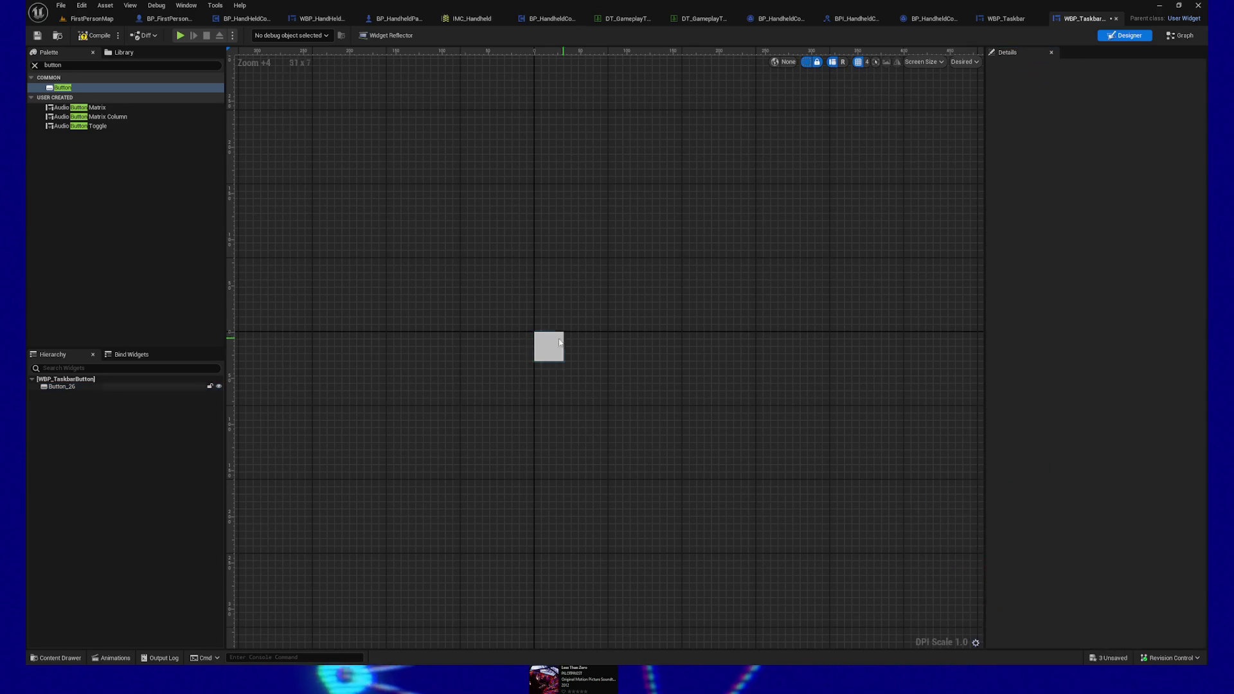
{"action": "left_click", "coordinate": [94, 387]}
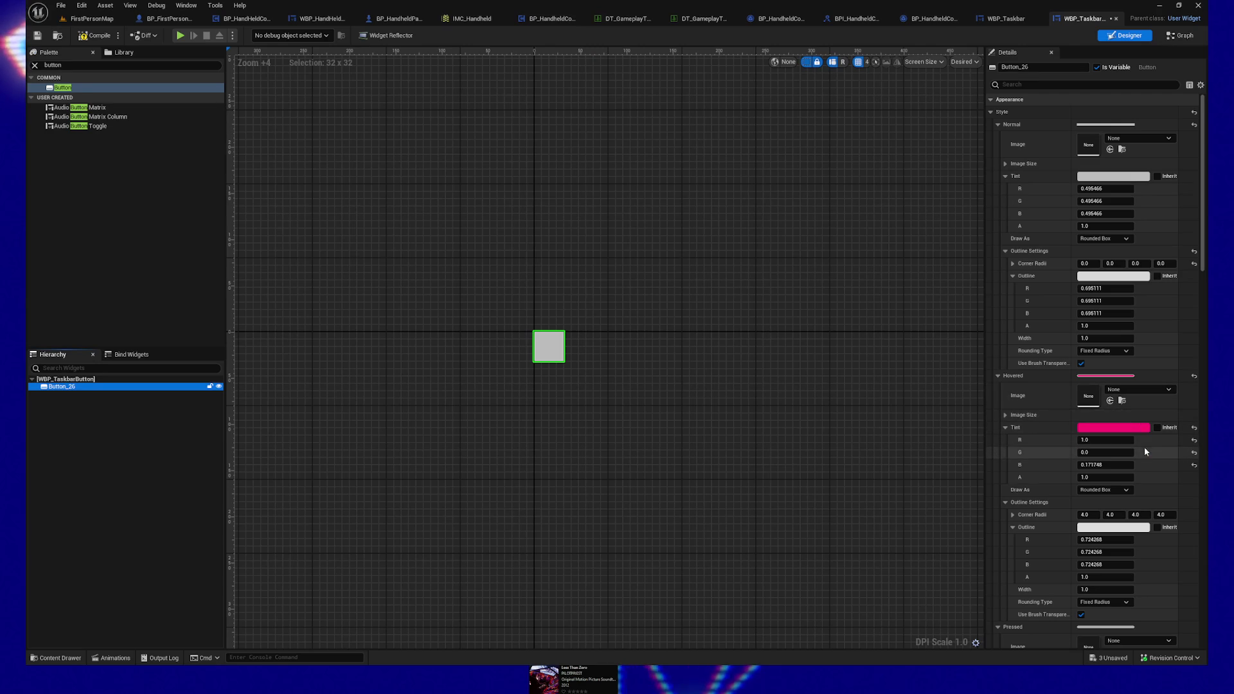
Step: Set Draw As to Box for Normal, Hovered, Pressed and Disabled, then compile and save
{"action": "left_click", "coordinate": [1124, 491]}
{"action": "left_click", "coordinate": [1116, 508]}
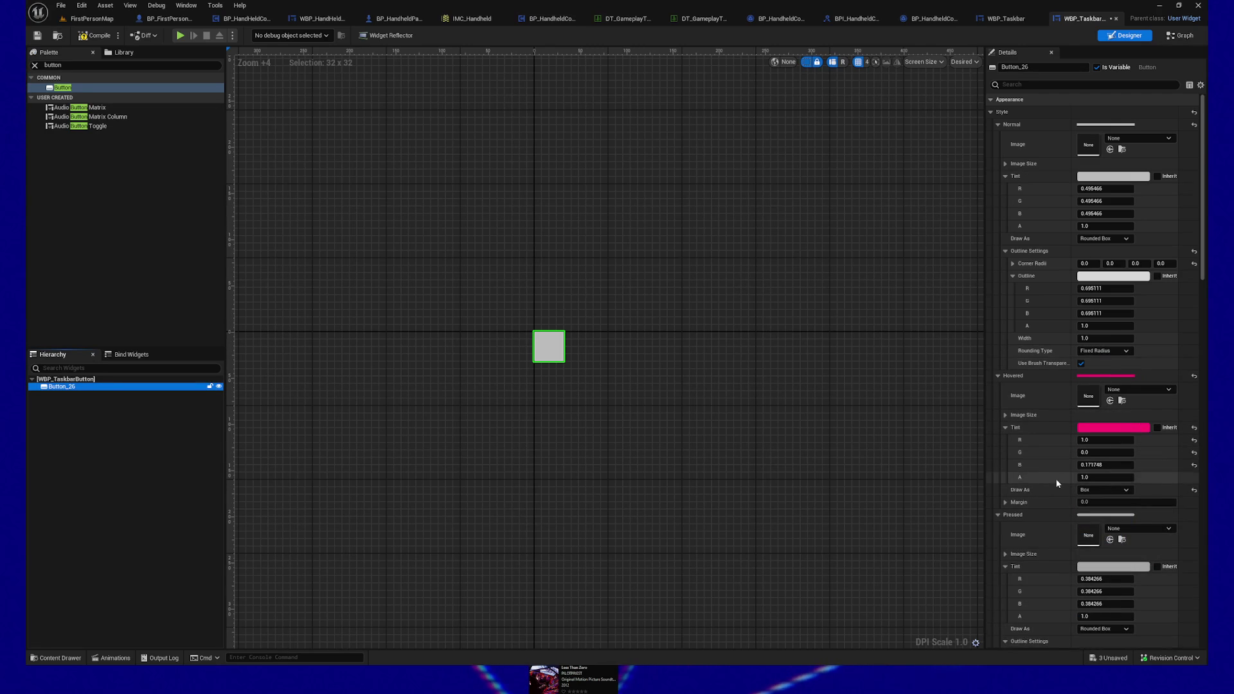
{"action": "left_click", "coordinate": [1104, 239]}
{"action": "left_click", "coordinate": [1104, 257]}
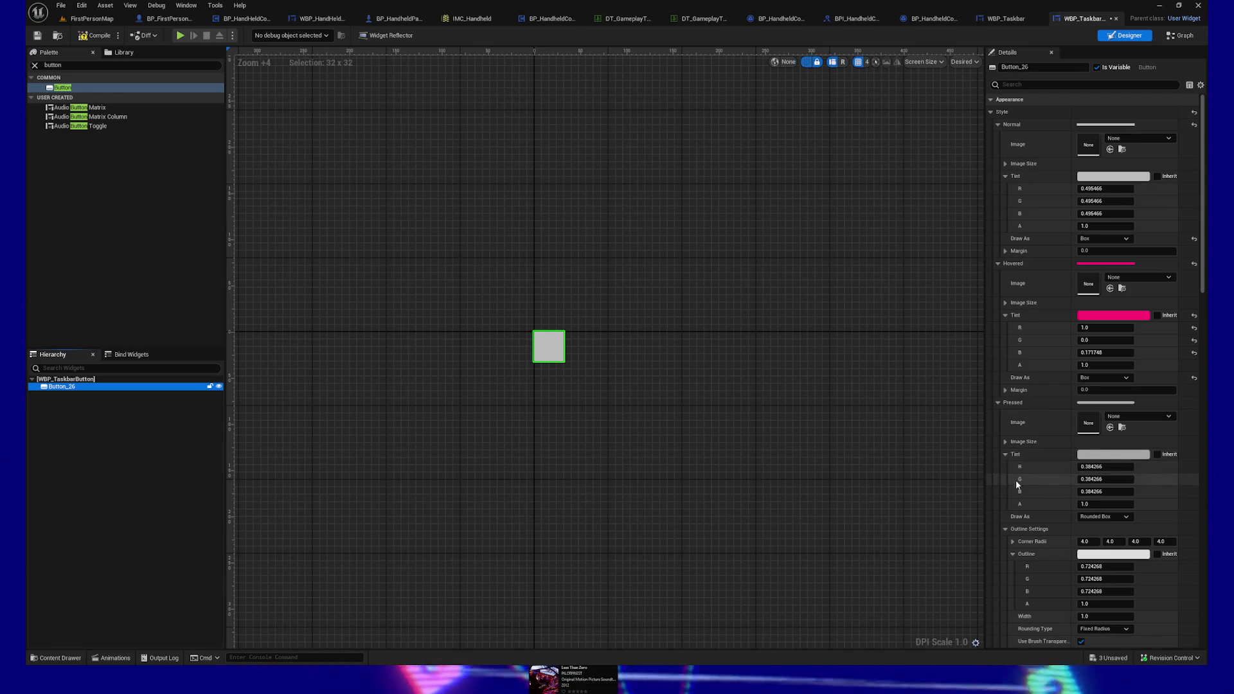
{"action": "left_click", "coordinate": [1118, 516]}
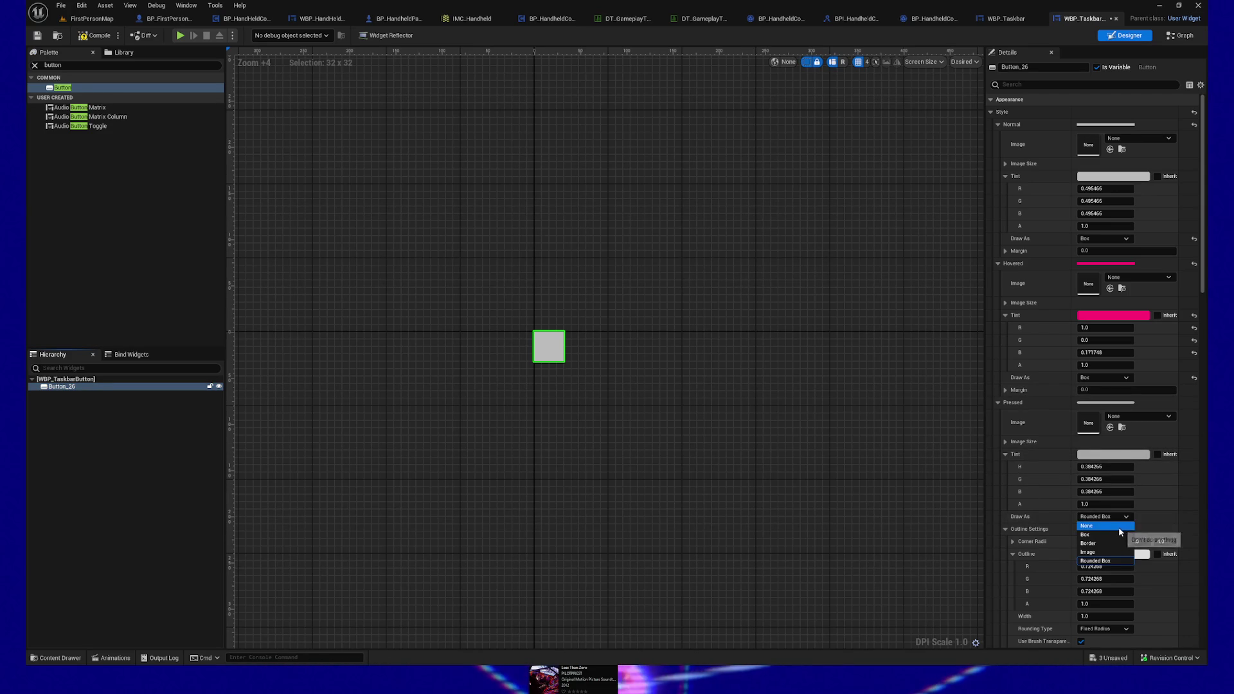
{"action": "left_click", "coordinate": [1117, 535]}
{"action": "scroll", "coordinate": [1086, 553], "scroll_direction": "down", "scroll_amount": 3}
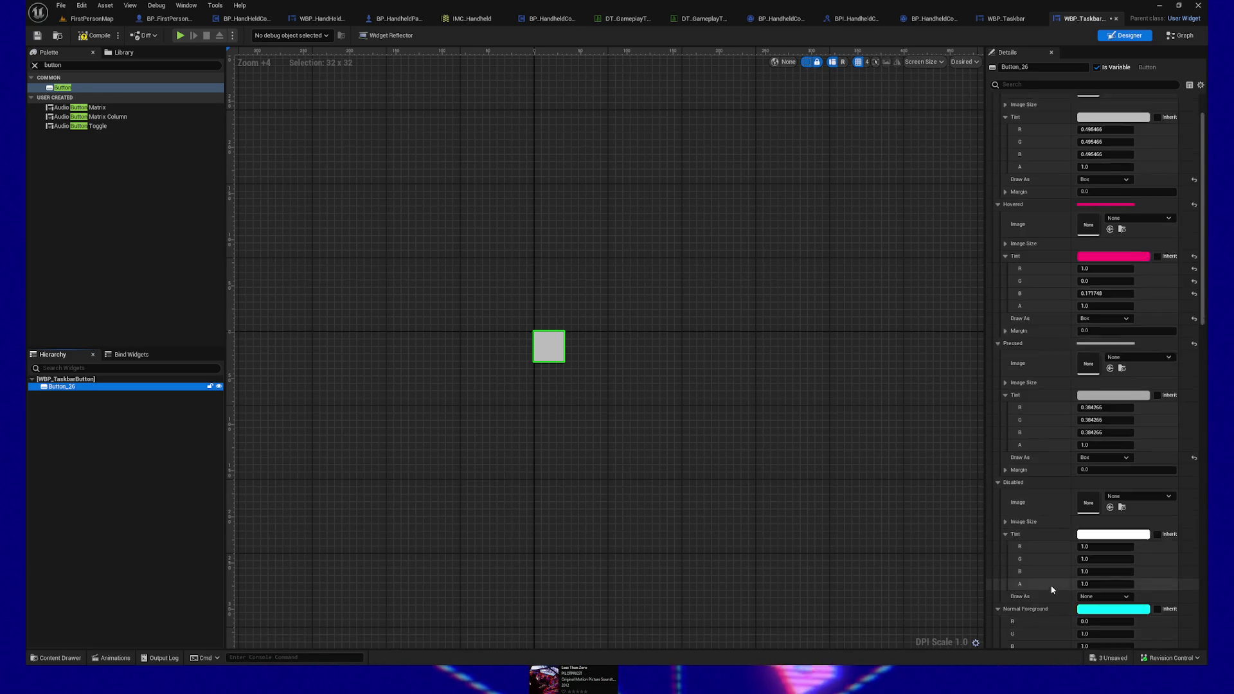
{"action": "left_click", "coordinate": [1101, 581]}
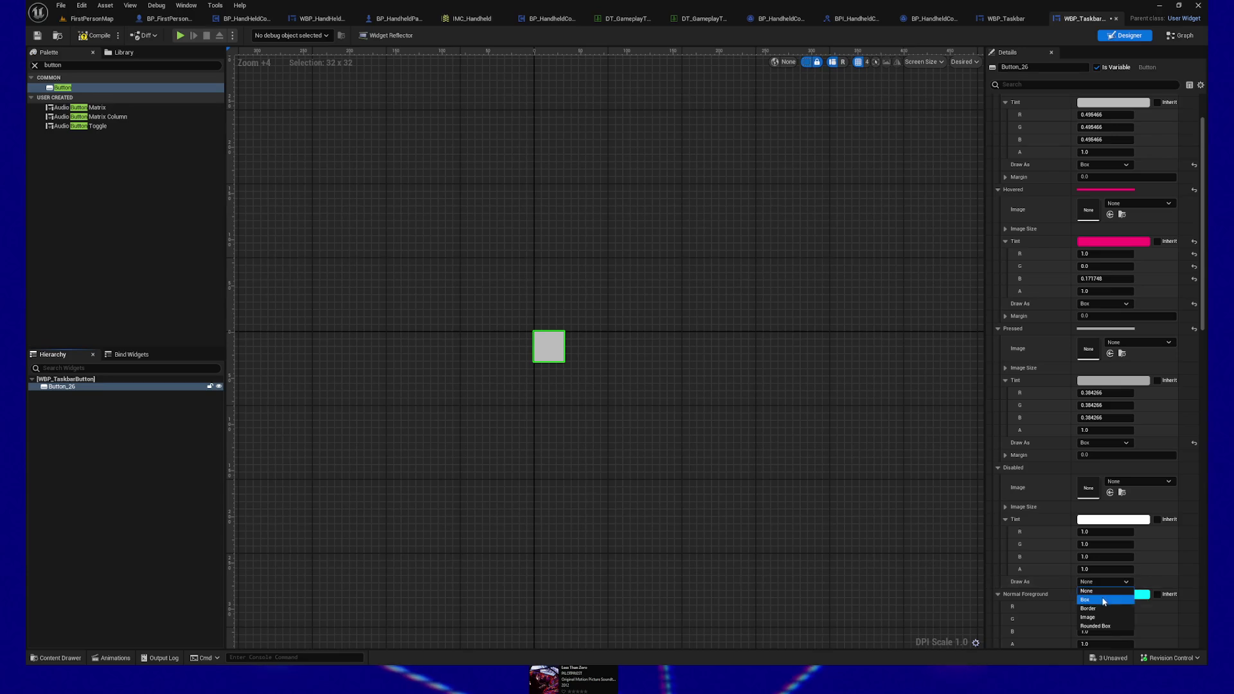
{"action": "left_click", "coordinate": [1102, 600]}
{"action": "scroll", "coordinate": [1029, 556], "scroll_direction": "down", "scroll_amount": 8}
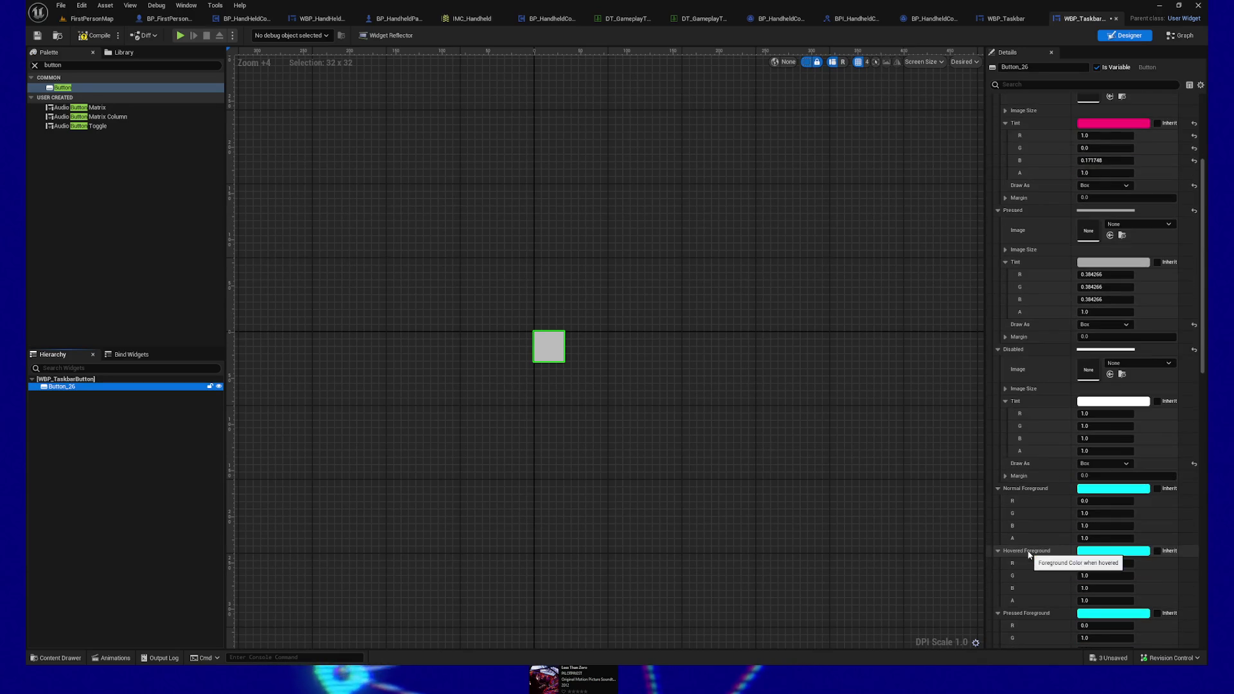
{"action": "scroll", "coordinate": [1028, 556], "scroll_direction": "down", "scroll_amount": 3}
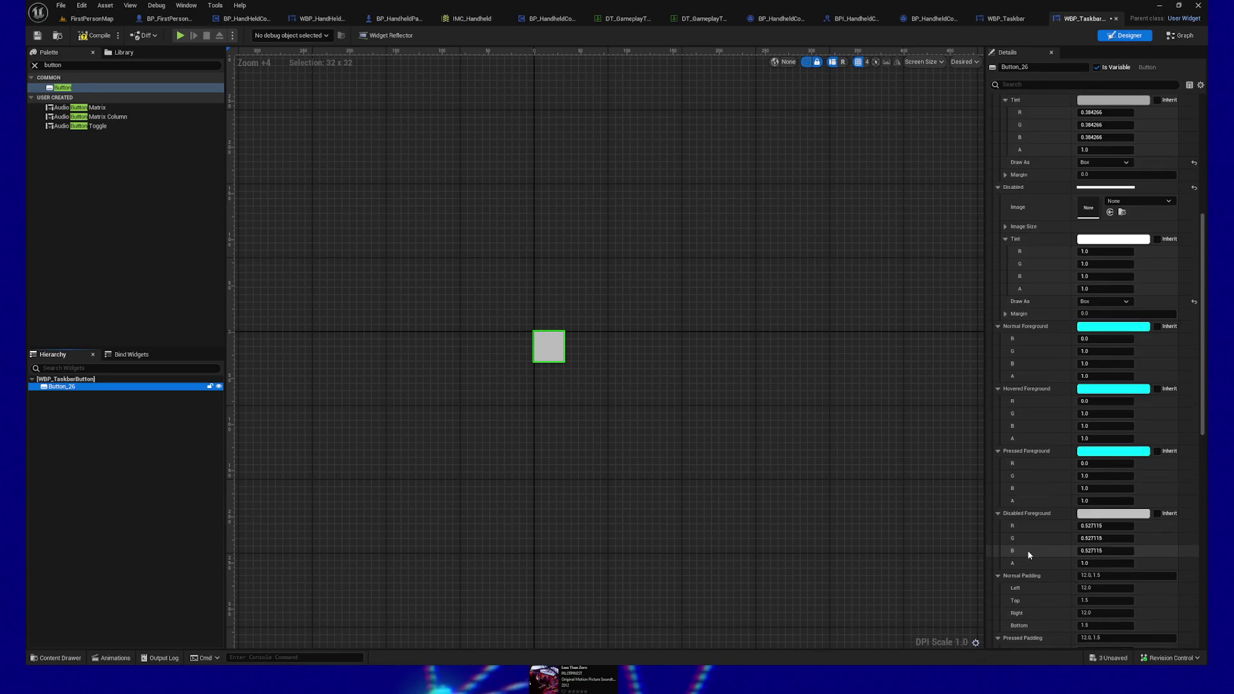
{"action": "scroll", "coordinate": [1028, 555], "scroll_direction": "down", "scroll_amount": 9}
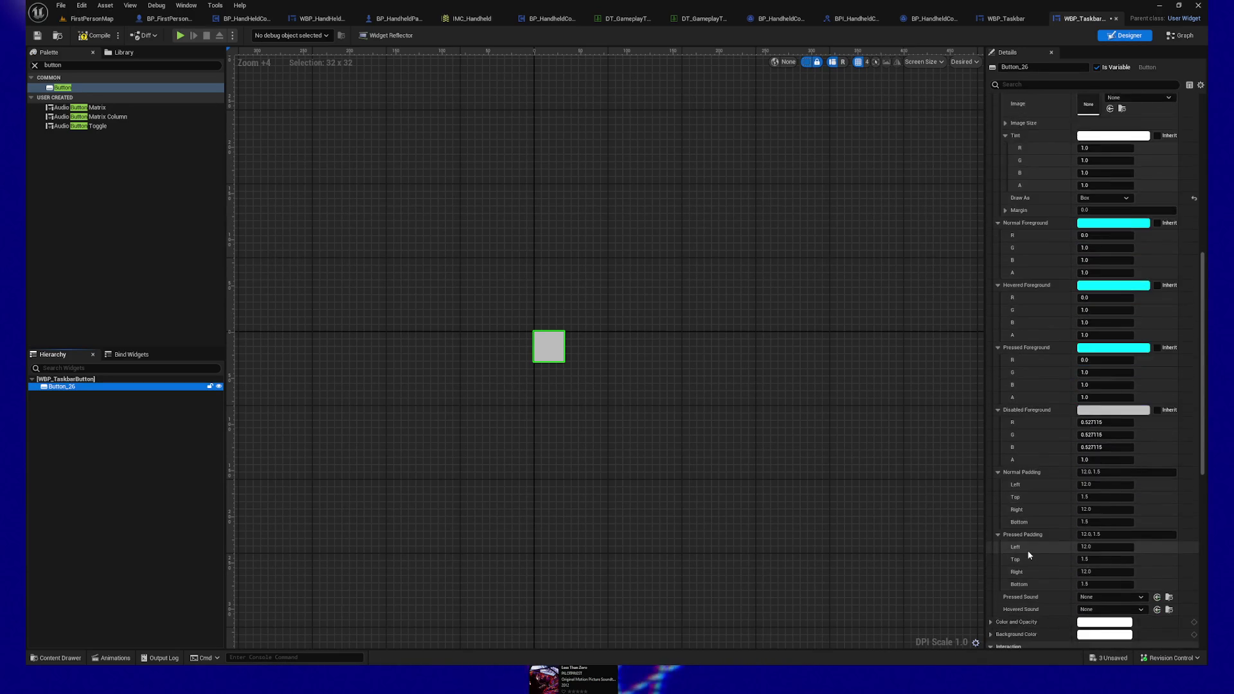
{"action": "scroll", "coordinate": [1029, 554], "scroll_direction": "down", "scroll_amount": 2}
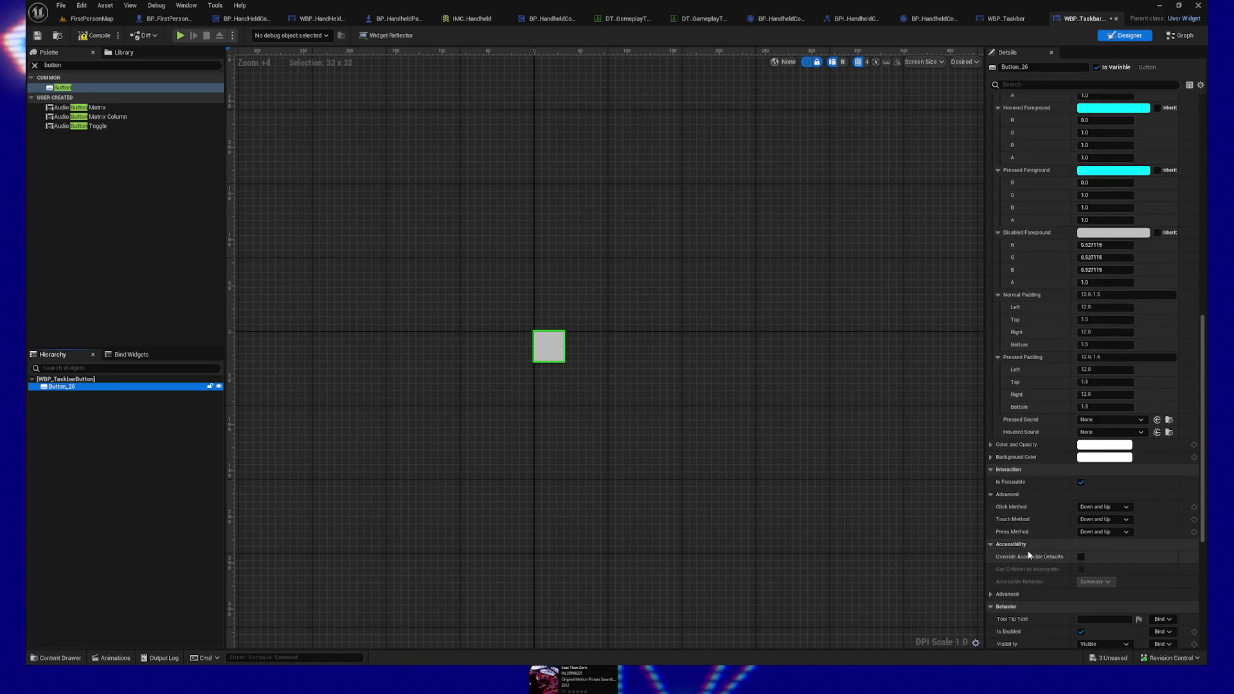
{"action": "scroll", "coordinate": [1029, 555], "scroll_direction": "down", "scroll_amount": 2}
{"action": "scroll", "coordinate": [1028, 555], "scroll_direction": "down", "scroll_amount": 1}
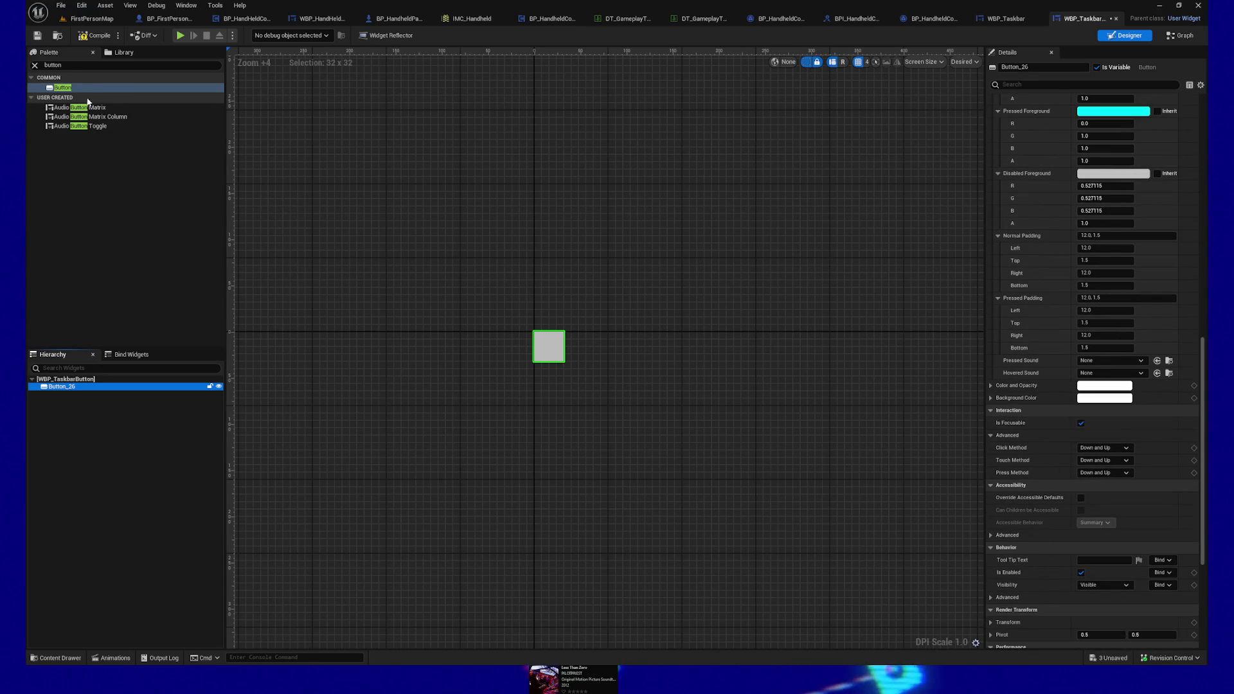
{"action": "left_click", "coordinate": [95, 36]}
{"action": "left_click", "coordinate": [38, 36]}
Step: Collapse the state style, foreground colour and padding sections in Details
{"action": "scroll", "coordinate": [1071, 315], "scroll_direction": "up", "scroll_amount": 3}
{"action": "scroll", "coordinate": [1070, 314], "scroll_direction": "up", "scroll_amount": 6}
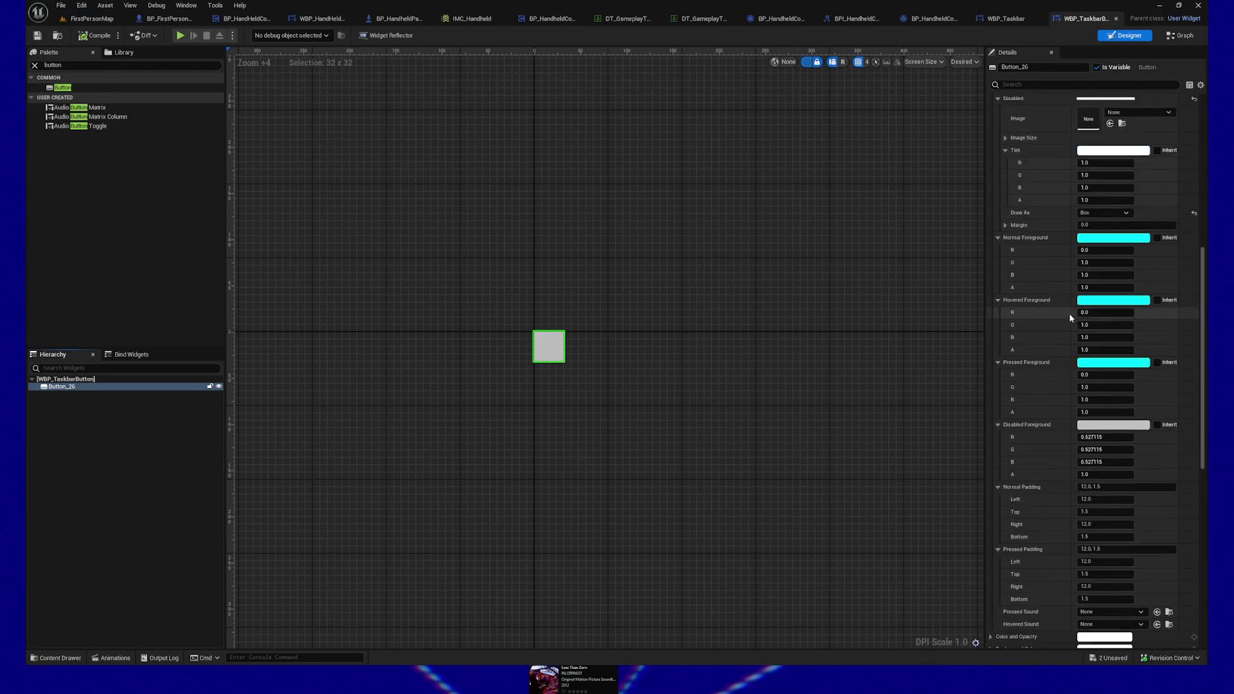
{"action": "left_click_drag", "start_coordinate": [1201, 316], "coordinate": [1201, 192]}
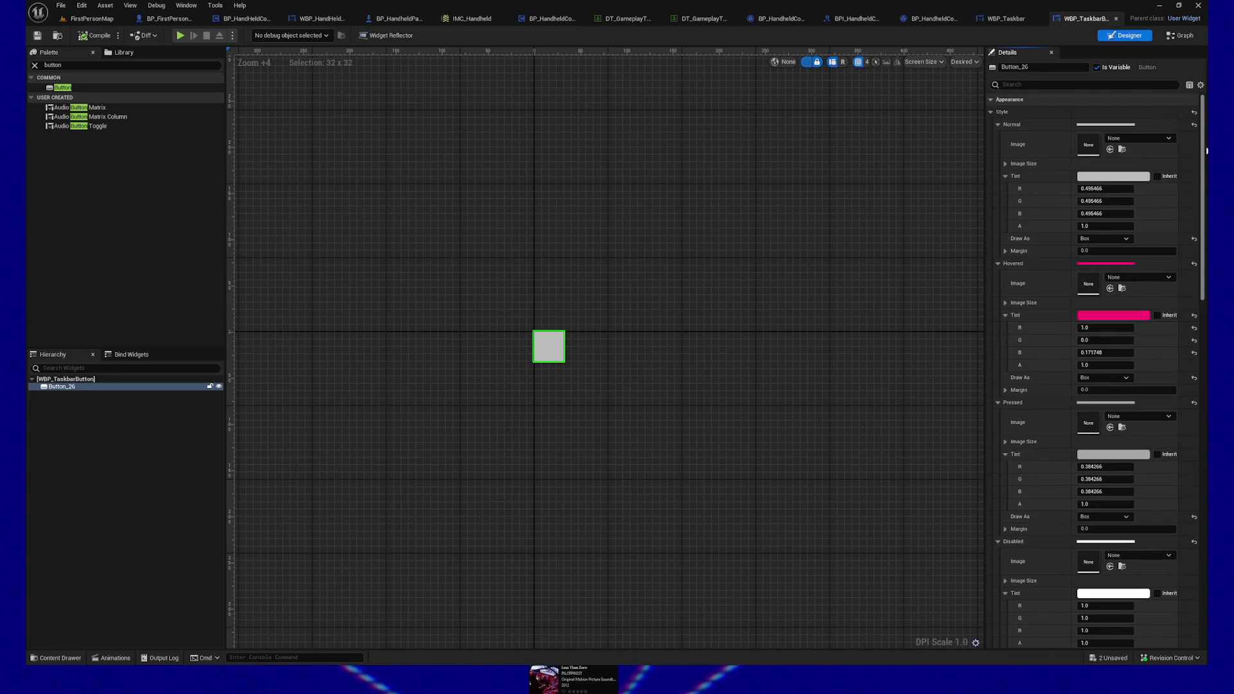
{"action": "left_click", "coordinate": [998, 125]}
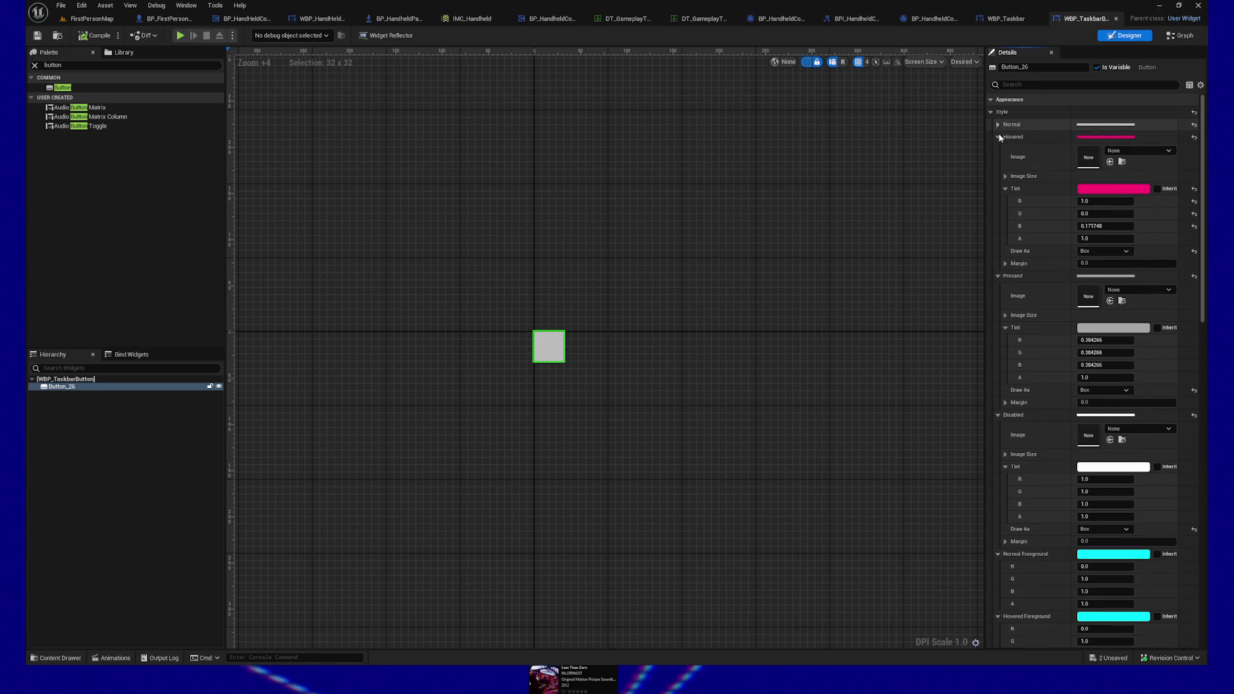
{"action": "left_click", "coordinate": [998, 137]}
{"action": "left_click", "coordinate": [998, 149]}
{"action": "left_click", "coordinate": [998, 162]}
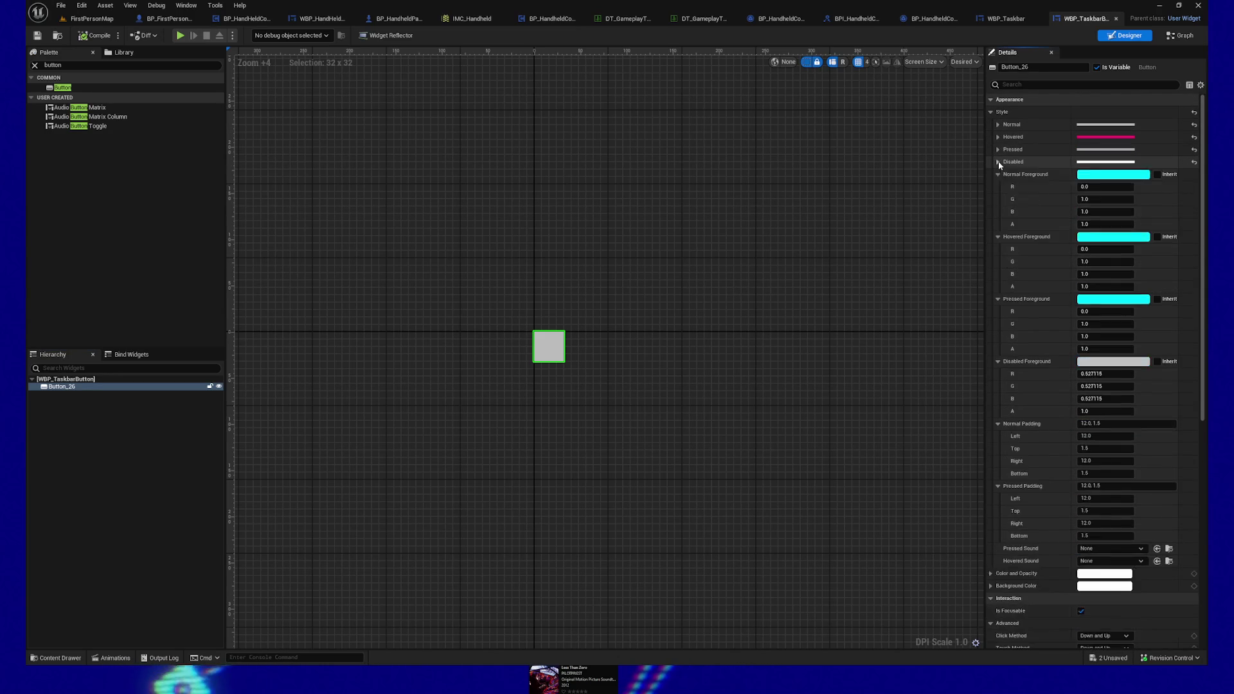
{"action": "left_click", "coordinate": [998, 174]}
{"action": "left_click", "coordinate": [997, 187]}
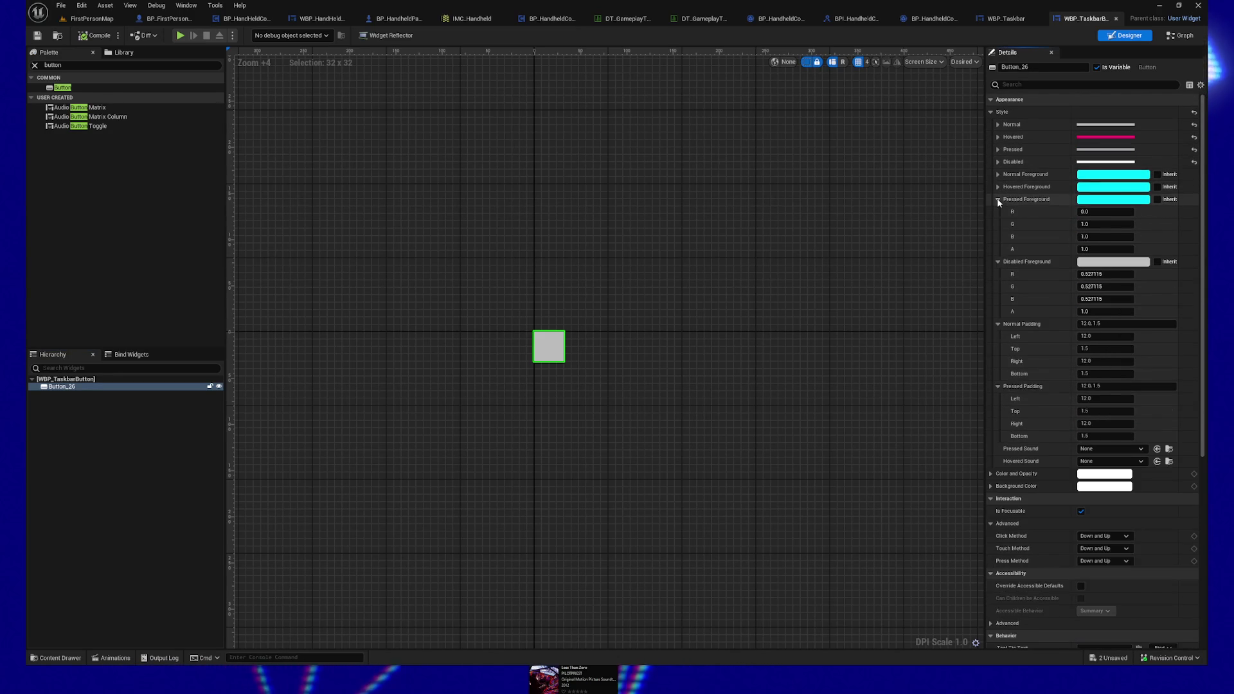
{"action": "left_click", "coordinate": [998, 200]}
{"action": "left_click", "coordinate": [998, 213]}
{"action": "left_click", "coordinate": [998, 225]}
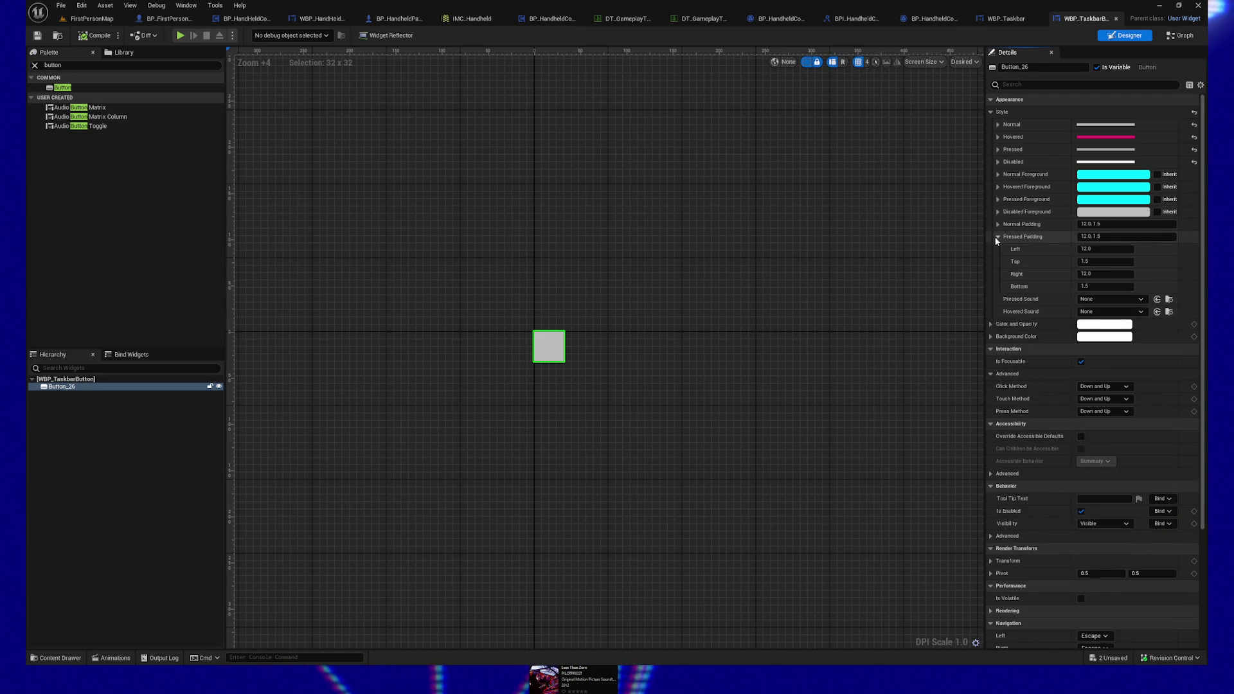
{"action": "left_click", "coordinate": [998, 238]}
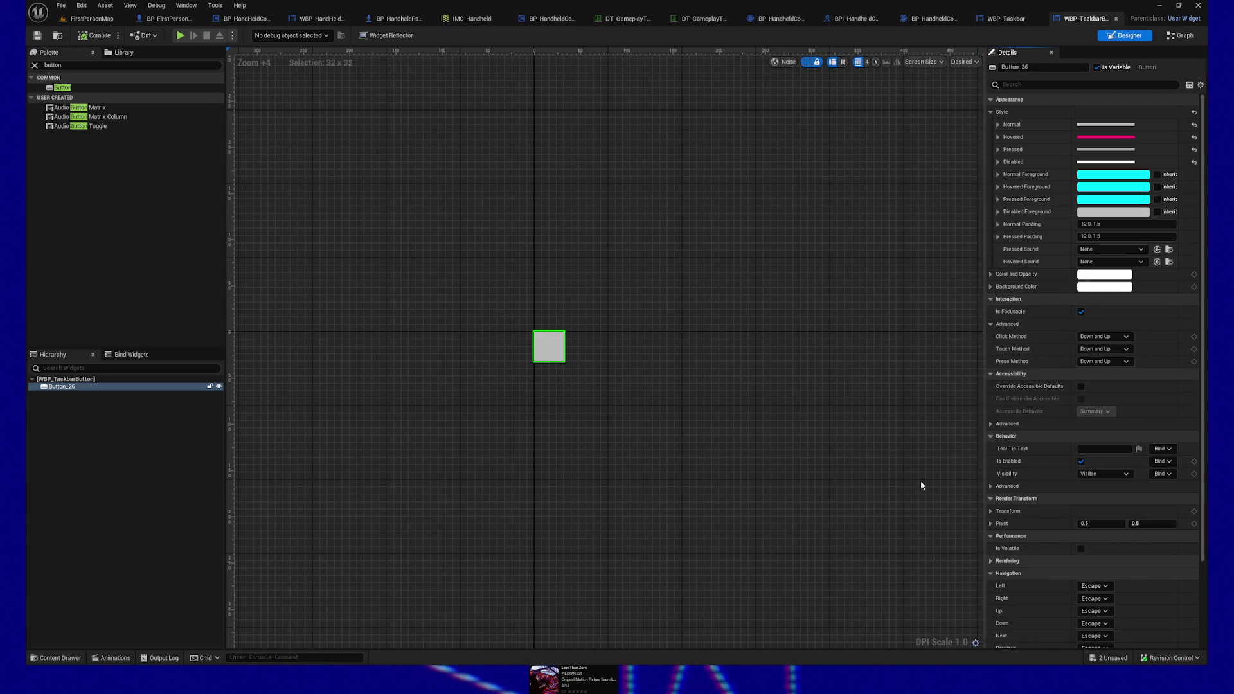
{"action": "left_click", "coordinate": [108, 64]}
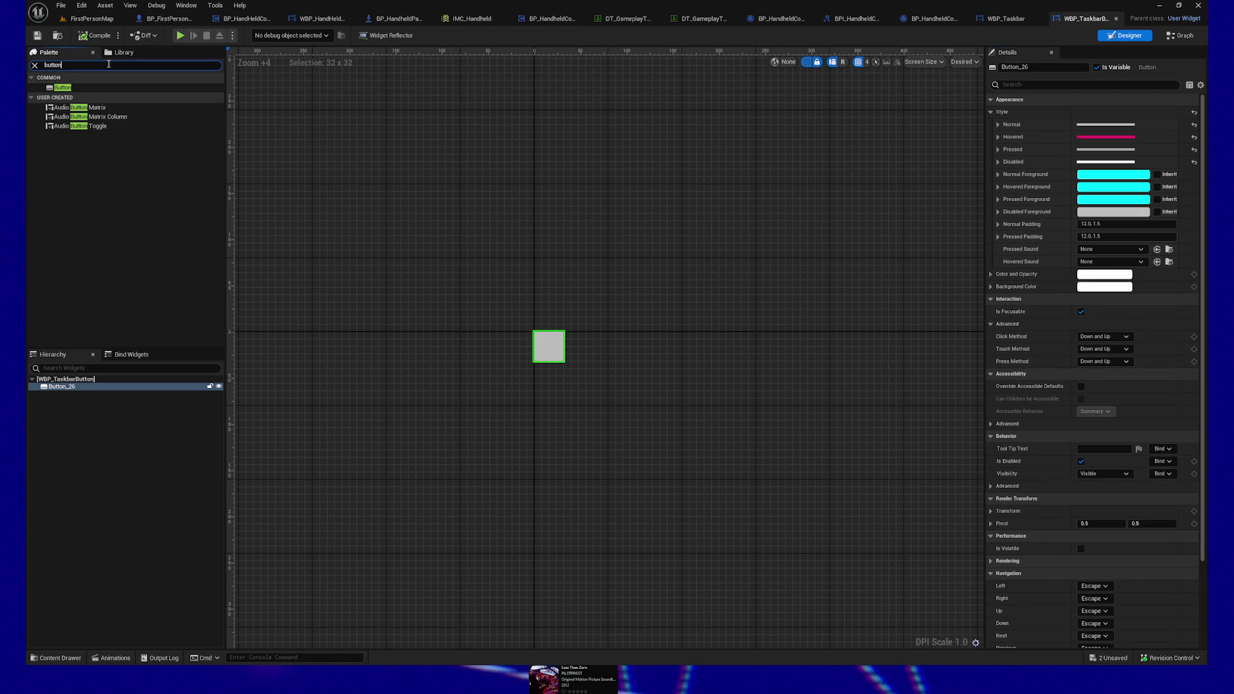
Step: Add a Text block inside Button_26, labelled Home
{"action": "type", "text": "text"}
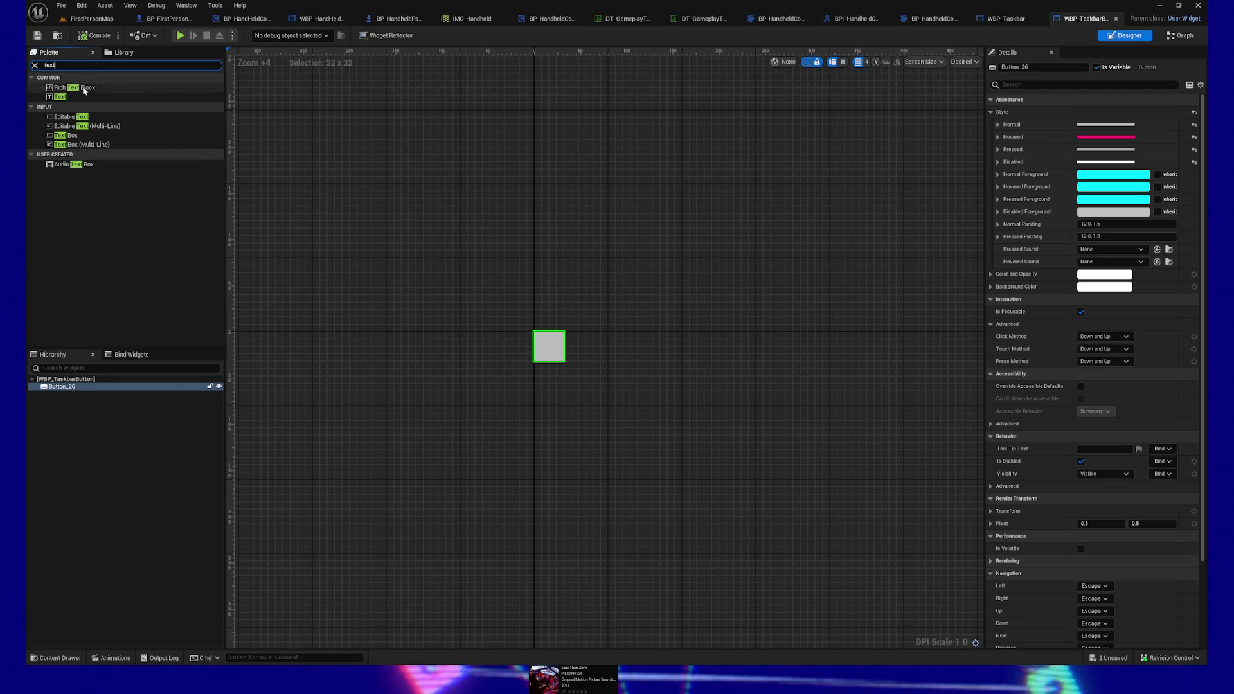
{"action": "mouse_move", "coordinate": [70, 98]}
{"action": "left_mouse_down"}
{"action": "mouse_move", "coordinate": [61, 405]}
{"action": "mouse_move", "coordinate": [67, 390]}
{"action": "left_mouse_up"}
{"action": "left_click", "coordinate": [78, 394]}
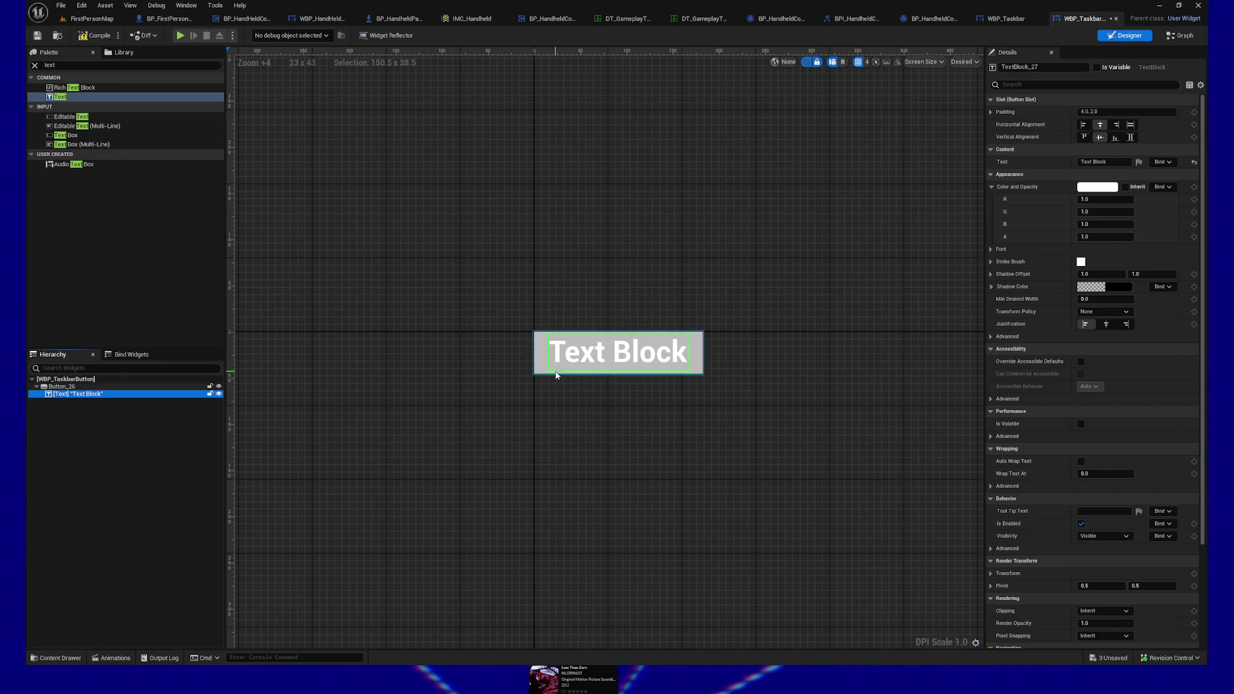
{"action": "left_click", "coordinate": [1113, 161]}
{"action": "type", "text": "Home"}
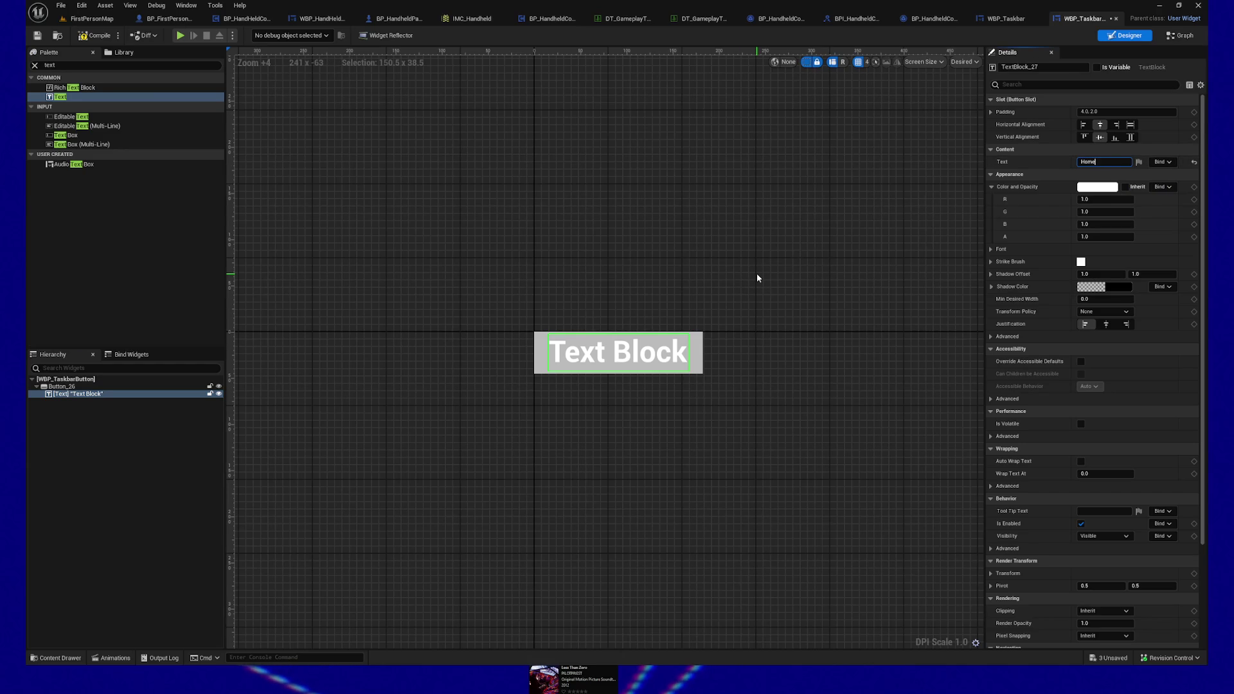
{"action": "left_click", "coordinate": [430, 290]}
{"action": "left_click", "coordinate": [636, 344]}
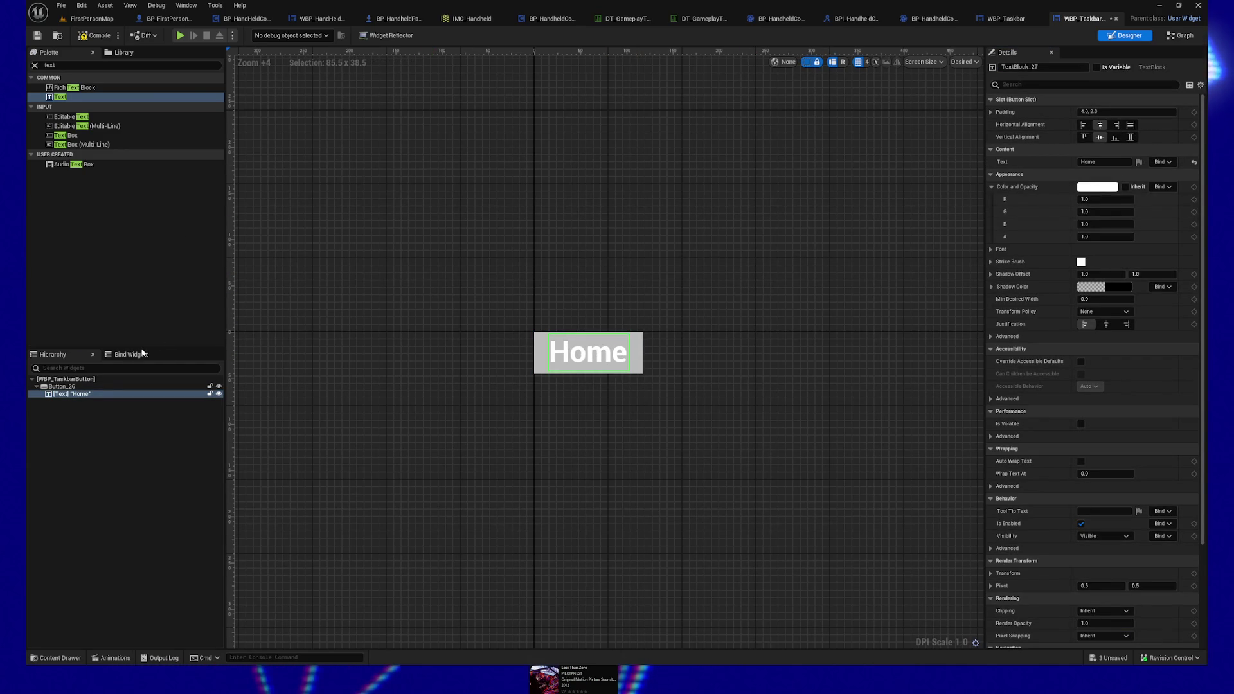
Step: Change the text block's label to ???
{"action": "left_click", "coordinate": [1089, 161]}
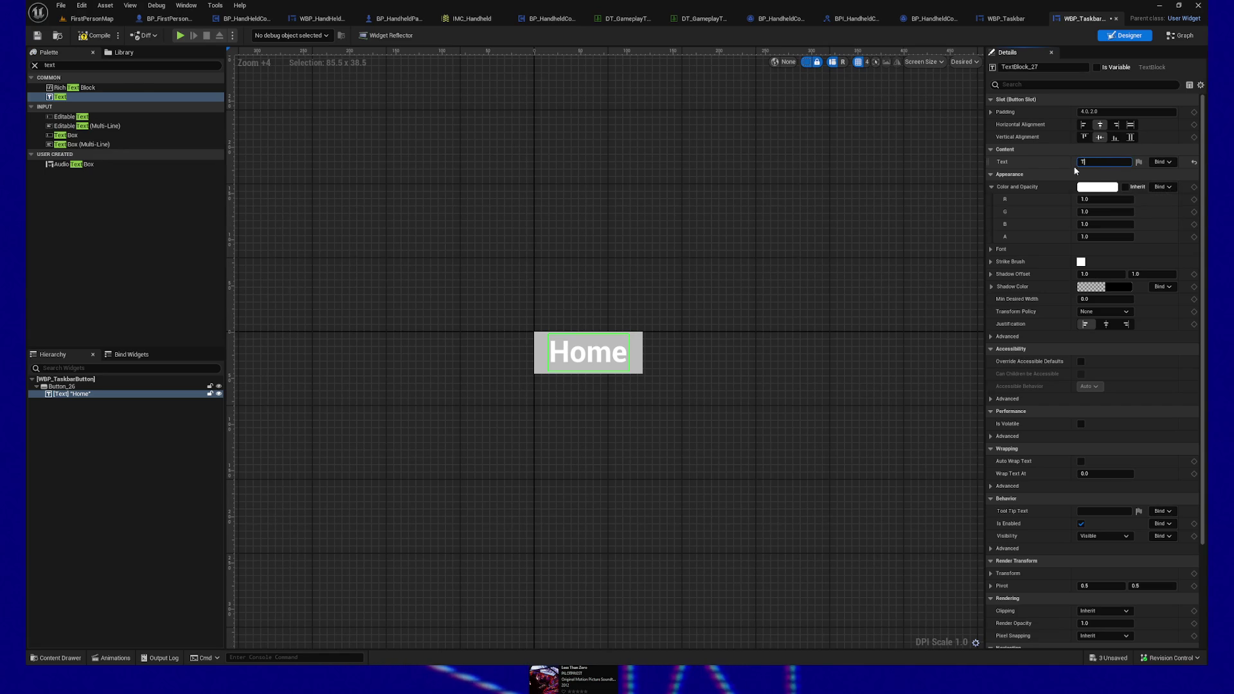
{"action": "type", "text": "?"}
{"action": "left_click", "coordinate": [375, 126]}
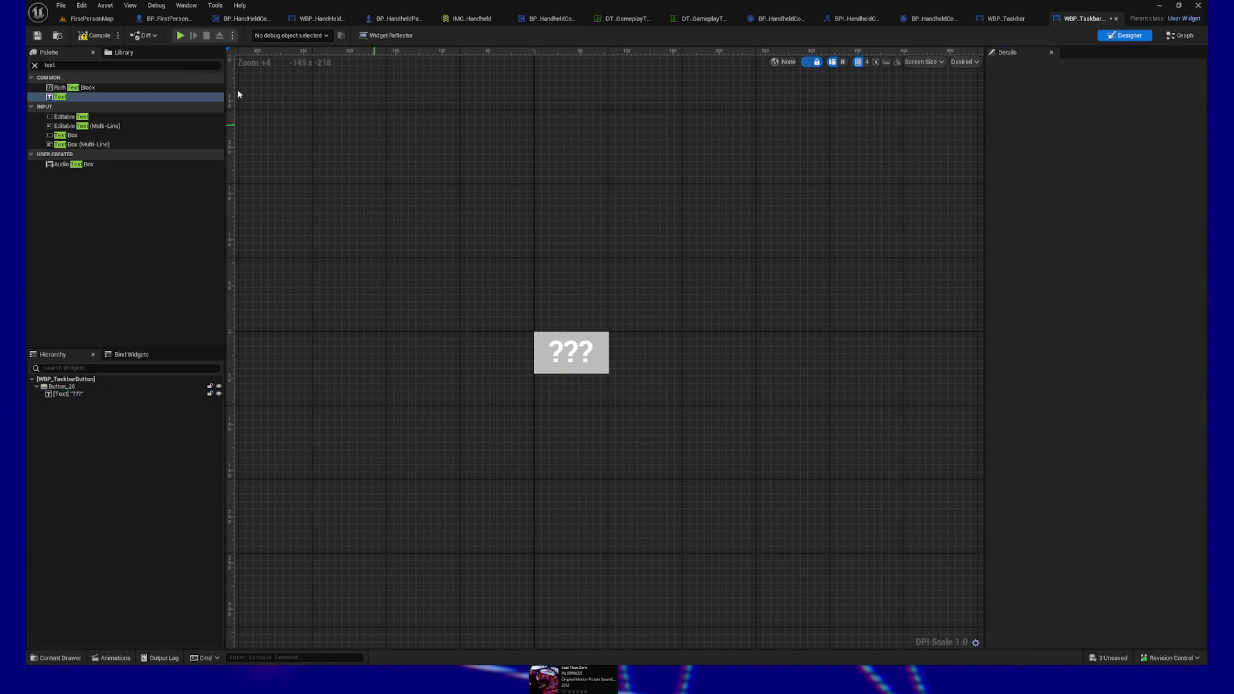
Step: Make the text block a variable named ButtonTitle and recompile WBP_TaskbarButton
{"action": "left_click", "coordinate": [97, 37]}
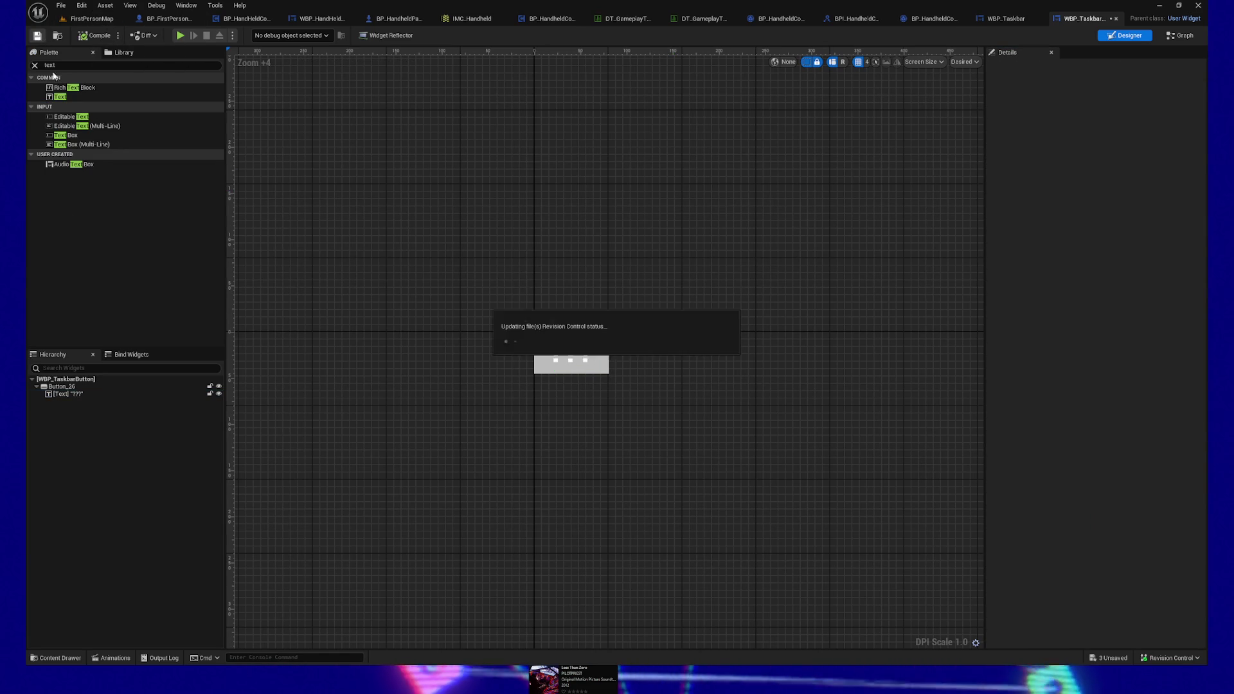
{"action": "left_click", "coordinate": [125, 393]}
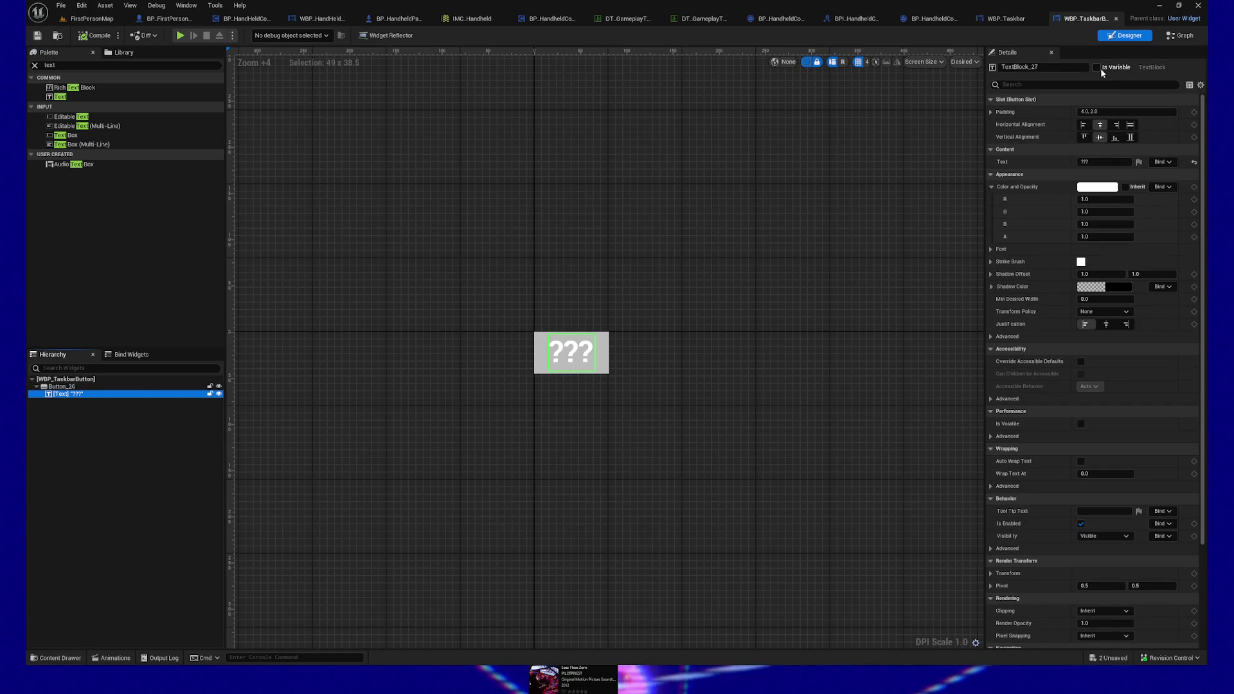
{"action": "left_click", "coordinate": [1100, 68]}
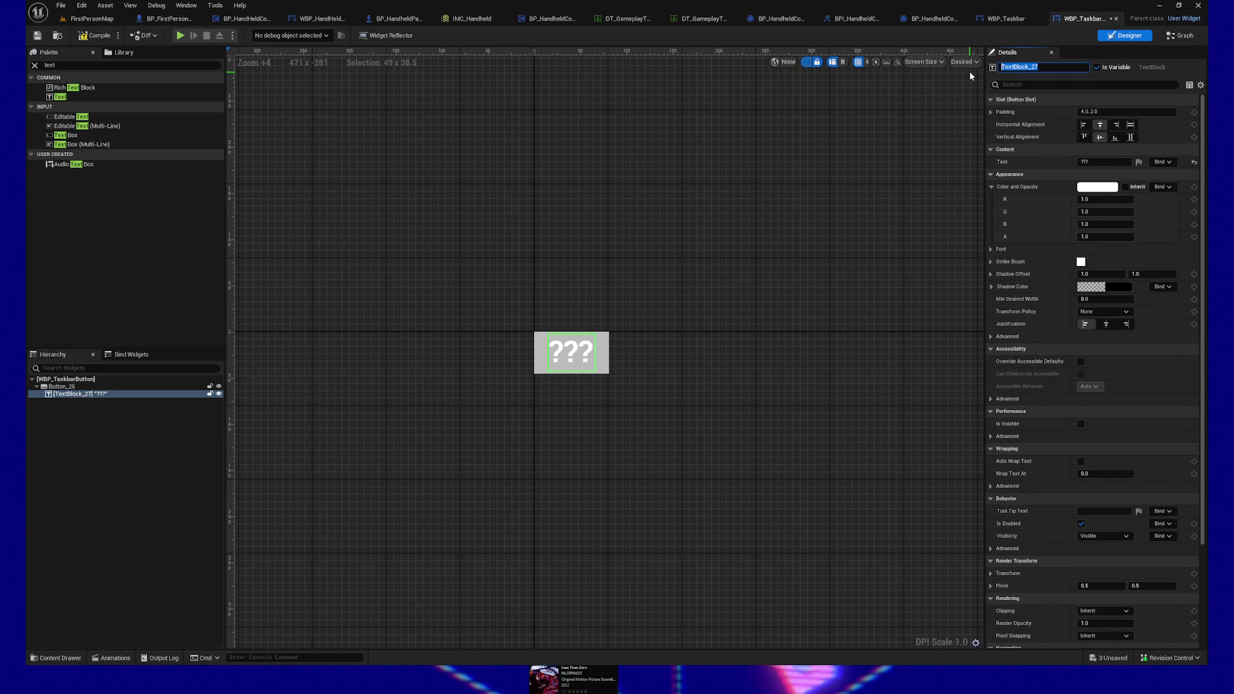
{"action": "type", "text": "Title"}
{"action": "key", "text": "BackSpace"}
{"action": "key", "text": "BackSpace"}
{"action": "key", "text": "BackSpace"}
{"action": "type", "text": "ButtonTitle"}
{"action": "key", "text": "Return"}
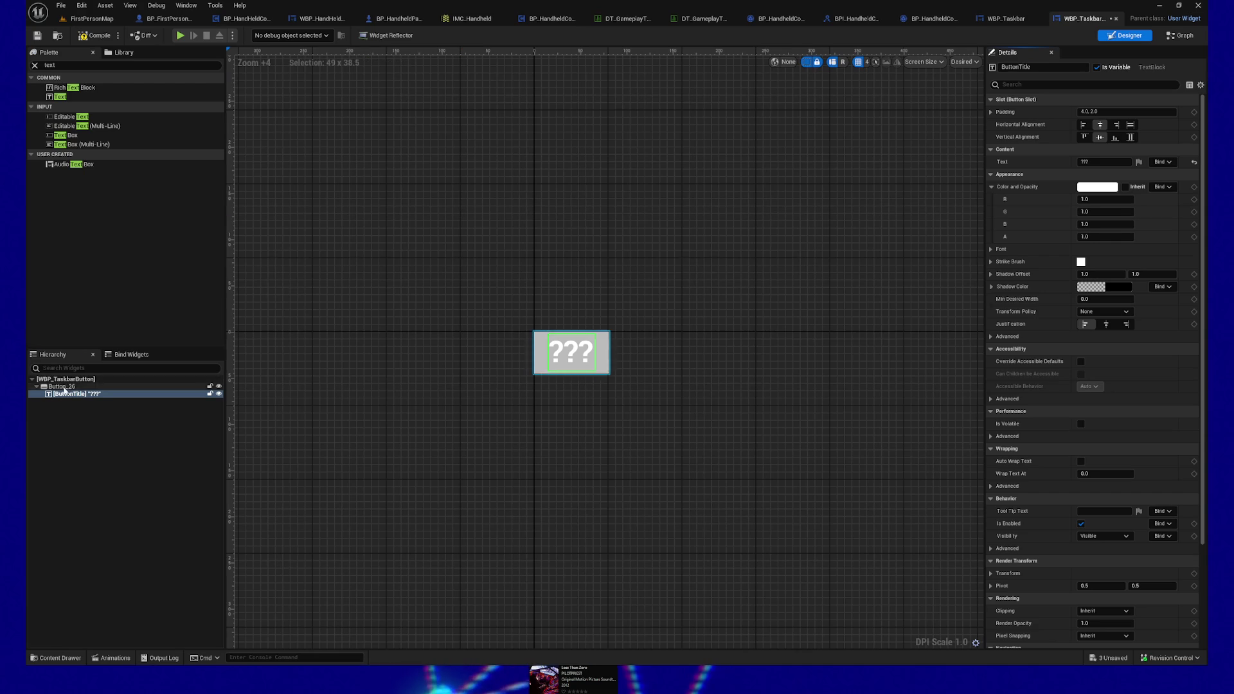
{"action": "left_click", "coordinate": [64, 387]}
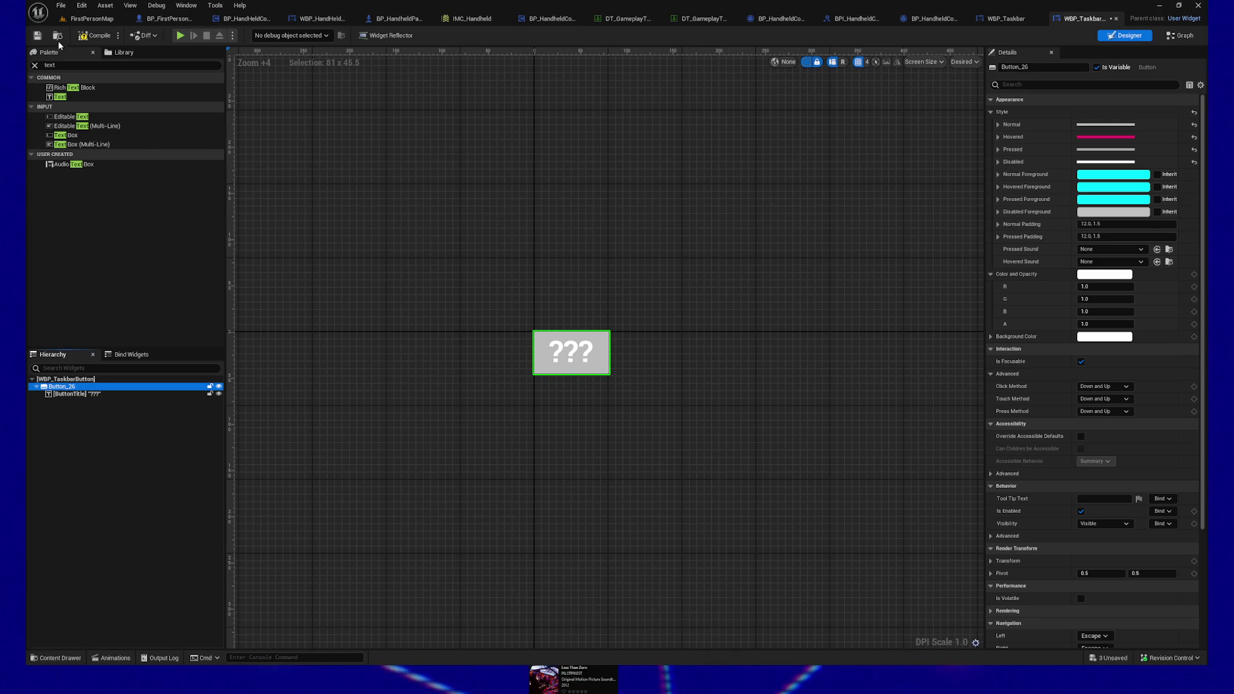
{"action": "left_click", "coordinate": [86, 36]}
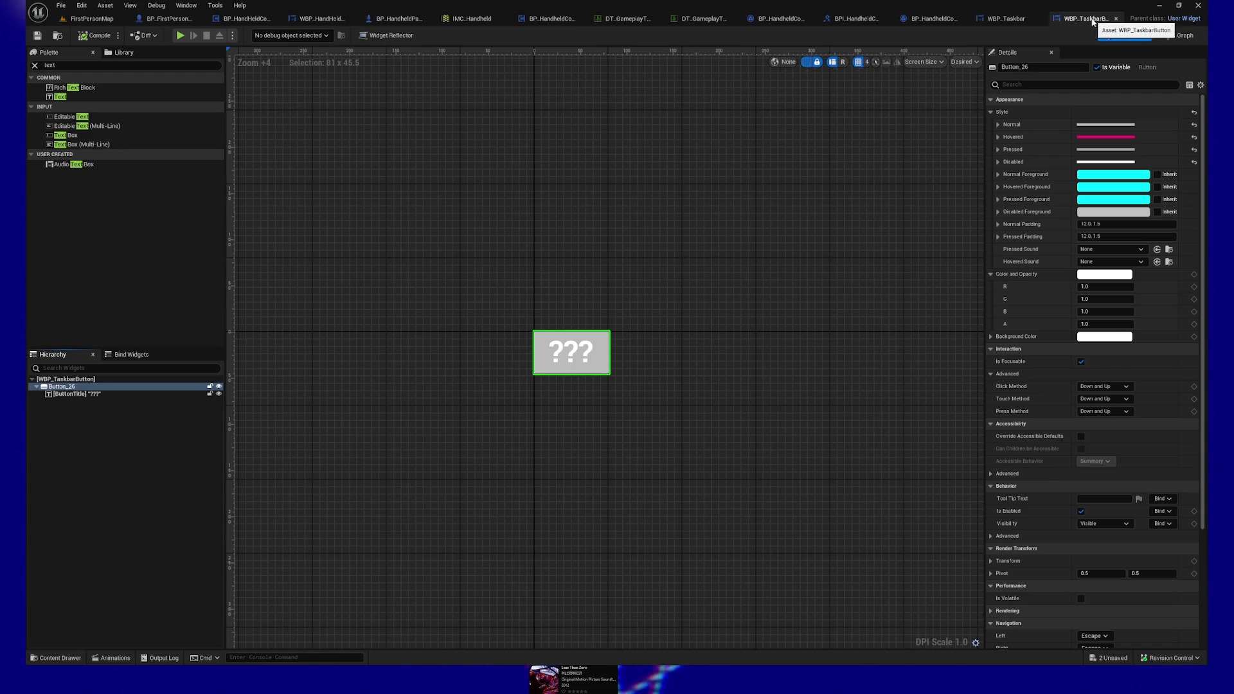
{"action": "left_click", "coordinate": [1006, 18]}
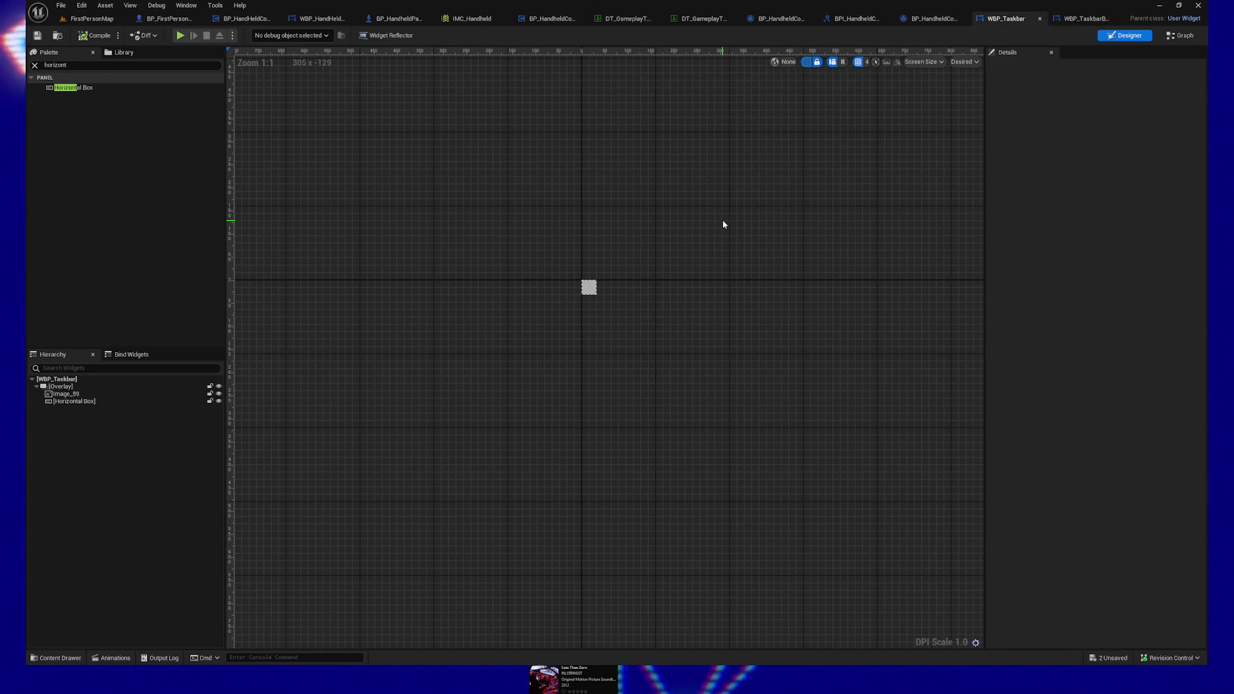
Step: Make WBP_Taskbar's Horizontal Box a variable named ButtonContainerBox
{"action": "left_click_drag", "start_coordinate": [692, 236], "coordinate": [689, 243]}
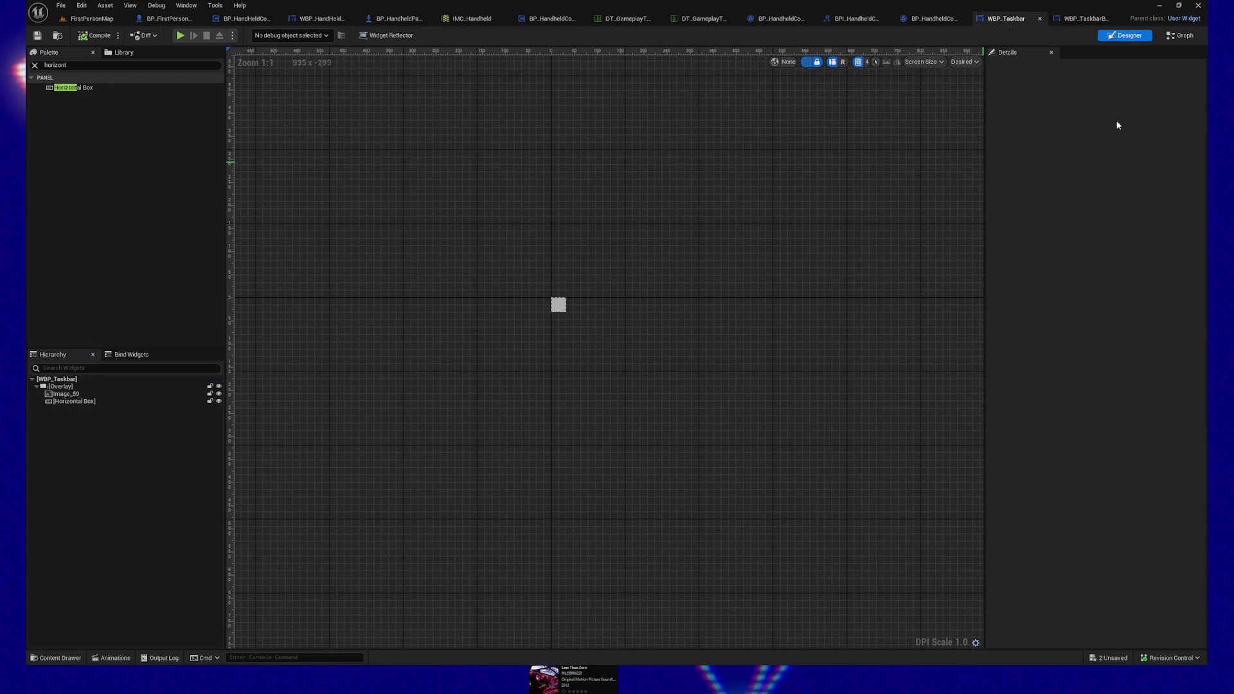
{"action": "left_click", "coordinate": [1183, 36]}
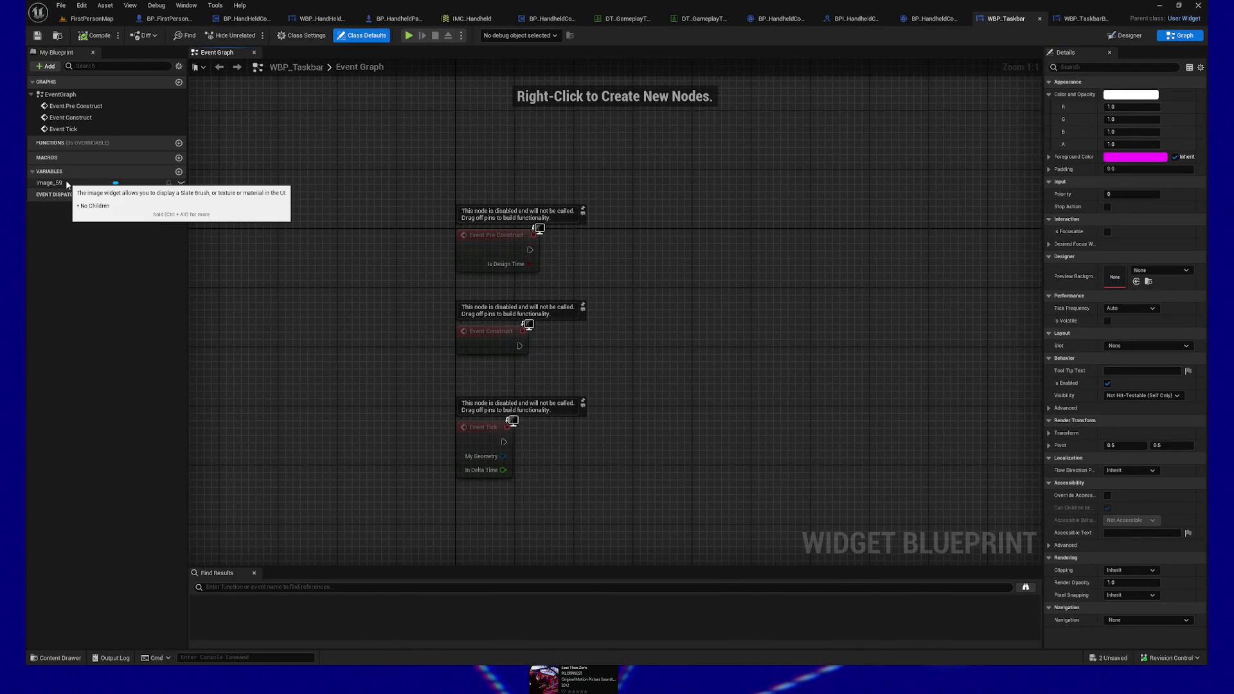
{"action": "left_click", "coordinate": [1133, 38]}
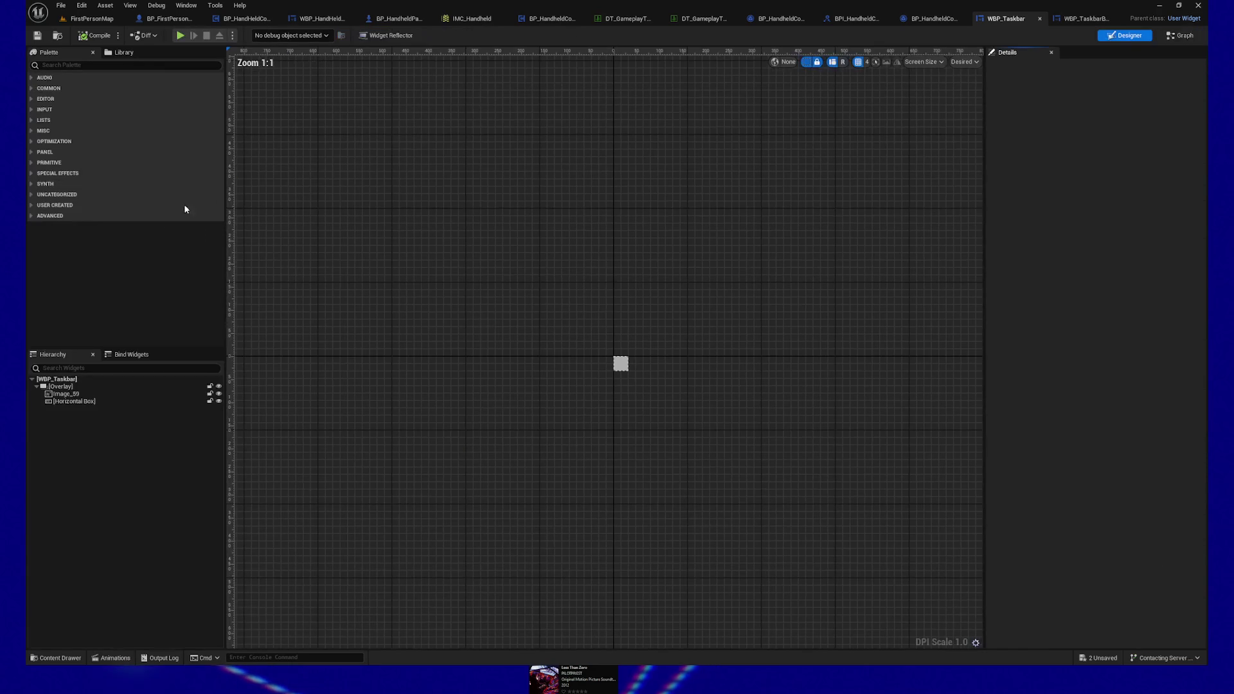
{"action": "left_click", "coordinate": [75, 401]}
{"action": "left_click", "coordinate": [1096, 66]}
{"action": "left_click", "coordinate": [1041, 66]}
{"action": "type", "text": "ButtonContainerBox"}
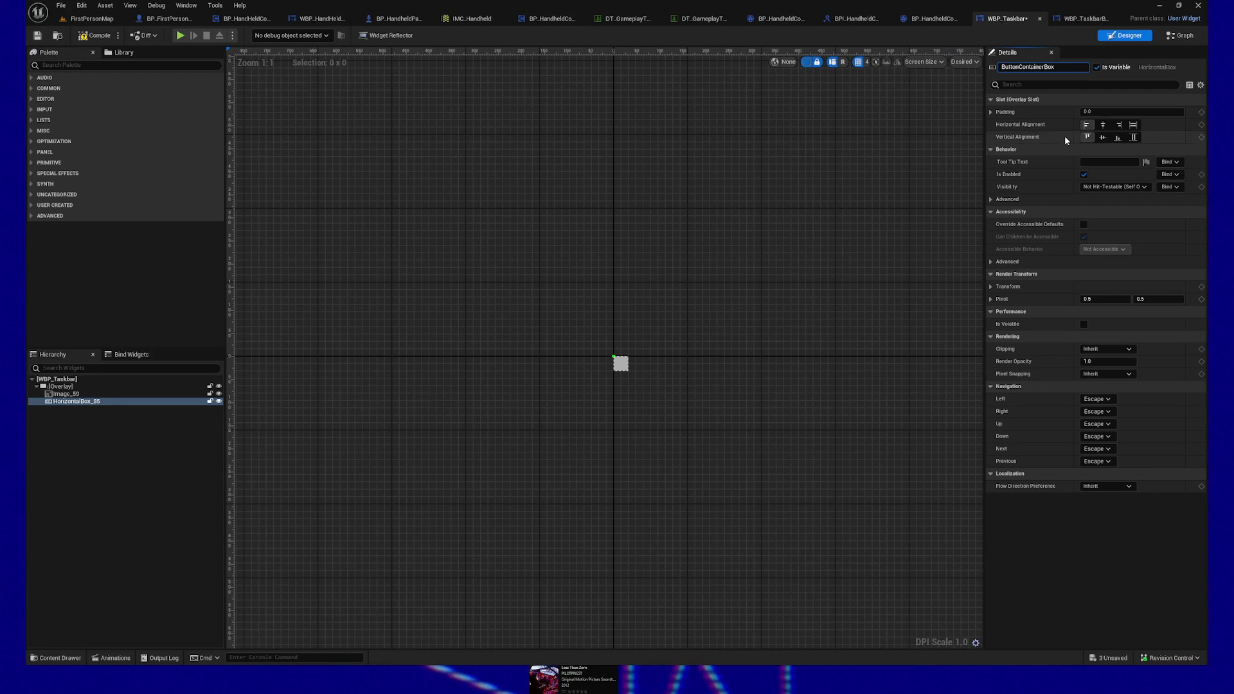
Step: Set the box's vertical and horizontal alignment to Fill and compile WBP_Taskbar
{"action": "left_click", "coordinate": [1133, 137]}
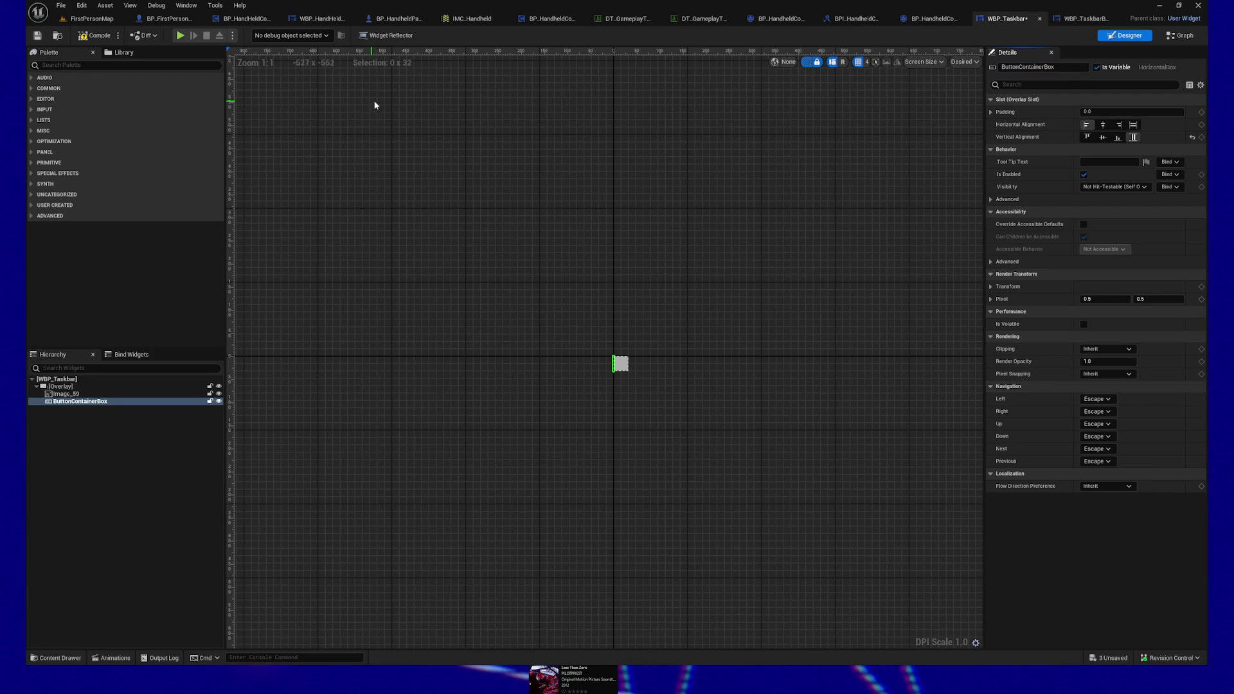
{"action": "left_click", "coordinate": [1133, 124]}
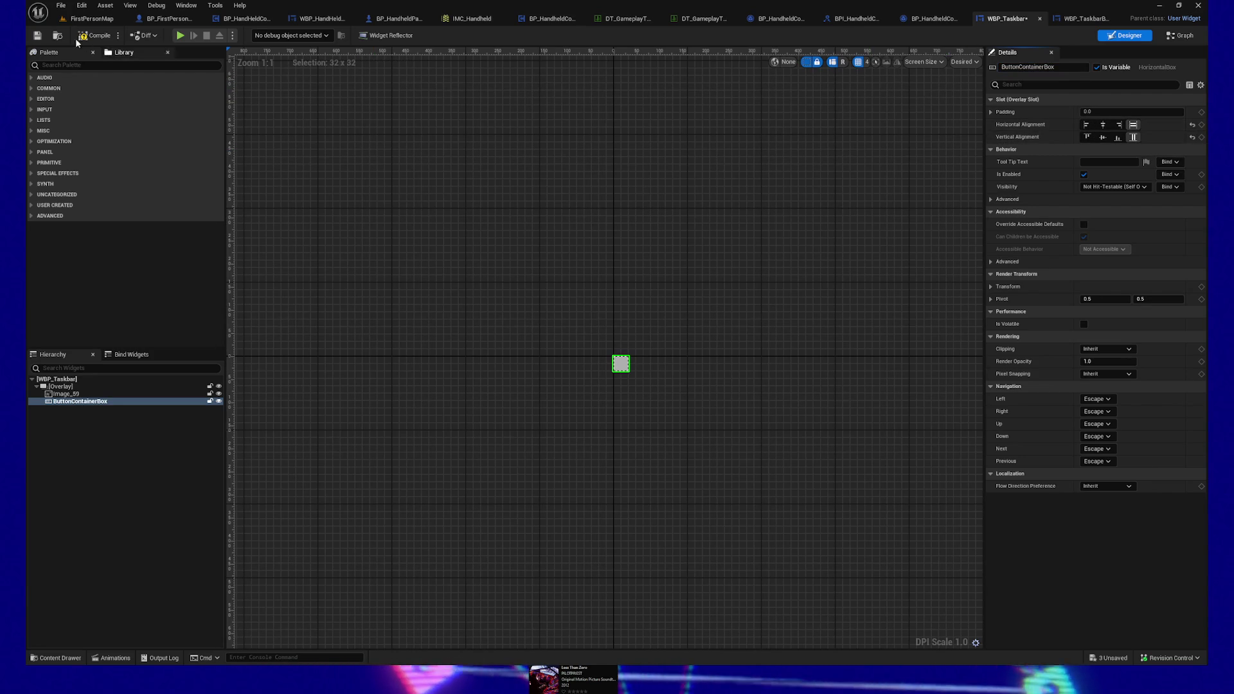
{"action": "left_click", "coordinate": [93, 37]}
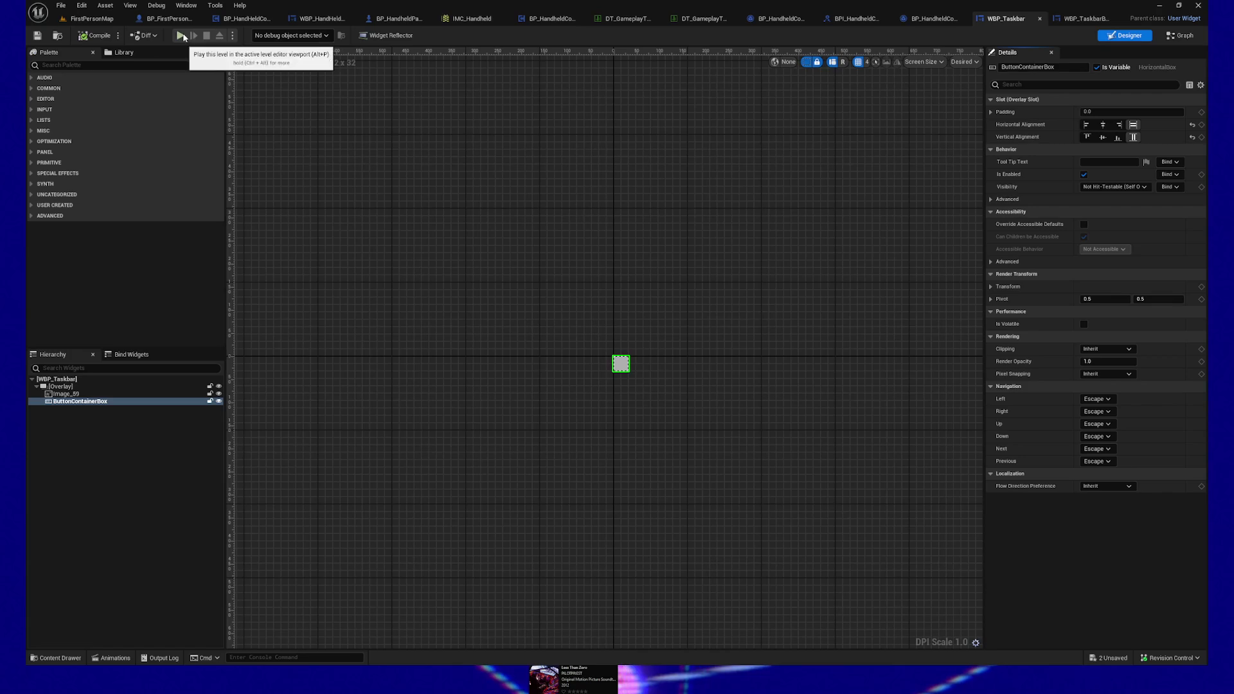
{"action": "left_click", "coordinate": [1180, 36]}
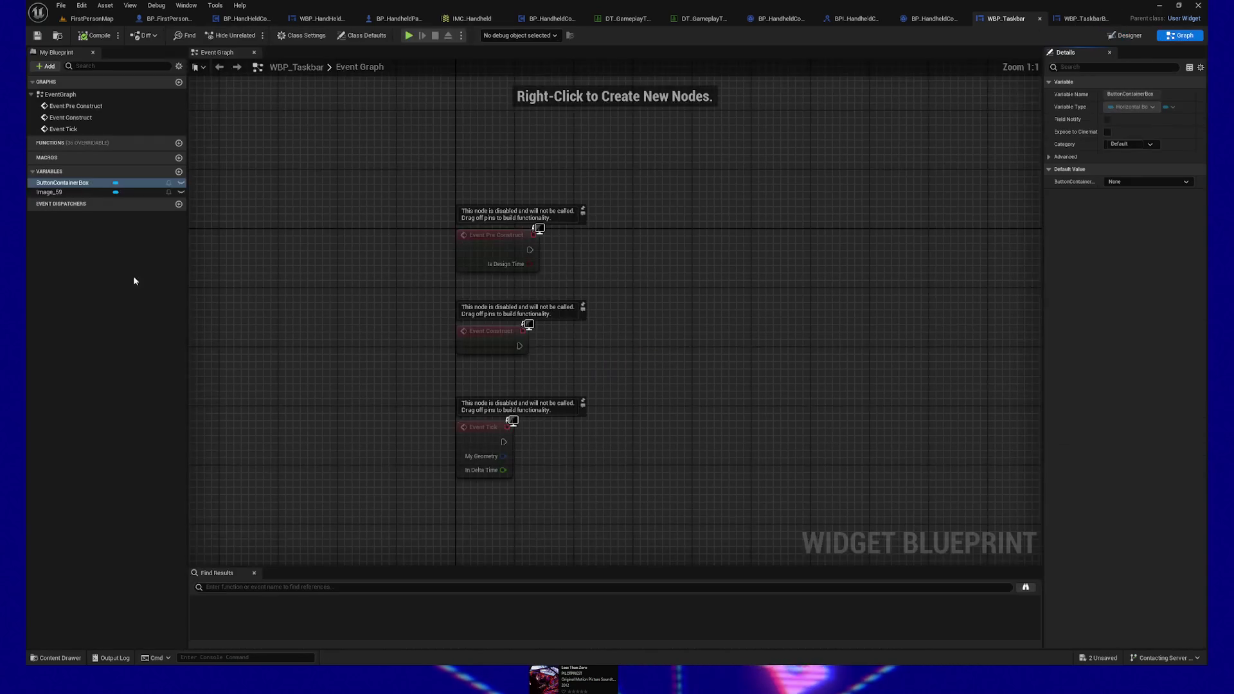
Step: Add a ButtonContainerBox getter and a Create Widget node, then search its class list for 'bp_task'
{"action": "mouse_move", "coordinate": [56, 187]}
{"action": "left_mouse_down"}
{"action": "mouse_move", "coordinate": [451, 253]}
{"action": "mouse_move", "coordinate": [794, 330]}
{"action": "mouse_move", "coordinate": [773, 317]}
{"action": "left_mouse_up"}
{"action": "left_click", "coordinate": [752, 336]}
{"action": "right_click", "coordinate": [737, 333]}
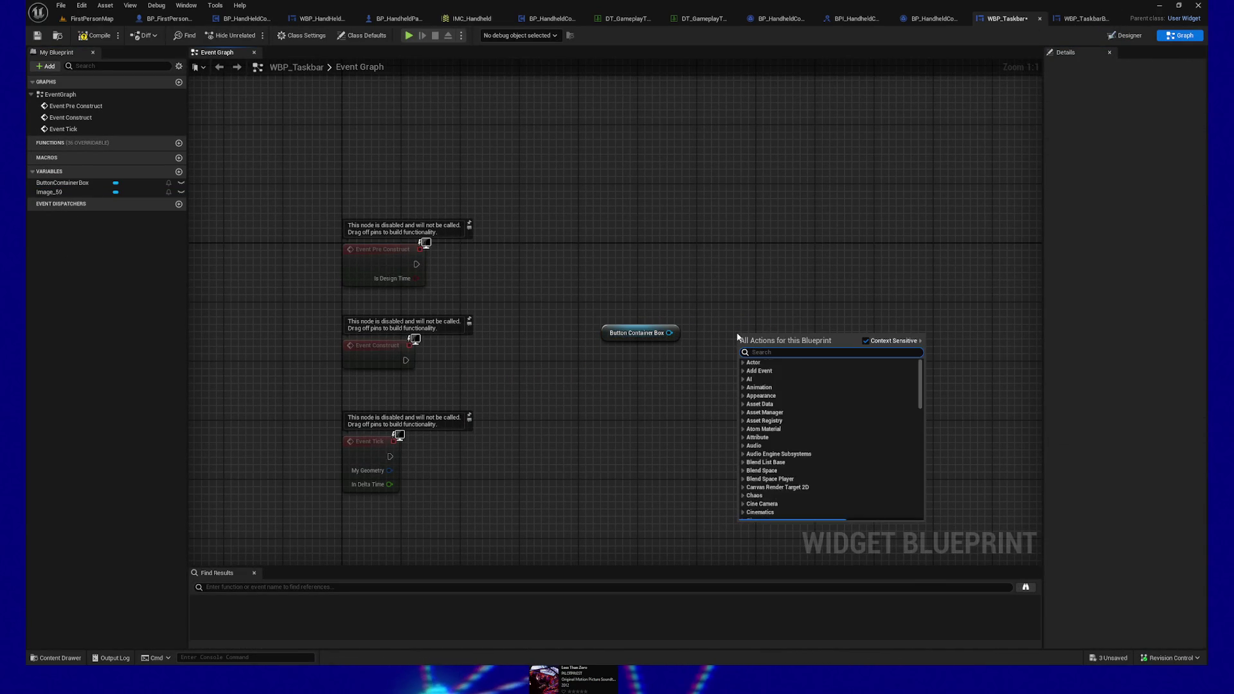
{"action": "type", "text": "constru"}
{"action": "key", "text": "BackSpace"}
{"action": "key", "text": "BackSpace"}
{"action": "key", "text": "BackSpace"}
{"action": "type", "text": "wid"}
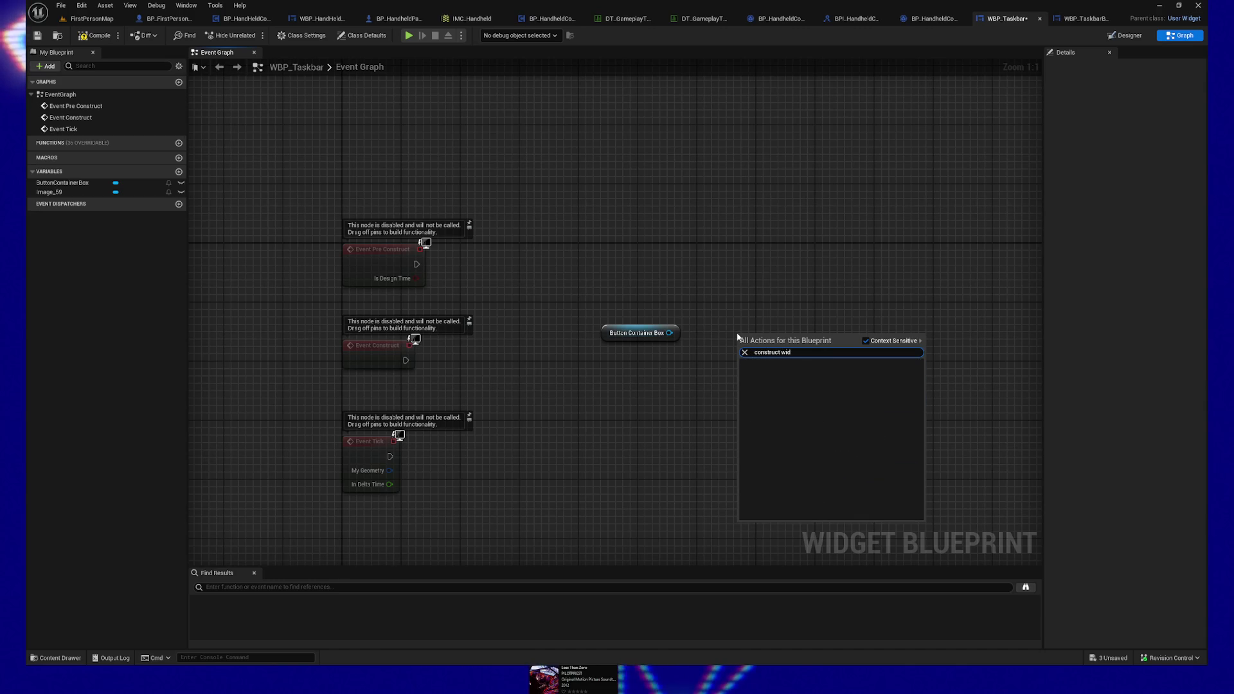
{"action": "type", "text": "get"}
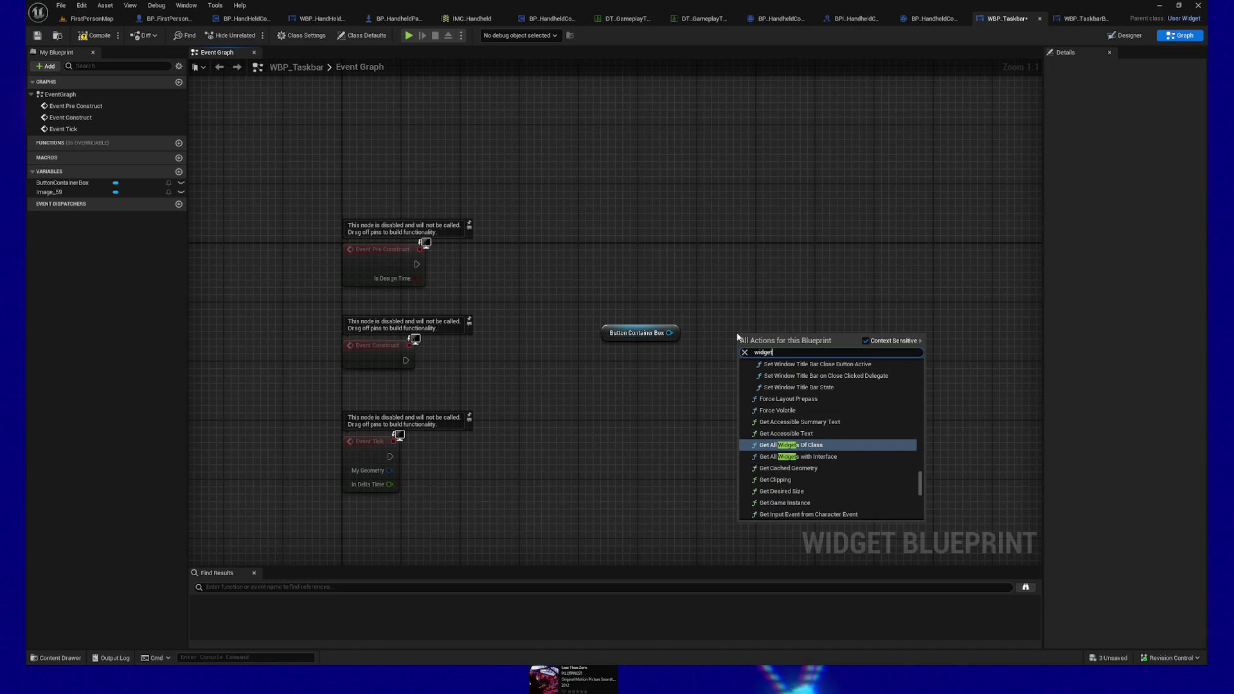
{"action": "type", "text": "create wid"}
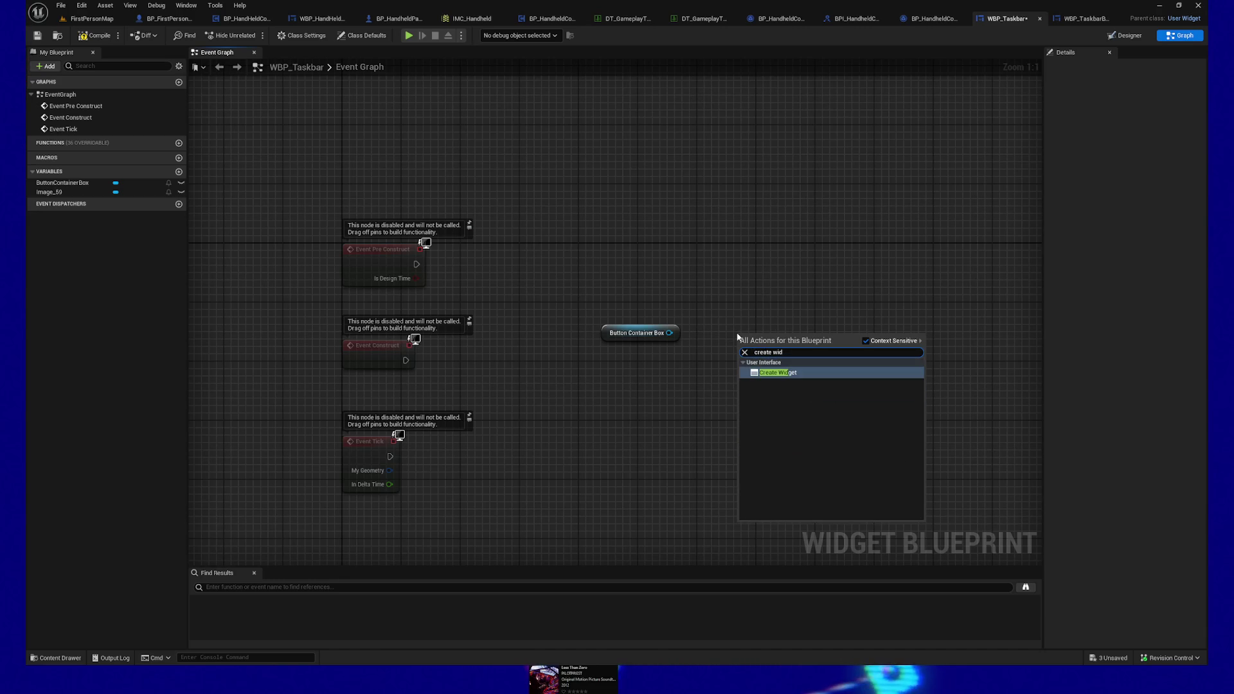
{"action": "key", "text": "Return"}
{"action": "mouse_move", "coordinate": [804, 348]}
{"action": "left_mouse_down"}
{"action": "mouse_move", "coordinate": [790, 310]}
{"action": "mouse_move", "coordinate": [799, 320]}
{"action": "left_mouse_up"}
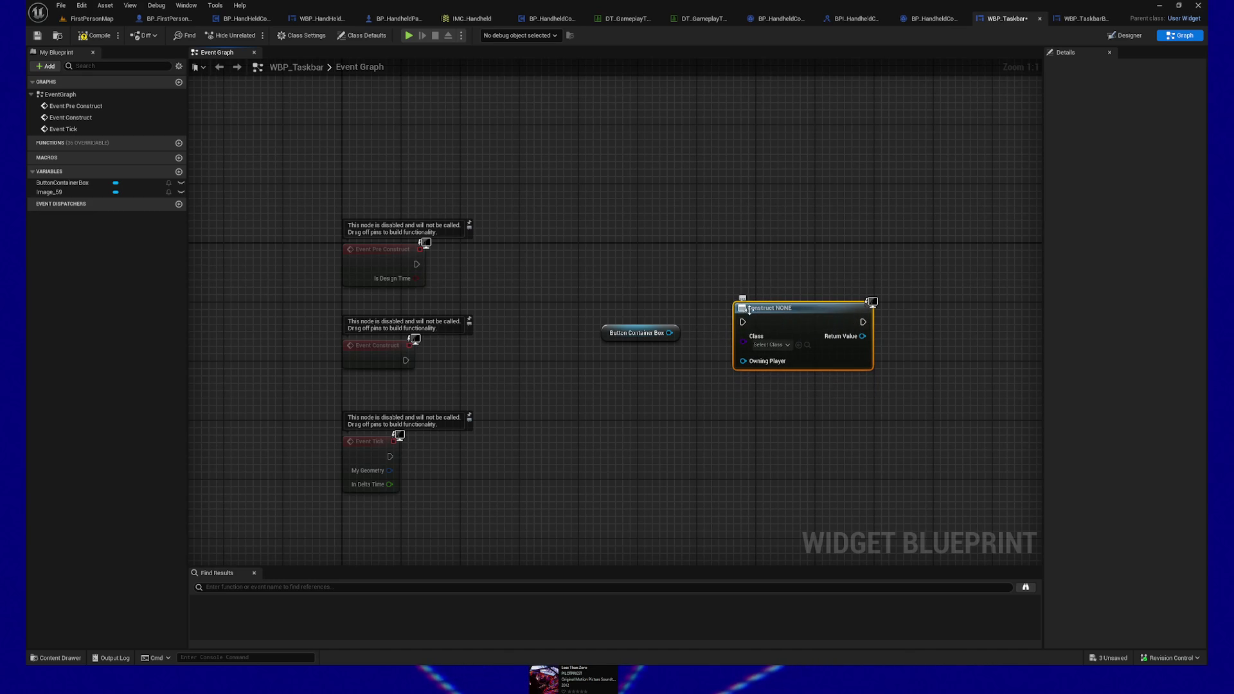
{"action": "left_click", "coordinate": [784, 347]}
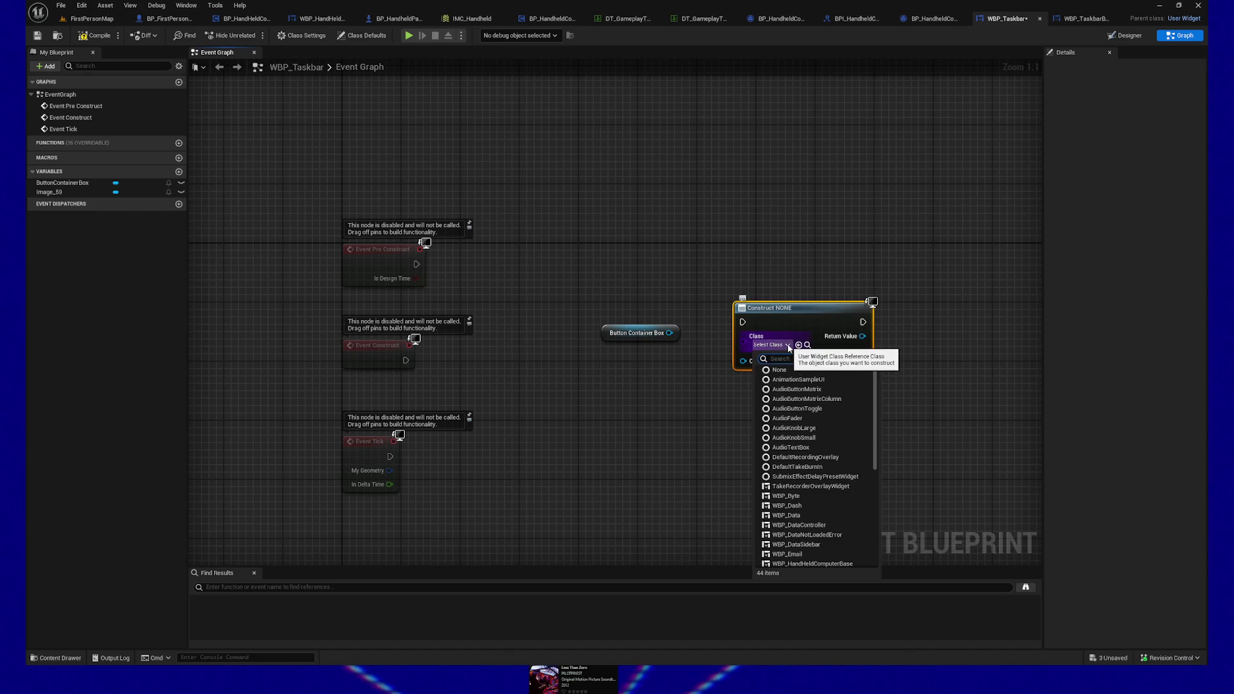
{"action": "type", "text": "wbp_task"}
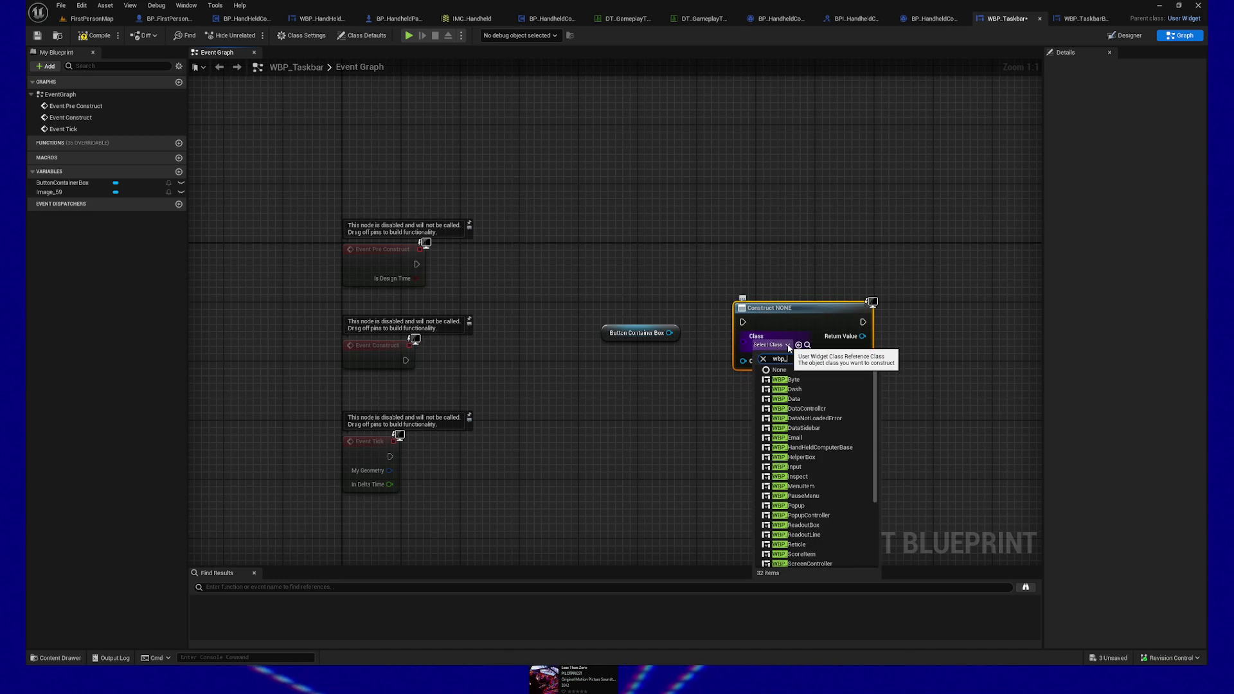